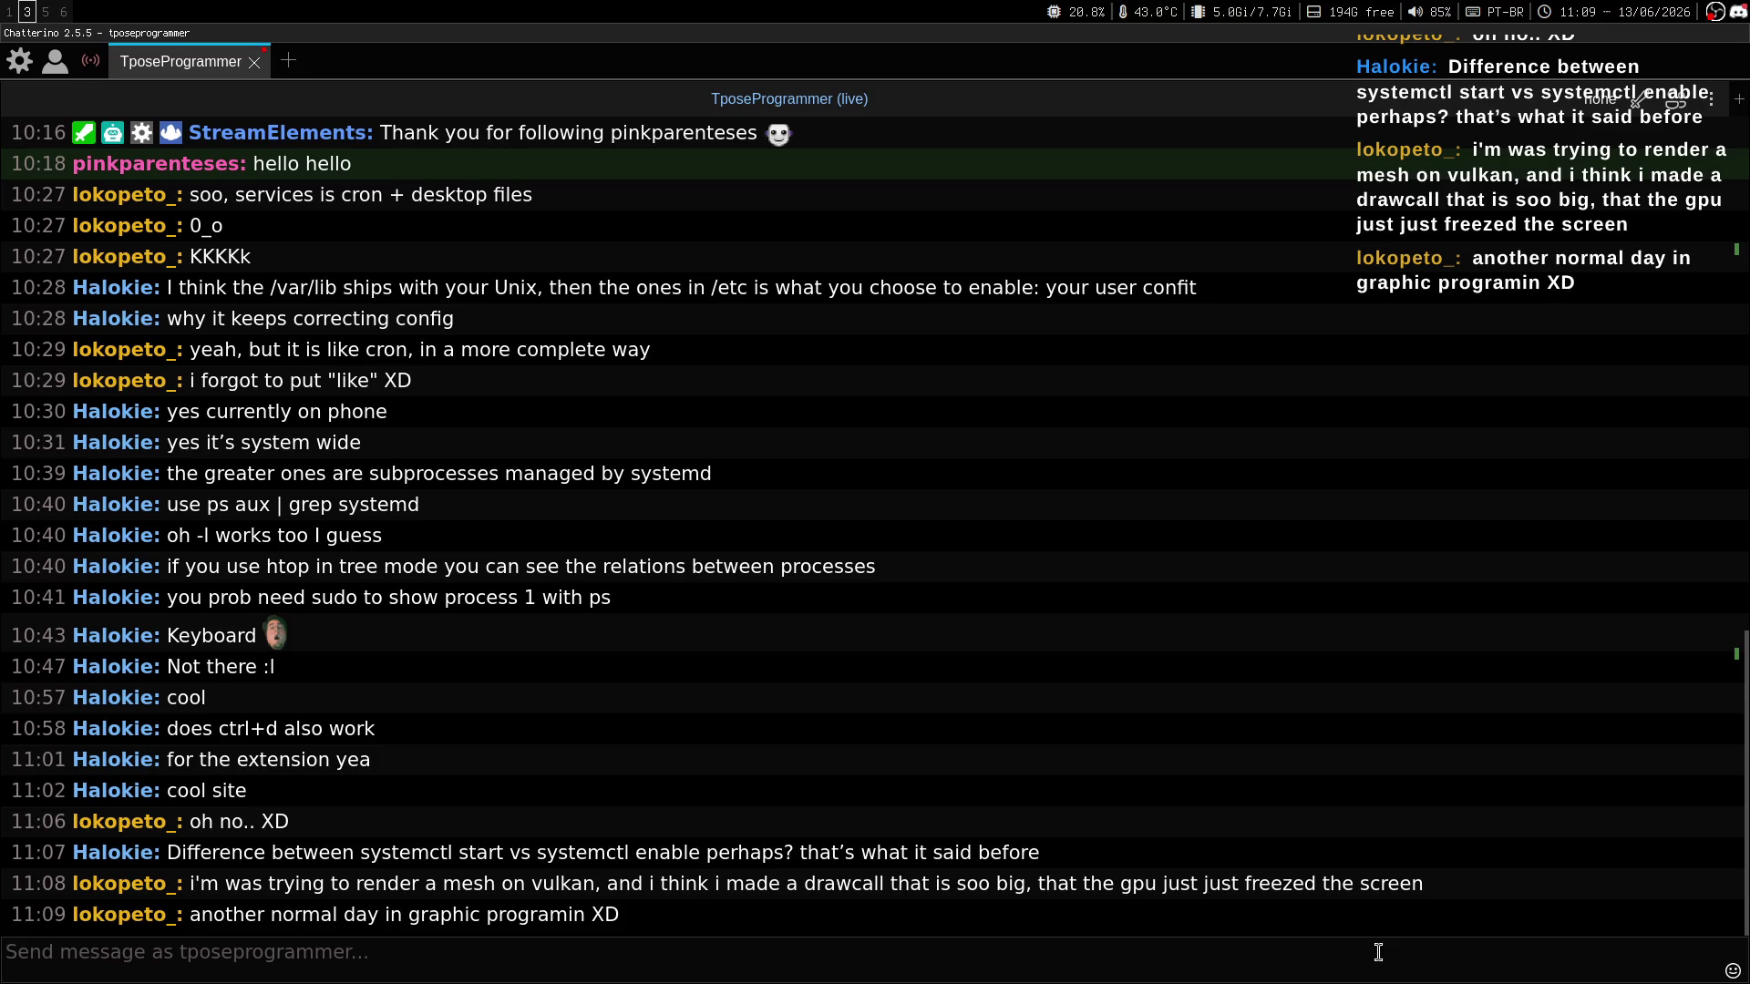
Read the stream chat in Chatterino on workspace 3, then return to workspace 1.
key("super+1")
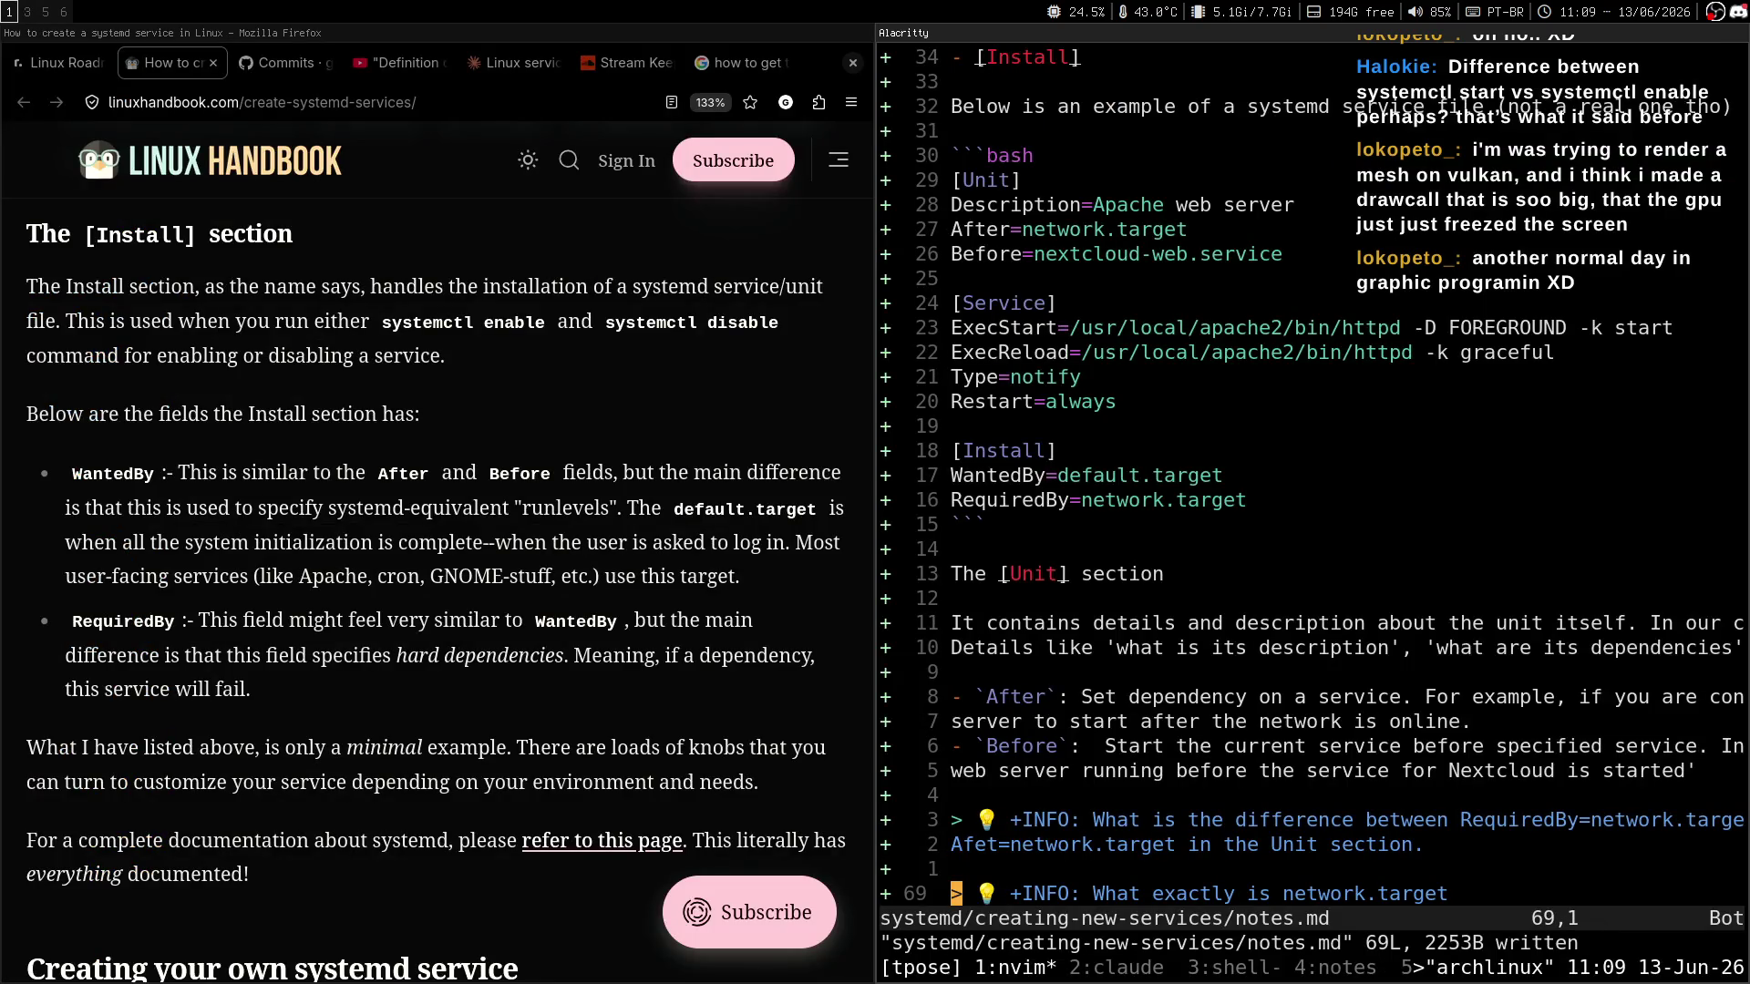
key("super+3")
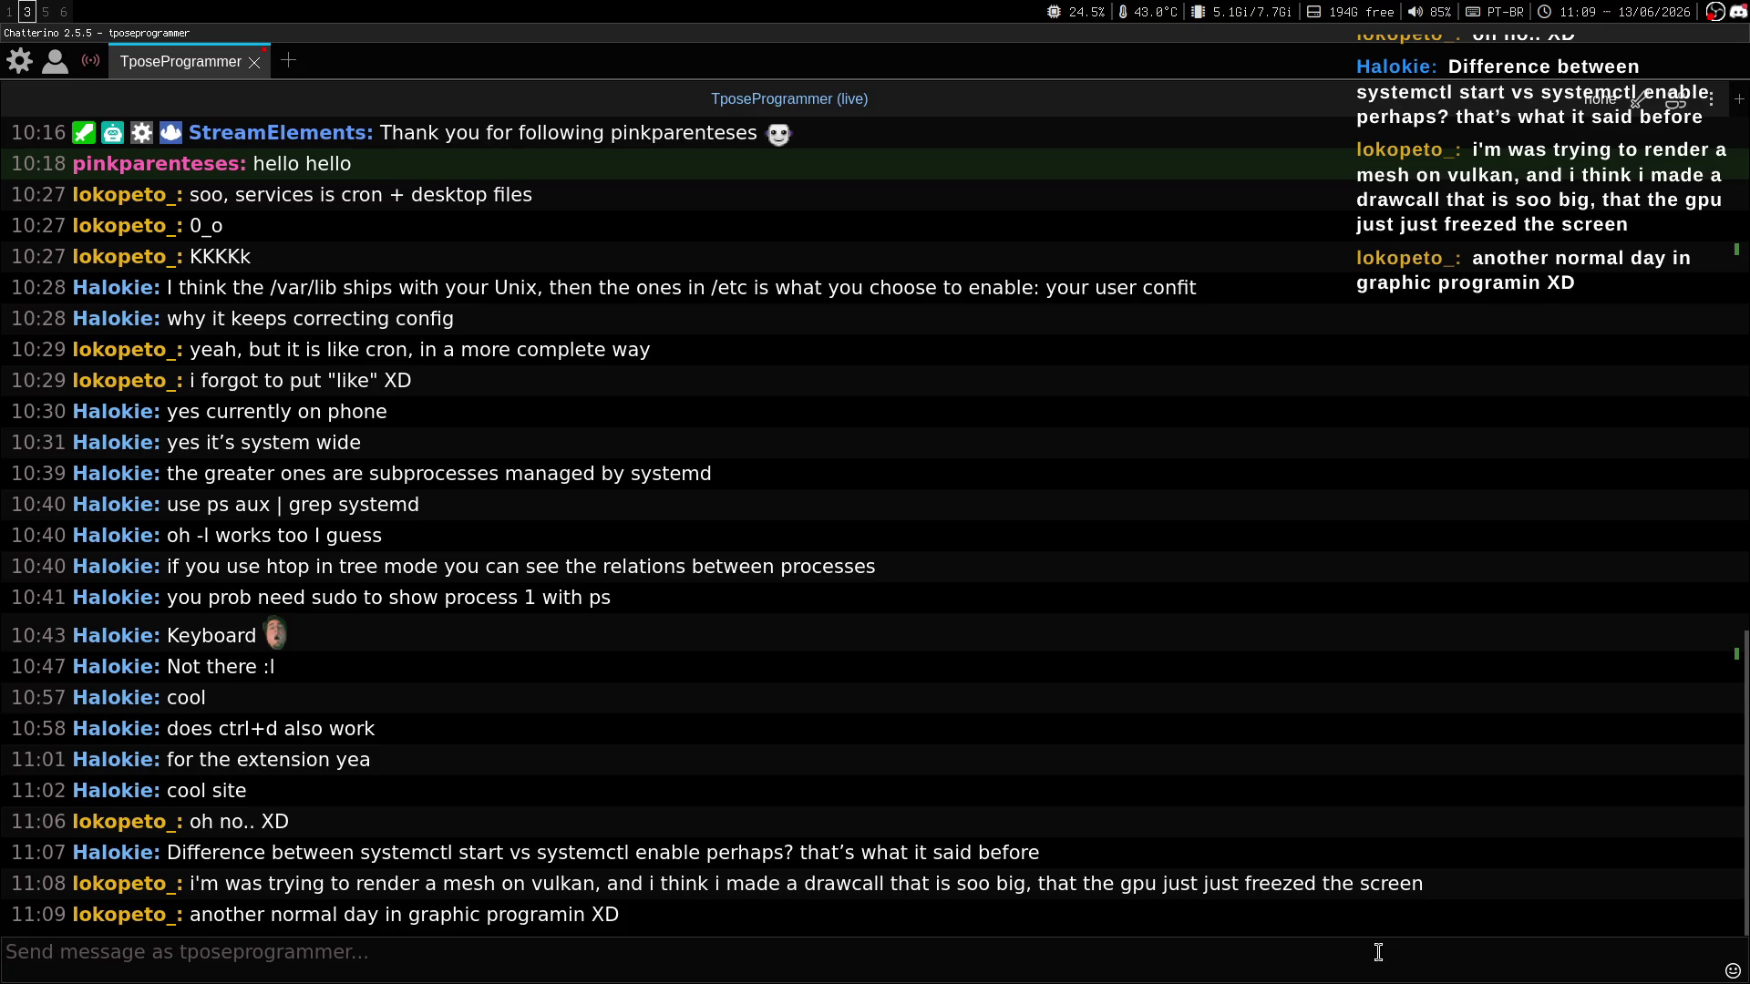
key("super+1")
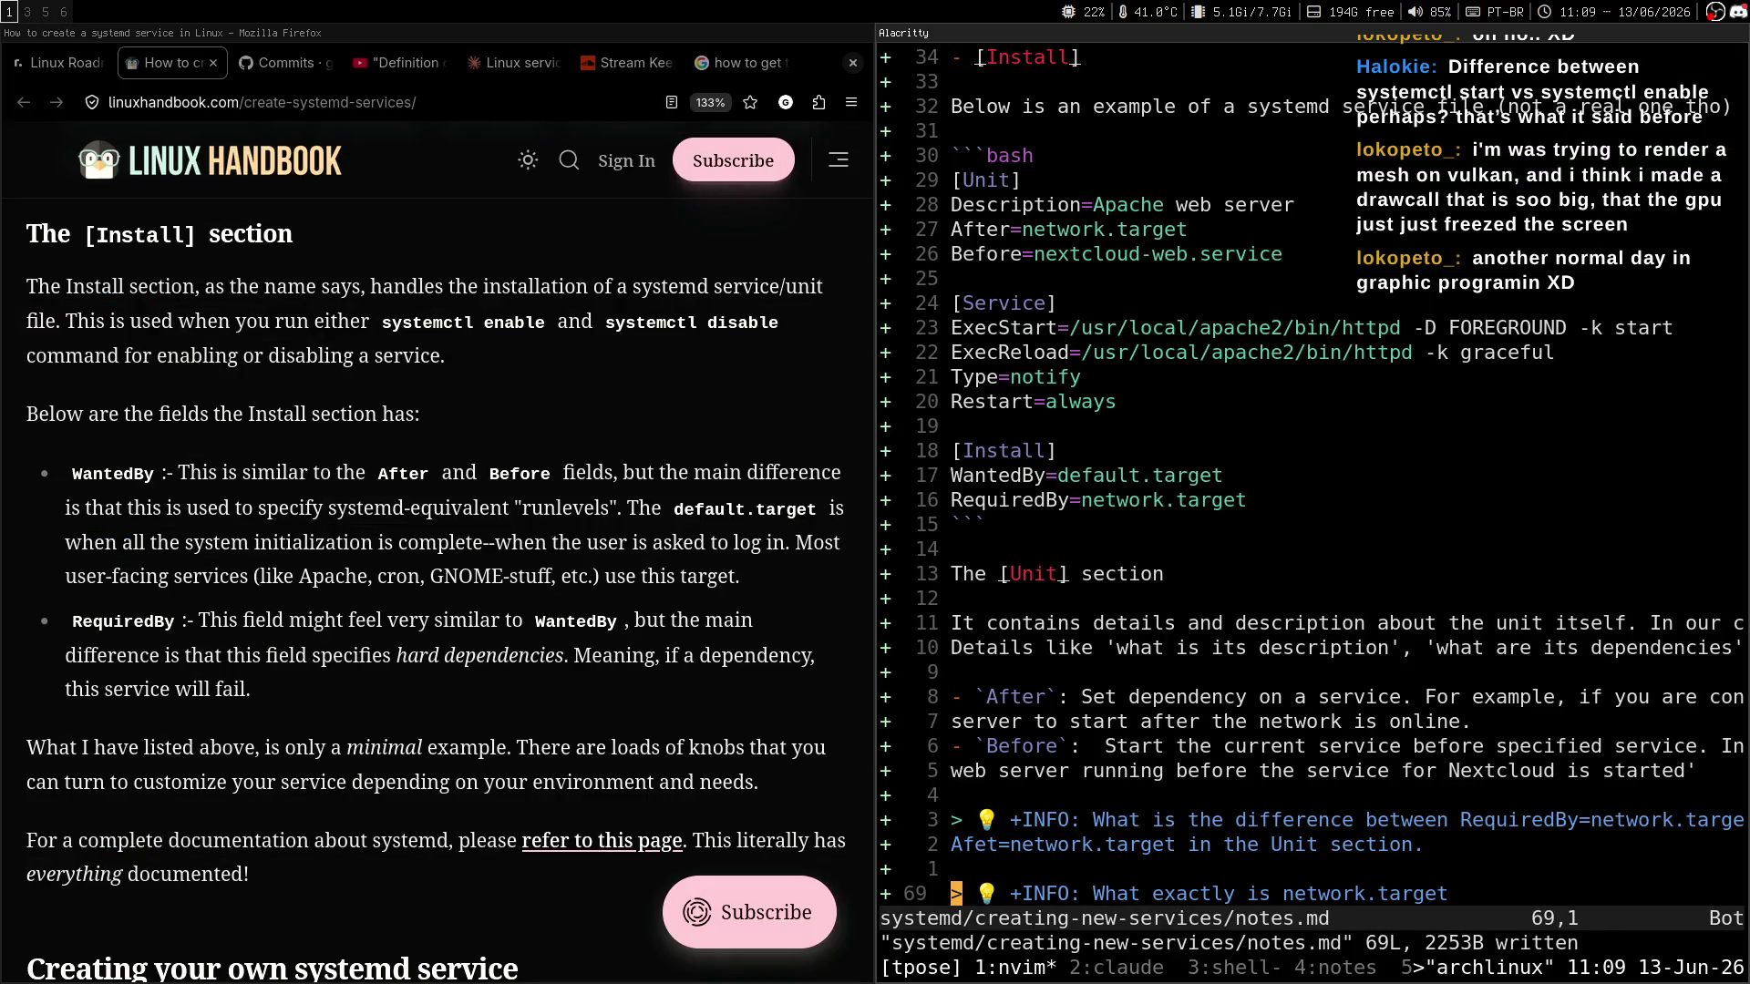
Add an empty line below the Afet=network.target INFO question in the notes.
key("k")
key("k")
key("o")
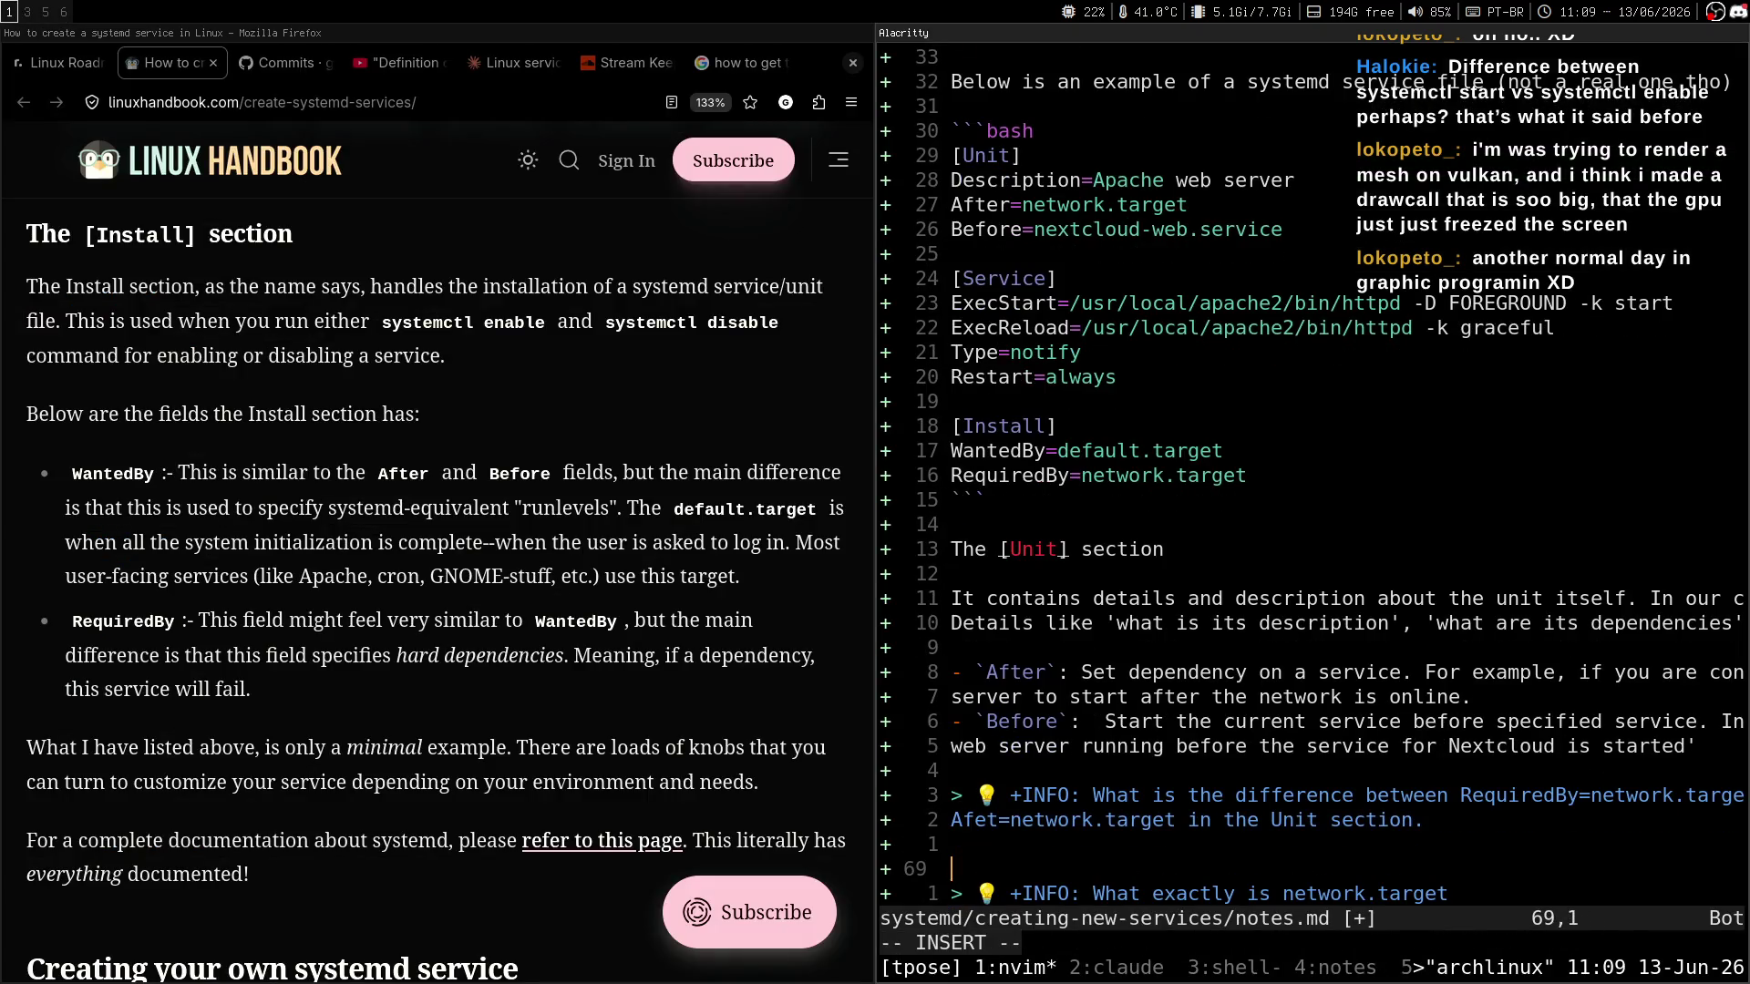
key("Up")
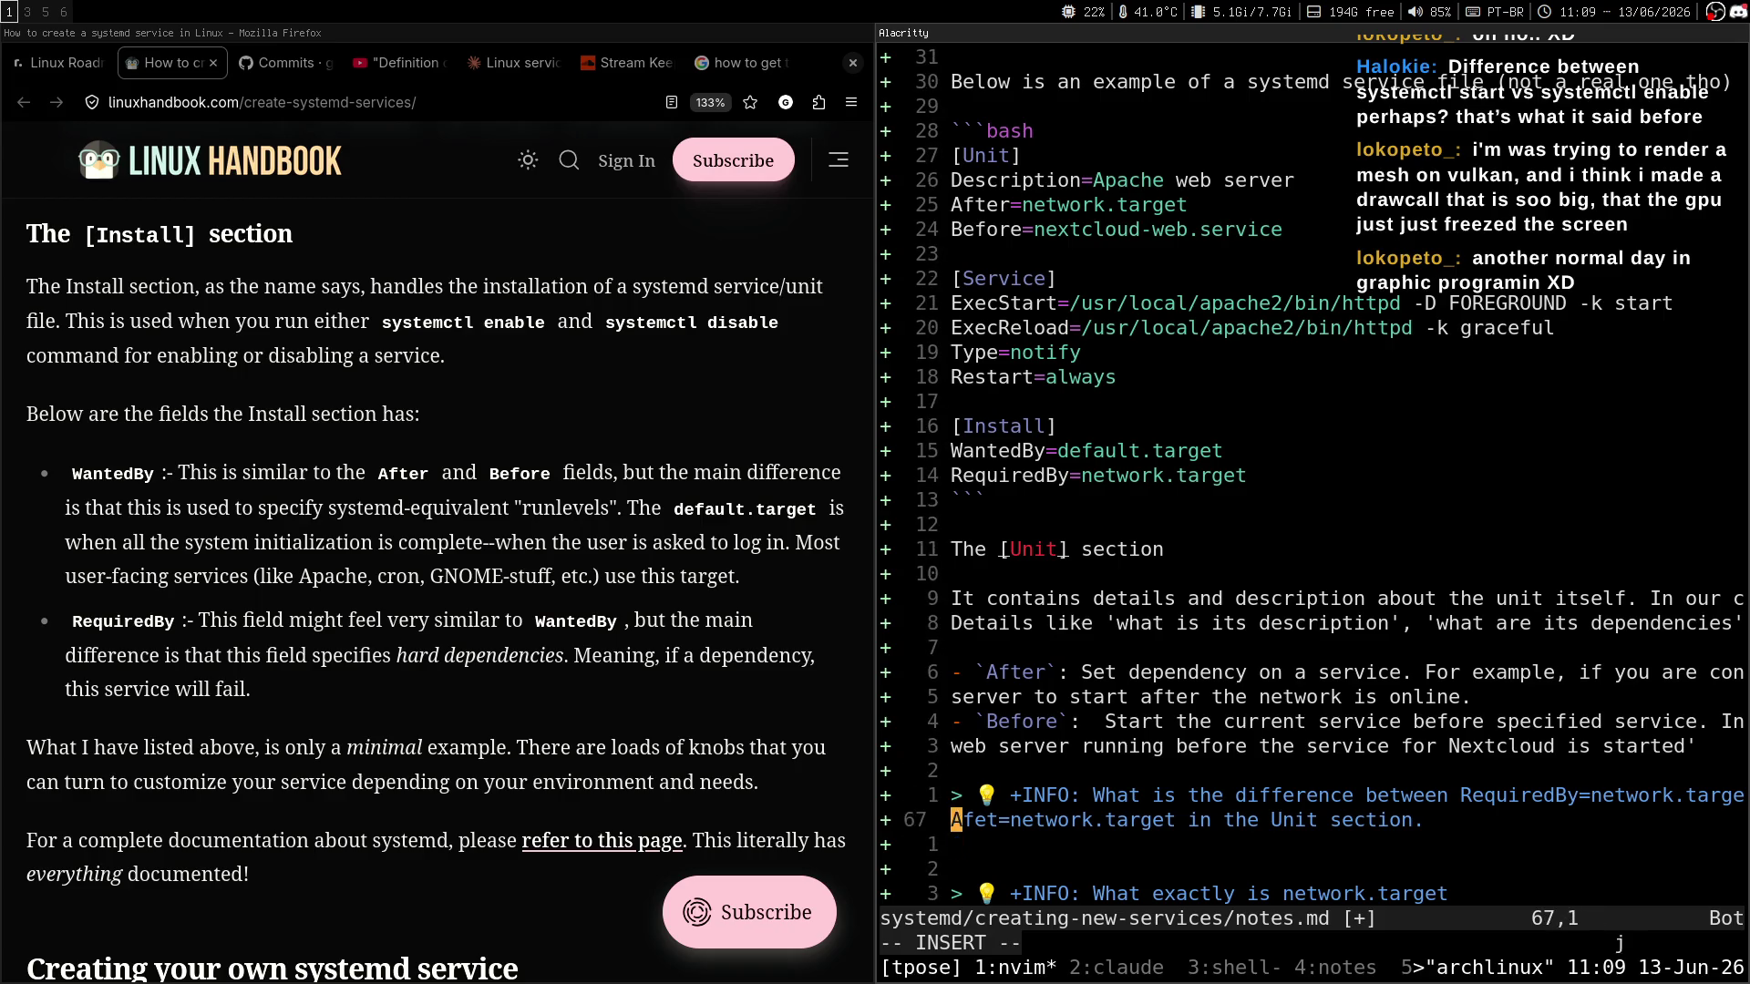
key("Down")
Paste the question's first line into the Claude conversation and send it.
left_click(506, 62)
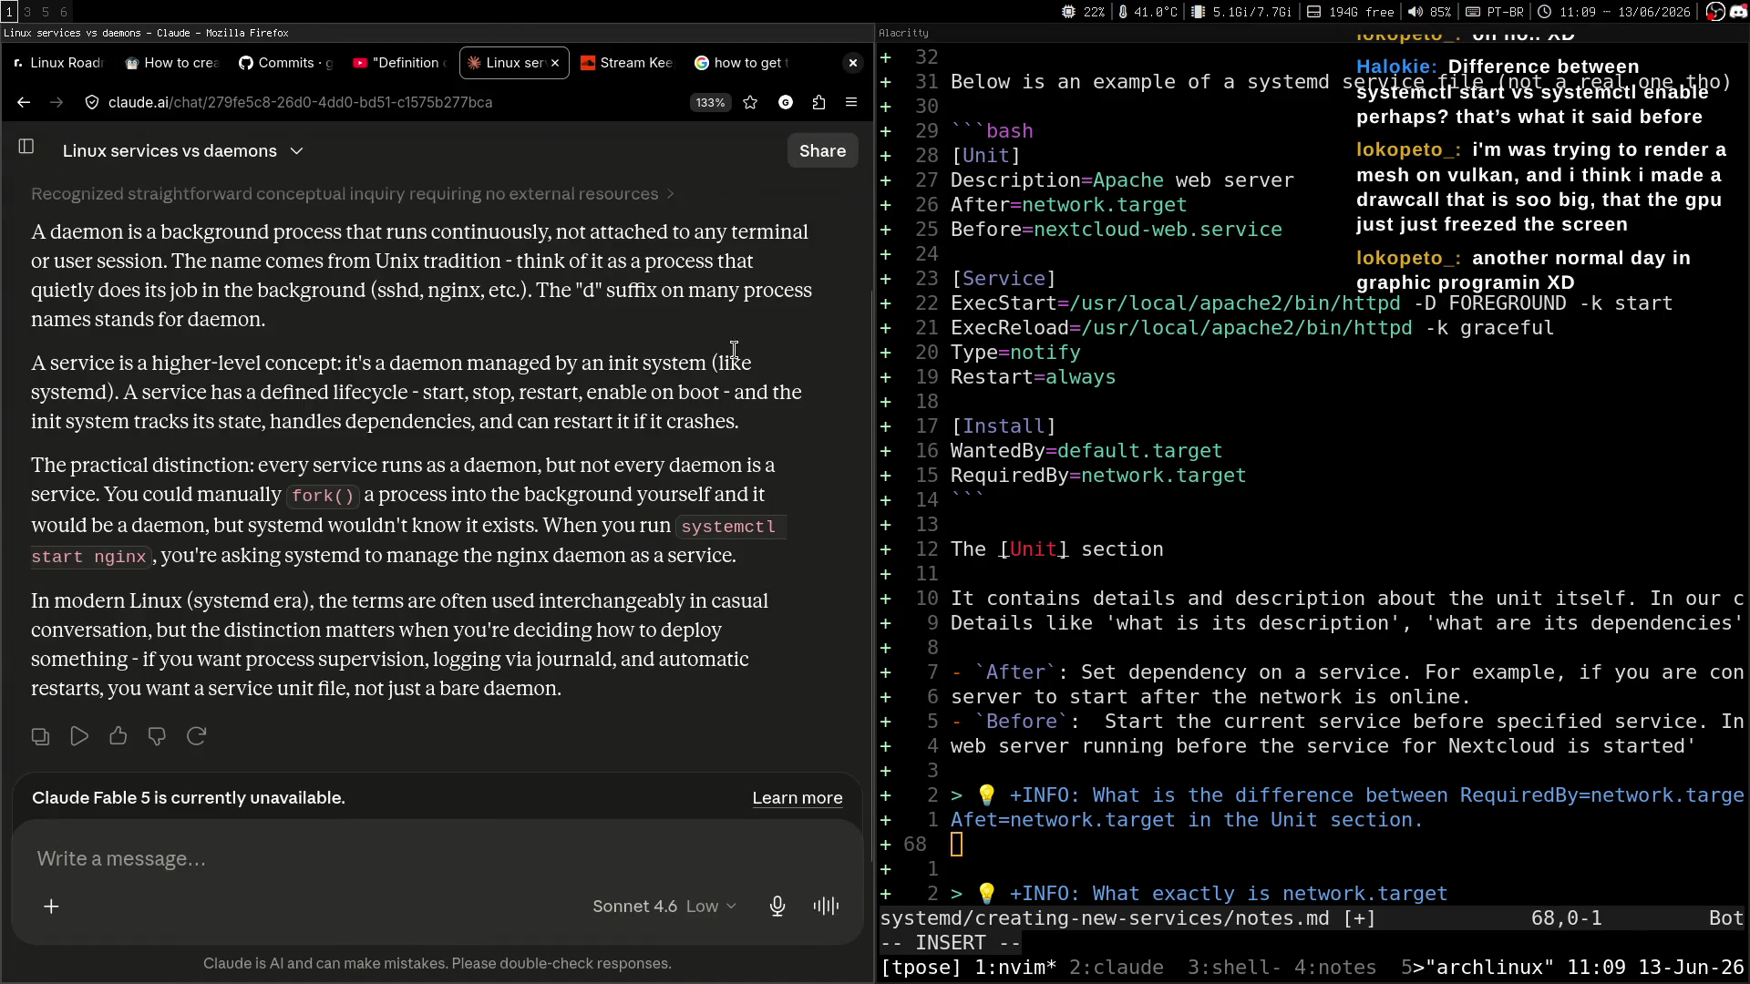
middle_click(459, 508)
key("Up")
key("Up")
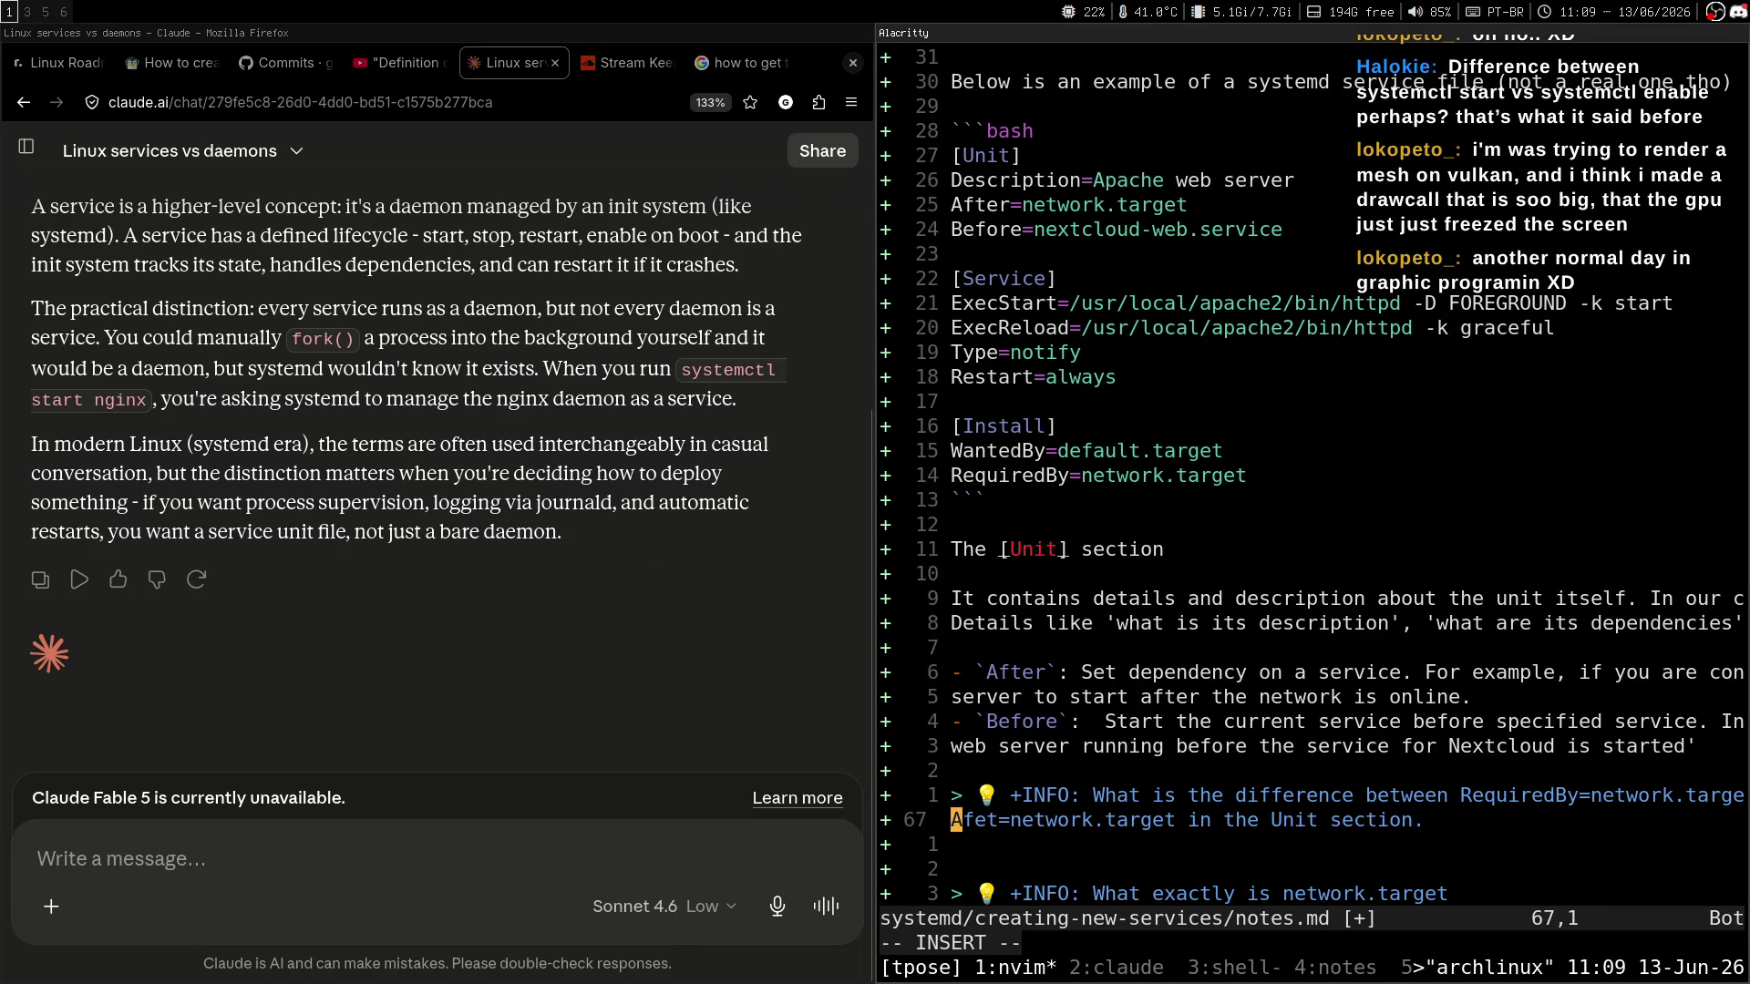
key("ctrl+Right")
key("ctrl+Right")
key("ctrl+Right")
key("ctrl+Left")
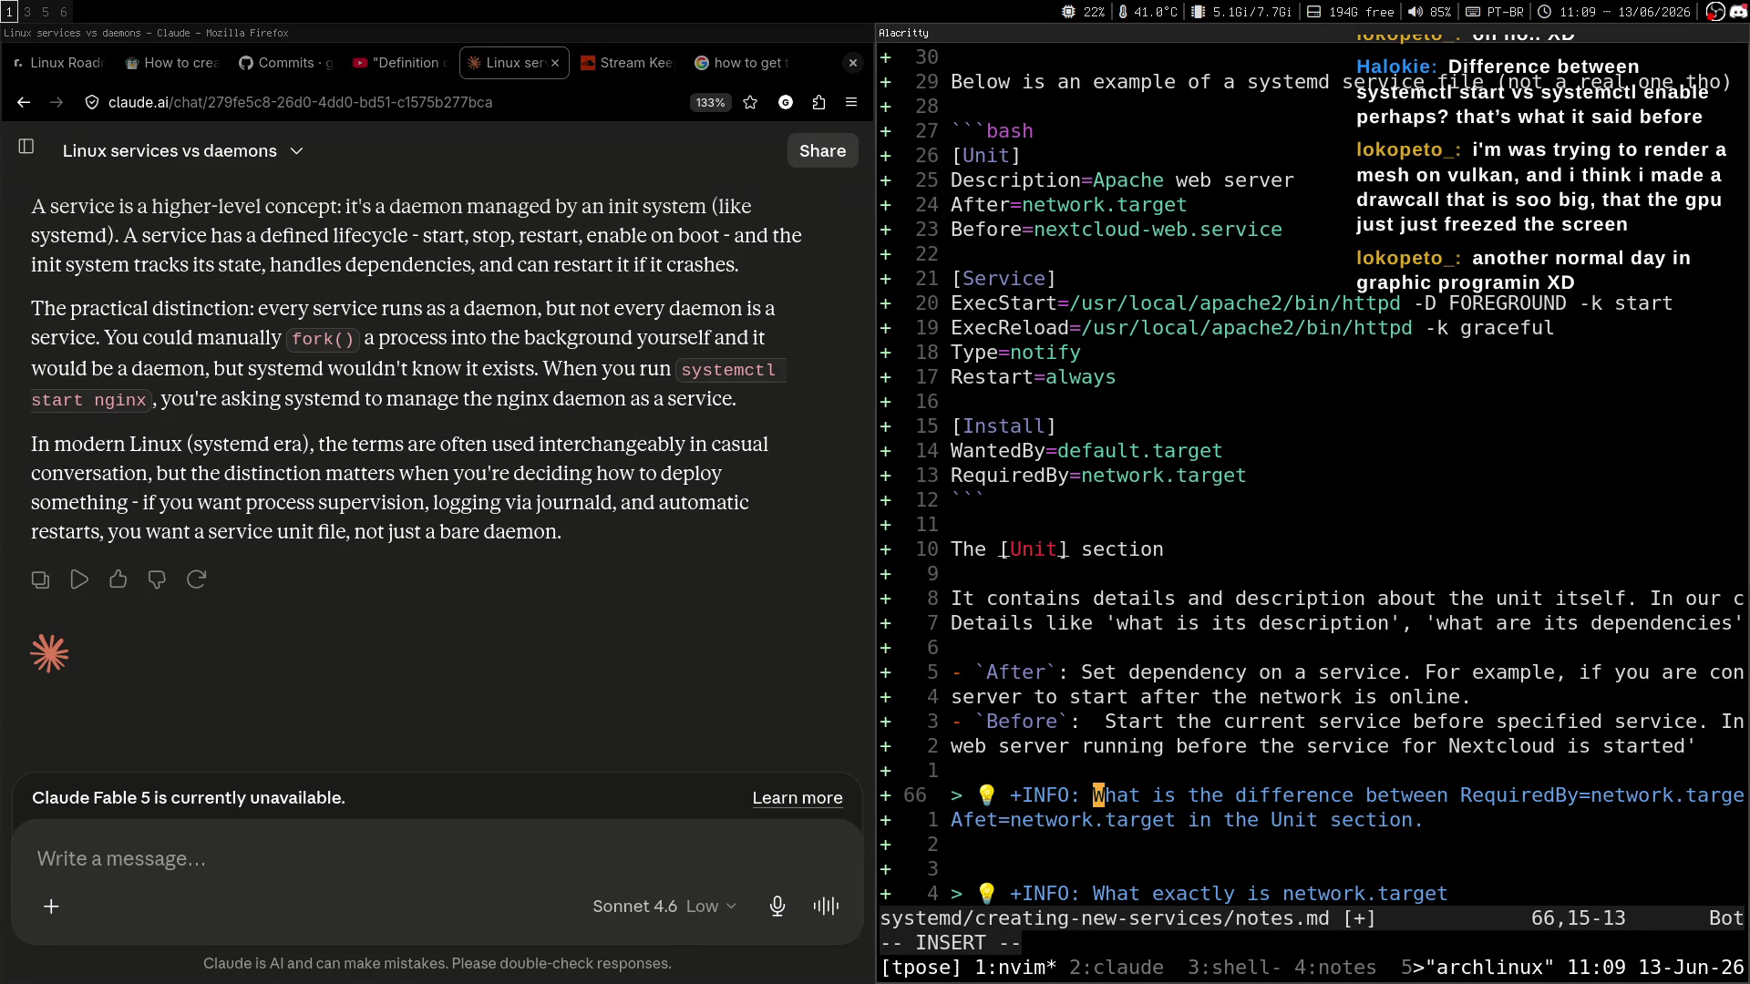
key("super+h")
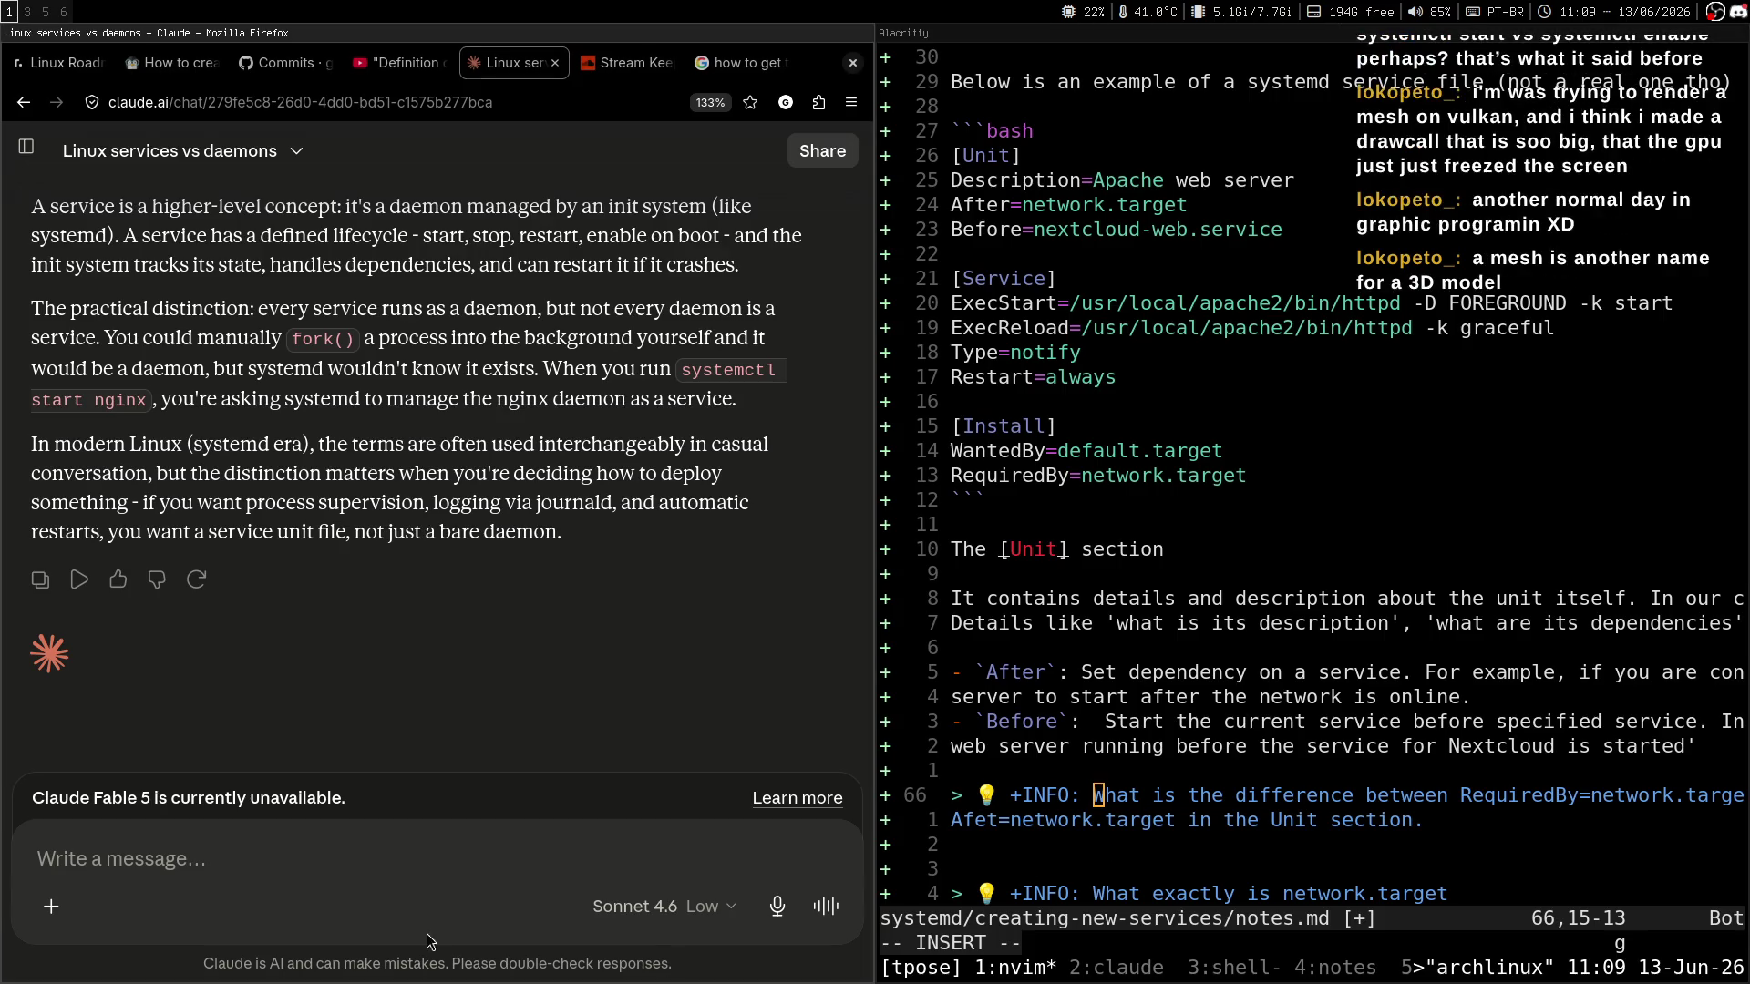
type("What is the difference between RequiredBy=network.target in the Install section and")
key("Return")
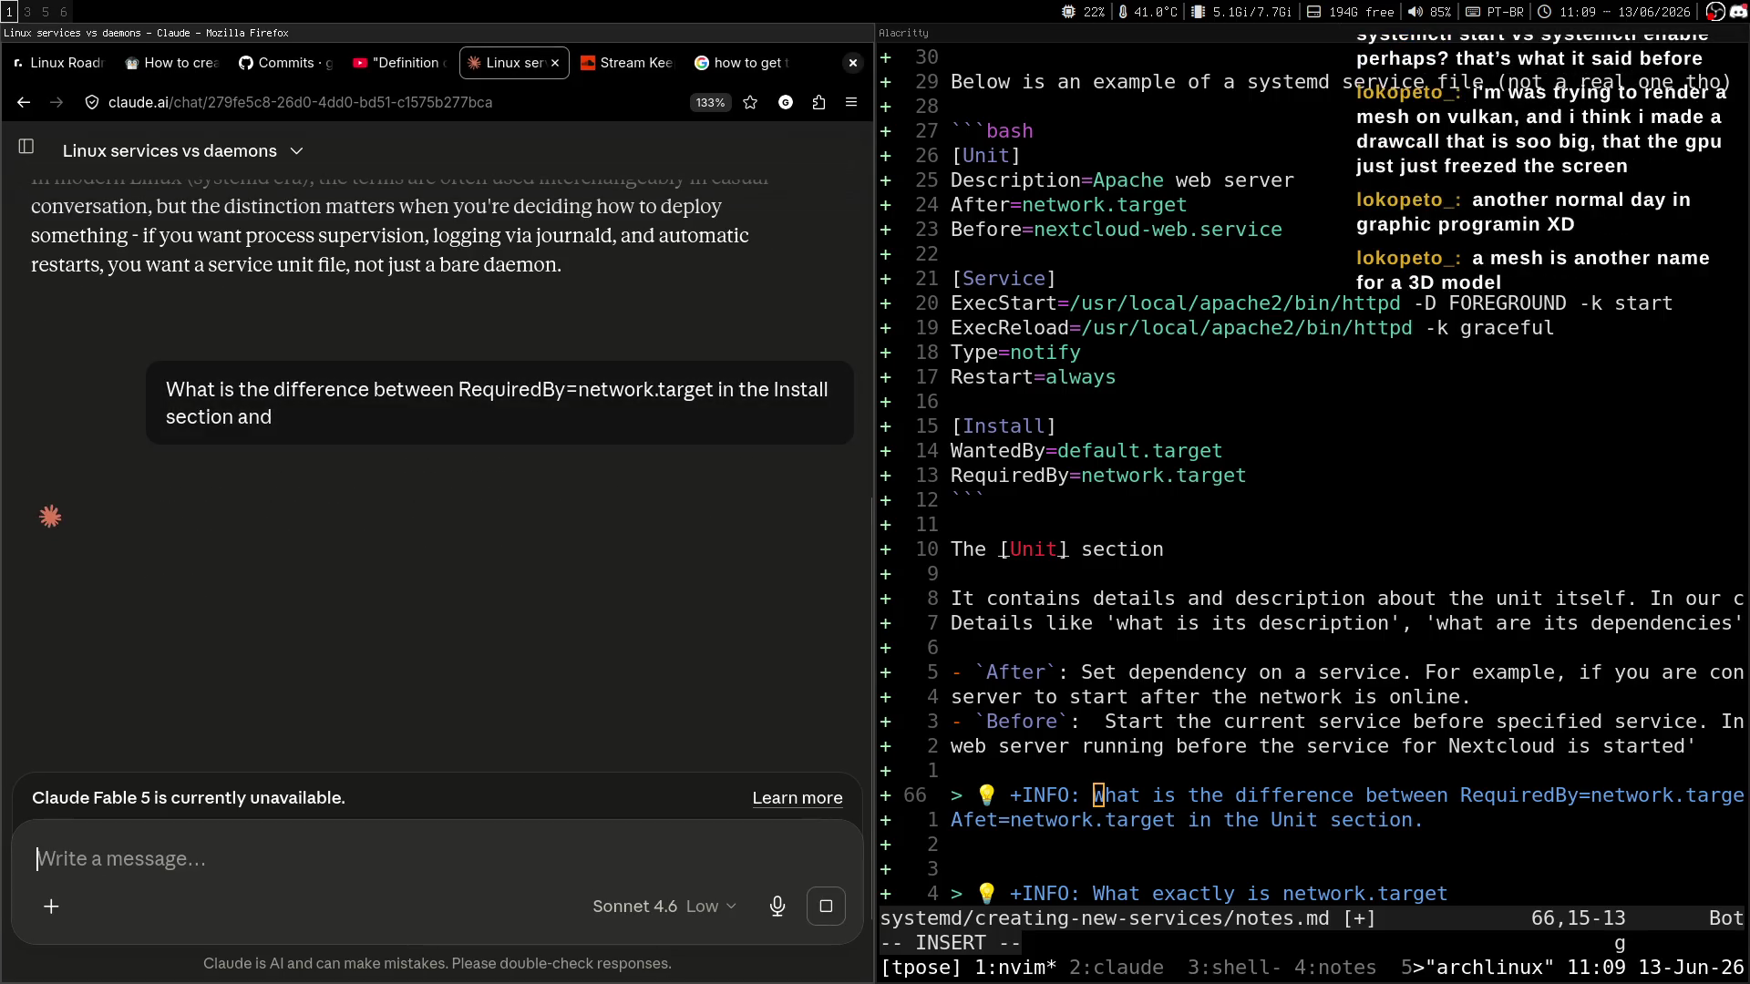
Stop Claude's reply to the truncated question and reopen the message for editing.
left_click(828, 902)
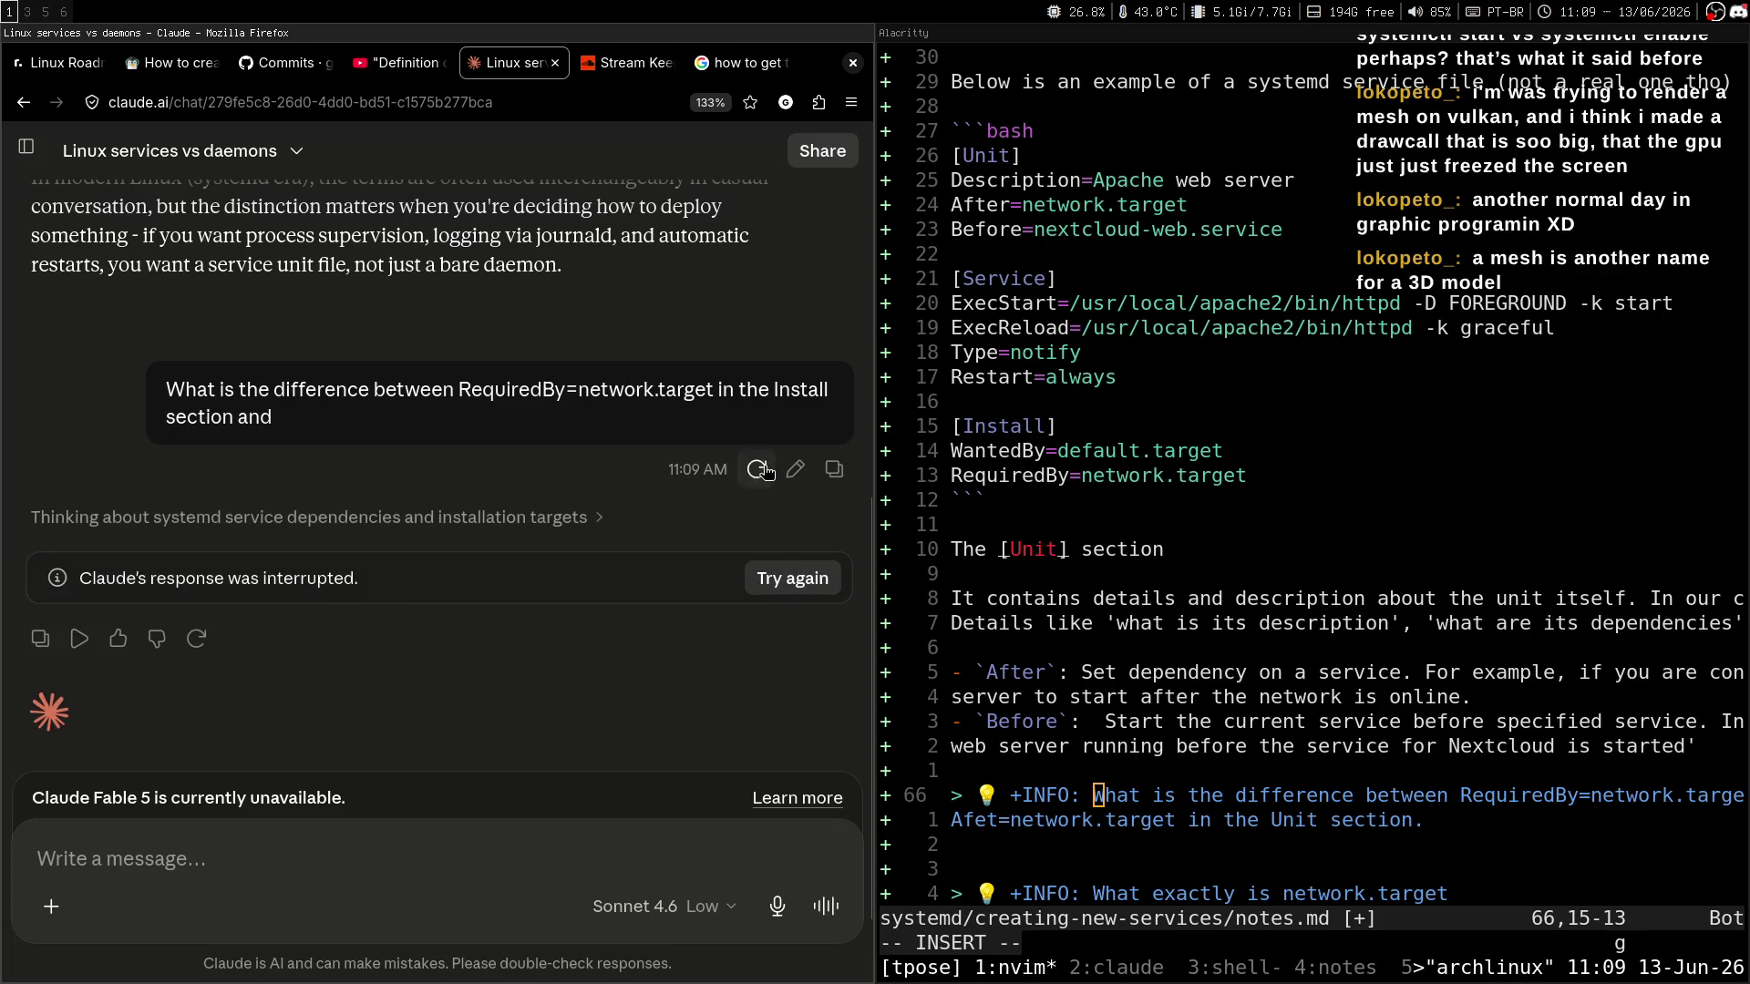
key("Up")
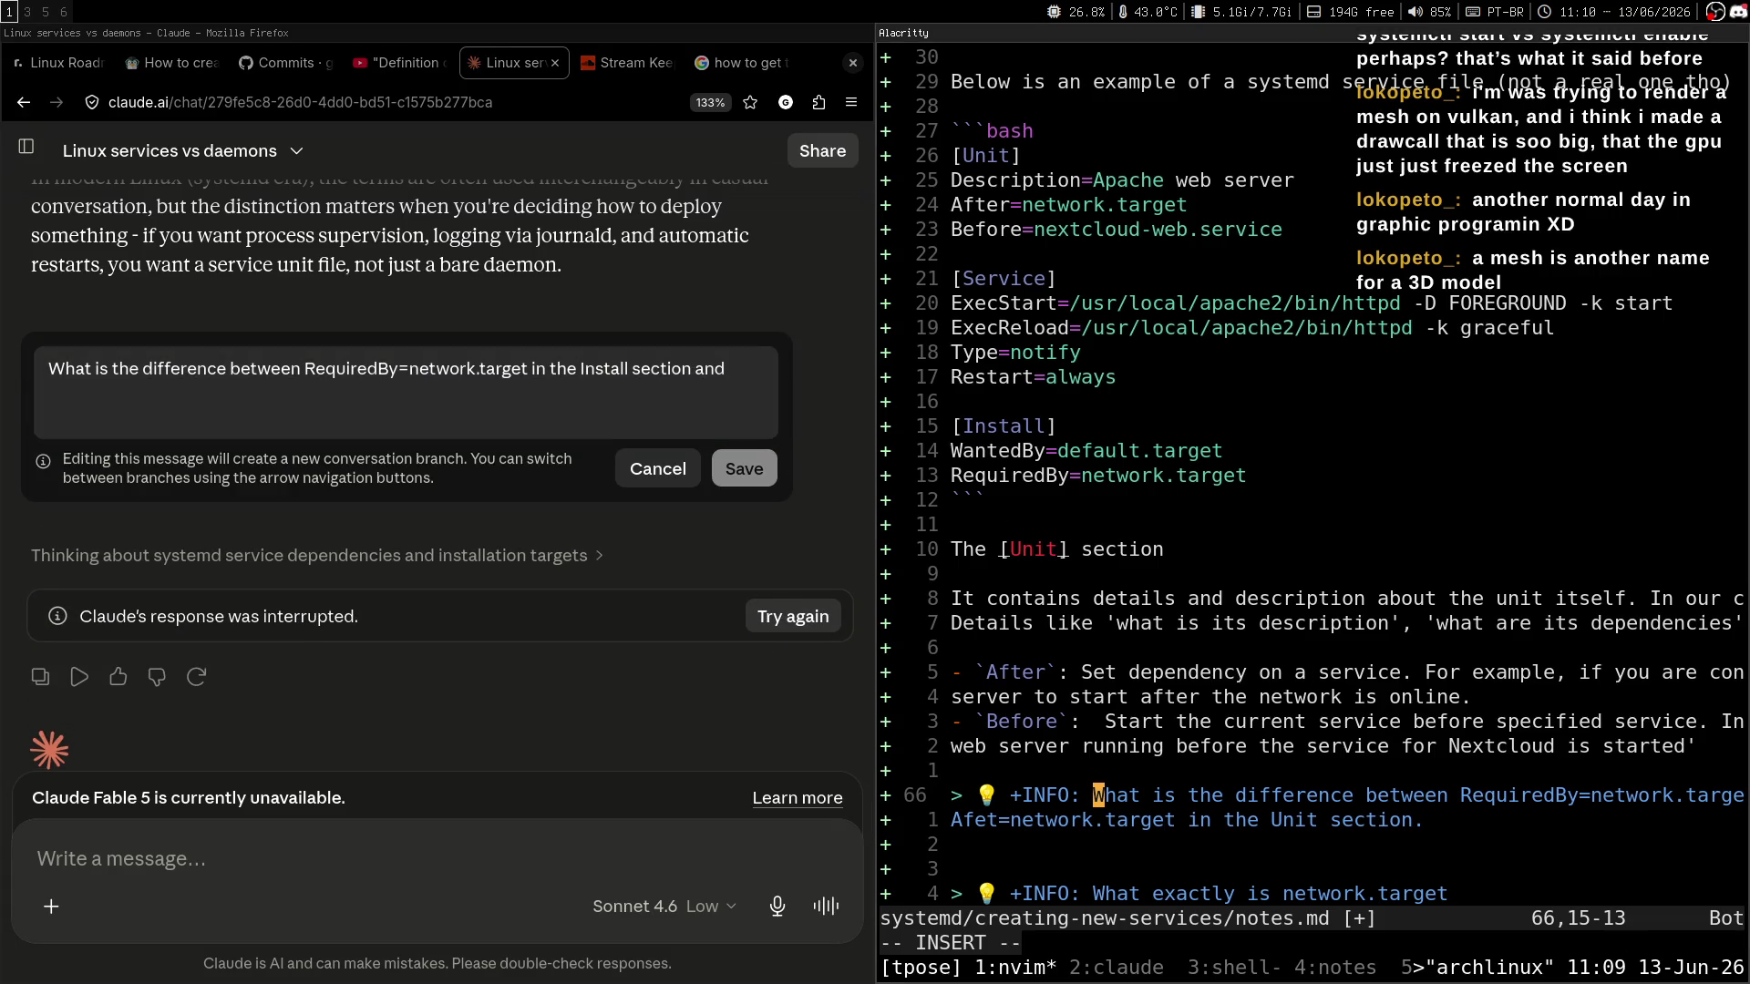
key("alt+z")
key("alt+z")
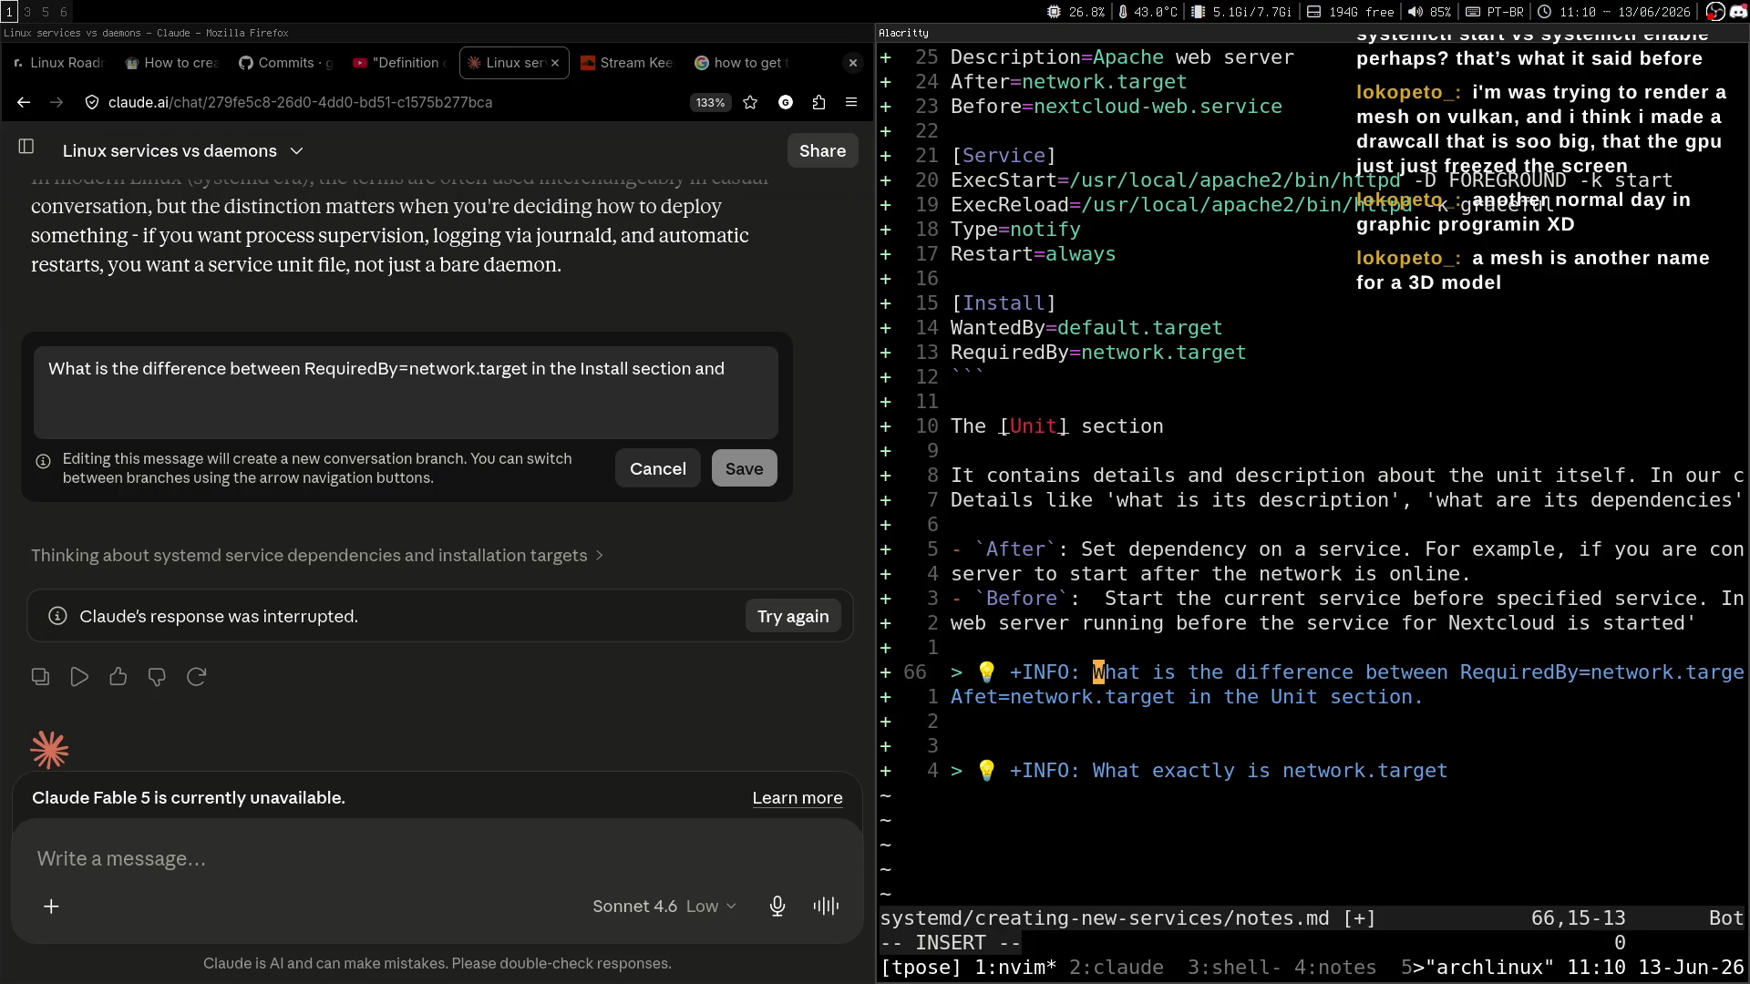
key("Escape")
key("0")
Yank both INFO question lines in nvim and paste them over the old text in Claude's edit box.
key("V")
key("j")
key("y")
key("ctrl+a")
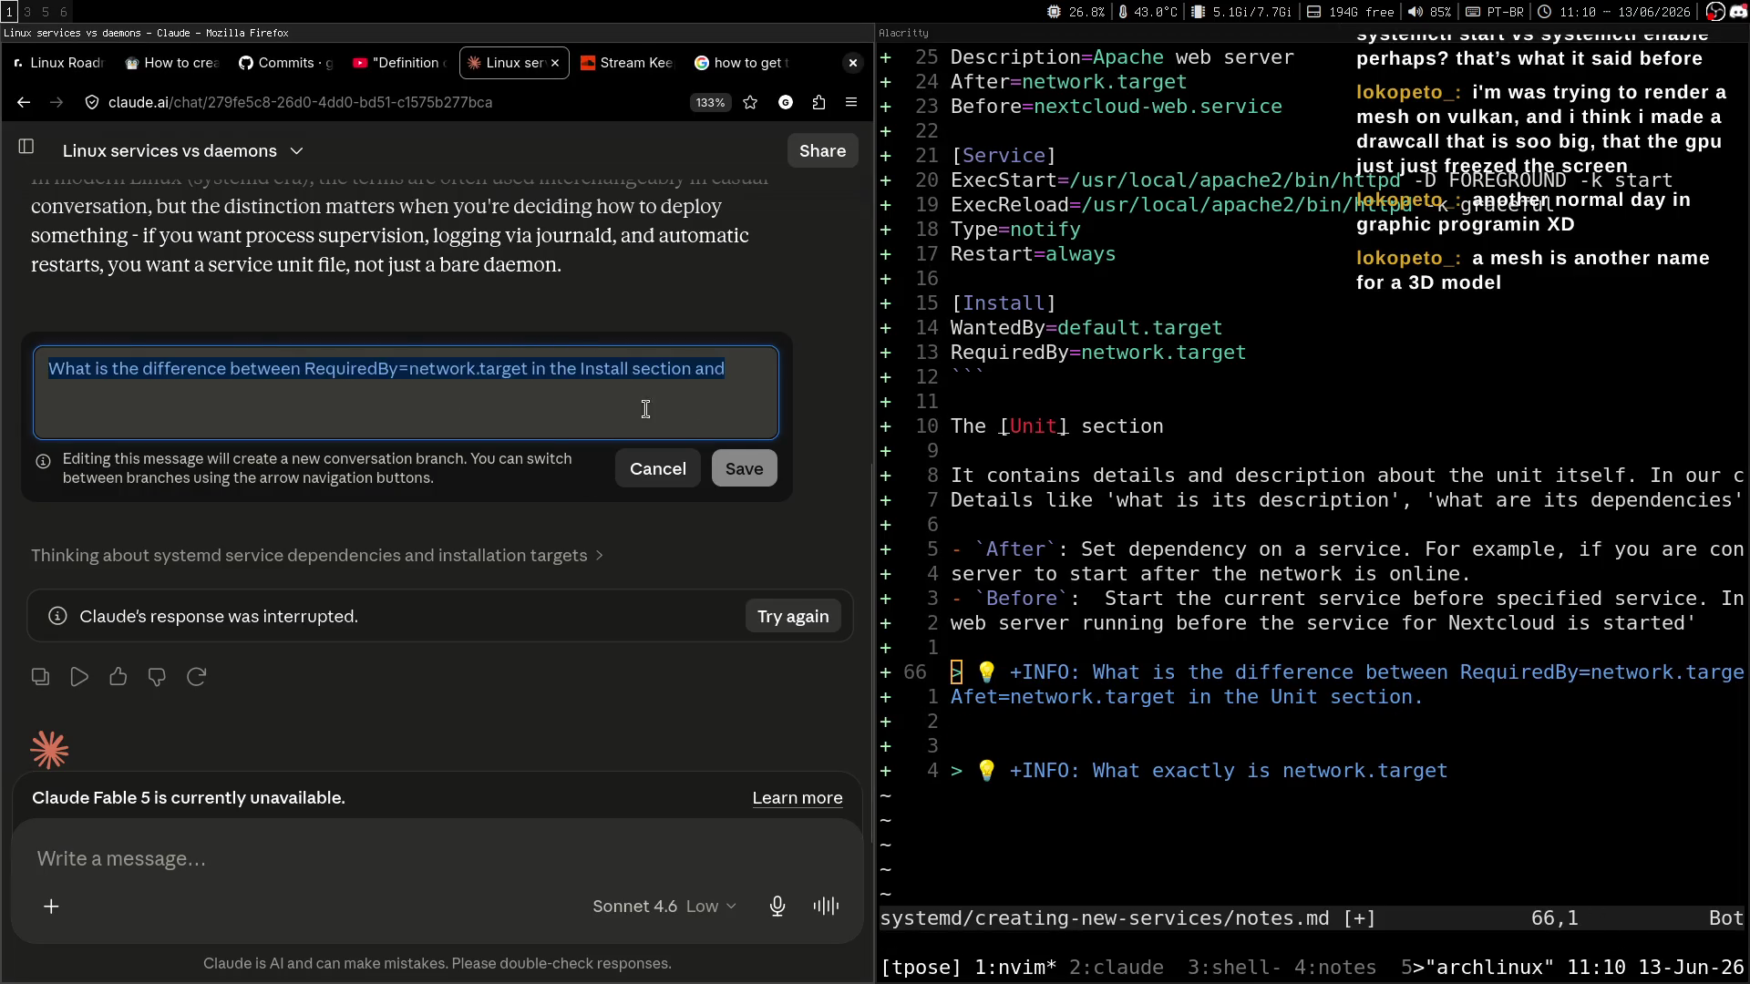
type("> 💡 +INFO: What is the difference between RequiredBy=network.target in the Install section and Afet=network.target in the Unit section.")
left_click(737, 484)
Follow the stream chat on workspace 3, then return to Claude's After-versus-RequiredBy answer.
key("super+3")
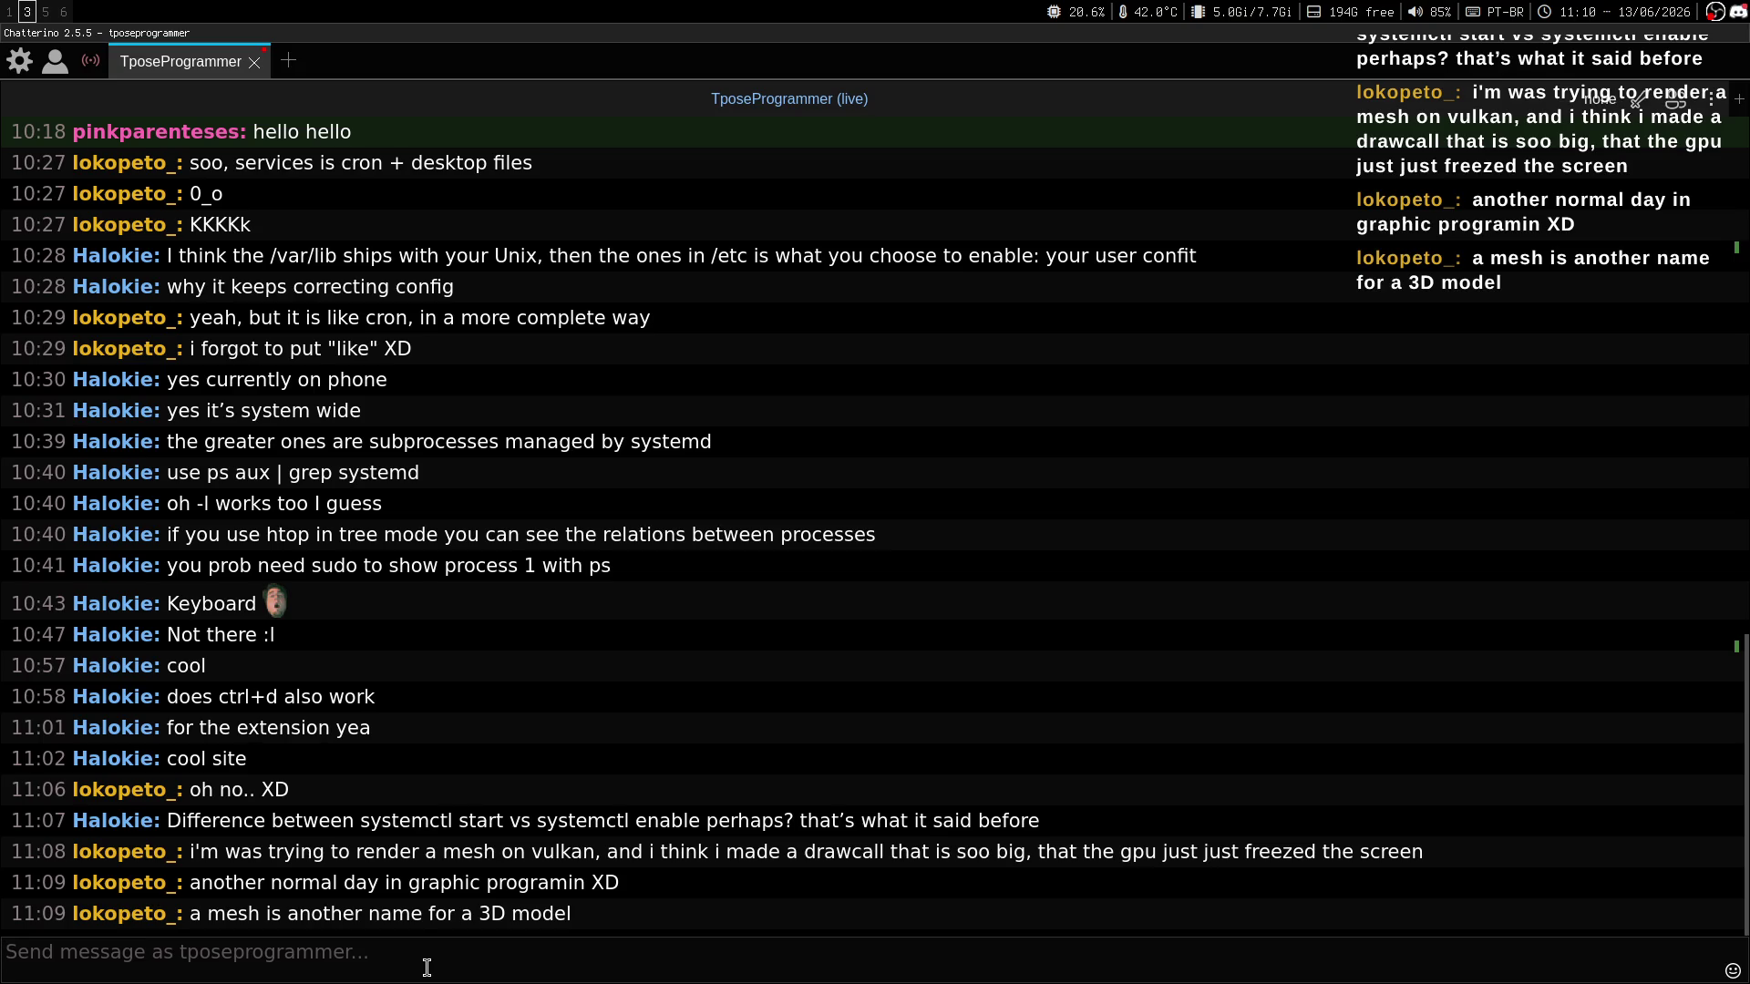
key("super+1")
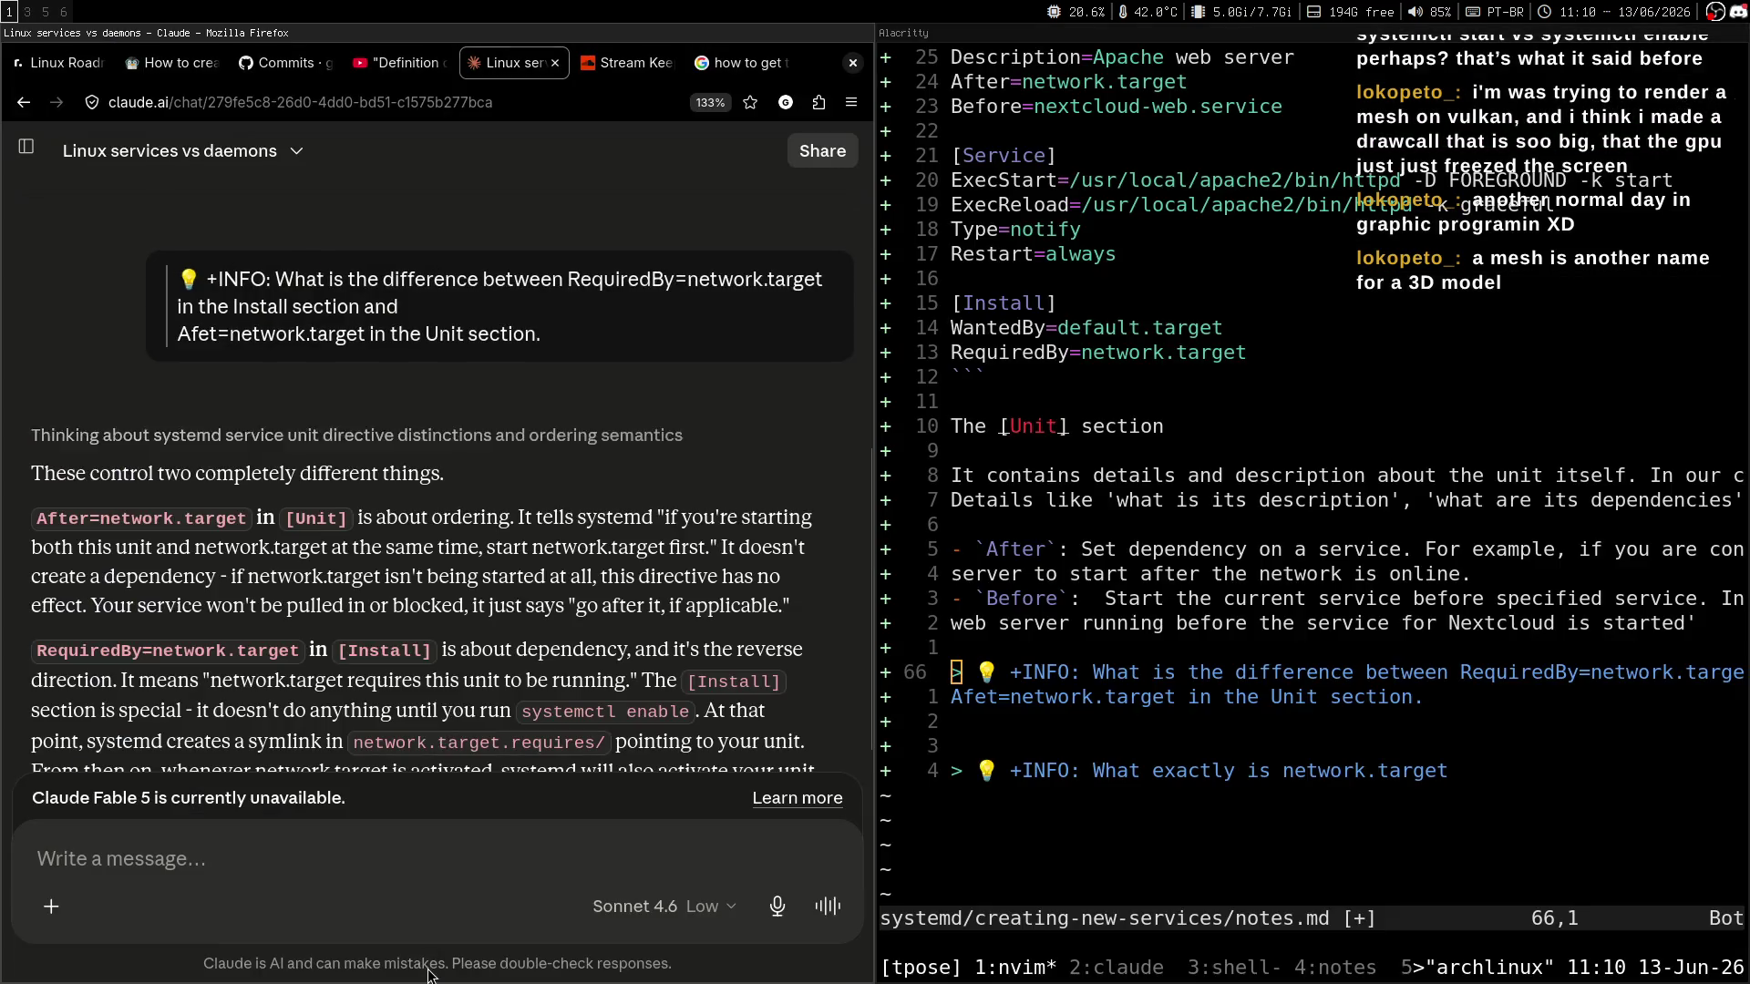
key("super+3")
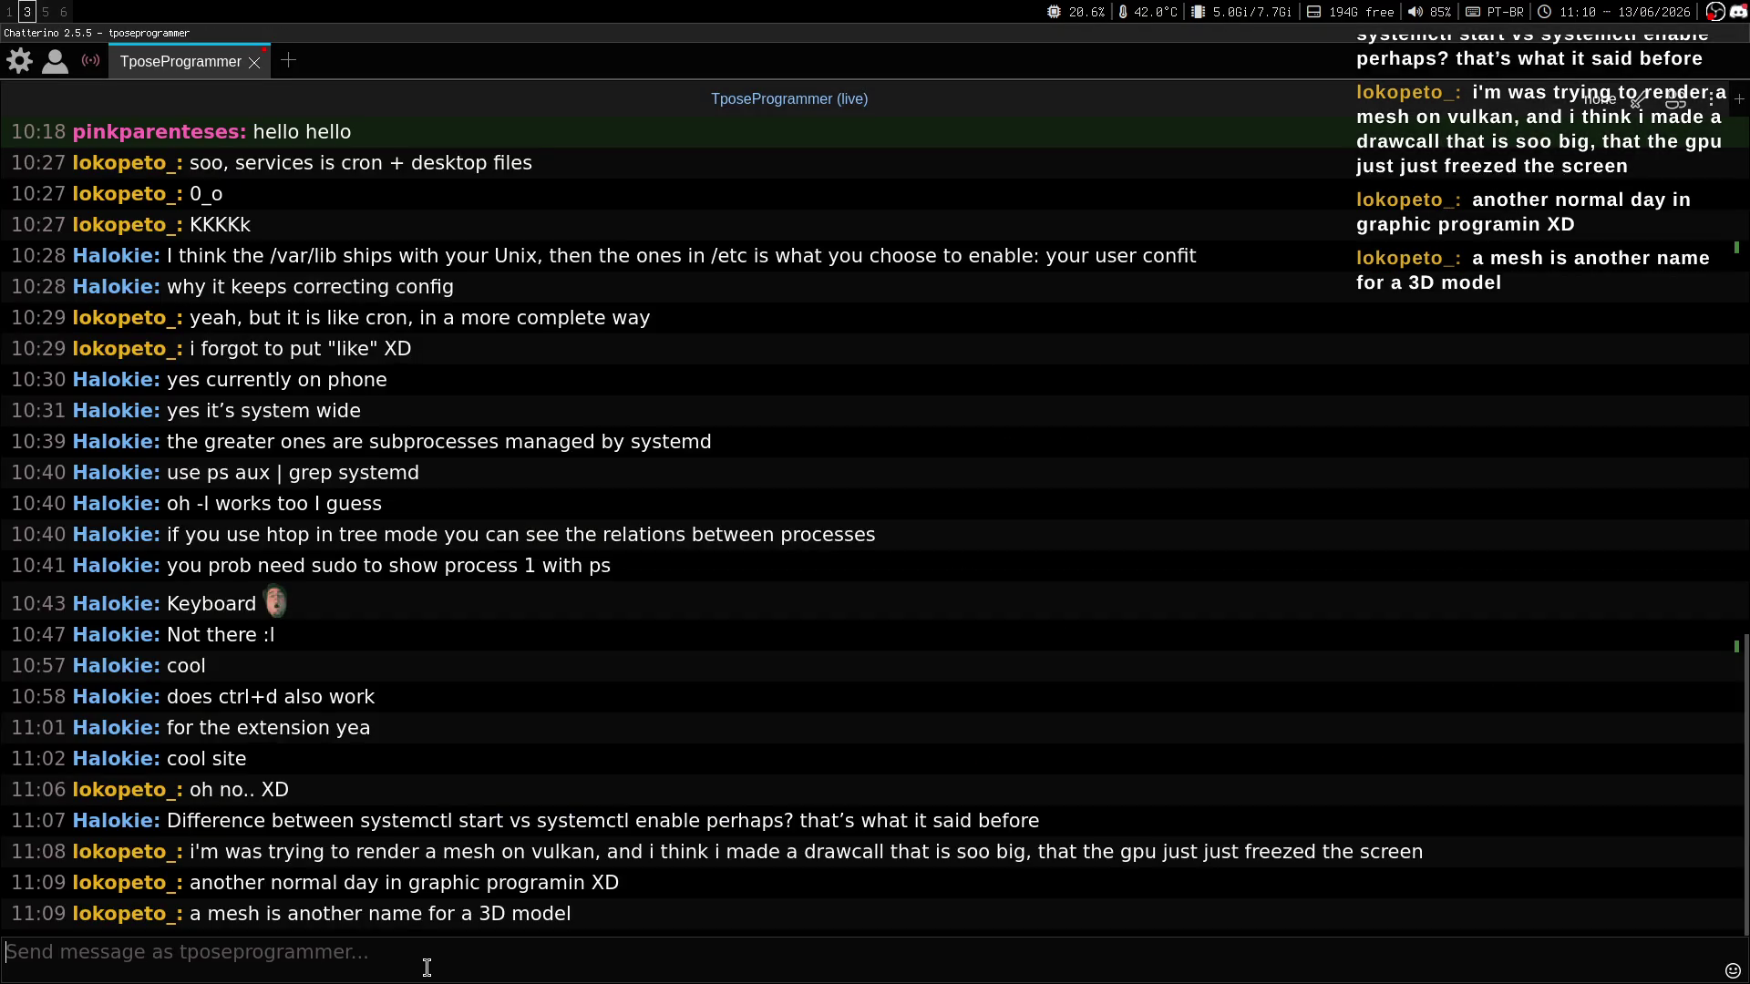
key("super+1")
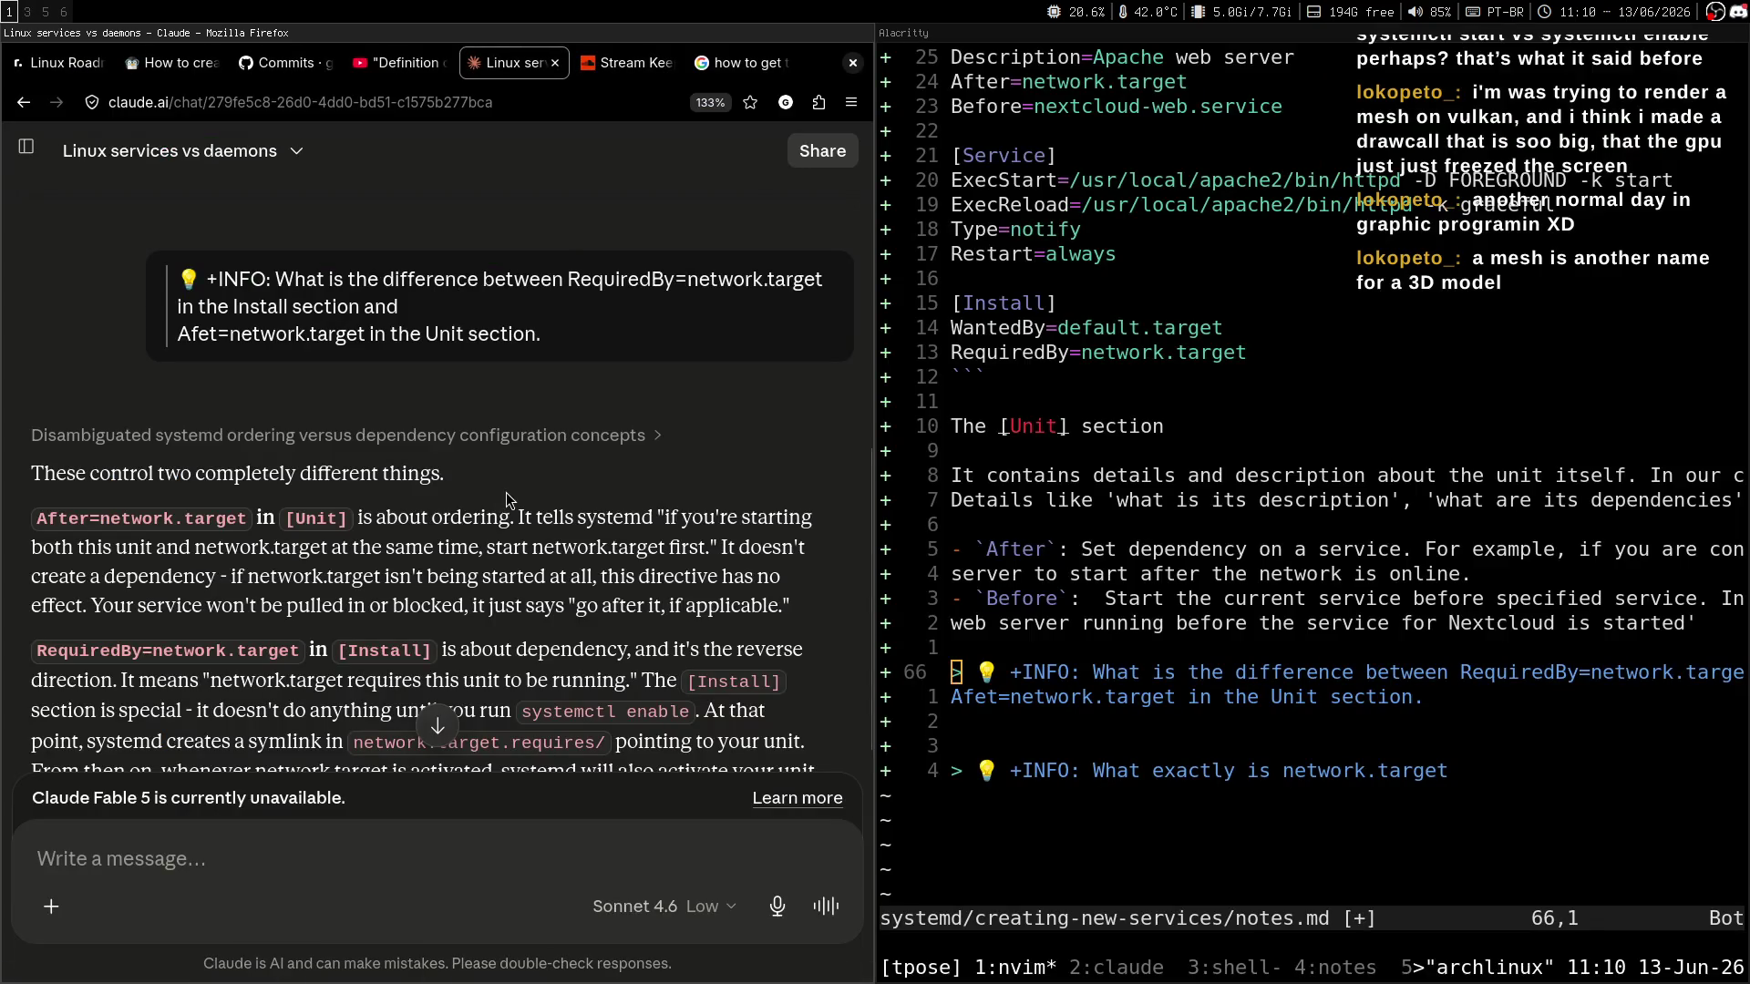
middle_click(495, 512)
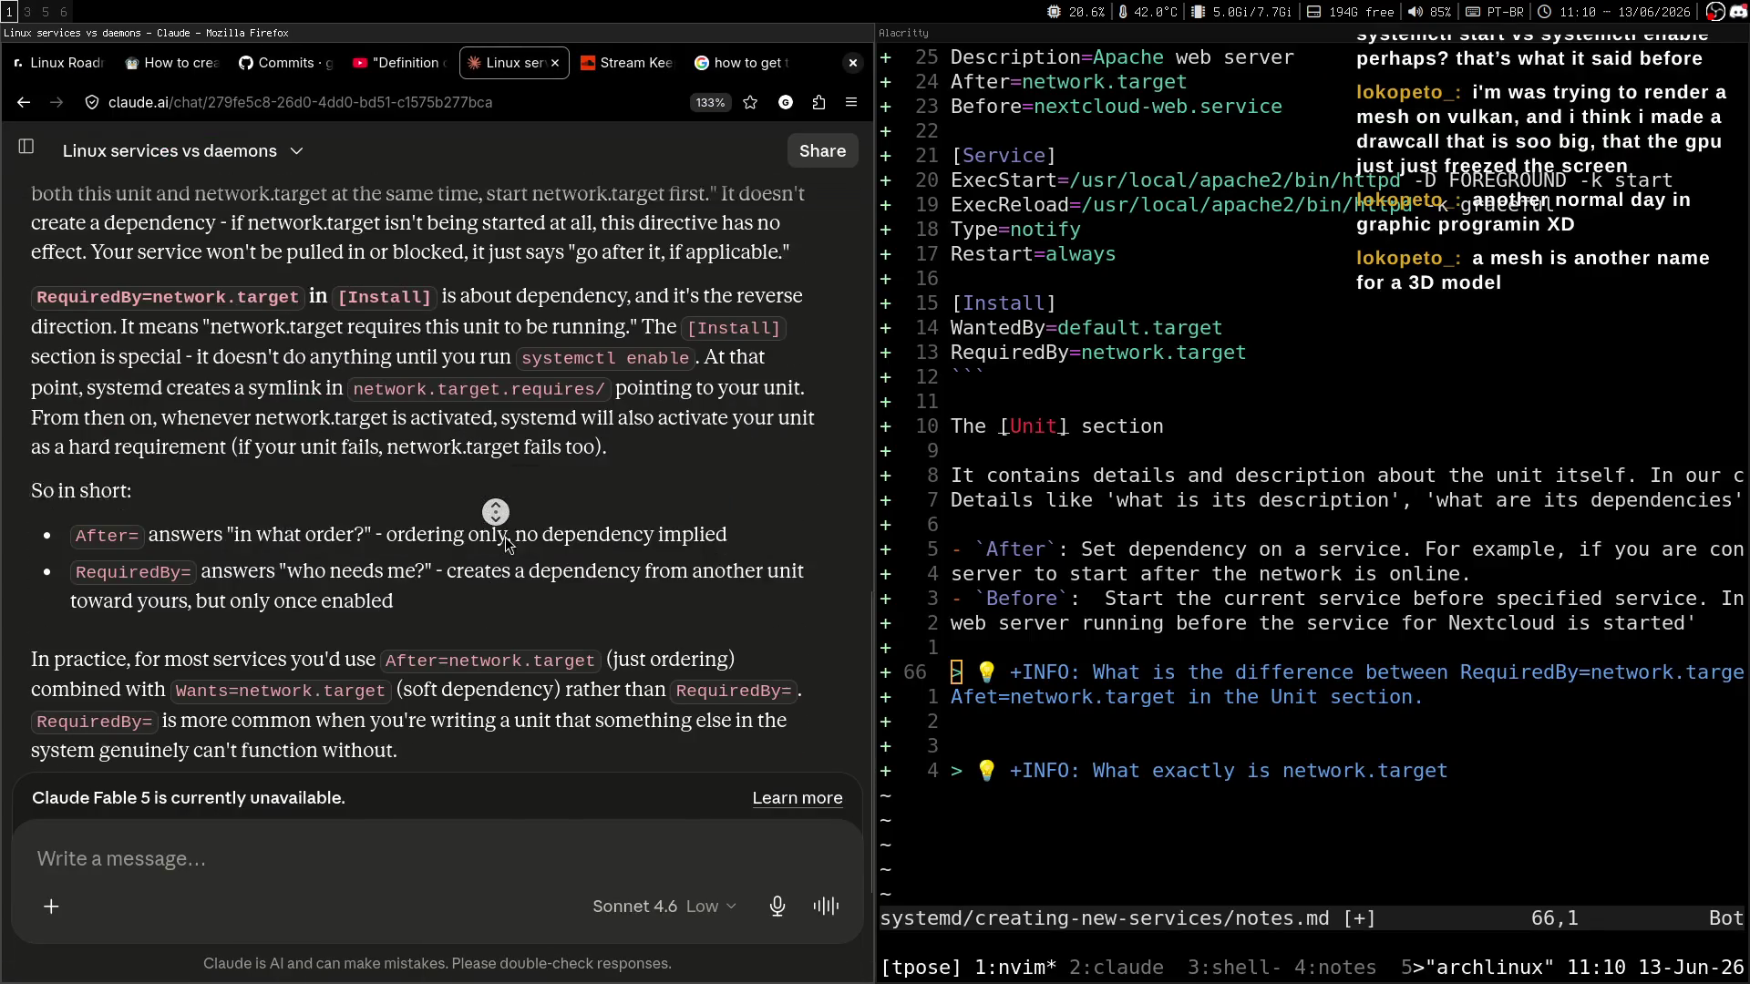
left_click(344, 434)
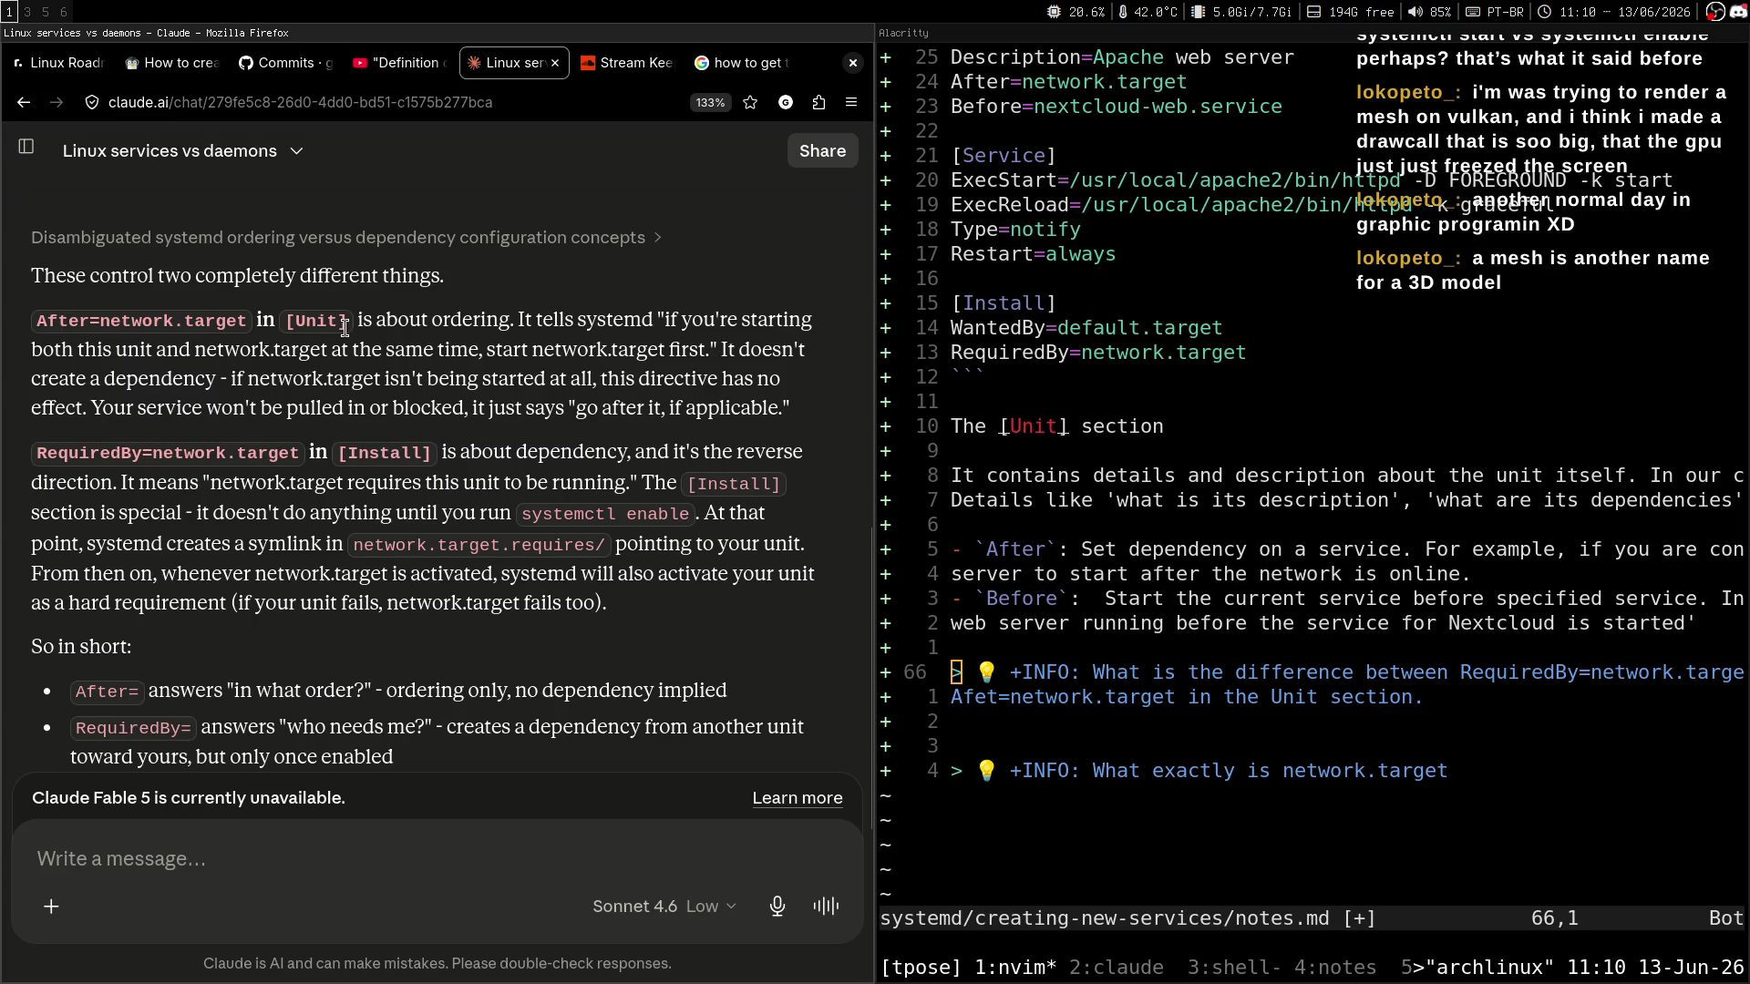
double_click(245, 275)
left_click(280, 321)
left_click_drag(194, 351, 329, 351)
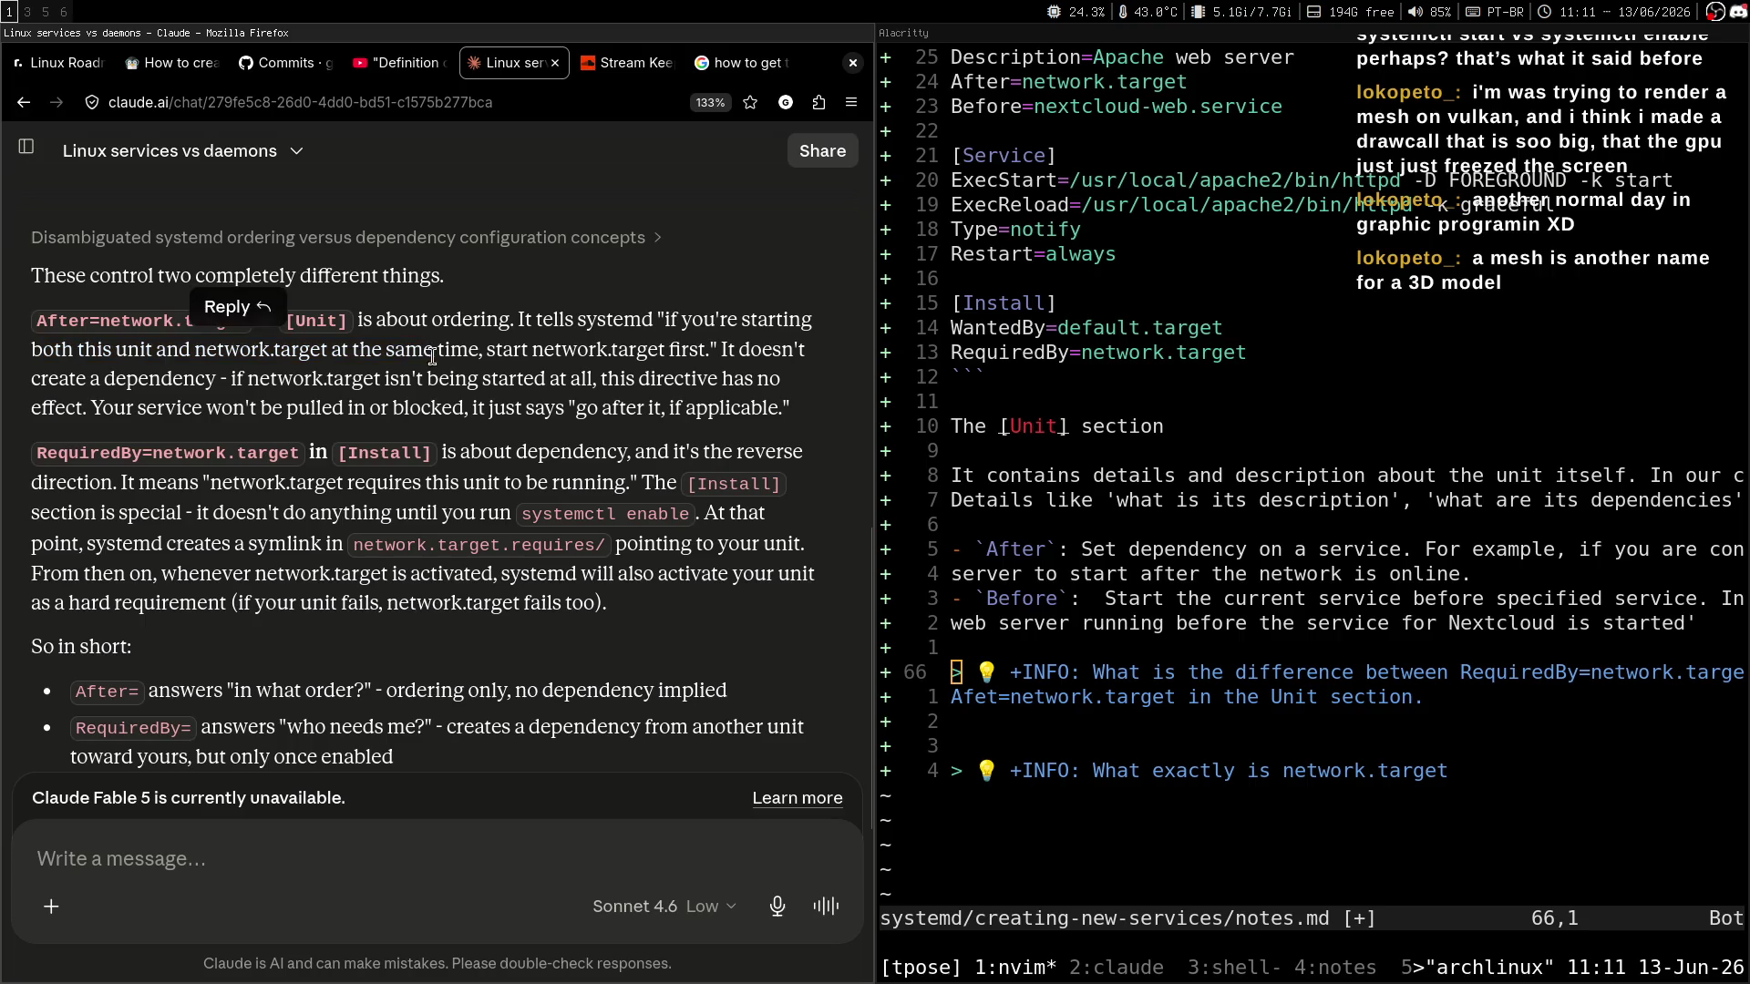
left_click(626, 339)
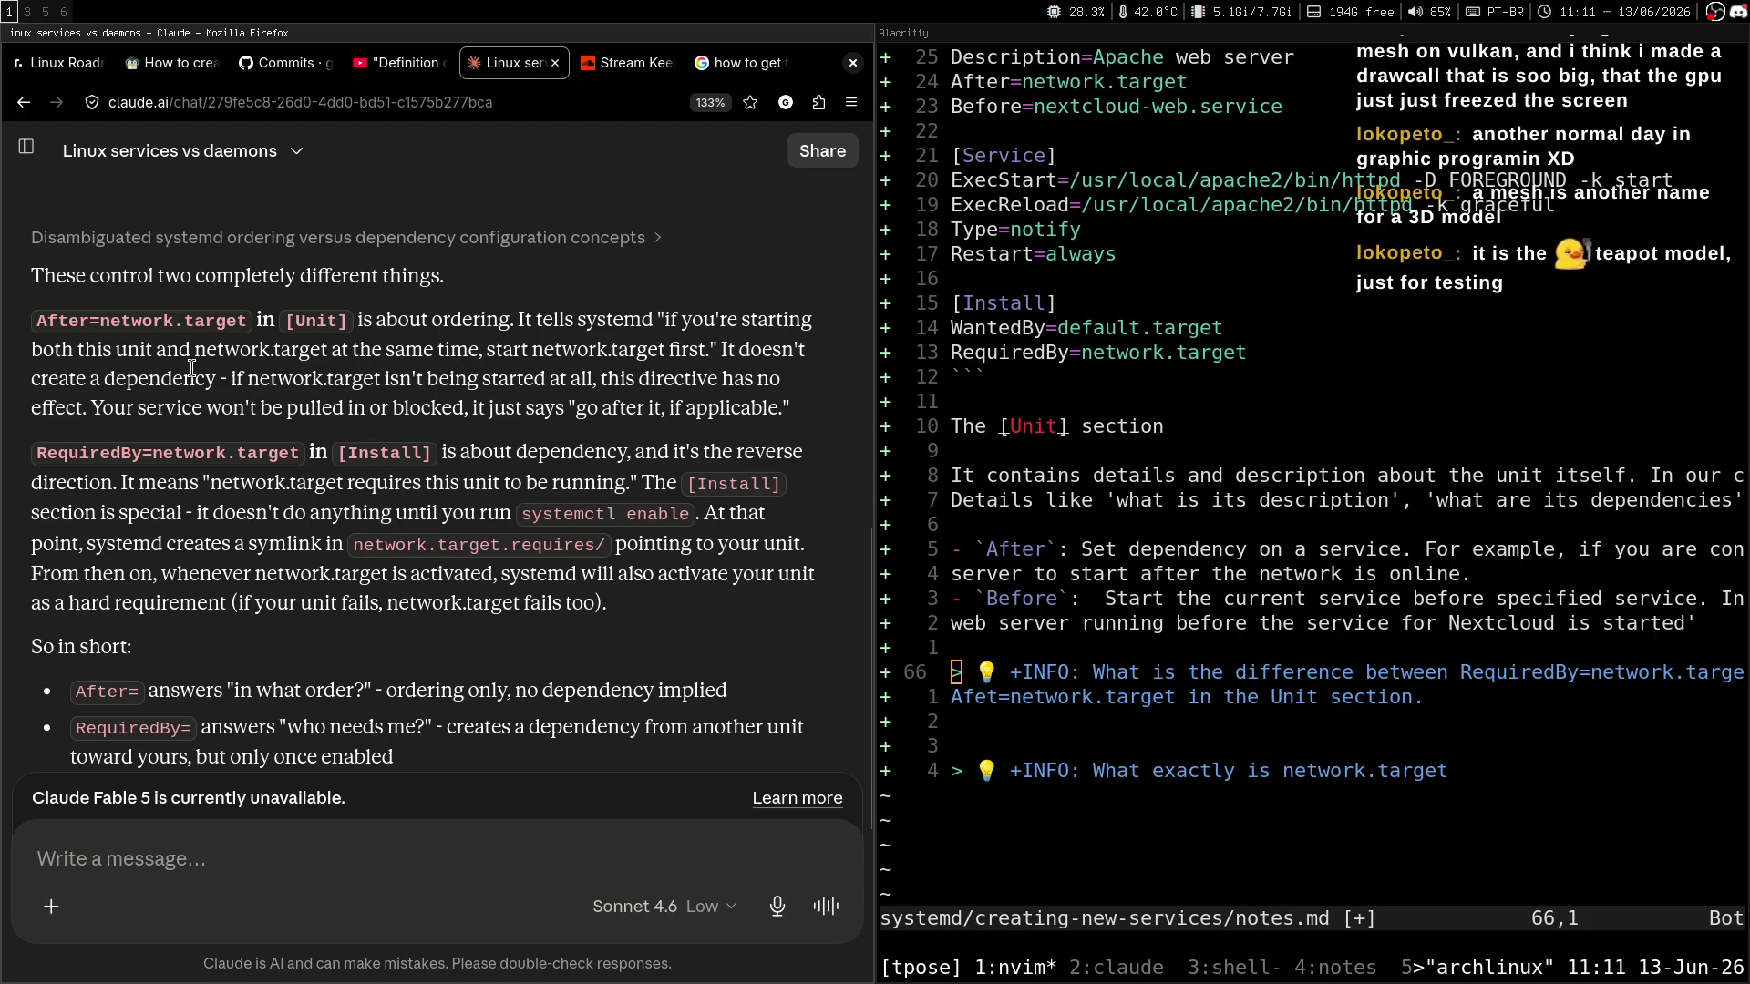
left_click_drag(224, 381, 534, 376)
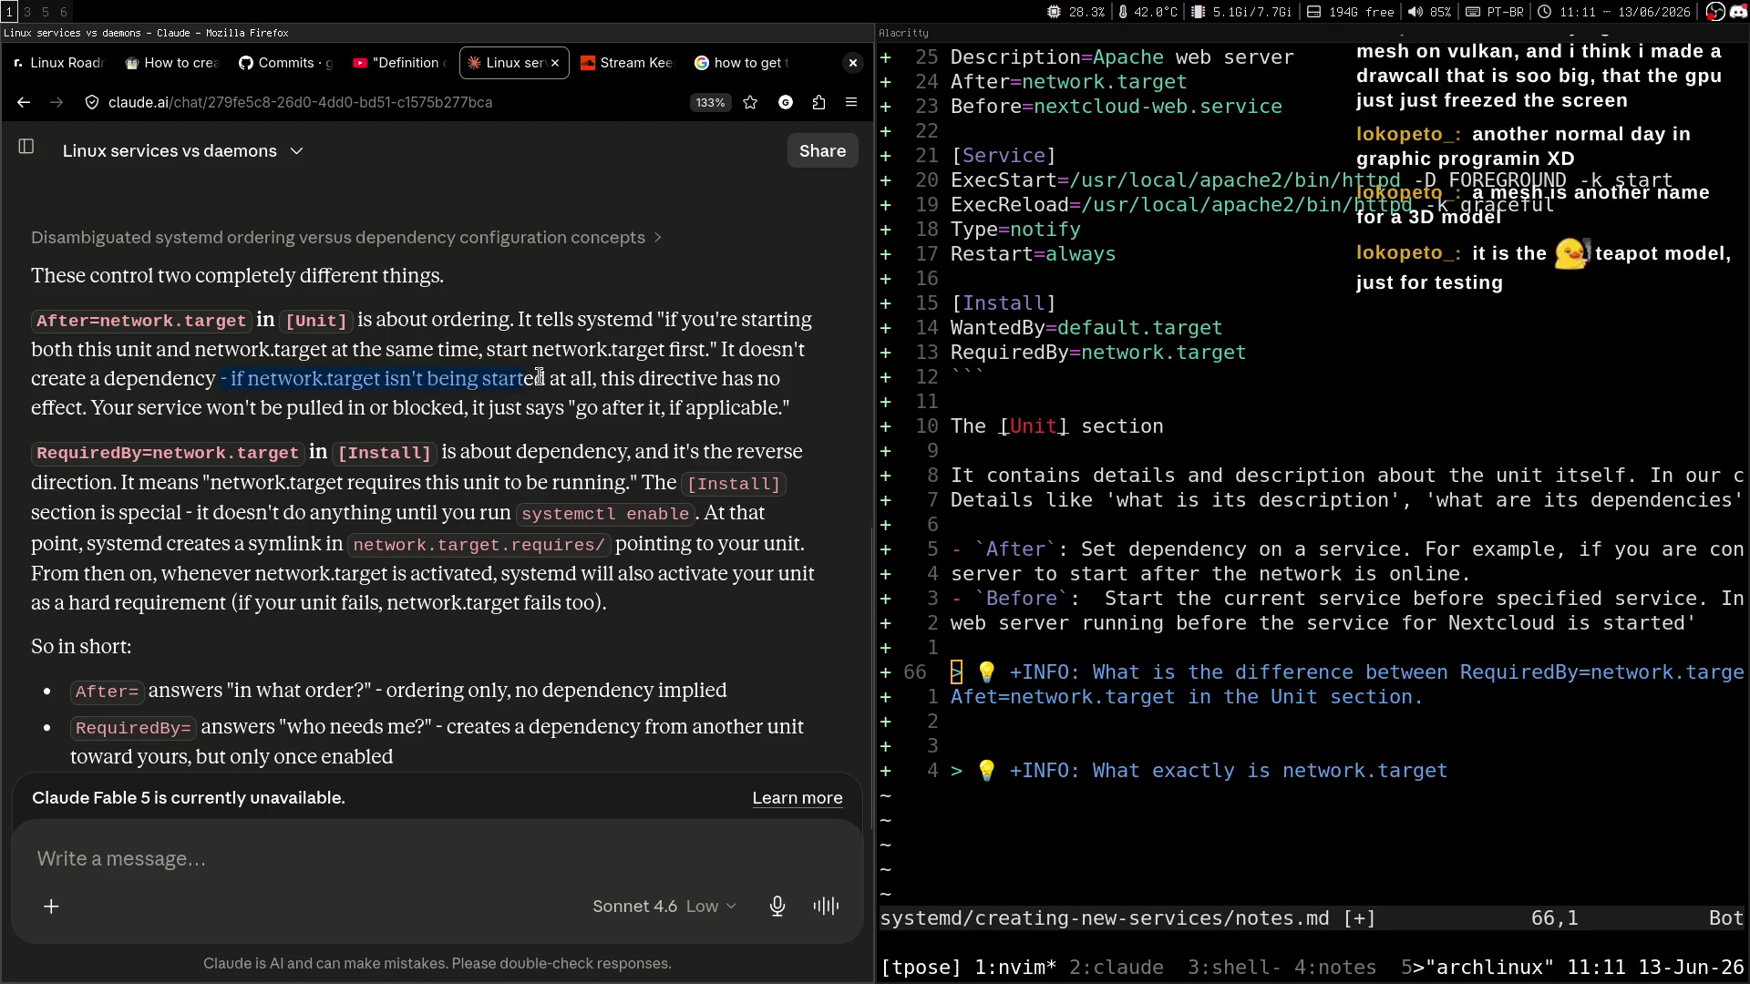
left_click(337, 381)
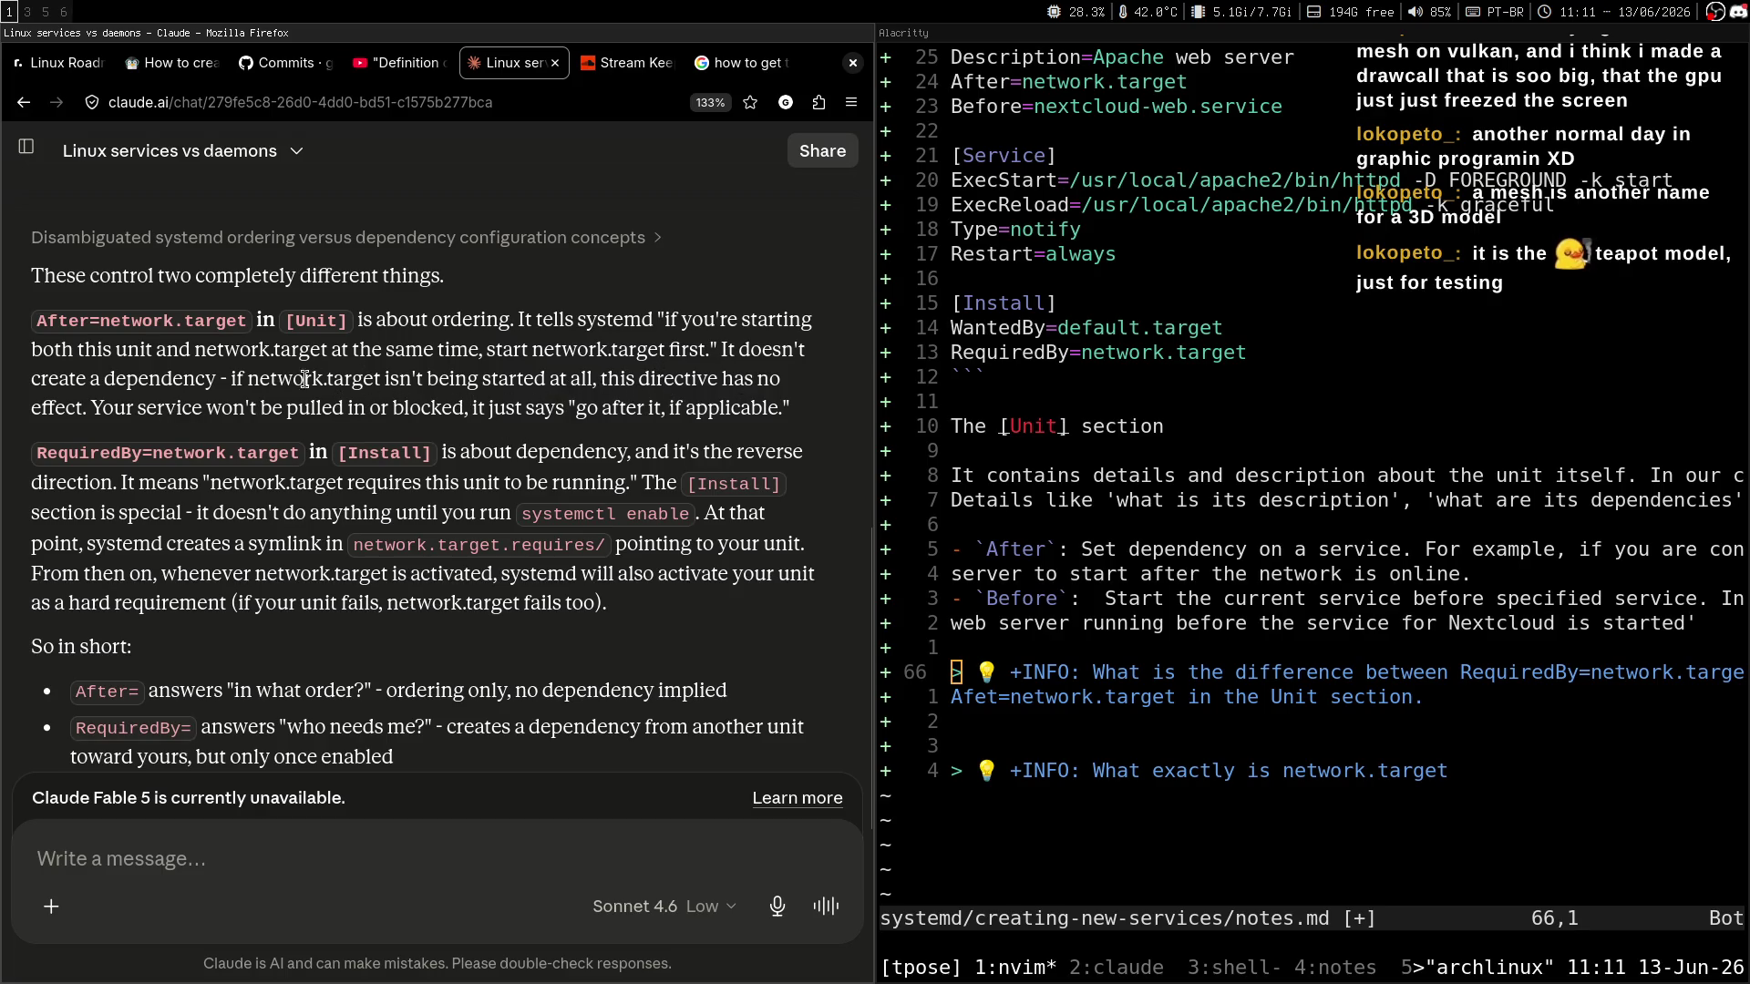
mouse_move(275, 378)
left_mouse_down()
mouse_move(747, 377)
mouse_move(87, 407)
mouse_move(517, 408)
left_mouse_up()
left_click(558, 424)
middle_click(831, 370)
left_click(836, 410)
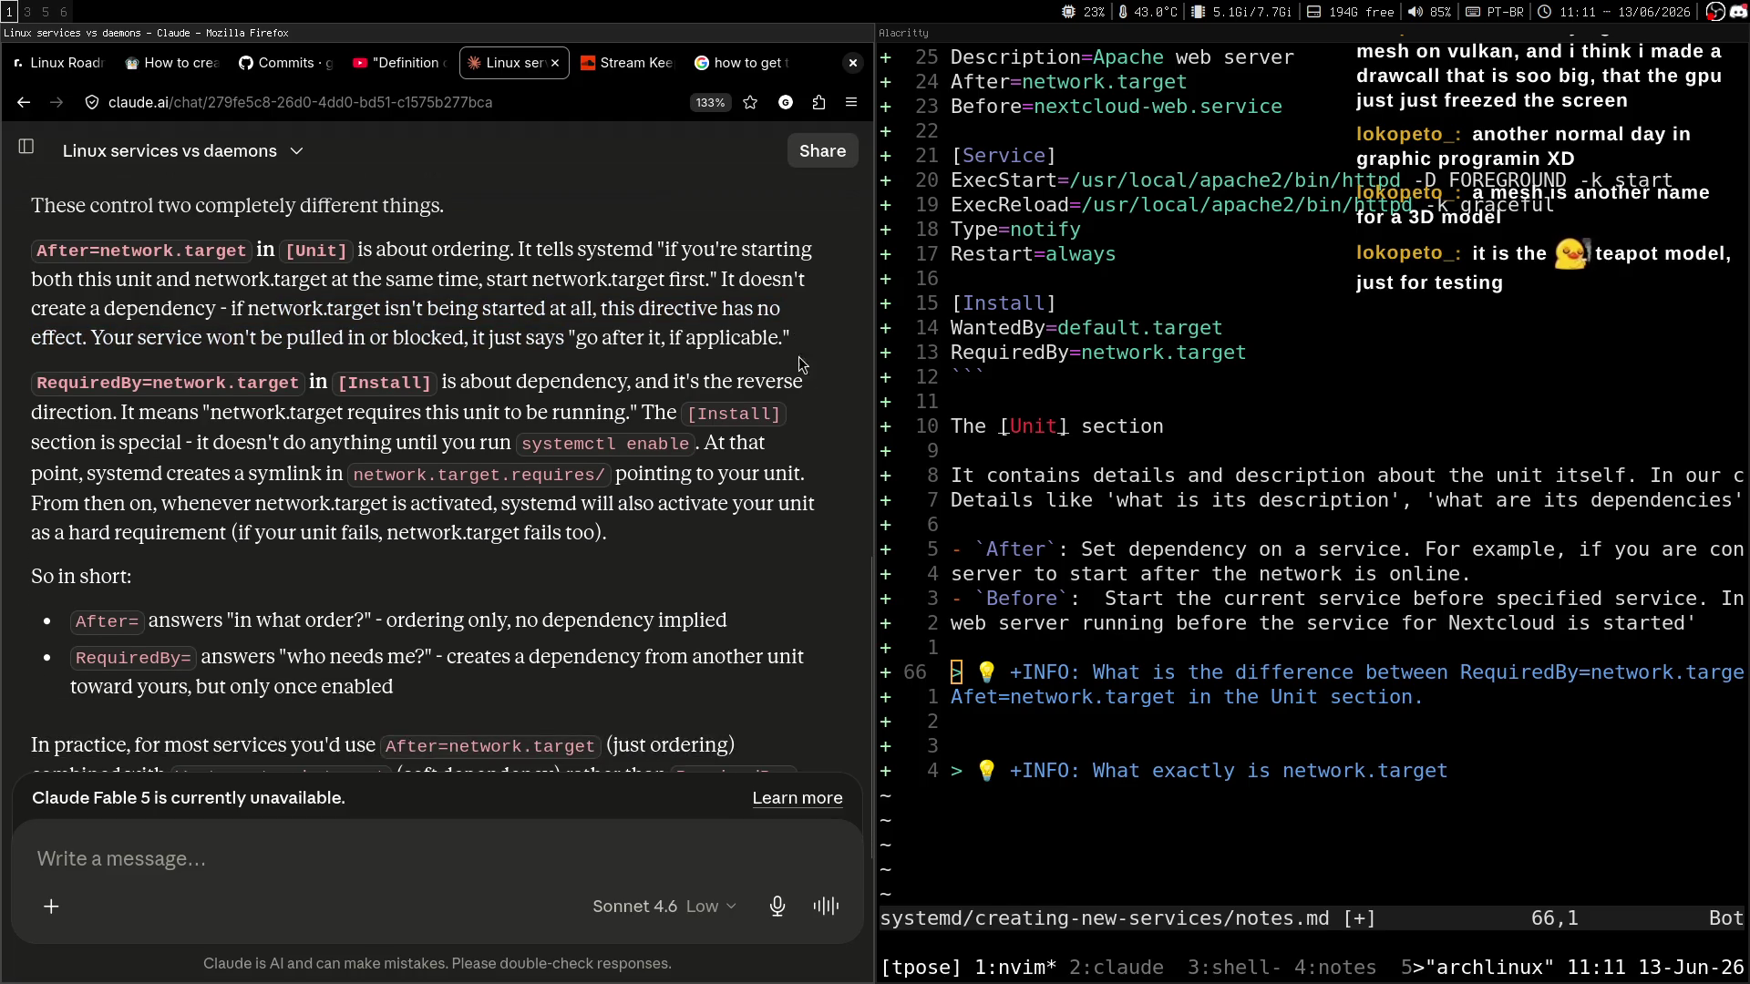
left_click_drag(102, 341, 547, 339)
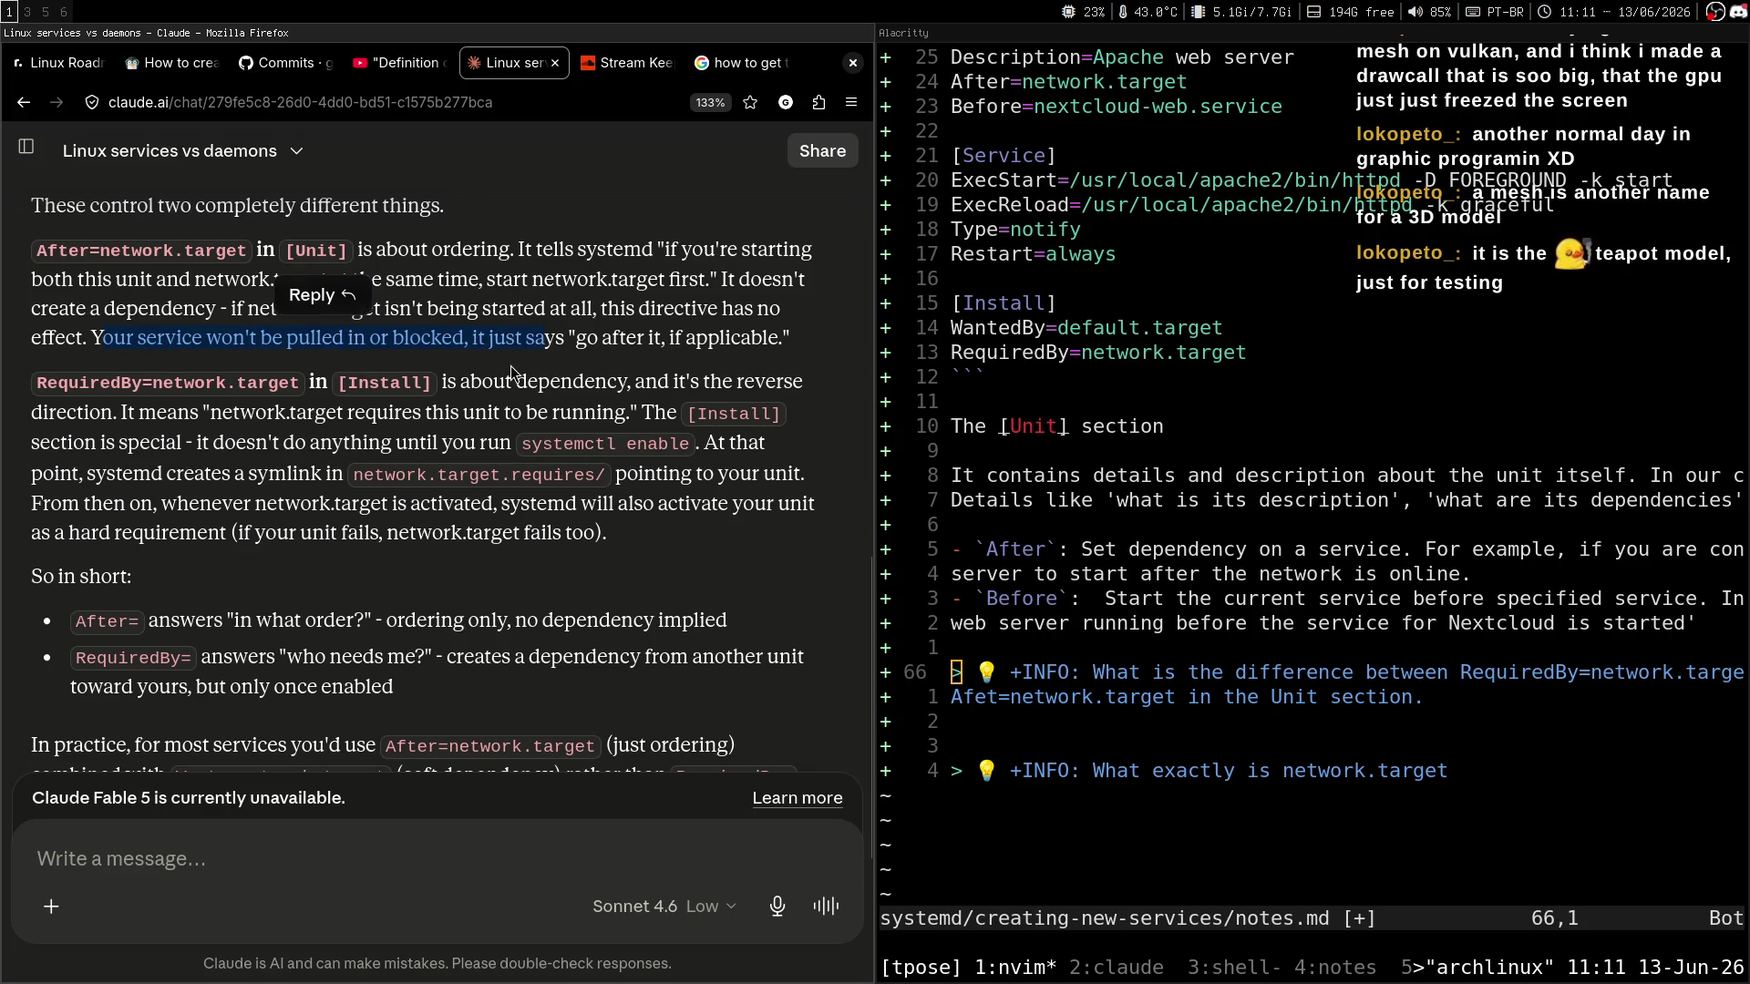
left_click(517, 376)
middle_click(646, 365)
left_click(644, 376)
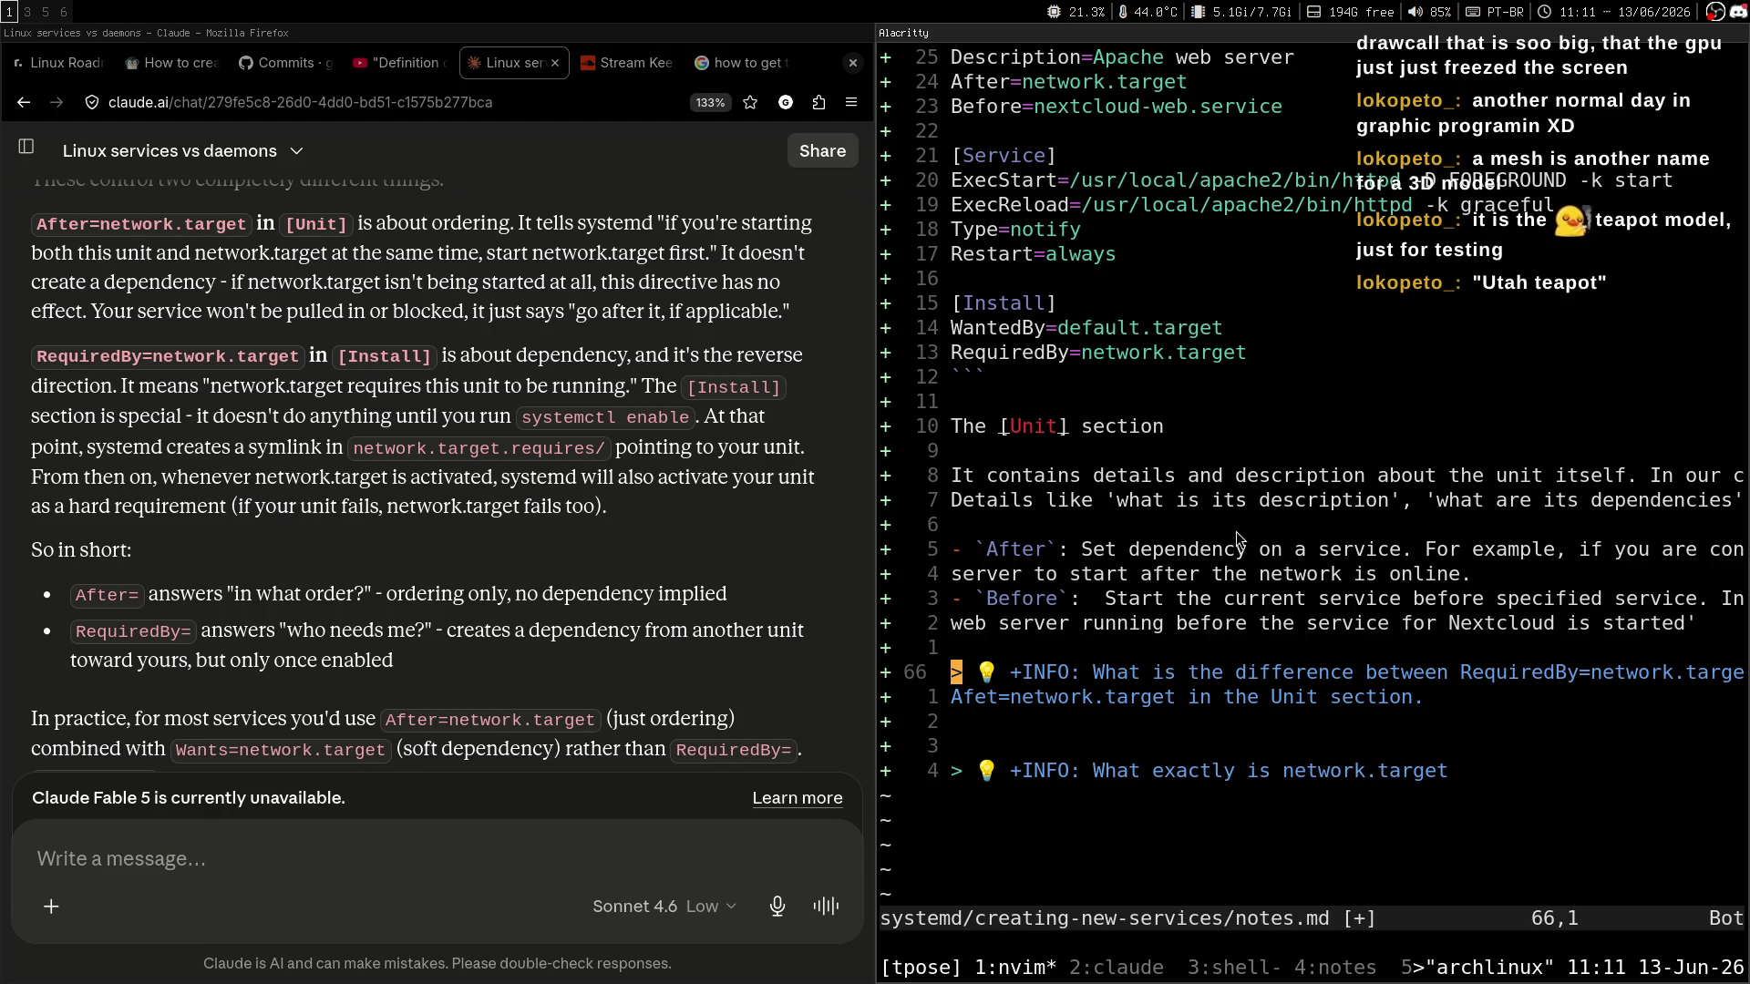
Select the example's [Unit] lines down to Before= in notes.md, then switch to the stream chat.
key("k")
key("k")
key("k")
key("j")
key("j")
key("j")
key("V")
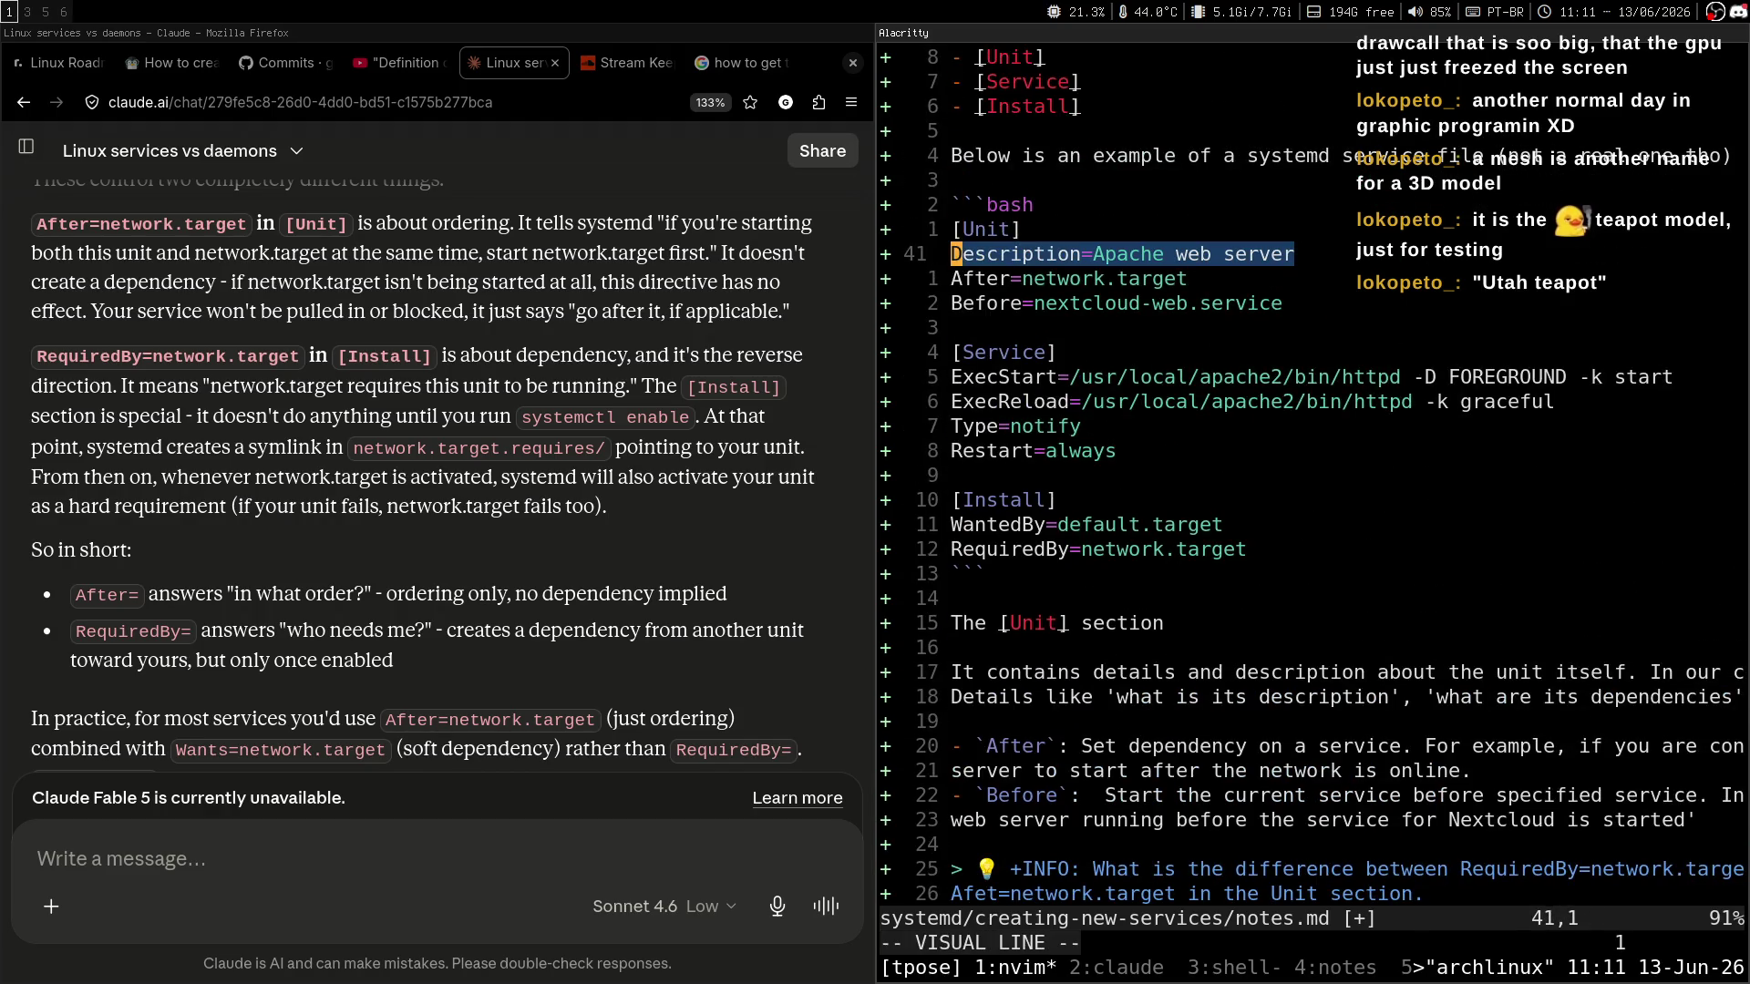
key("Escape")
key("k")
key("V")
key("j")
key("j")
key("j")
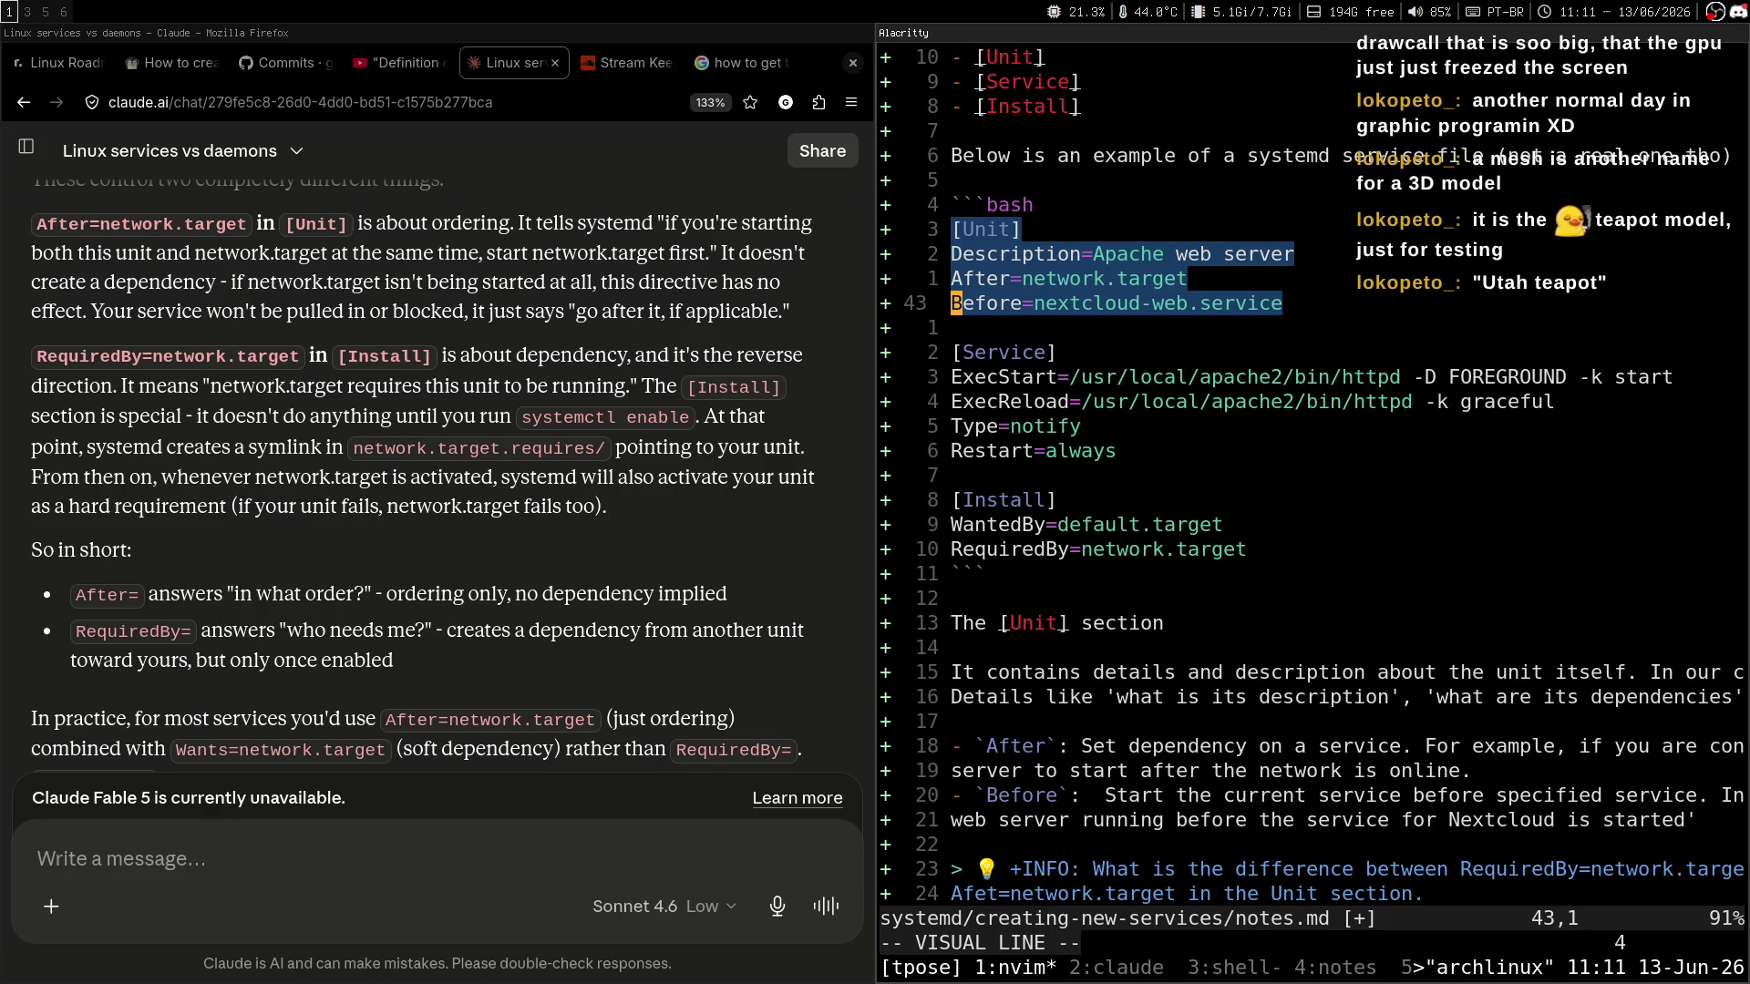
key("Escape")
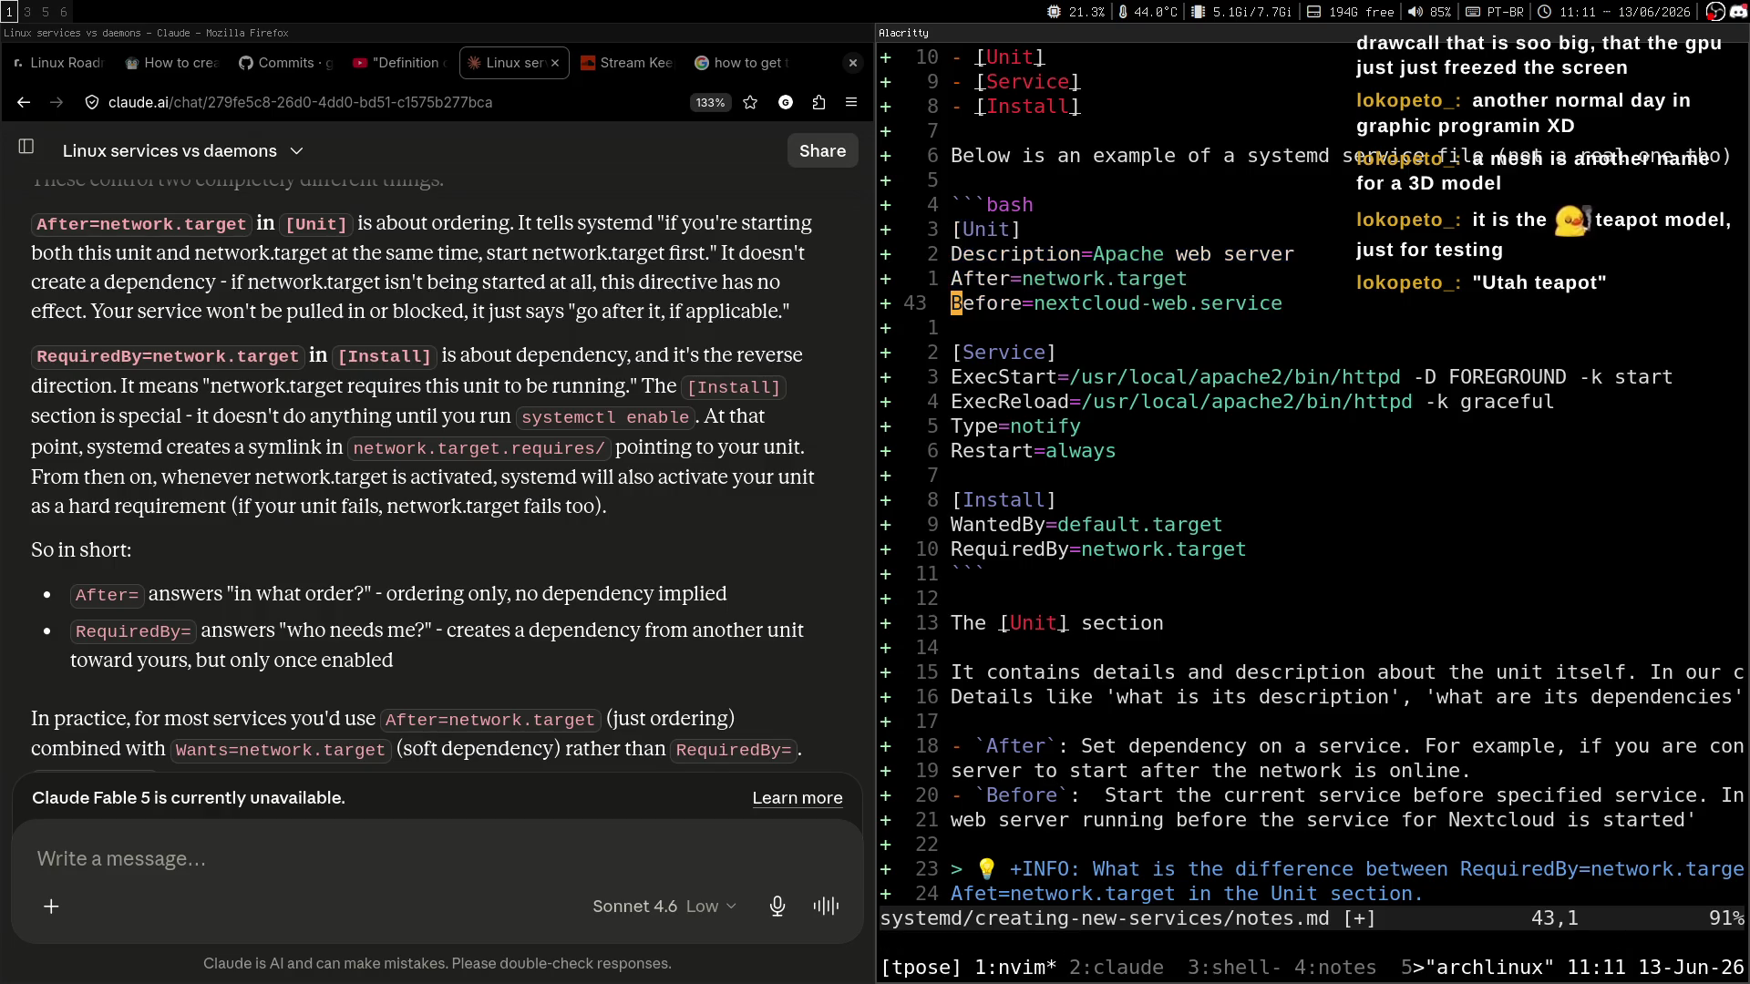
key("k")
key("k")
key("k")
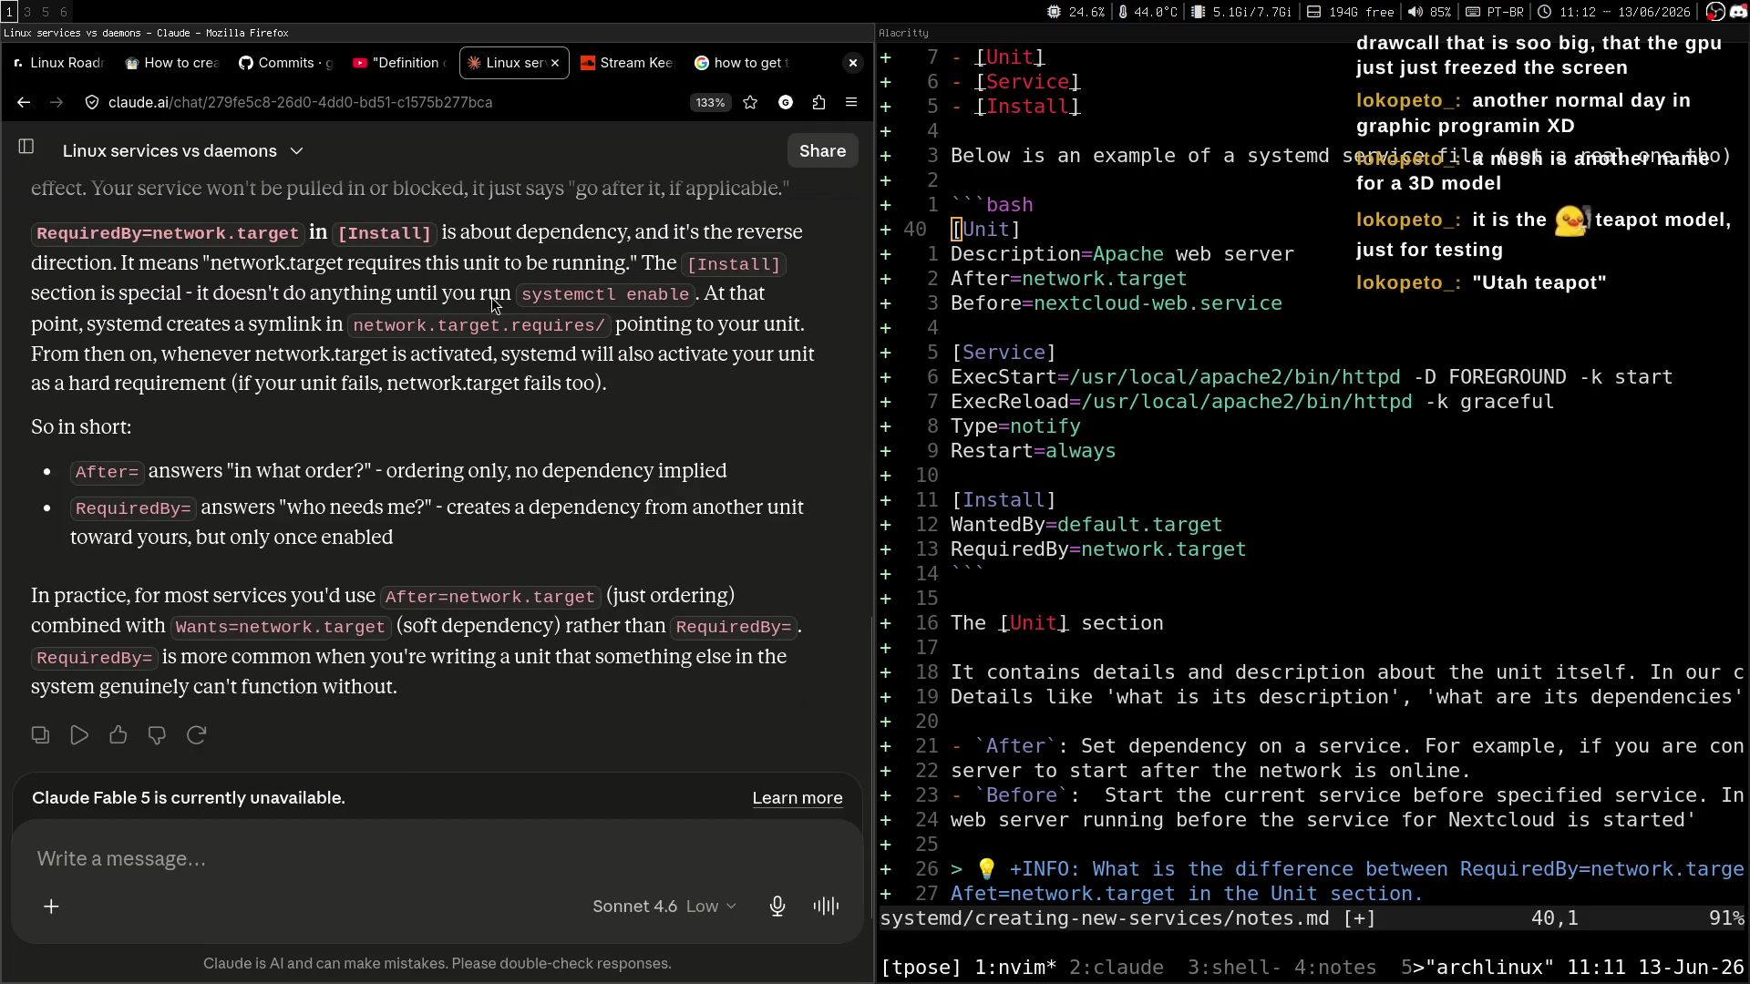
key("super+3")
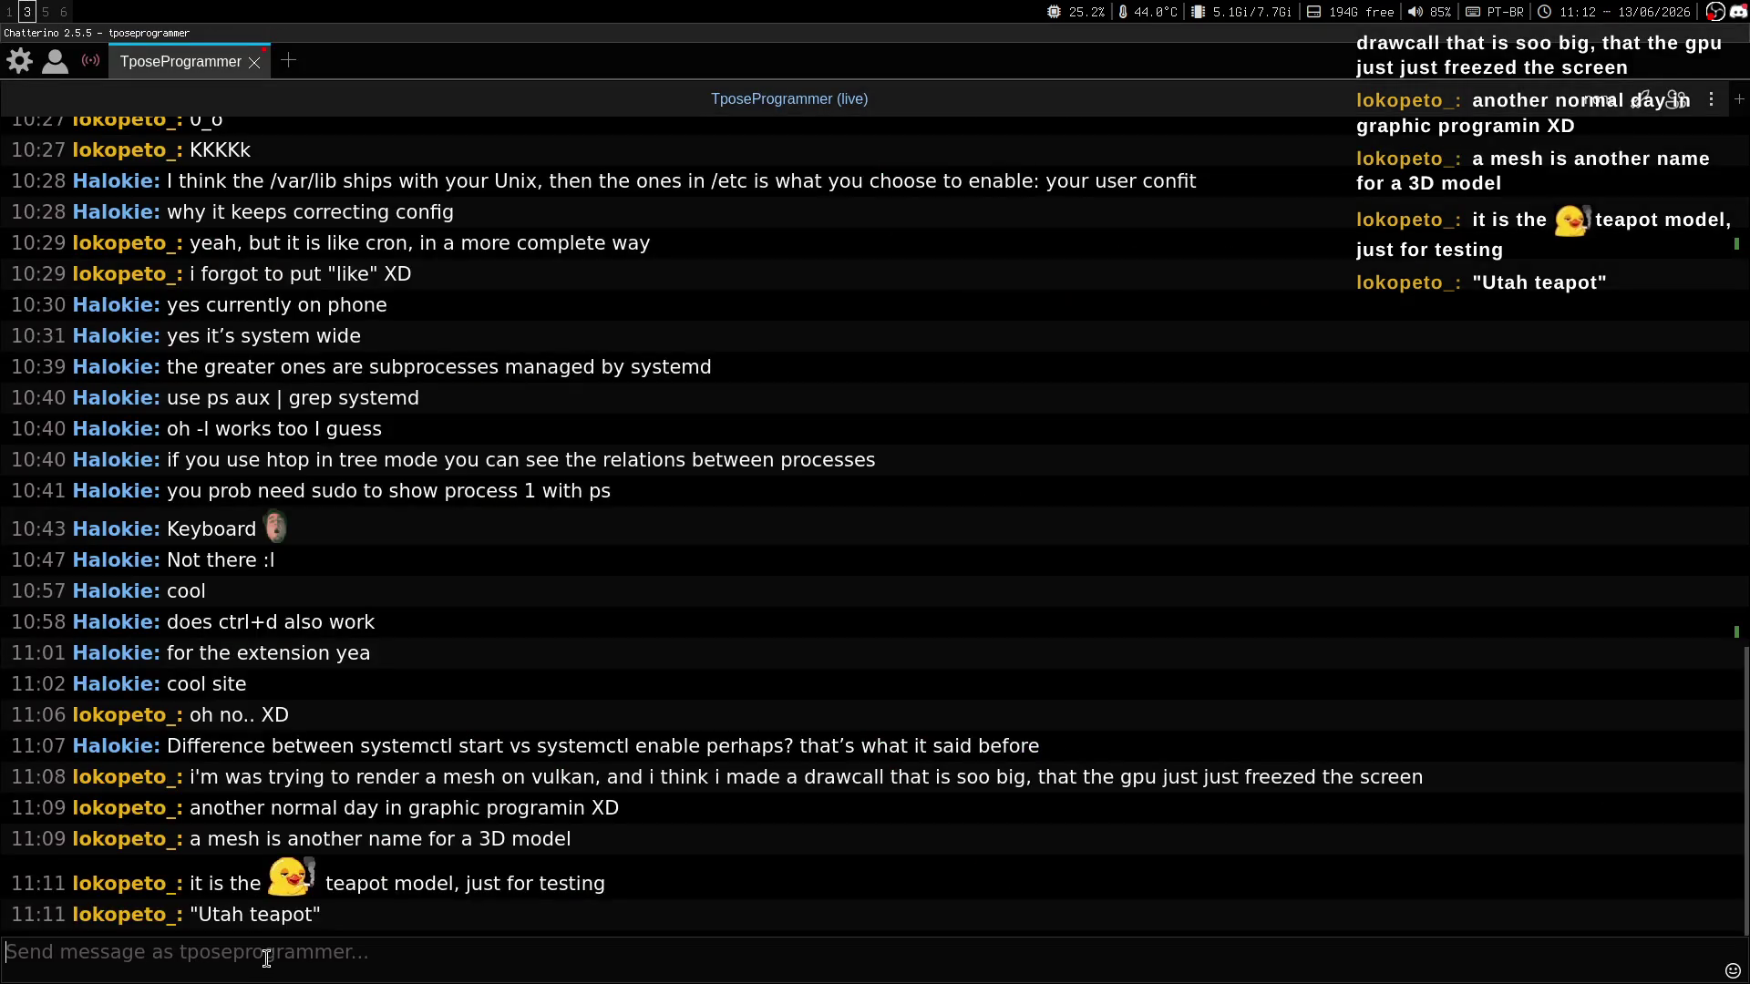
Send the :TeaTime emote in Chatterino chat, then return to workspace 1.
type(":TE")
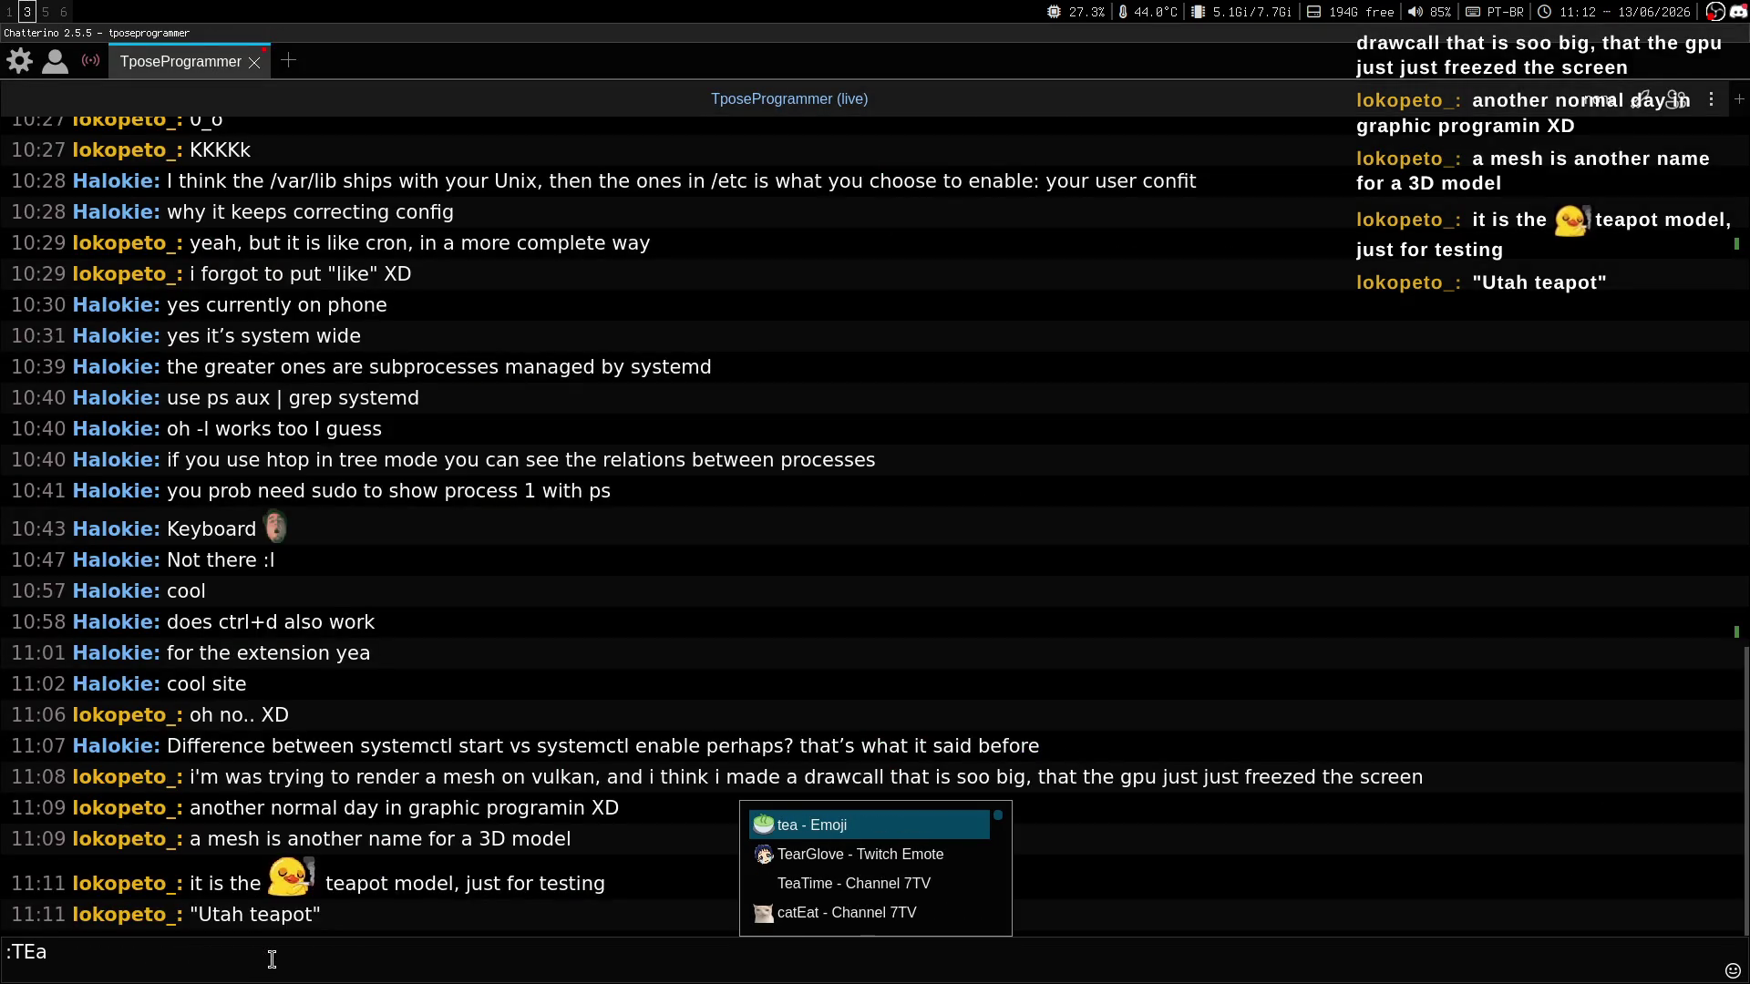
key("BackSpace")
type("eaTime")
key("Return")
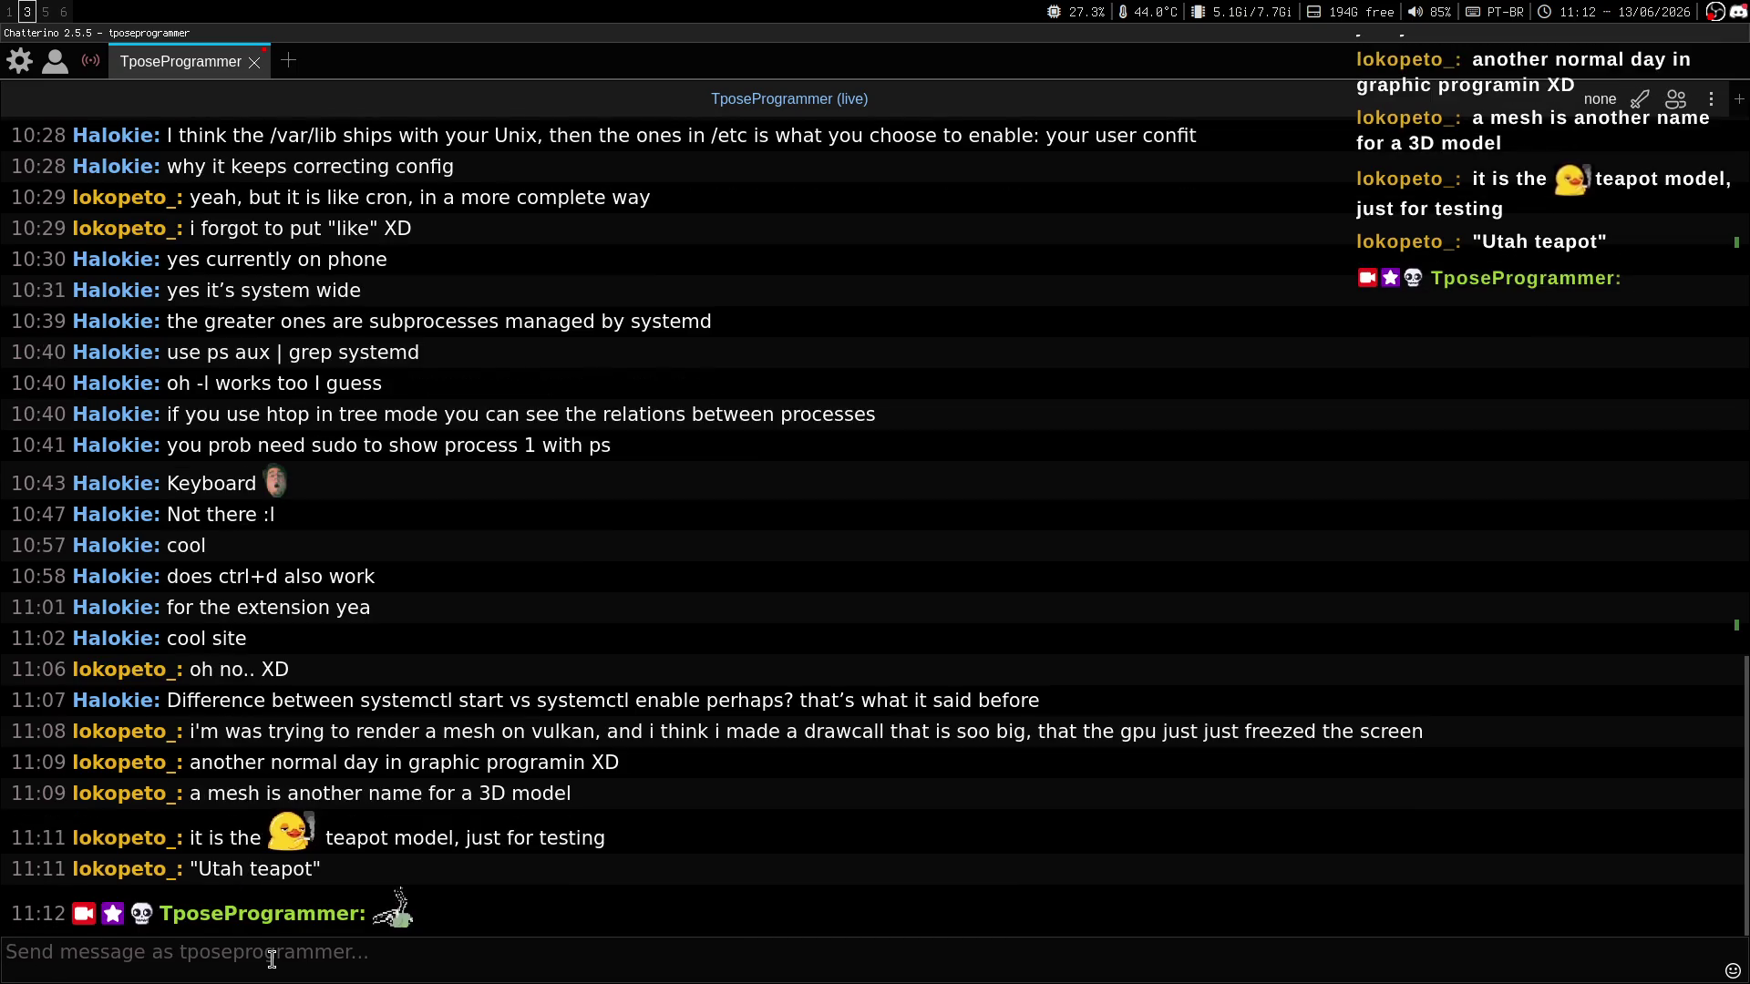
key("super+1")
key("super+3")
key("super+1")
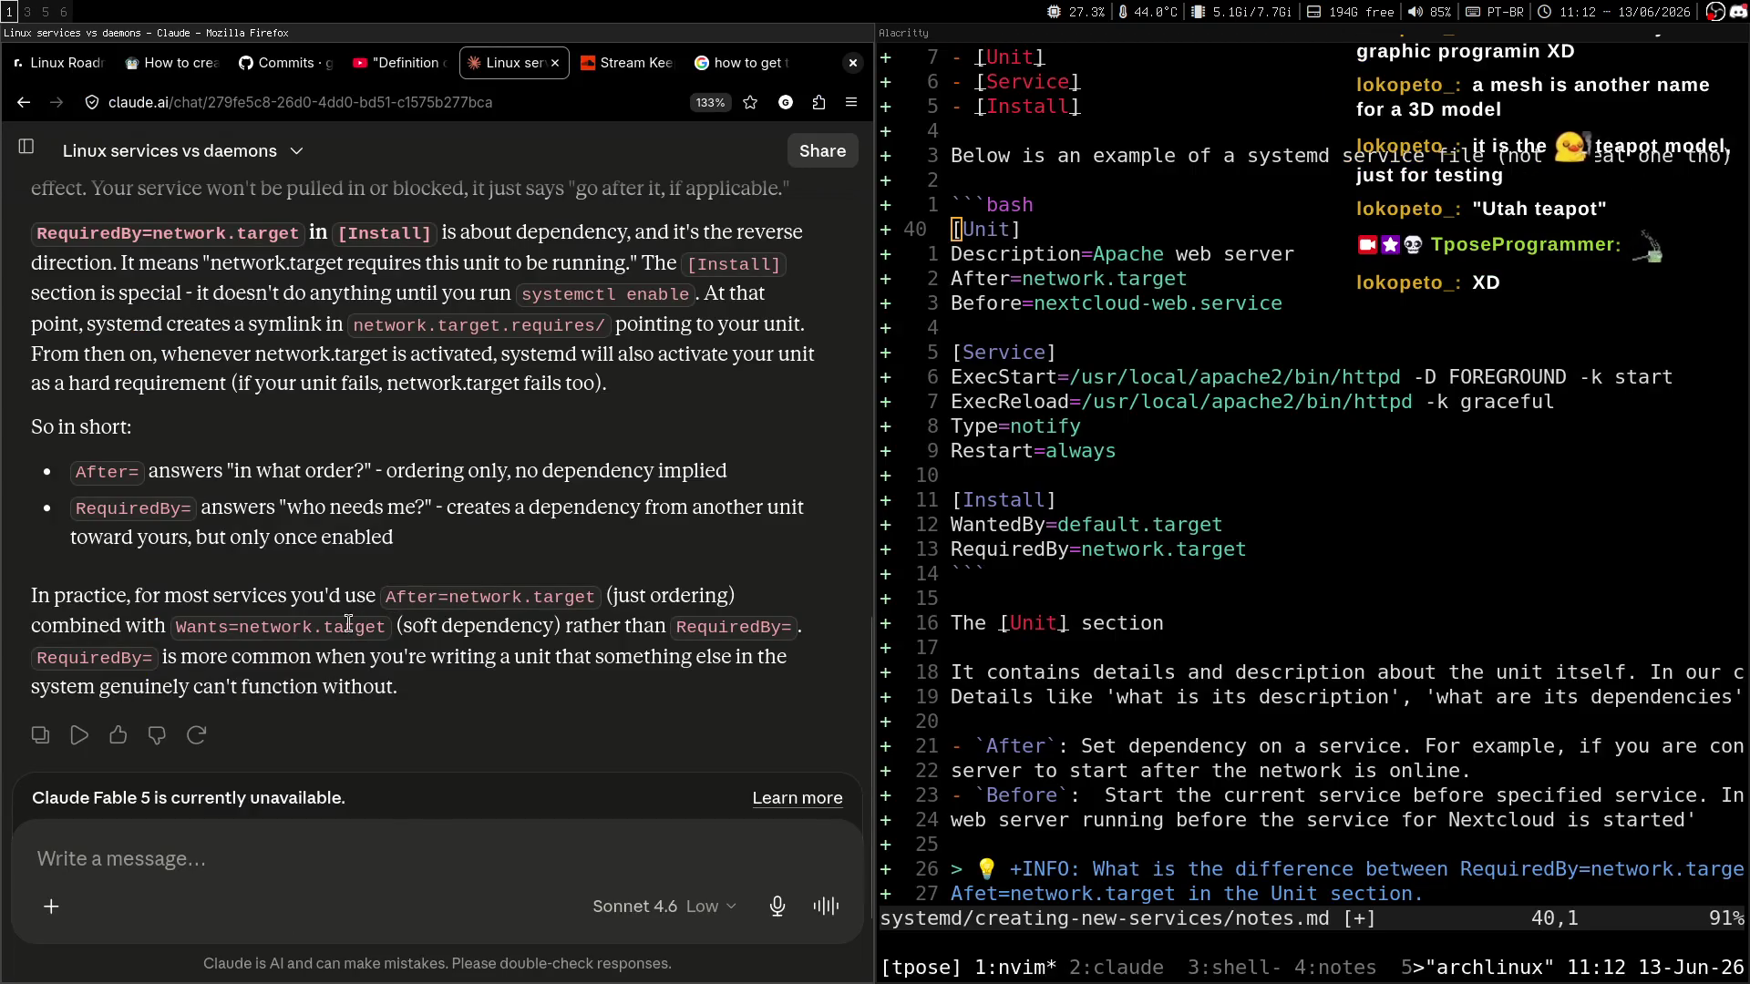
scroll(609, 414, "up", 1)
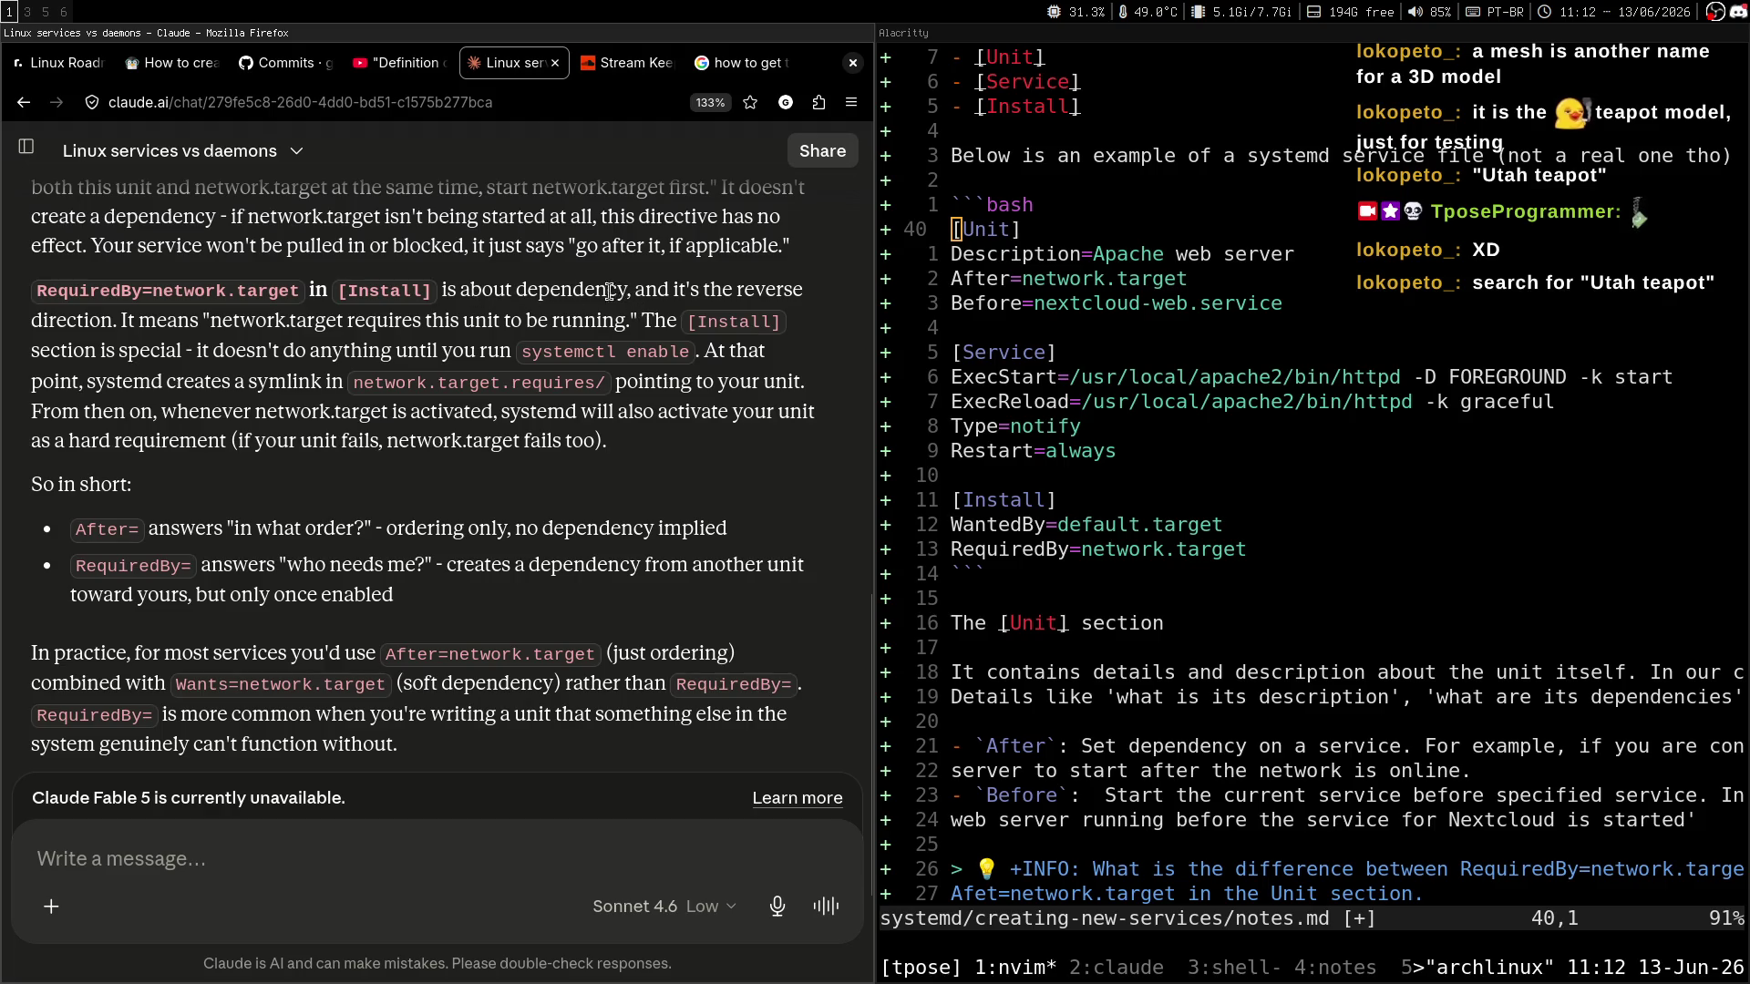
left_click_drag(627, 290, 326, 288)
left_click(170, 66)
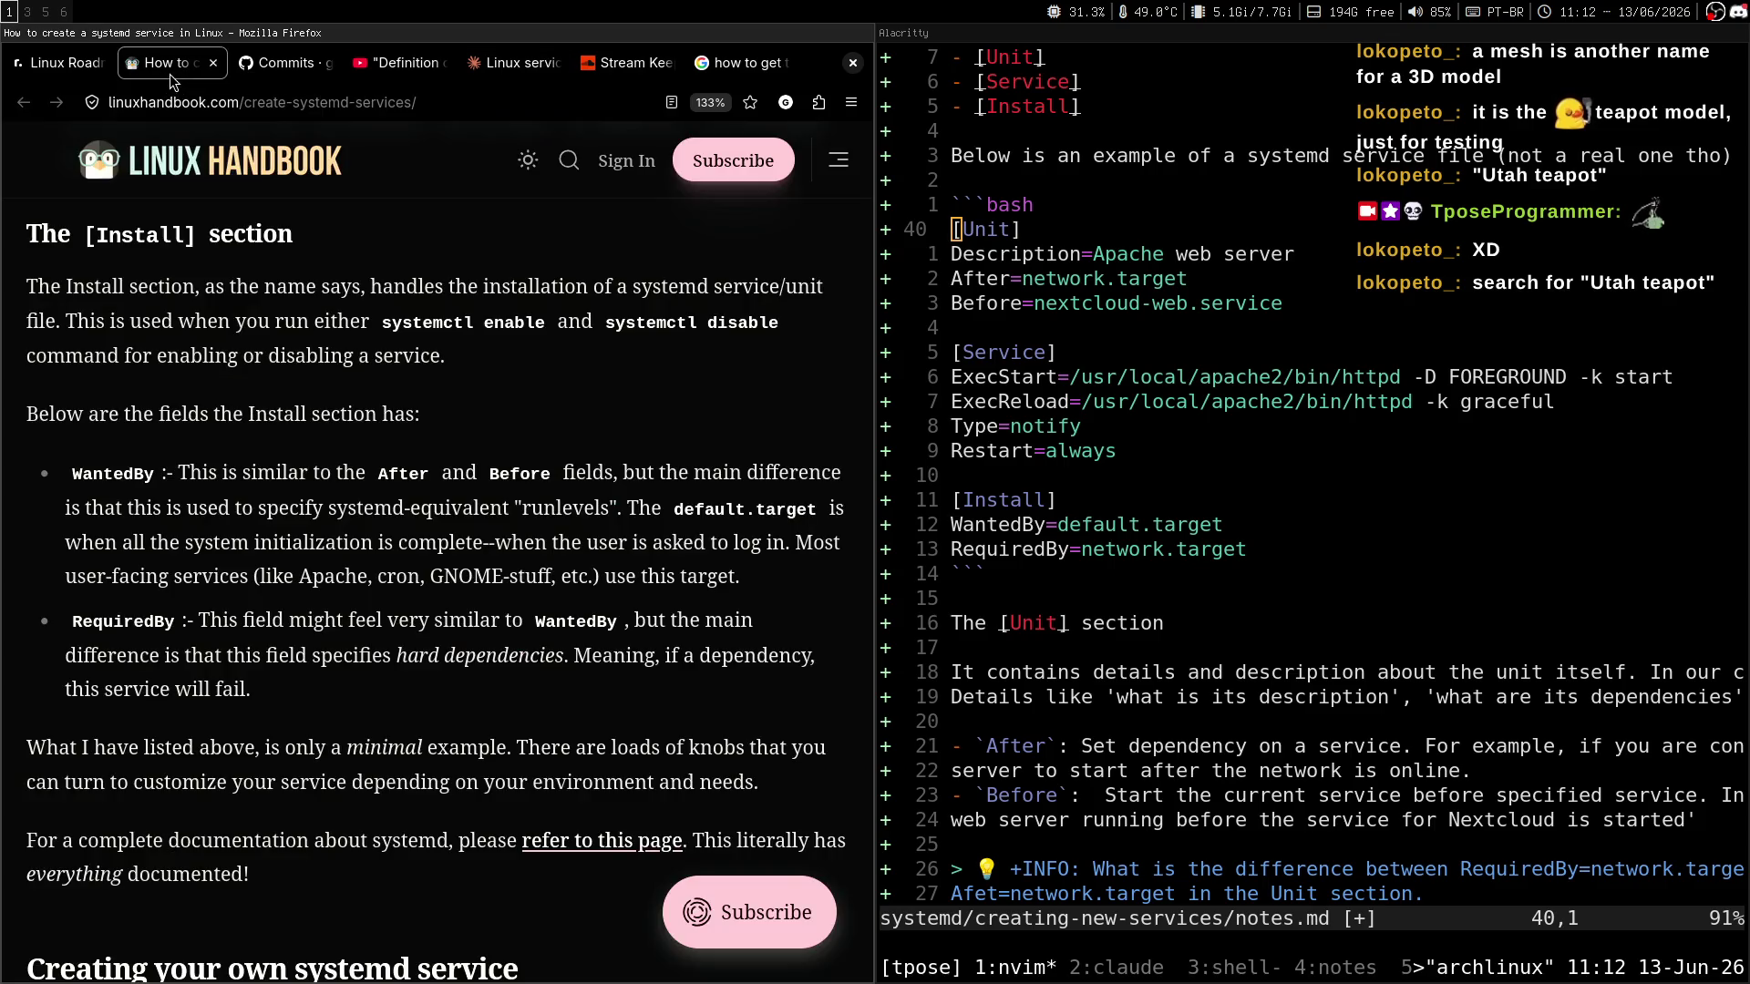
middle_click(456, 453)
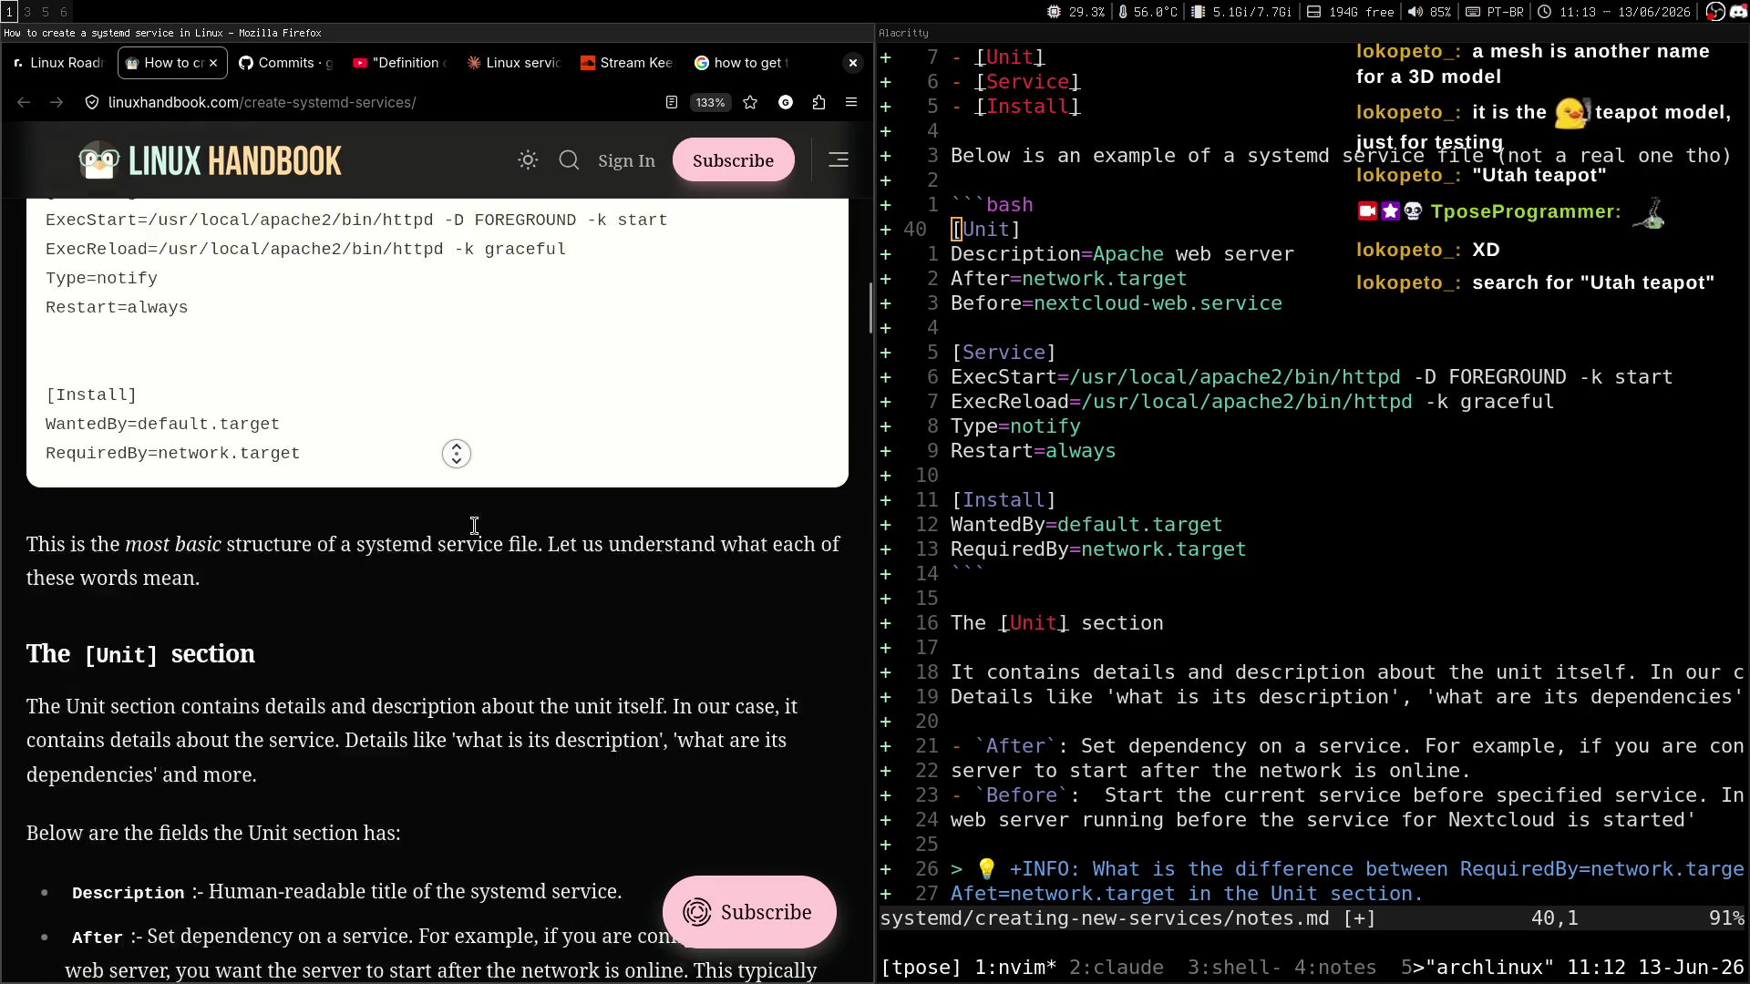
left_click(209, 476)
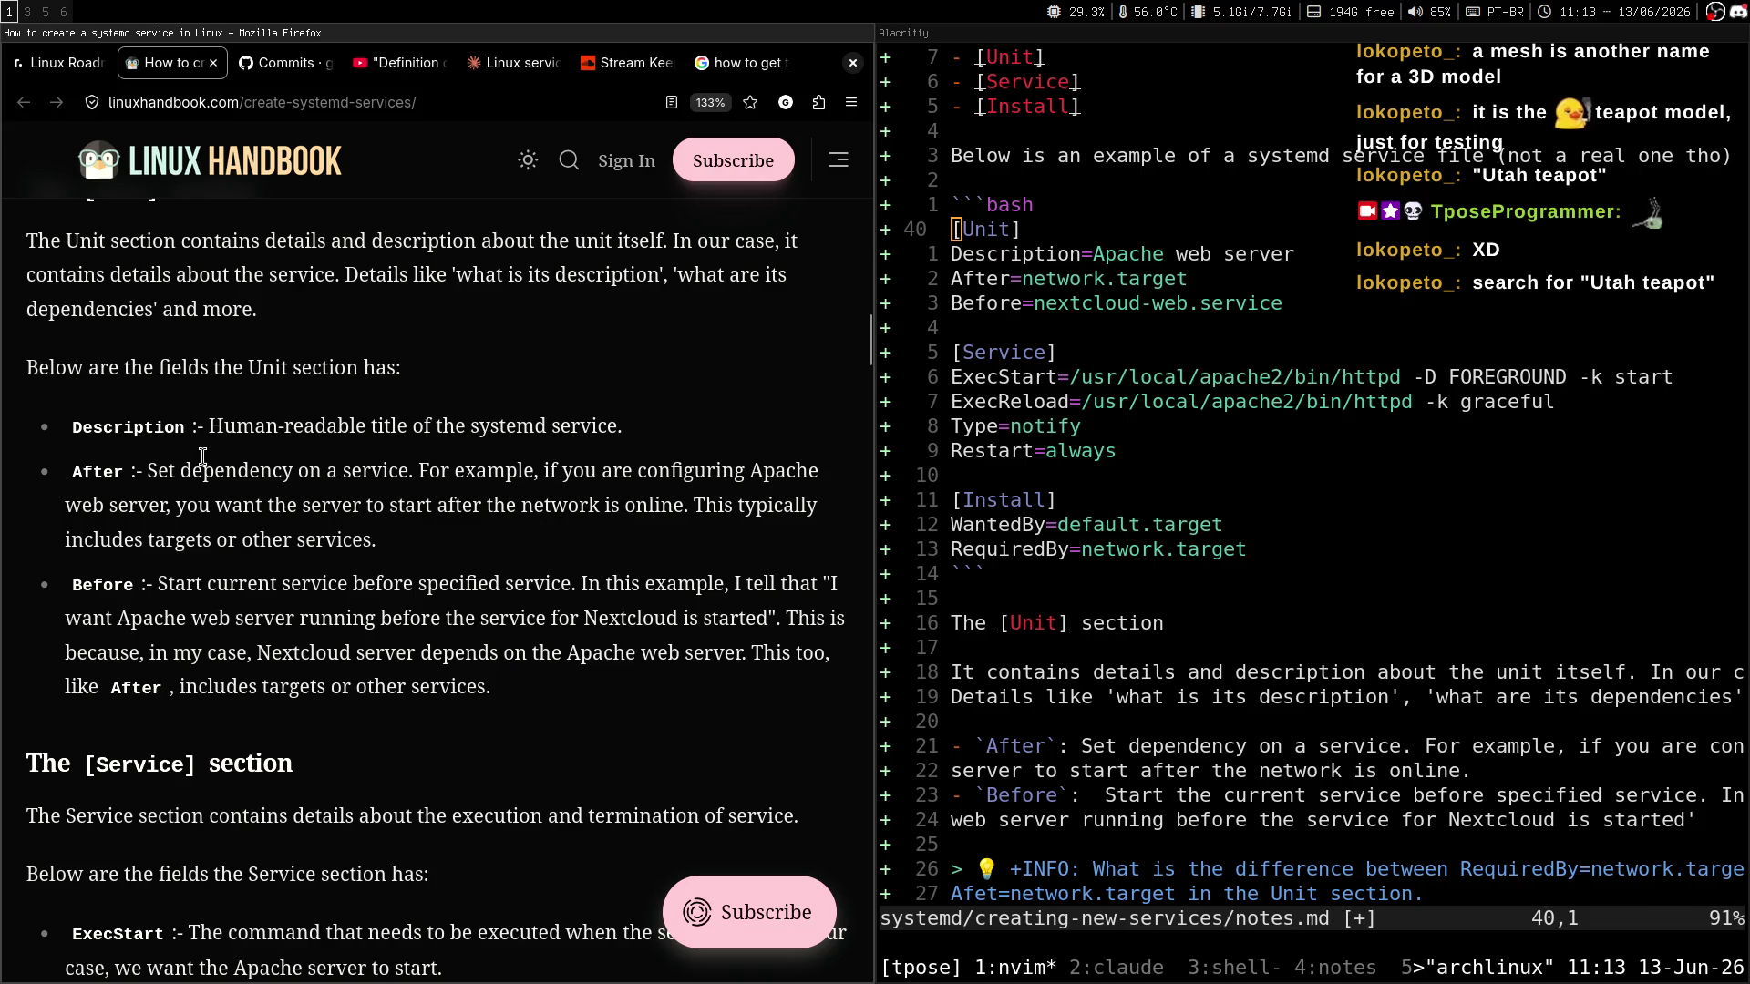
left_click_drag(148, 467, 411, 479)
left_click(410, 482)
left_click(502, 66)
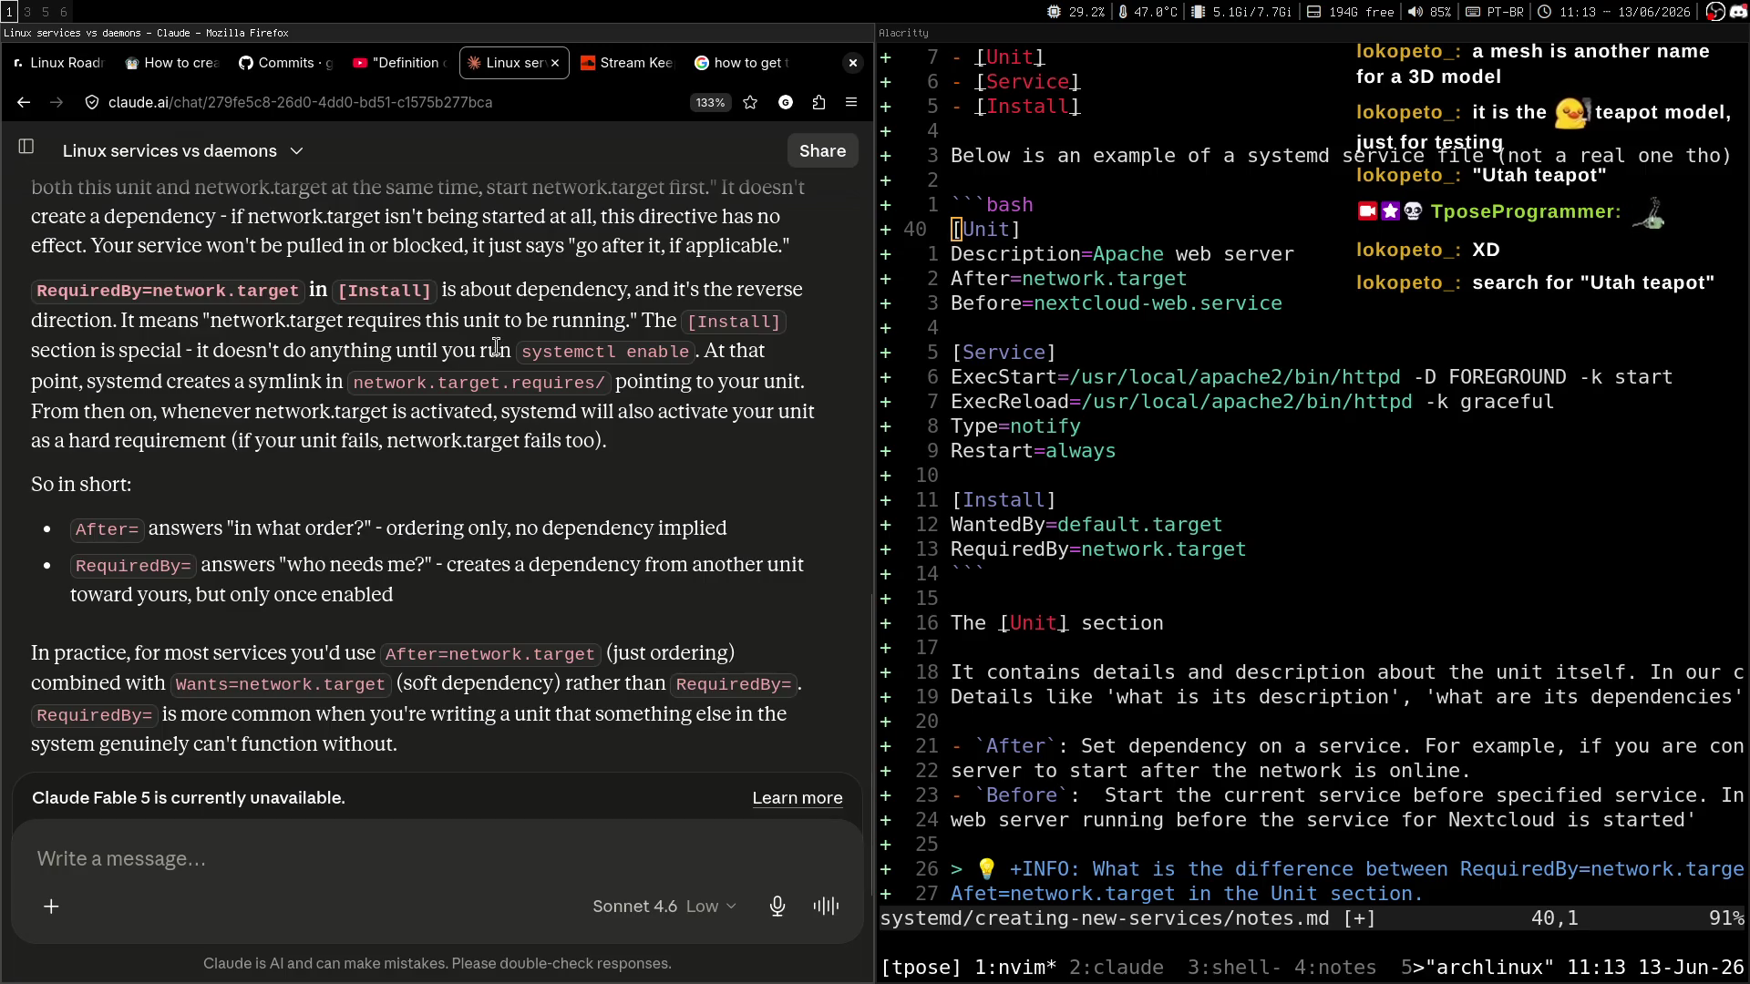
Highlight Claude's phrase that network.target requires this unit to be running.
double_click(628, 288)
left_click(274, 290)
scroll(635, 345, "up", 3)
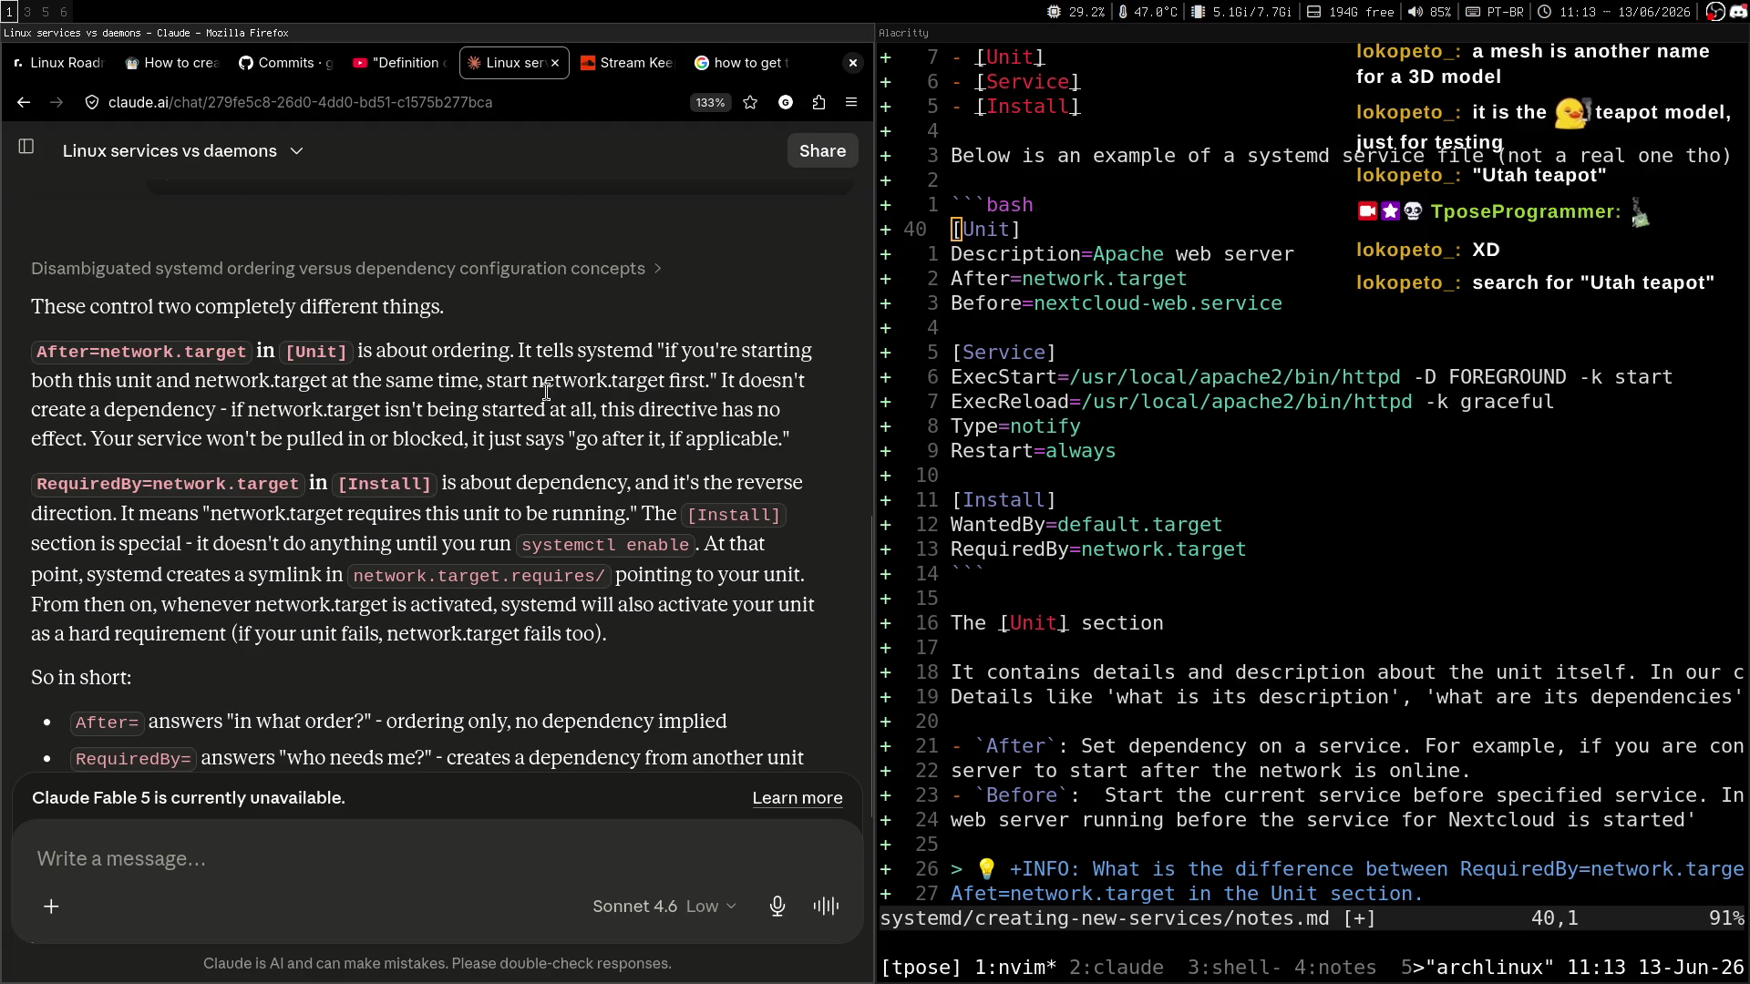
scroll(631, 411, "down", 3)
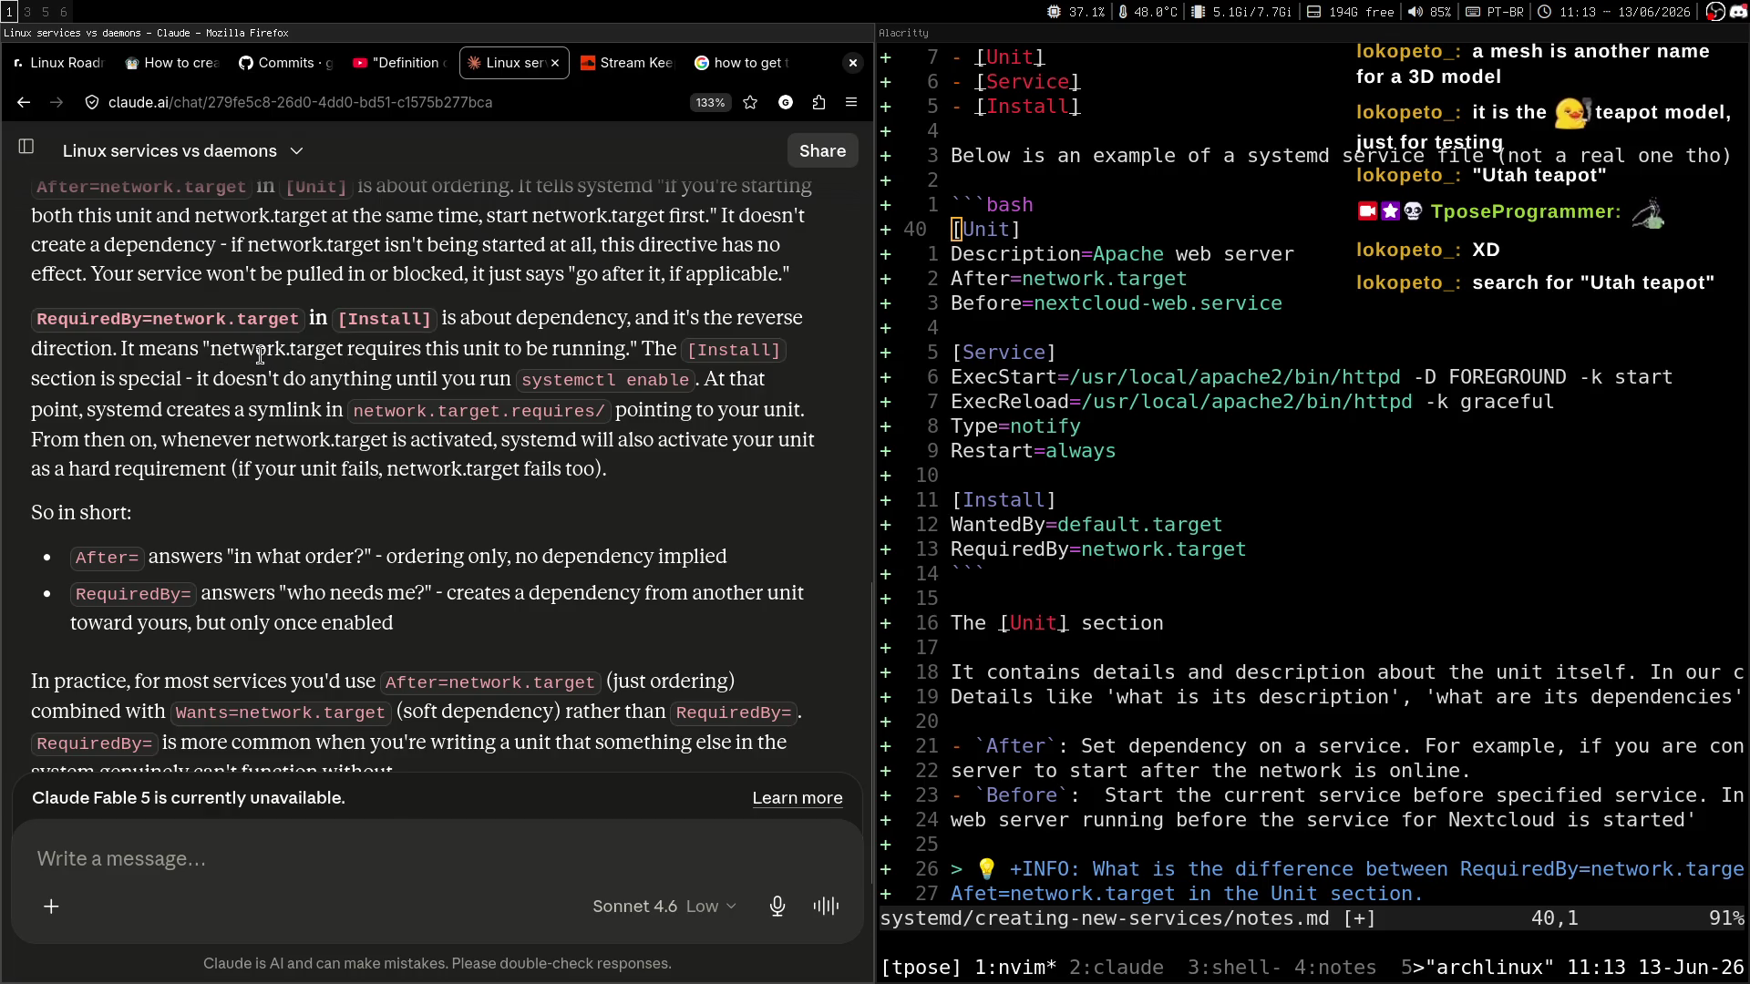
left_click_drag(210, 353, 620, 346)
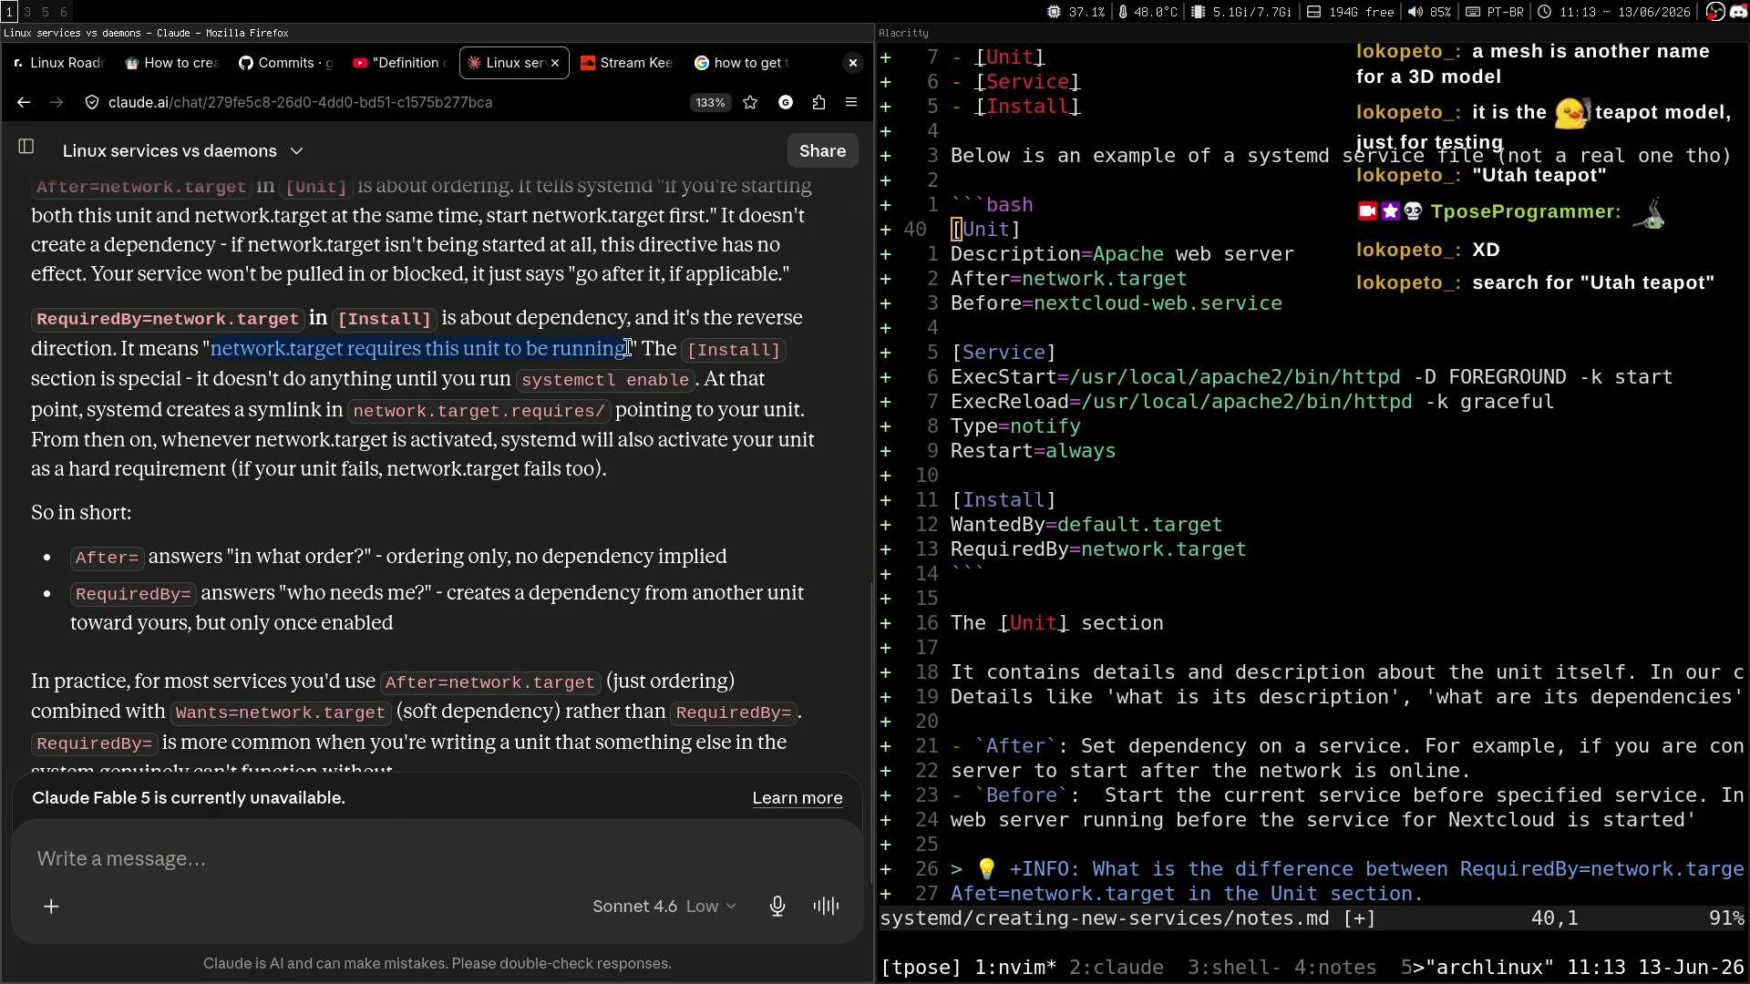
left_click(503, 483)
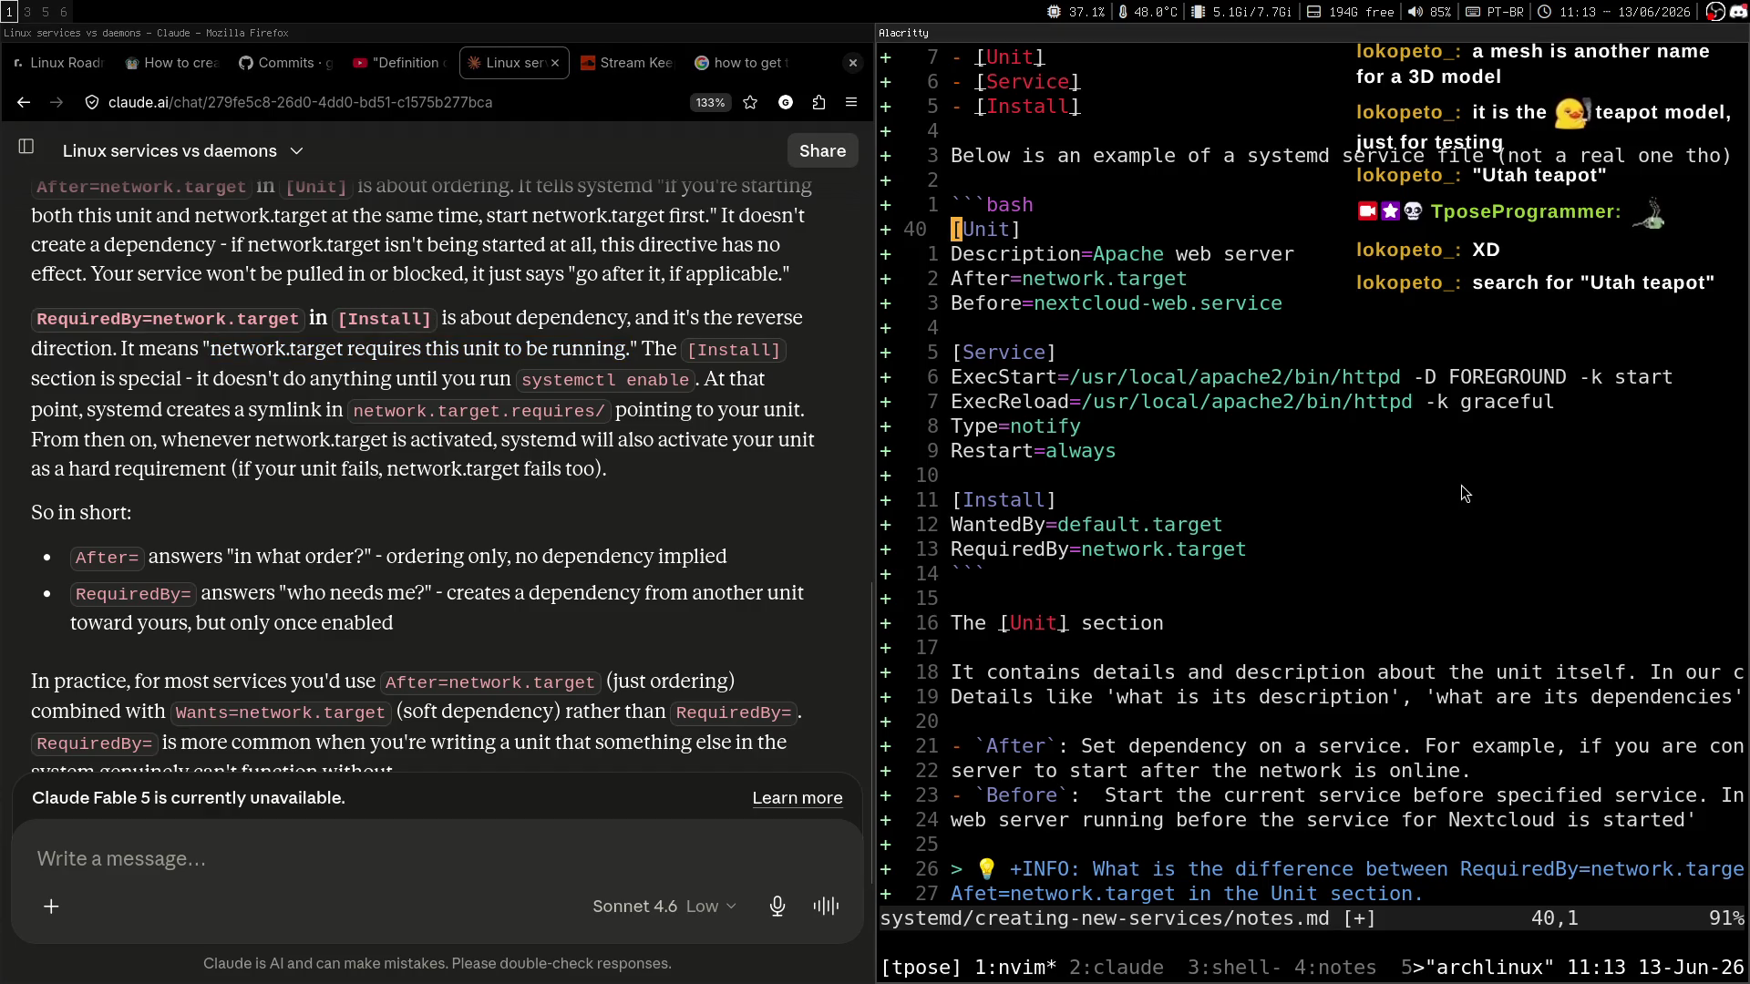
Move to the [Install] WantedBy= line in the notes, then switch to the stream chat.
key("j")
key("j")
key("j")
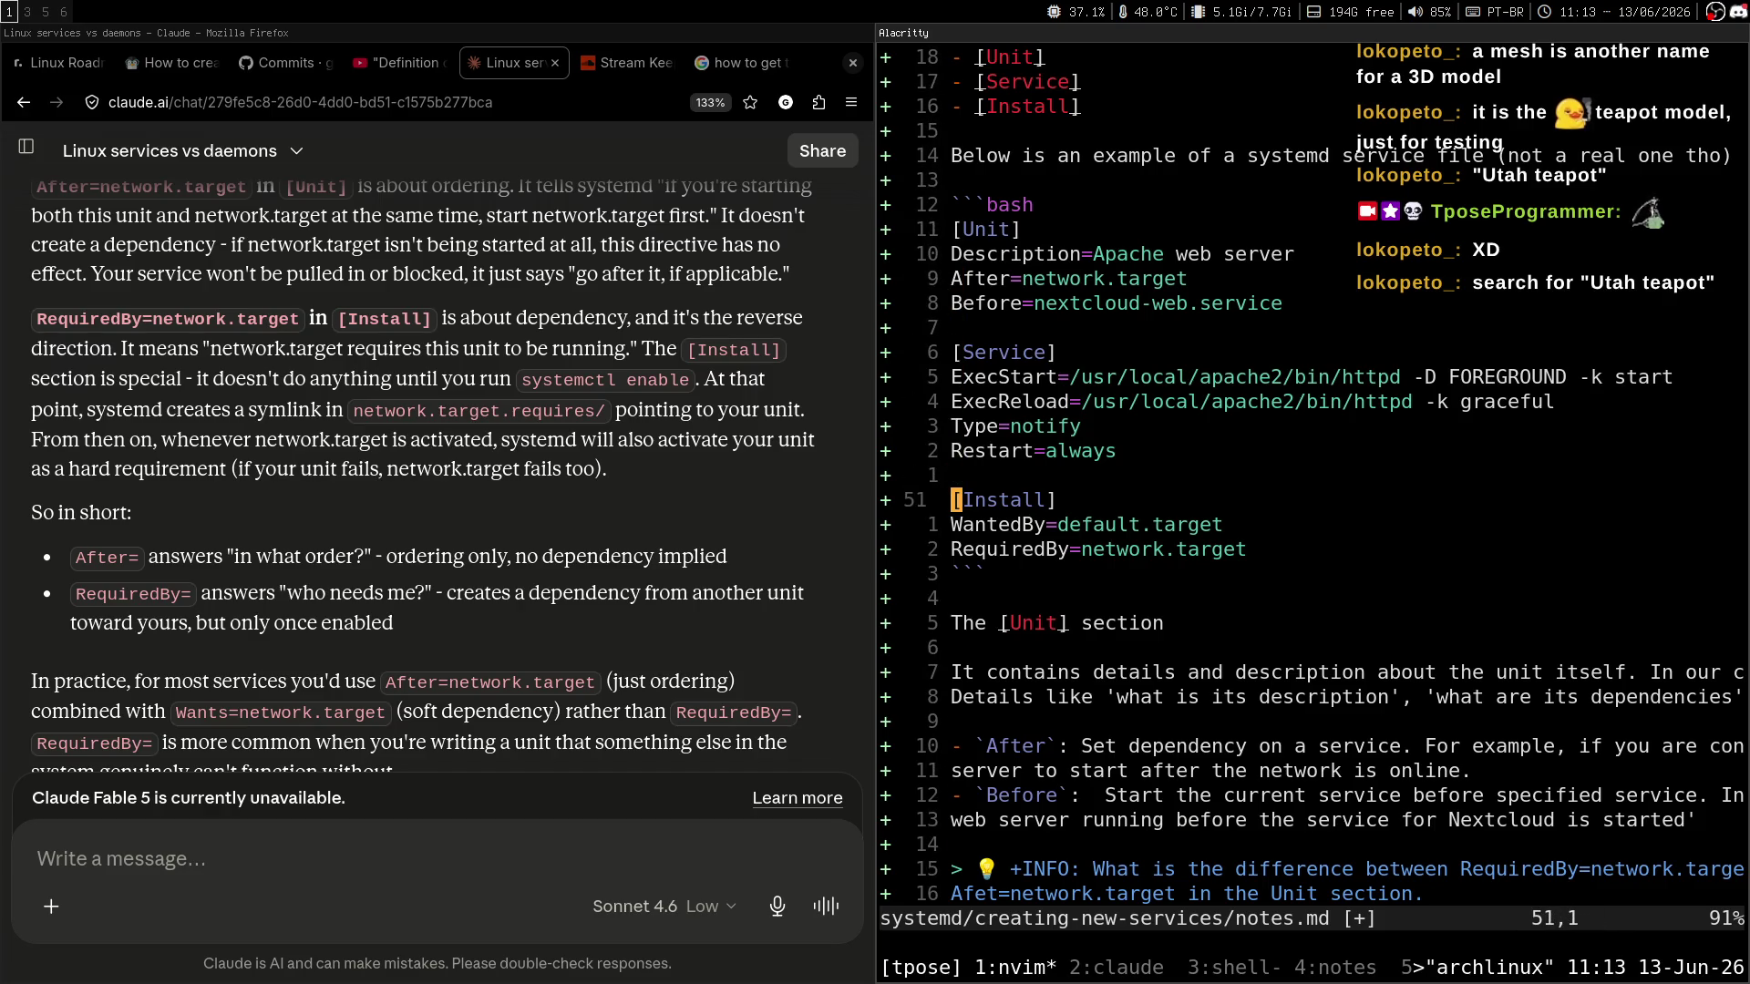
key("j")
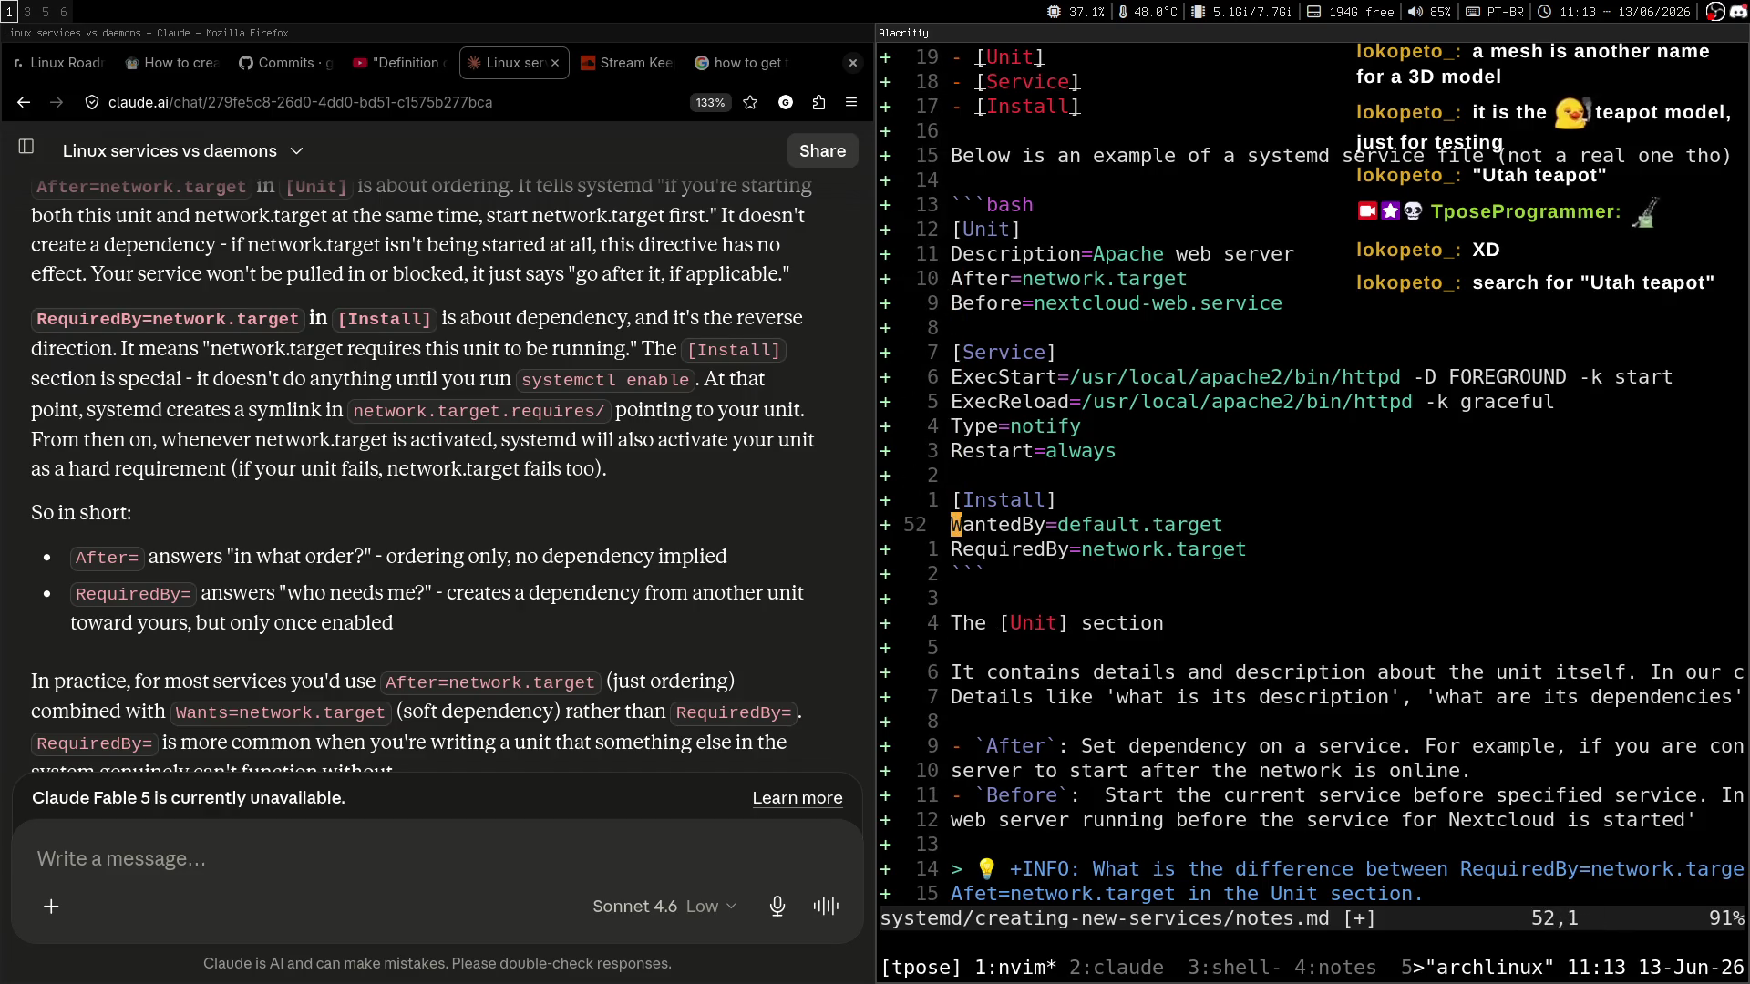
key("k")
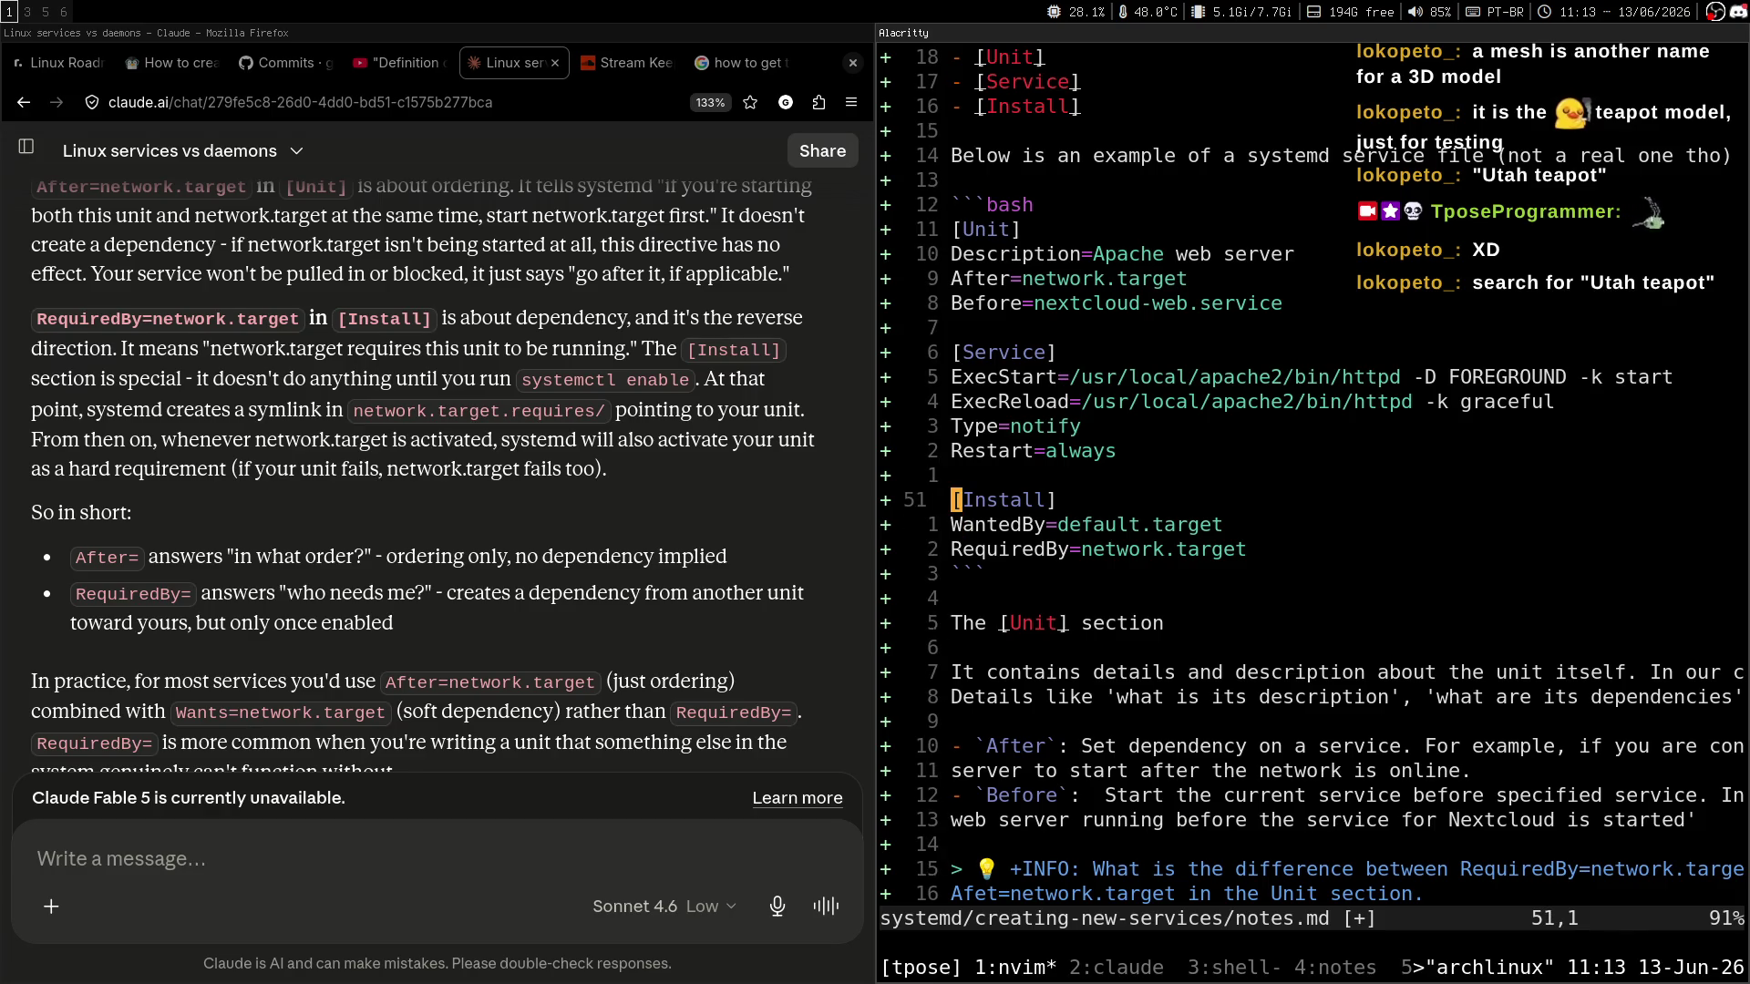
key("j")
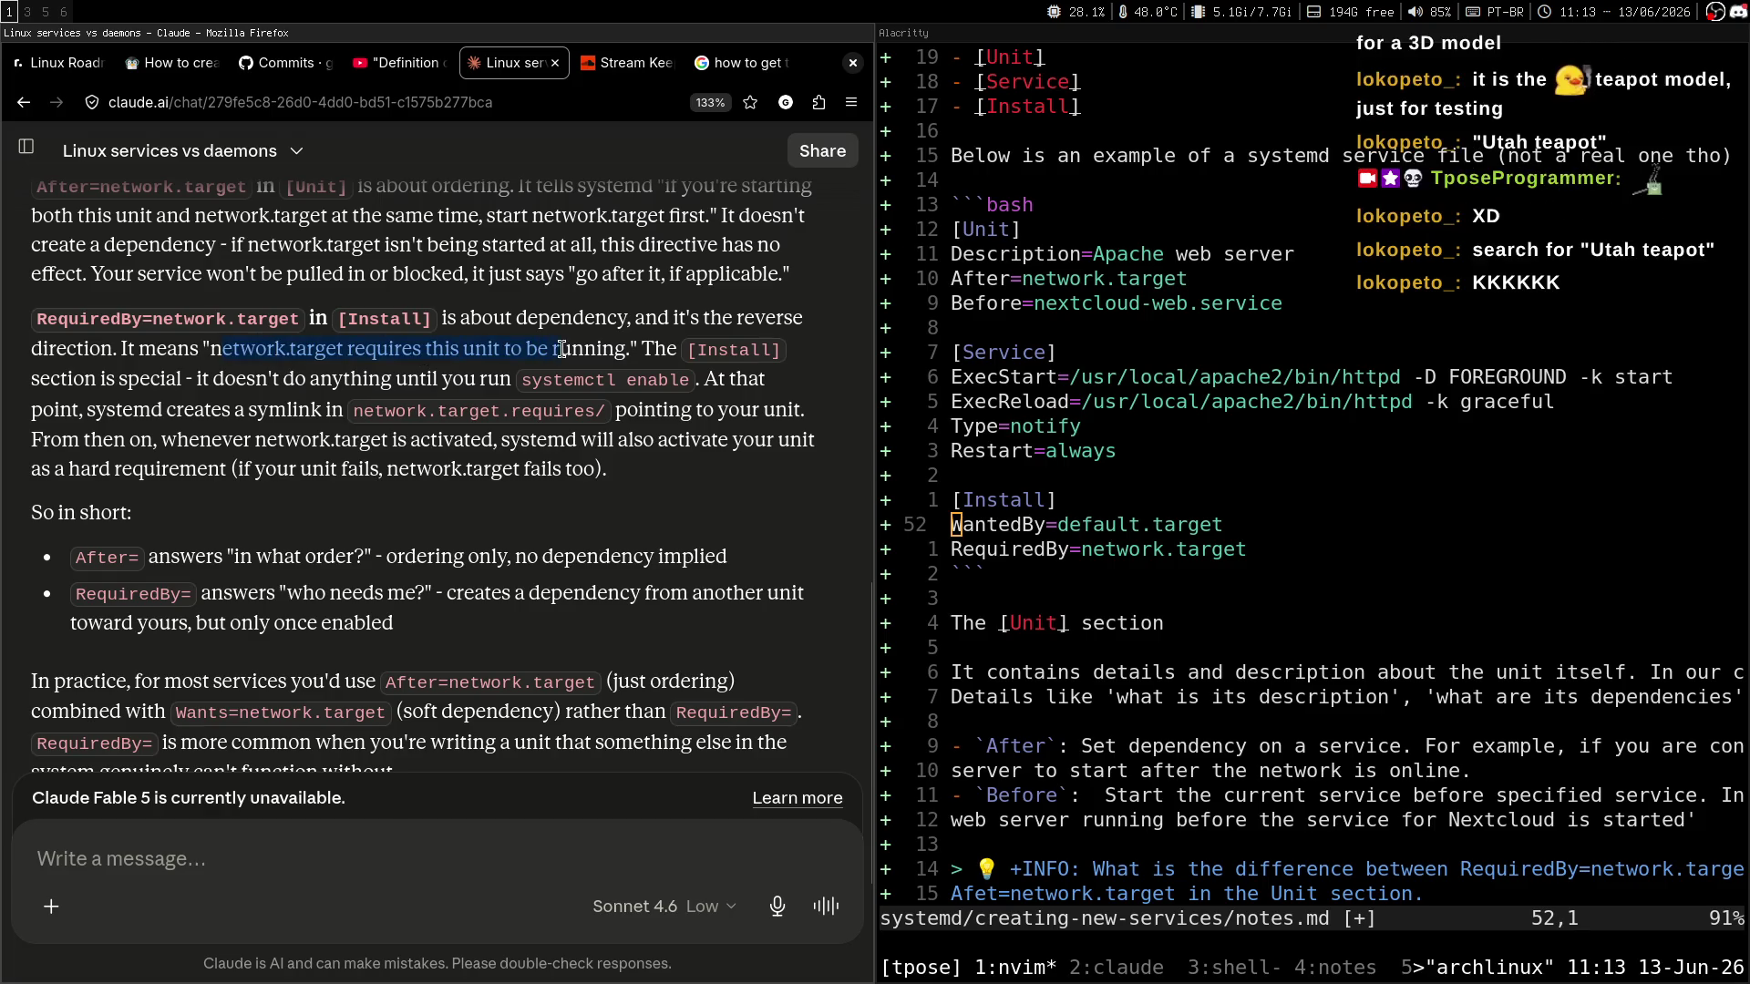
key("super+3")
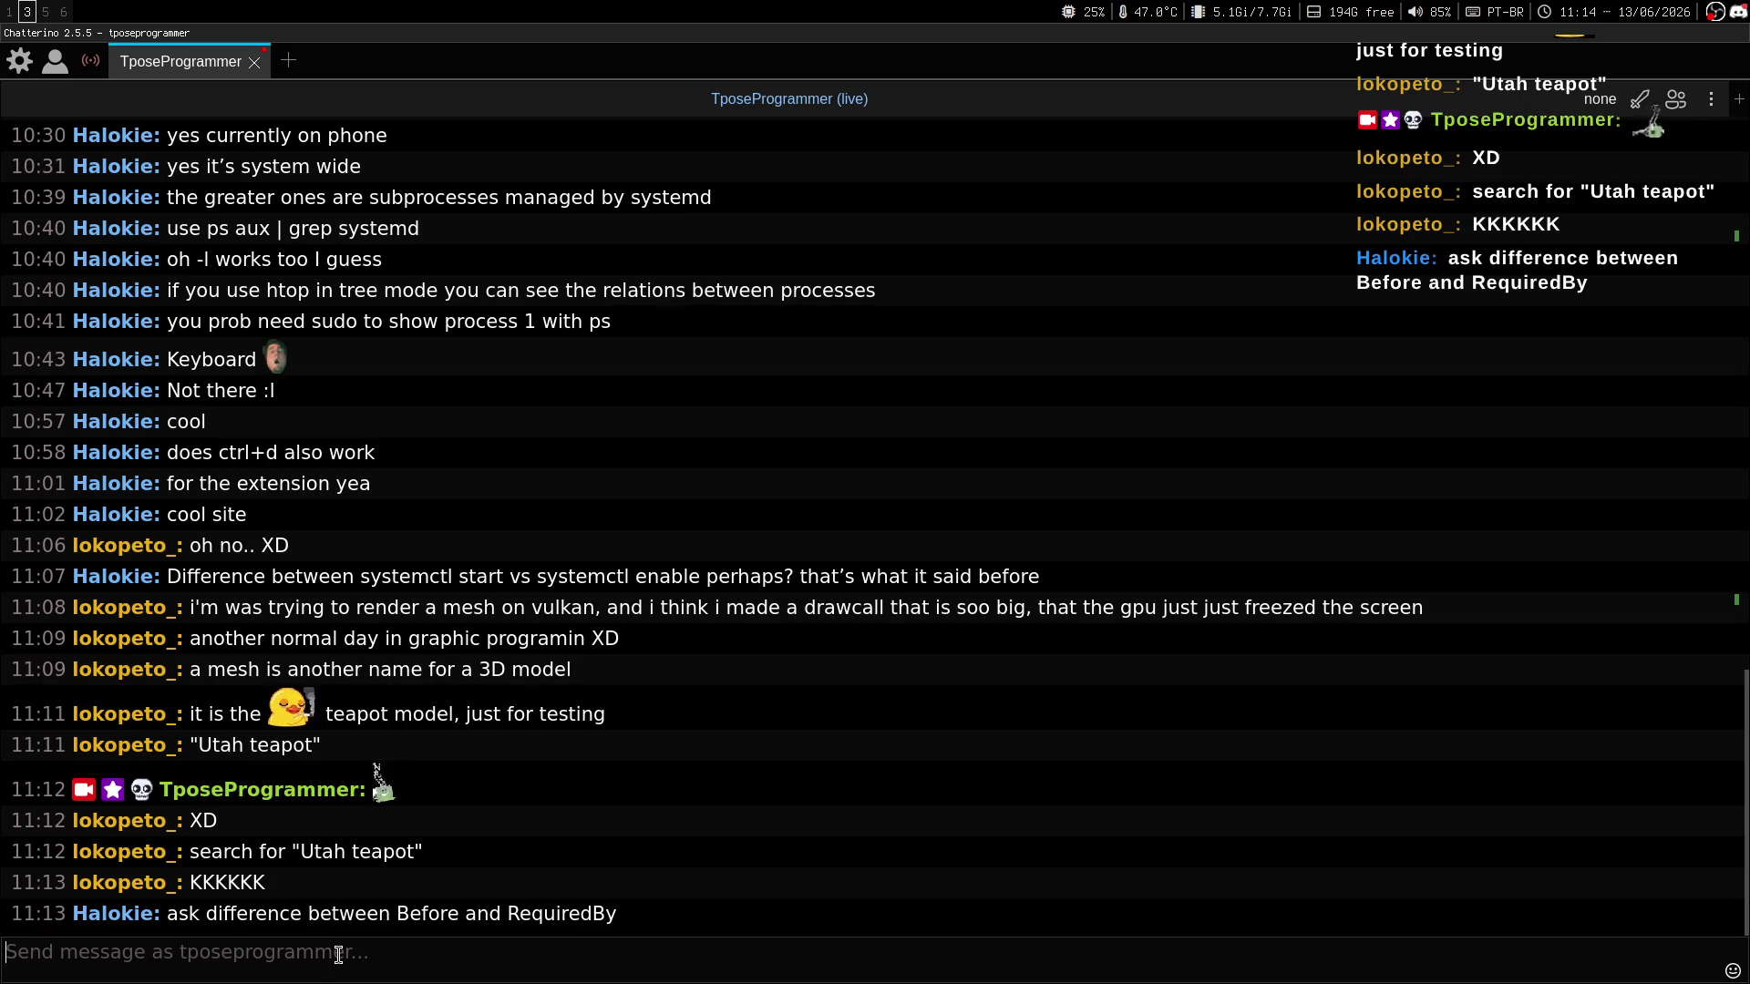
Check the stream chat again, then open a new Firefox tab on workspace 1.
key("super+1")
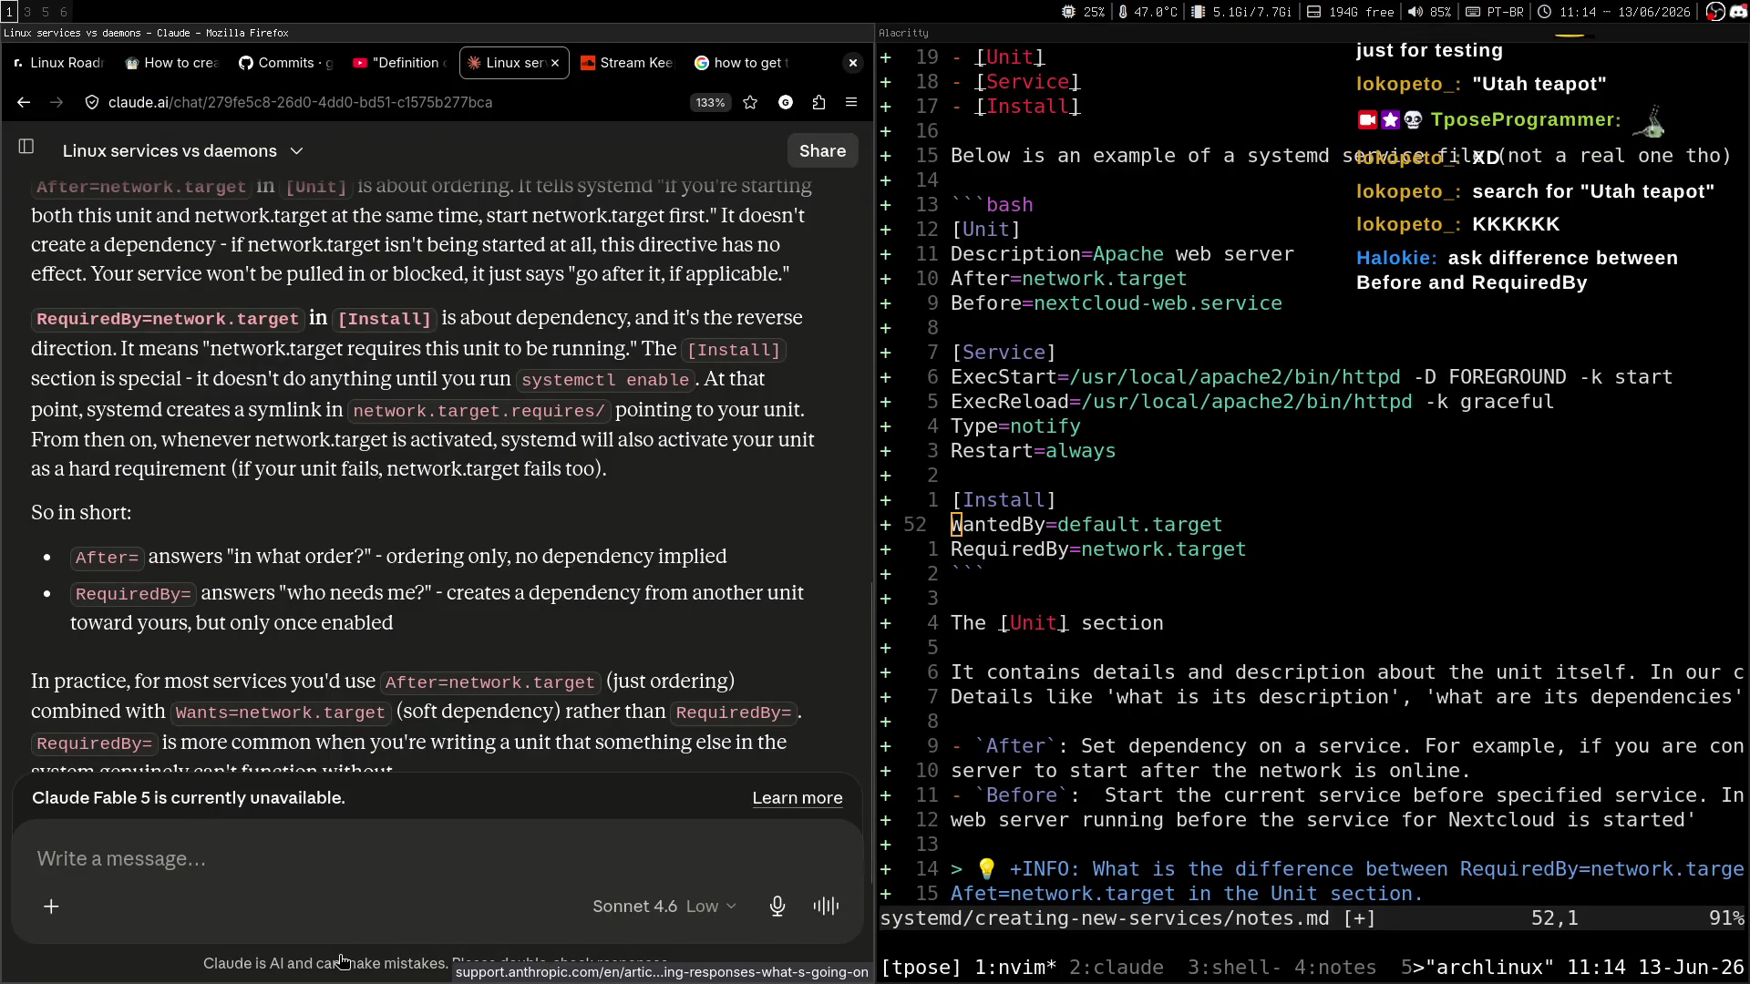
key("super+3")
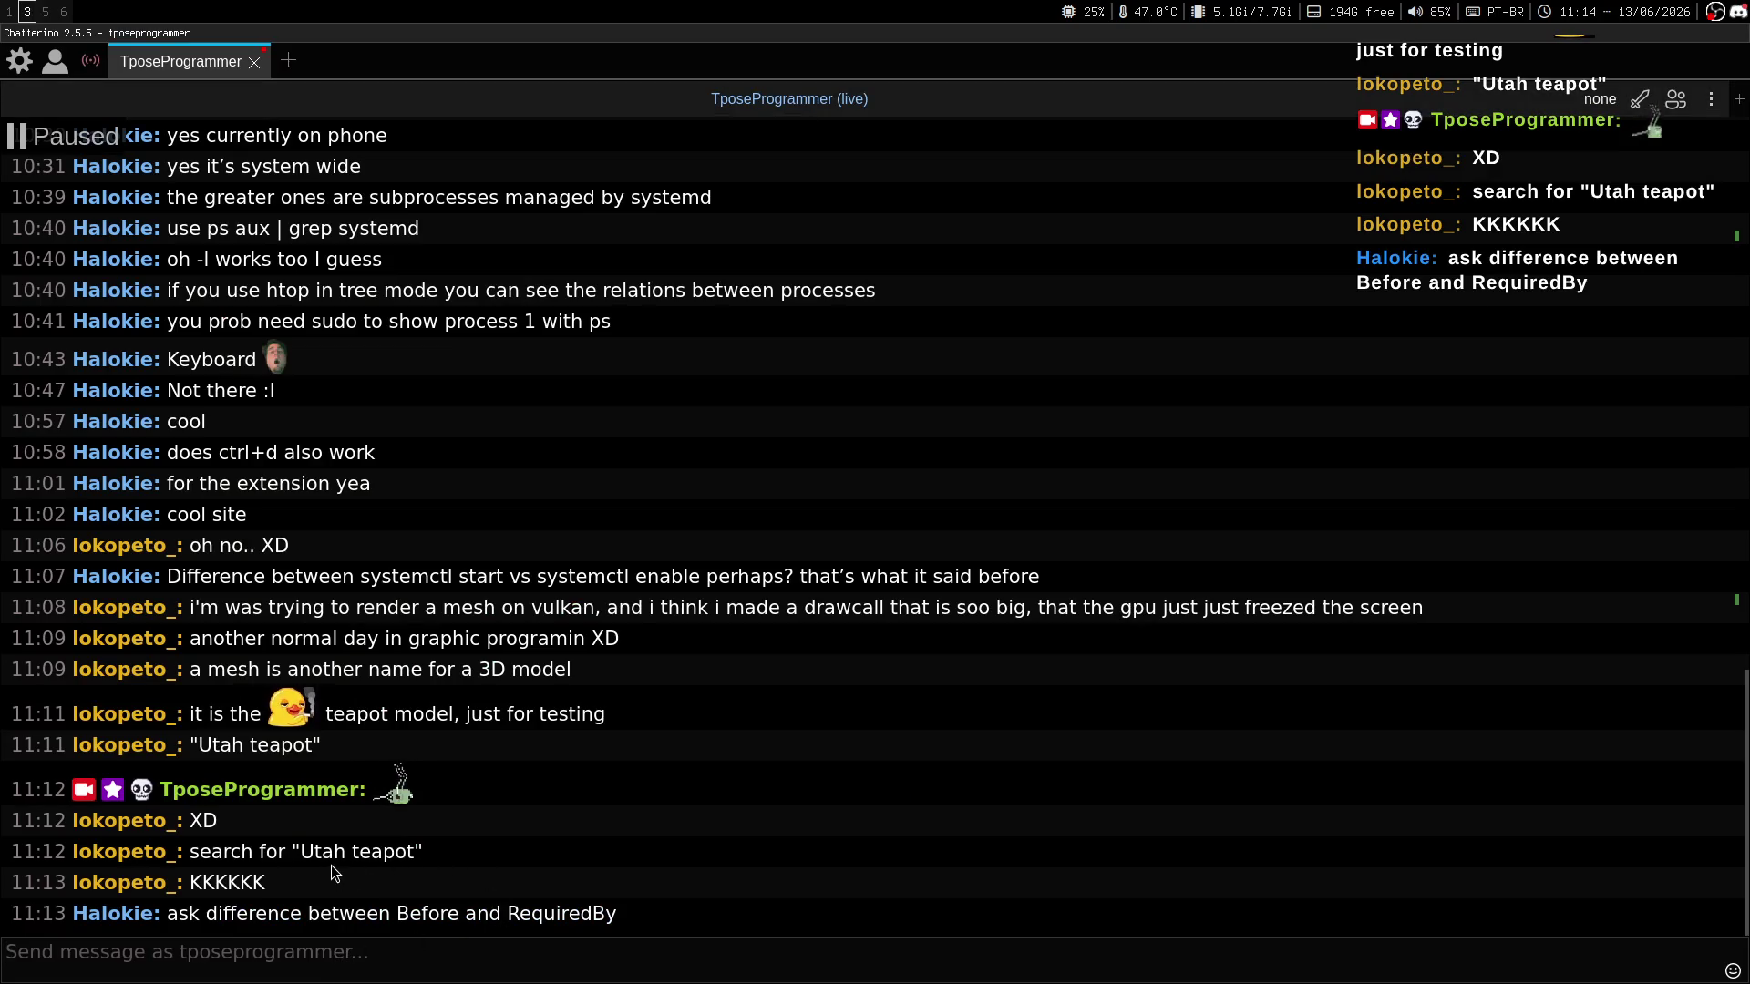
key("super+1")
key("ctrl+t")
Search the web for 'Utah teapot' and skim the results.
type("en U")
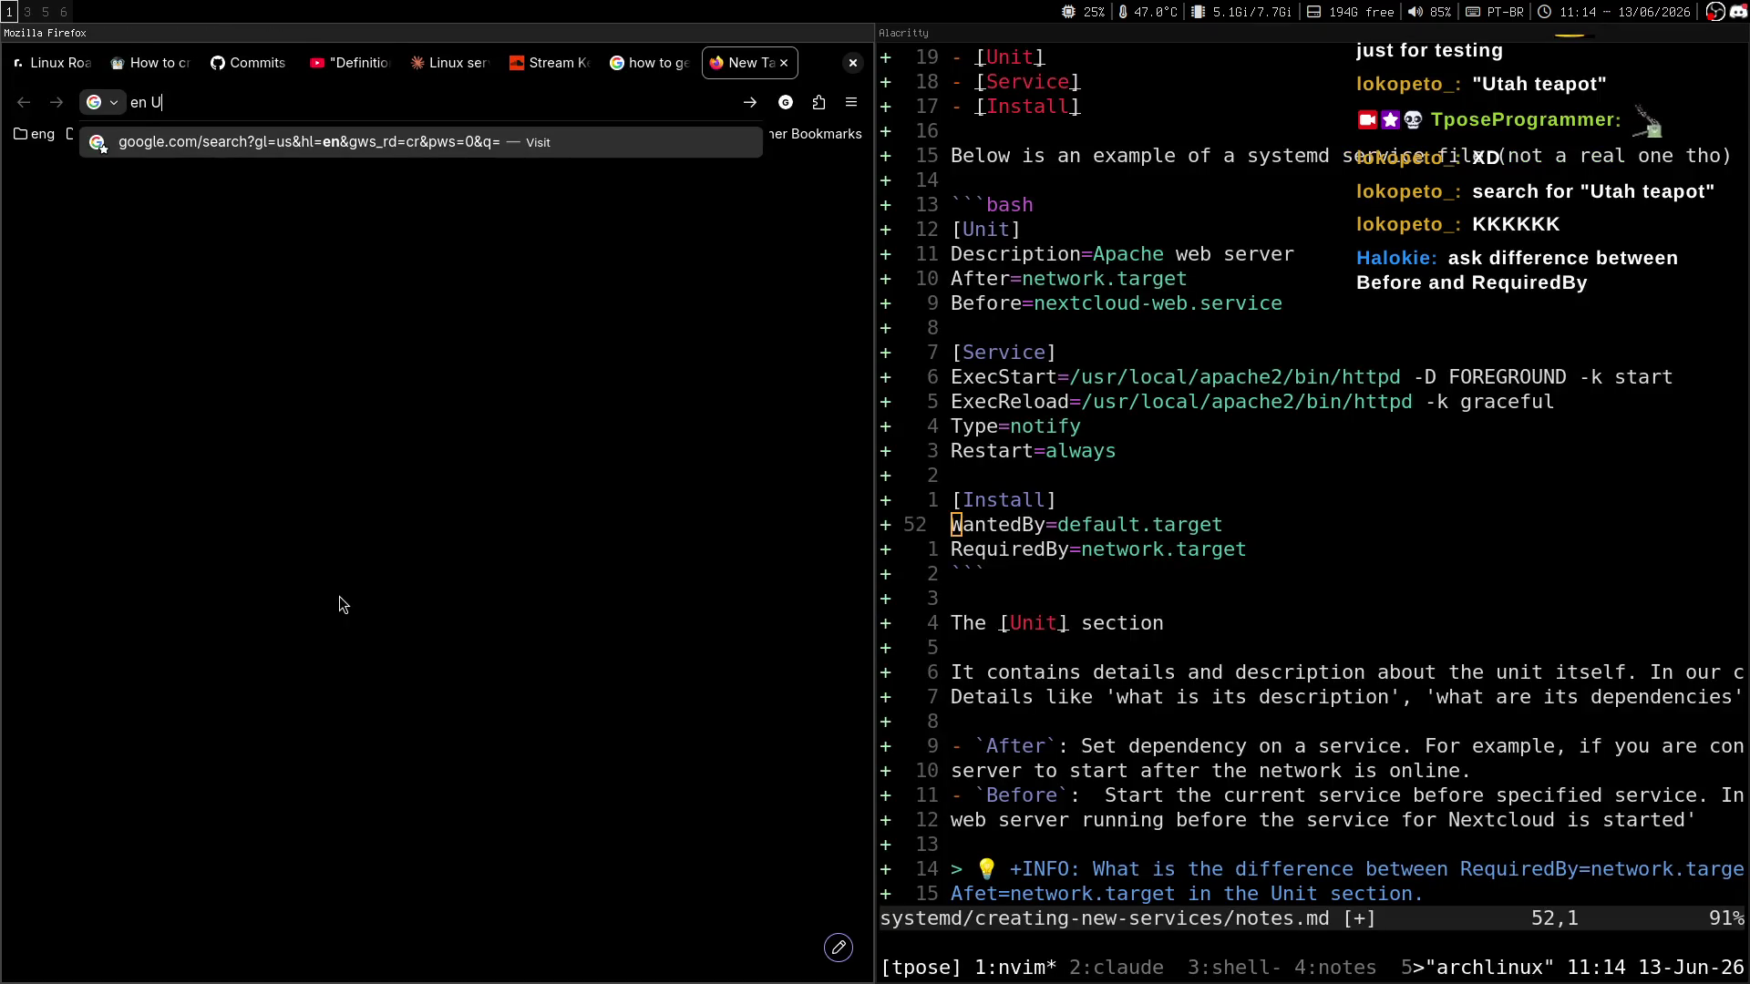
type("tah teapot")
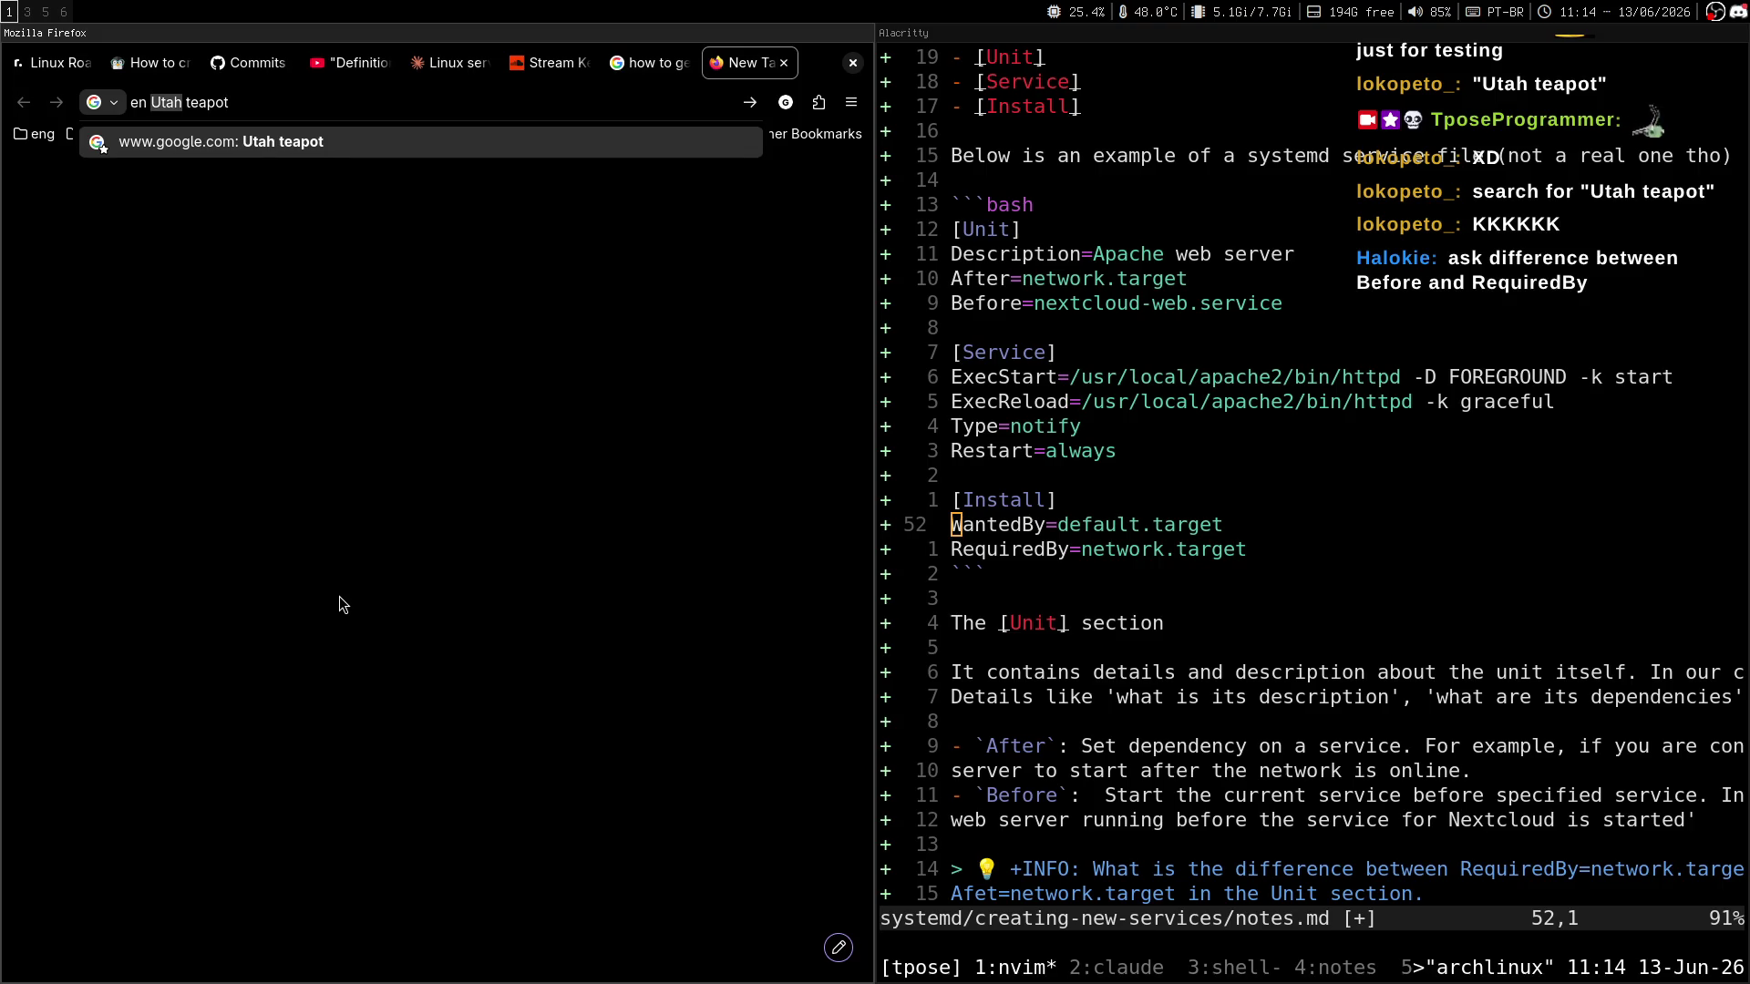
key("Return")
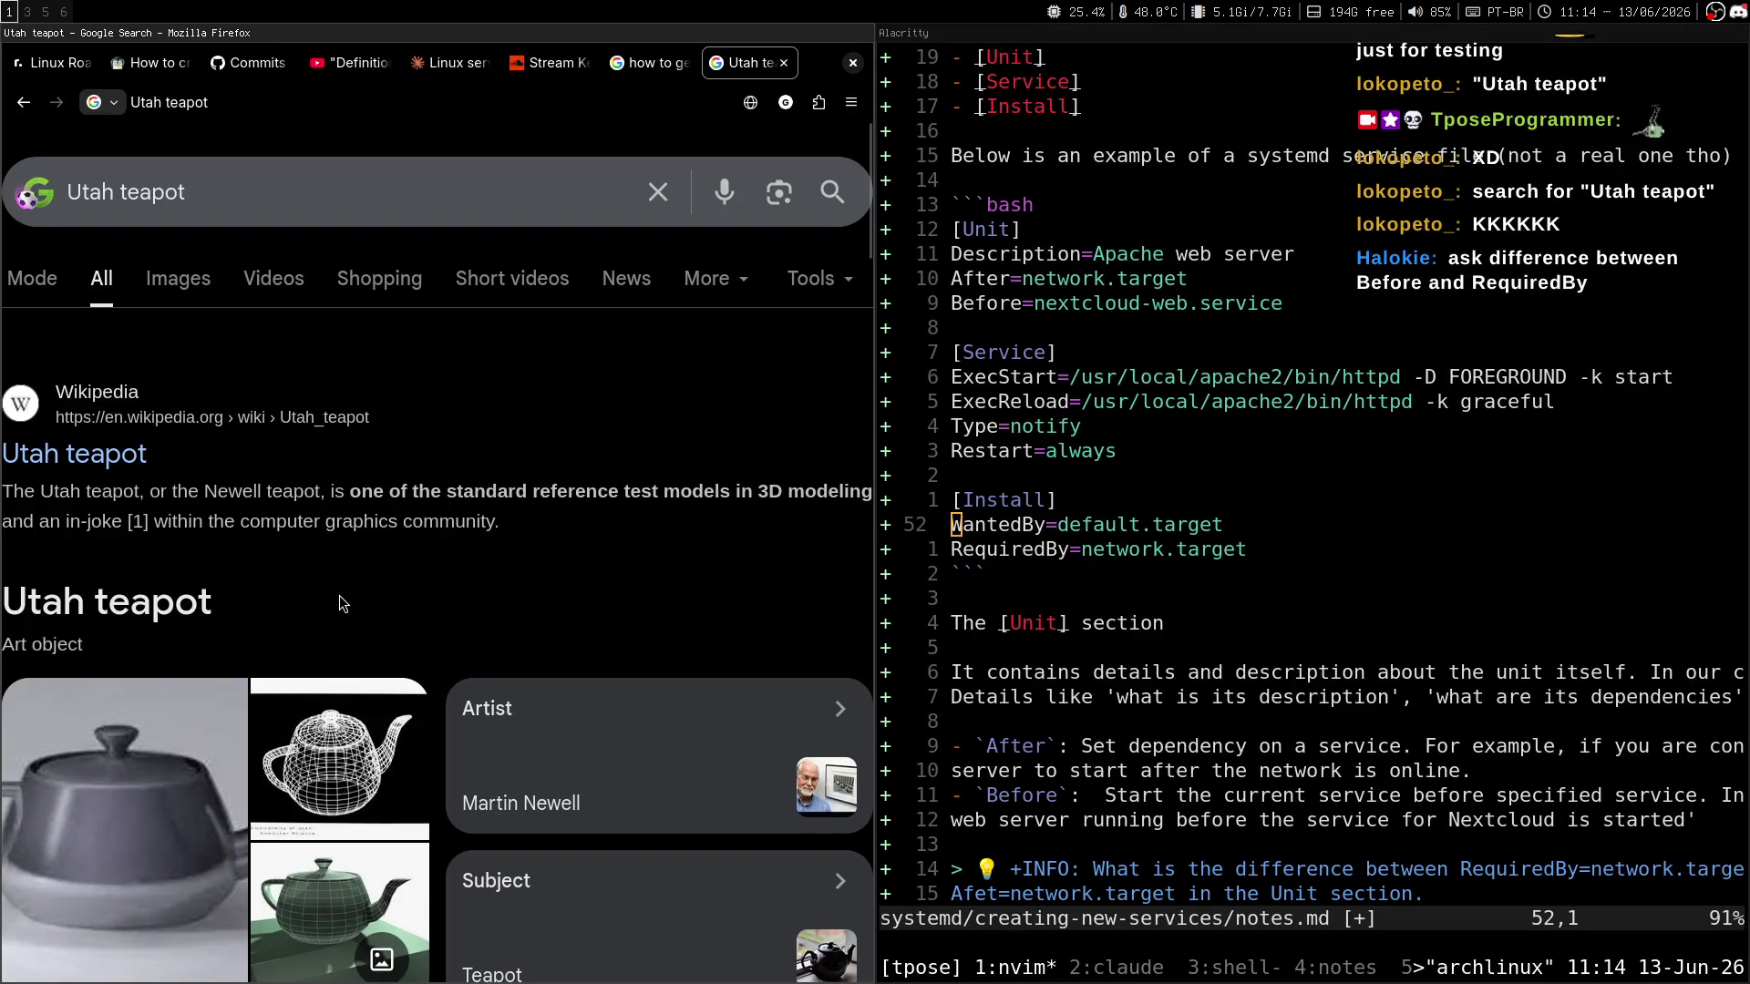
scroll(544, 392, "down", 3)
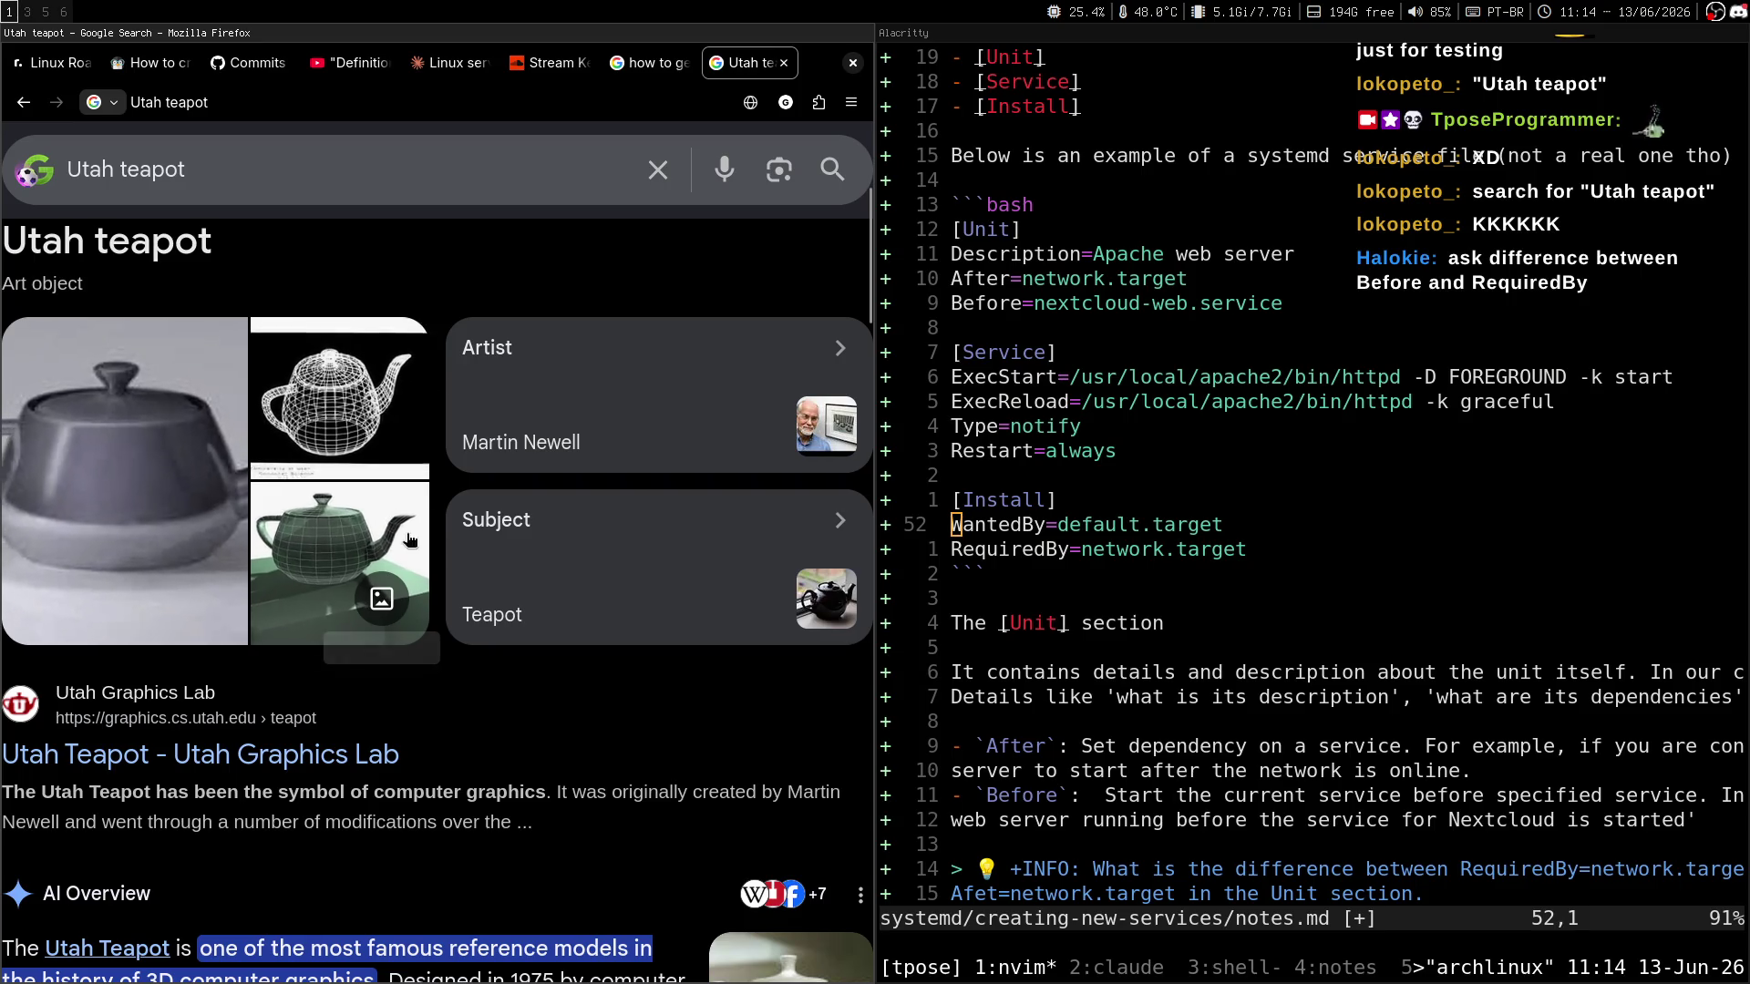
scroll(352, 444, "up", 4)
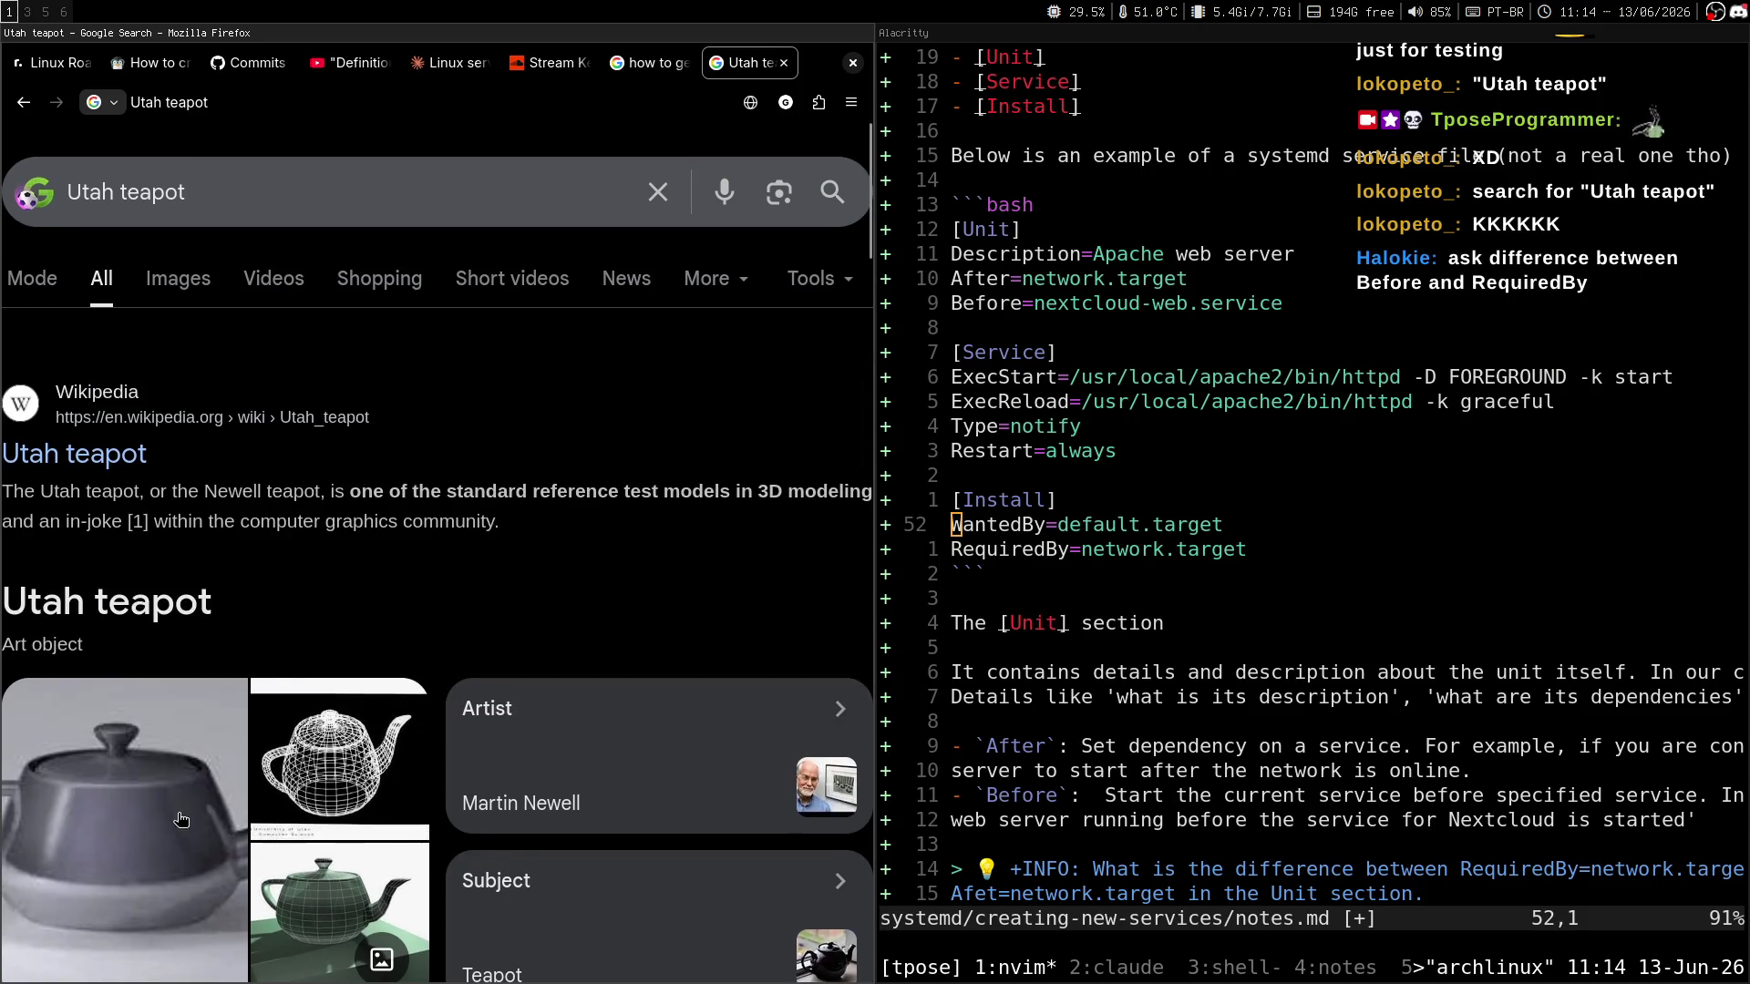
Browse Utah teapot image results and preview the Computer History Museum teapot image.
left_click(177, 295)
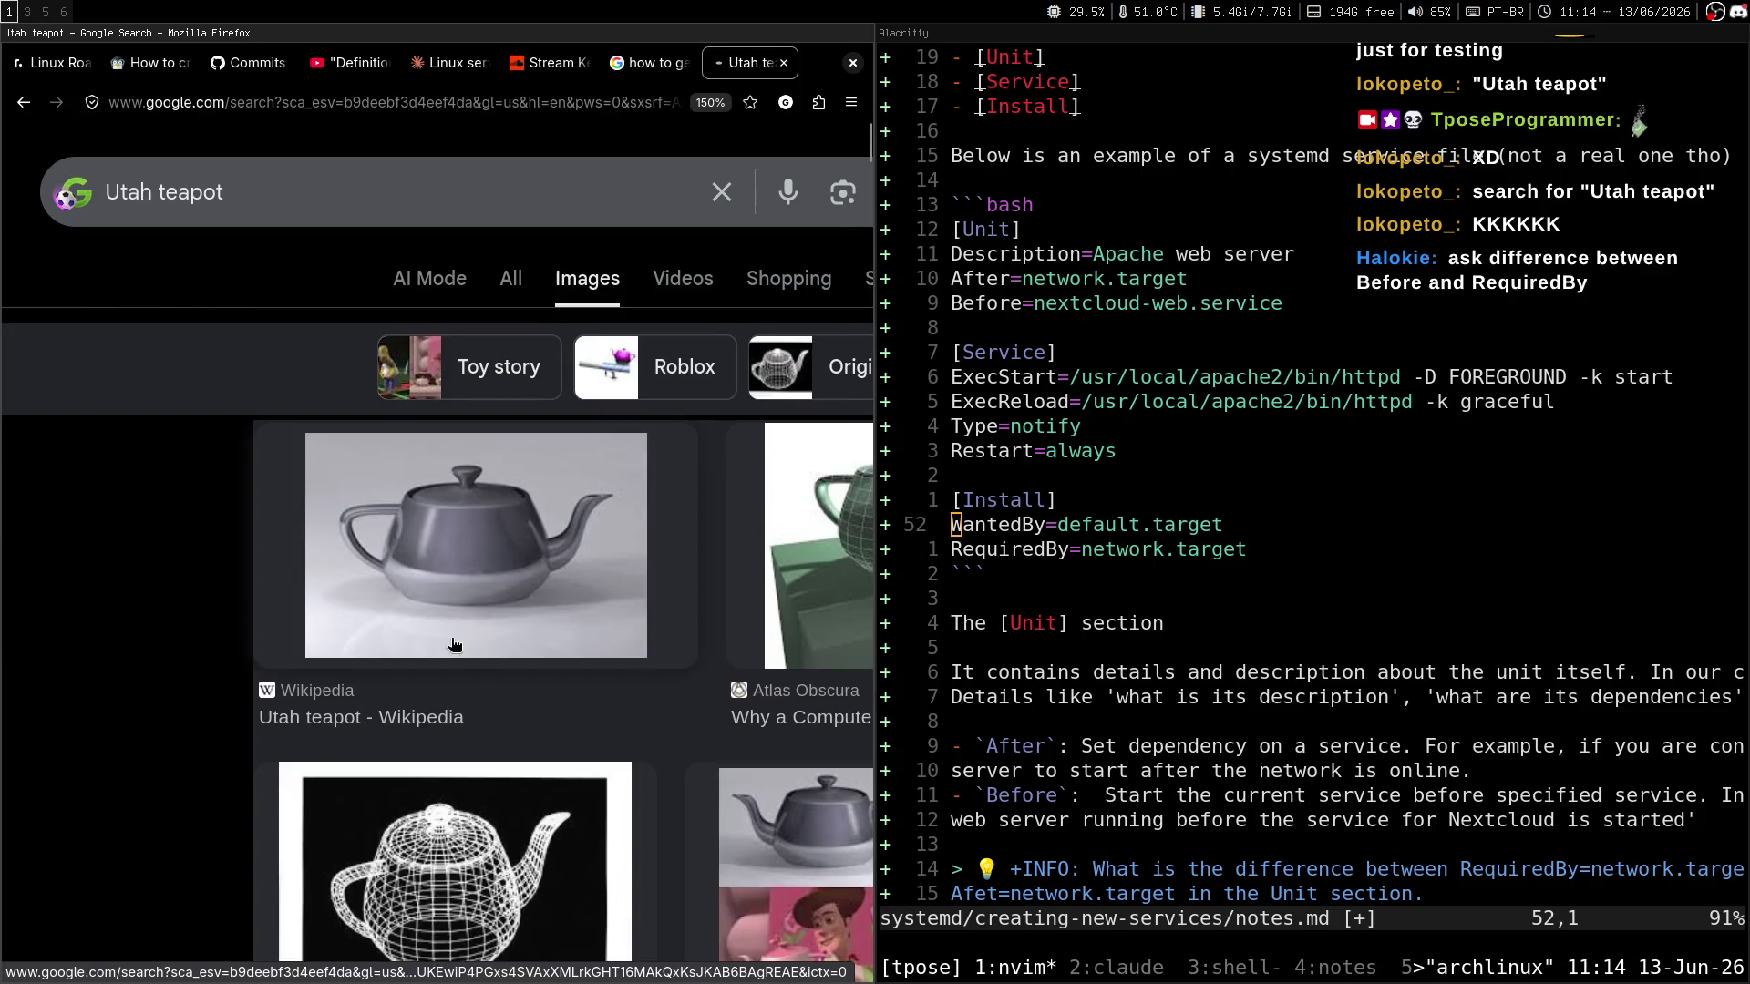
scroll(80, 504, "down", 5)
scroll(139, 367, "down", 5)
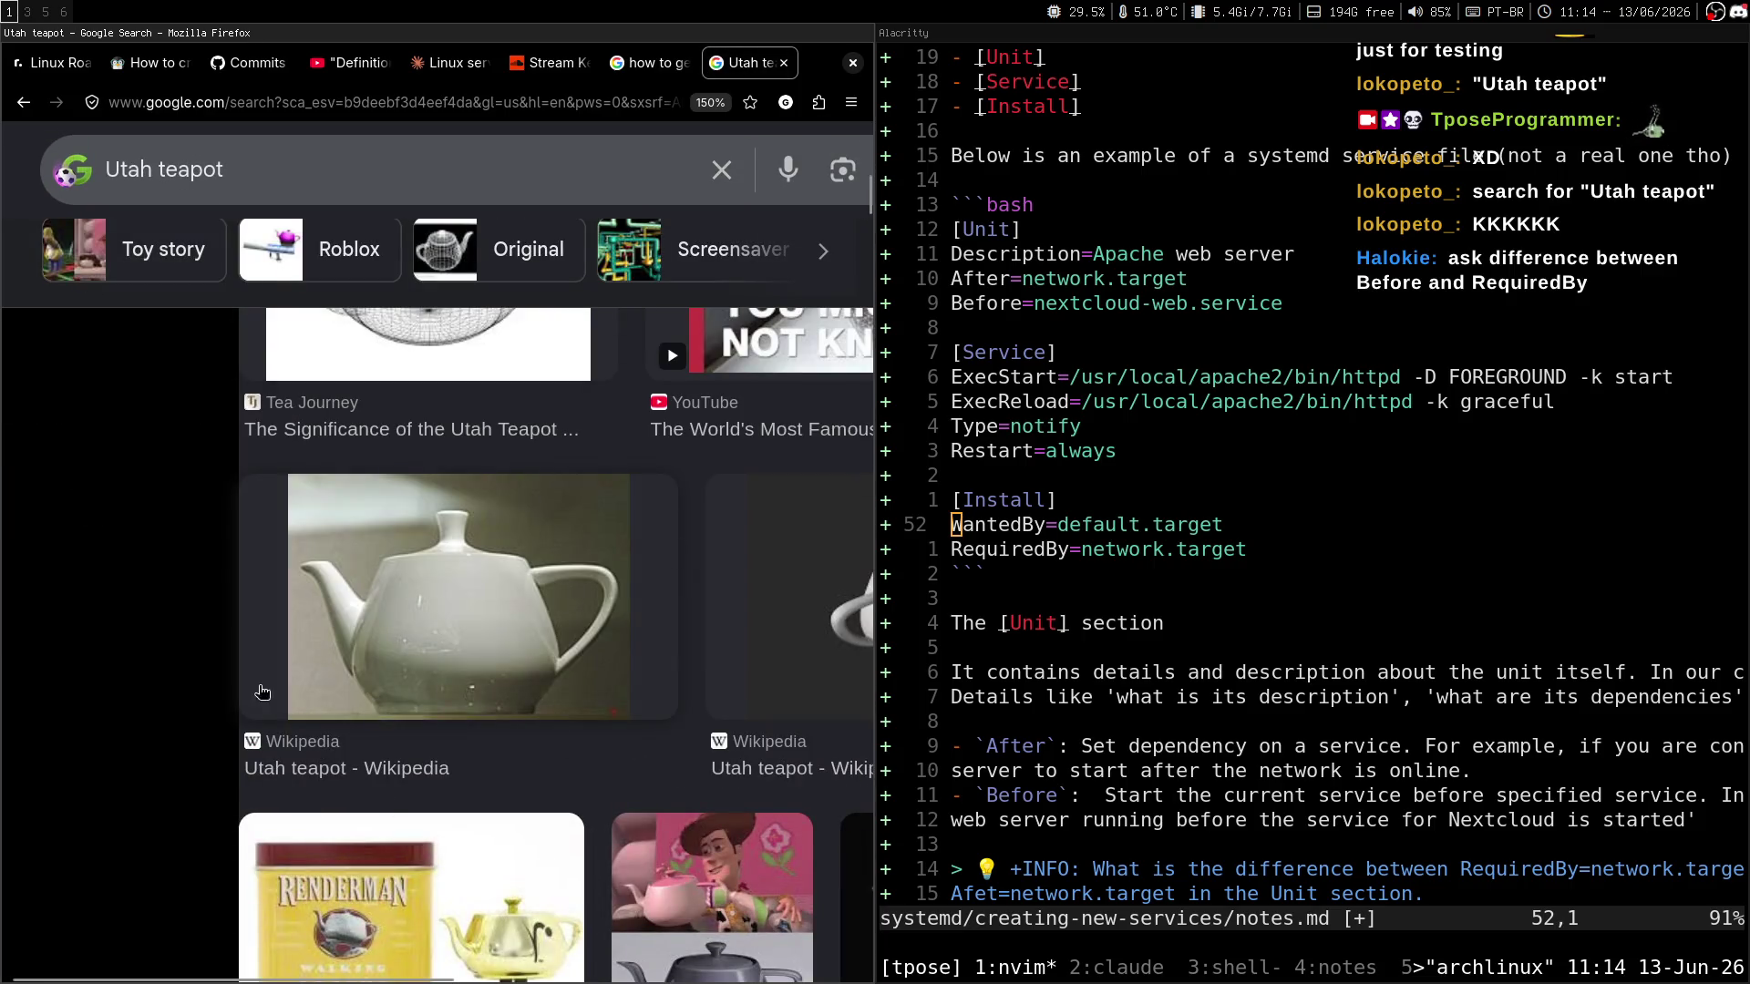
scroll(106, 577, "down", 3)
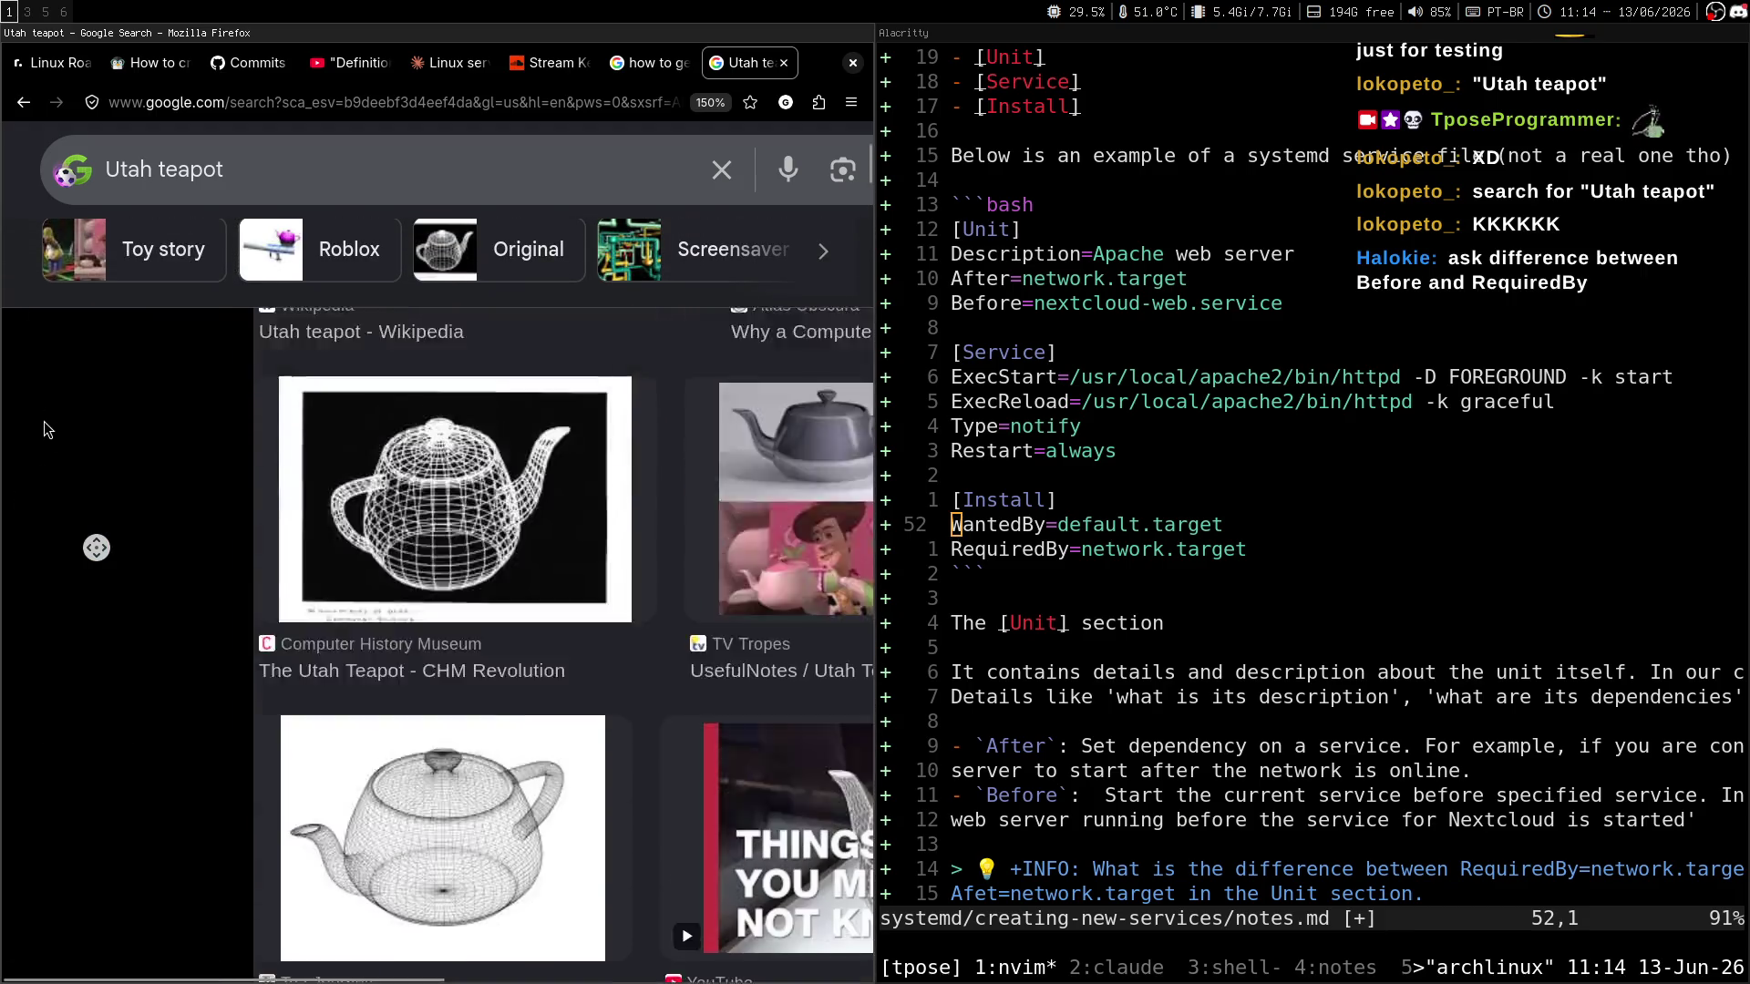
middle_click(216, 540)
left_click(377, 618)
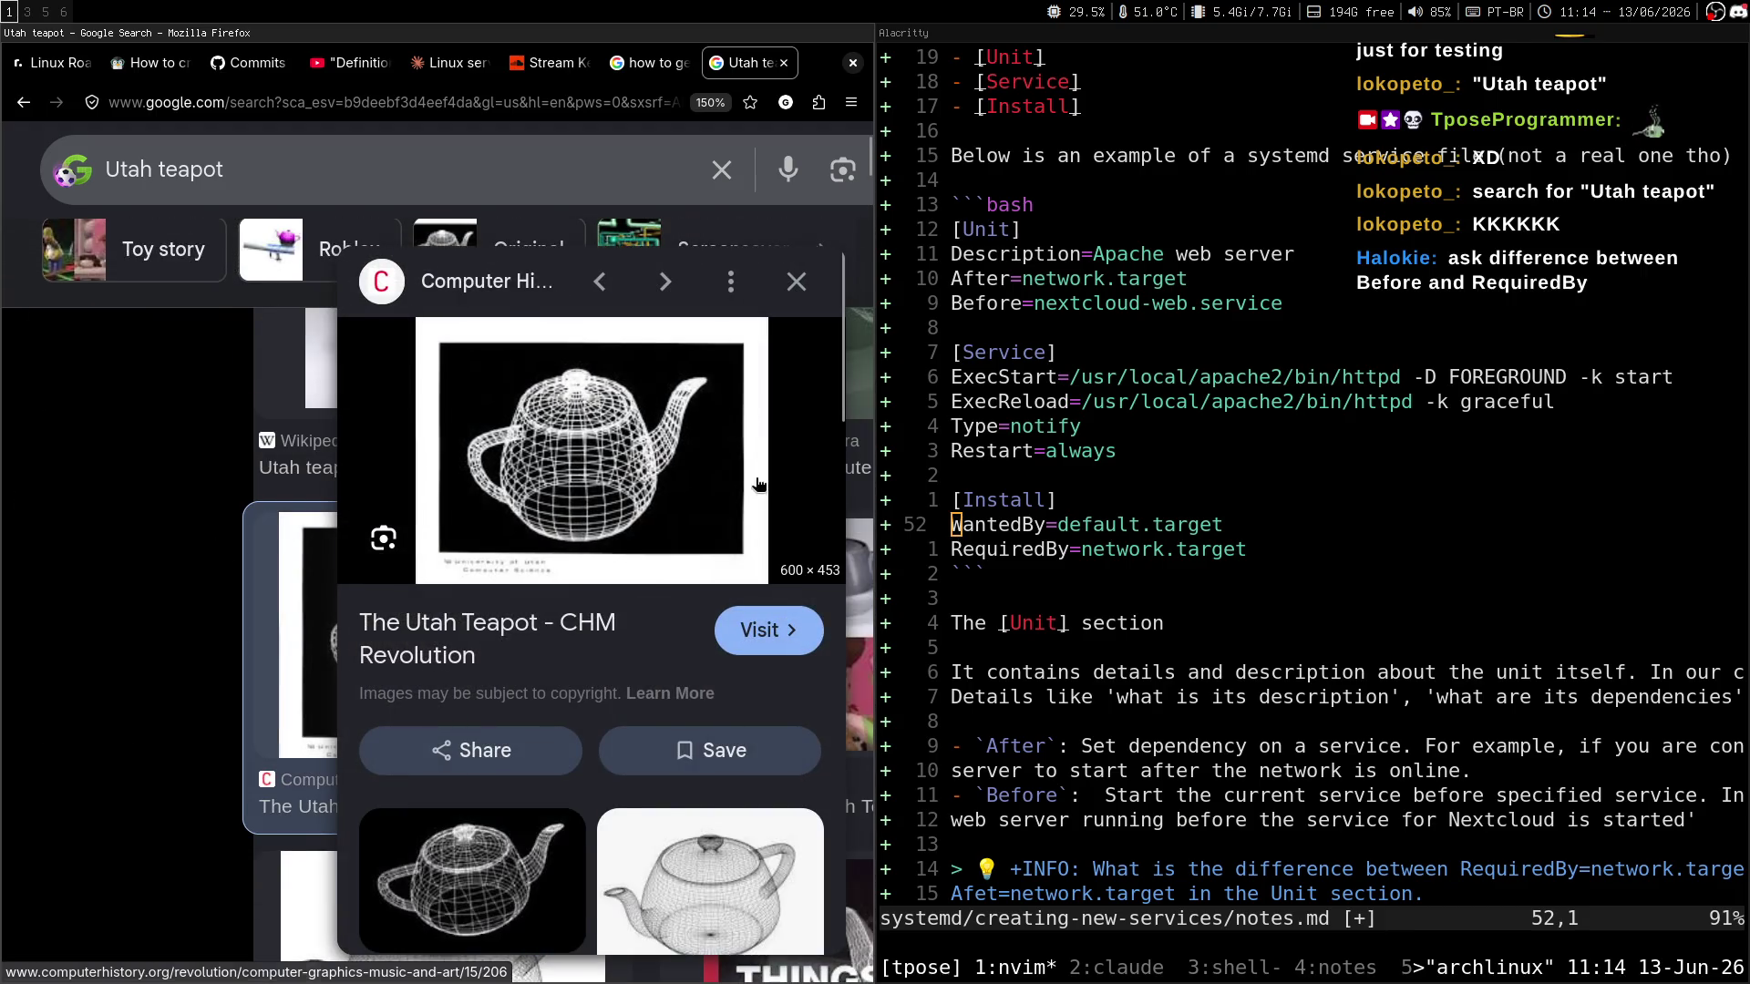
scroll(754, 485, "down", 5)
scroll(757, 480, "down", 5)
key("Escape")
Go back to the all-results page for Utah teapot.
scroll(363, 324, "up", 5)
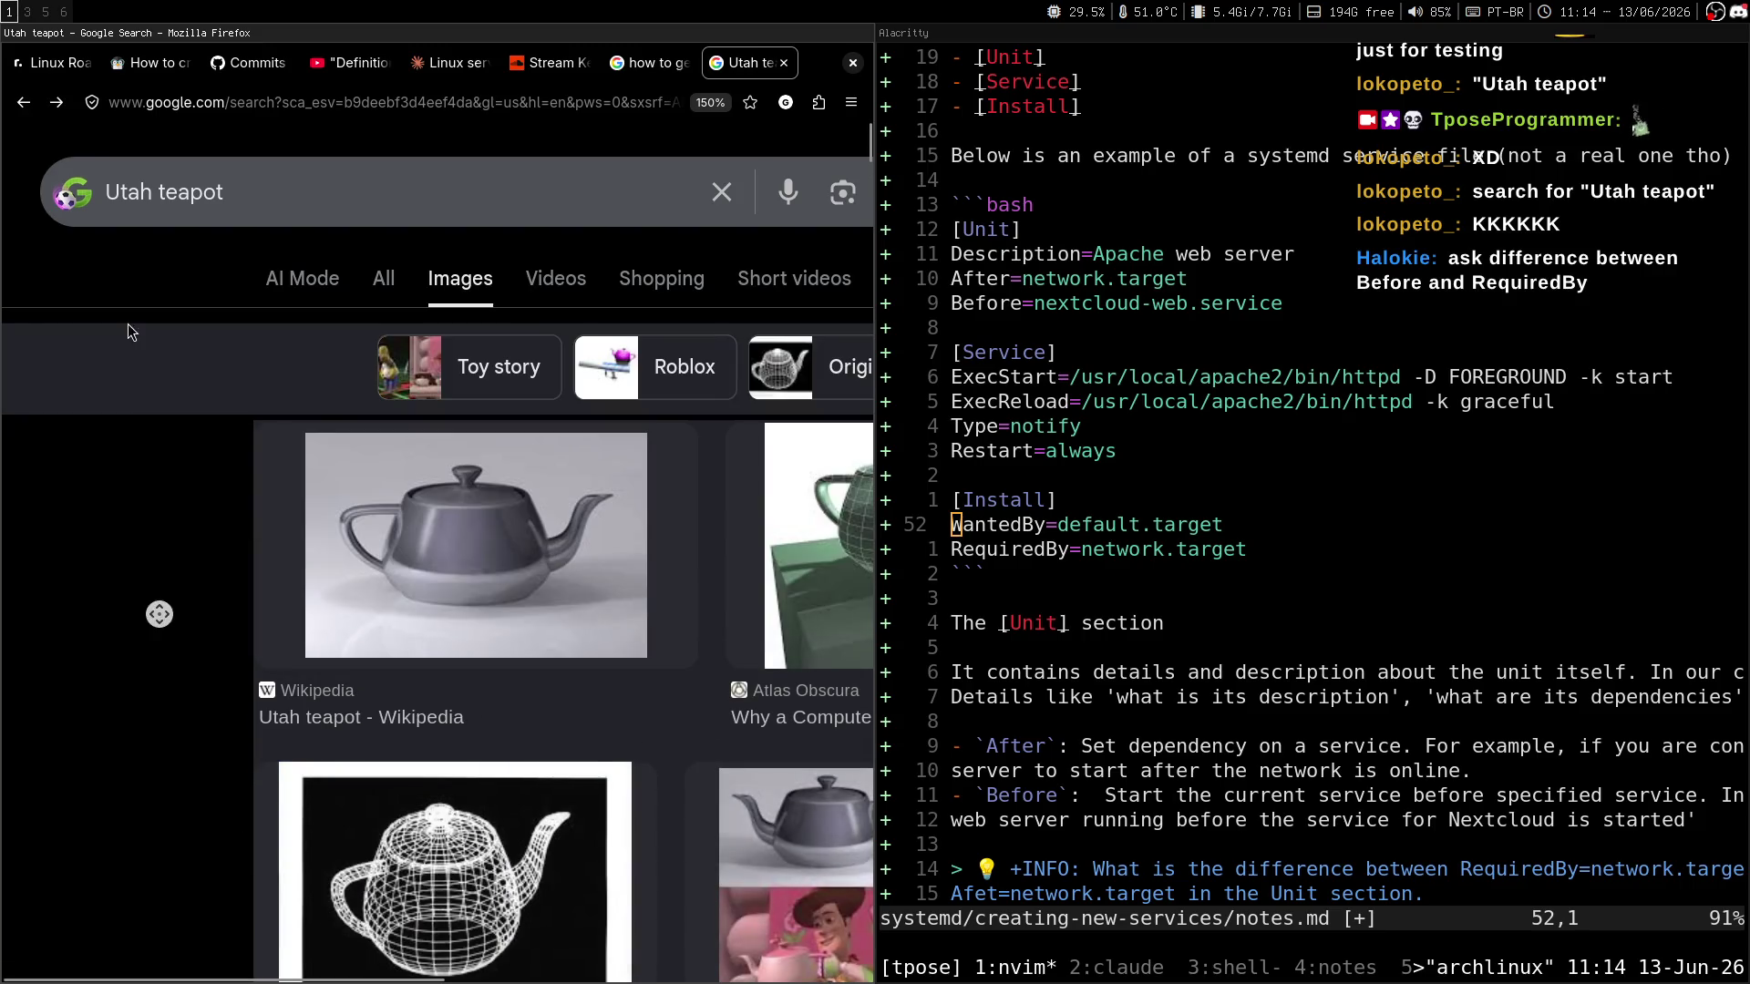
left_click(386, 280)
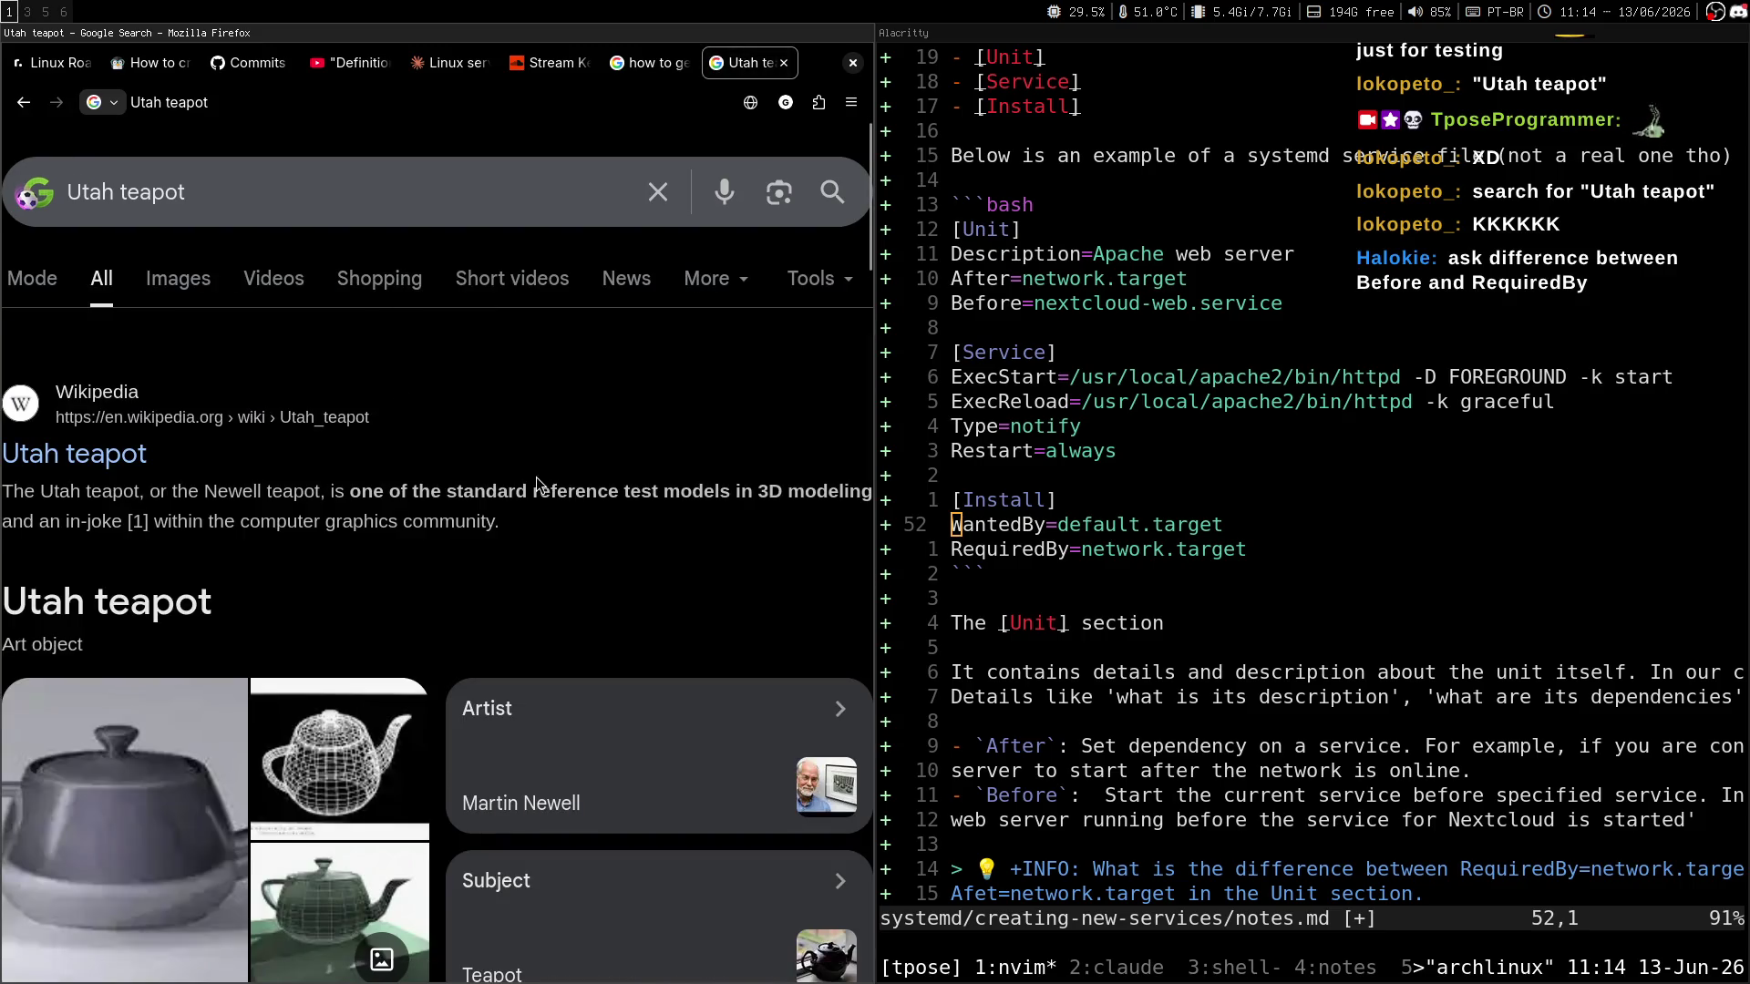
scroll(511, 447, "down", 2)
scroll(511, 447, "down", 5)
scroll(488, 496, "up", 6)
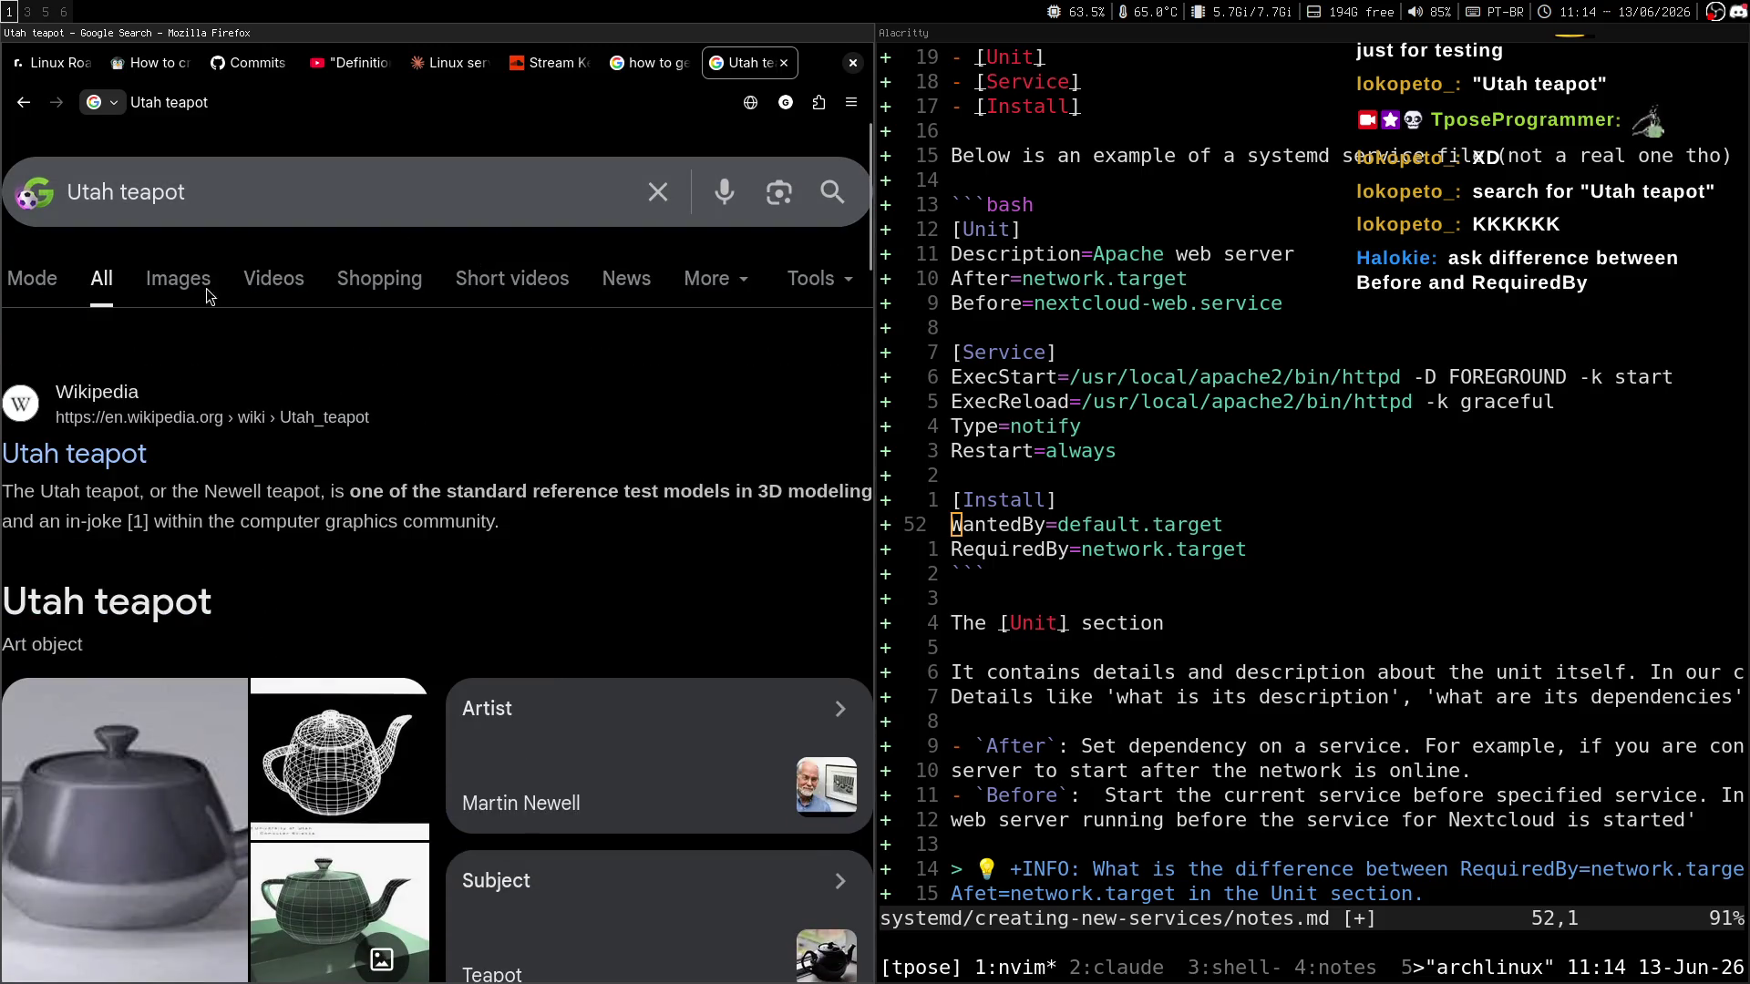
Clear the Utah teapot query from the search box.
left_click(238, 207)
triple_click(240, 206)
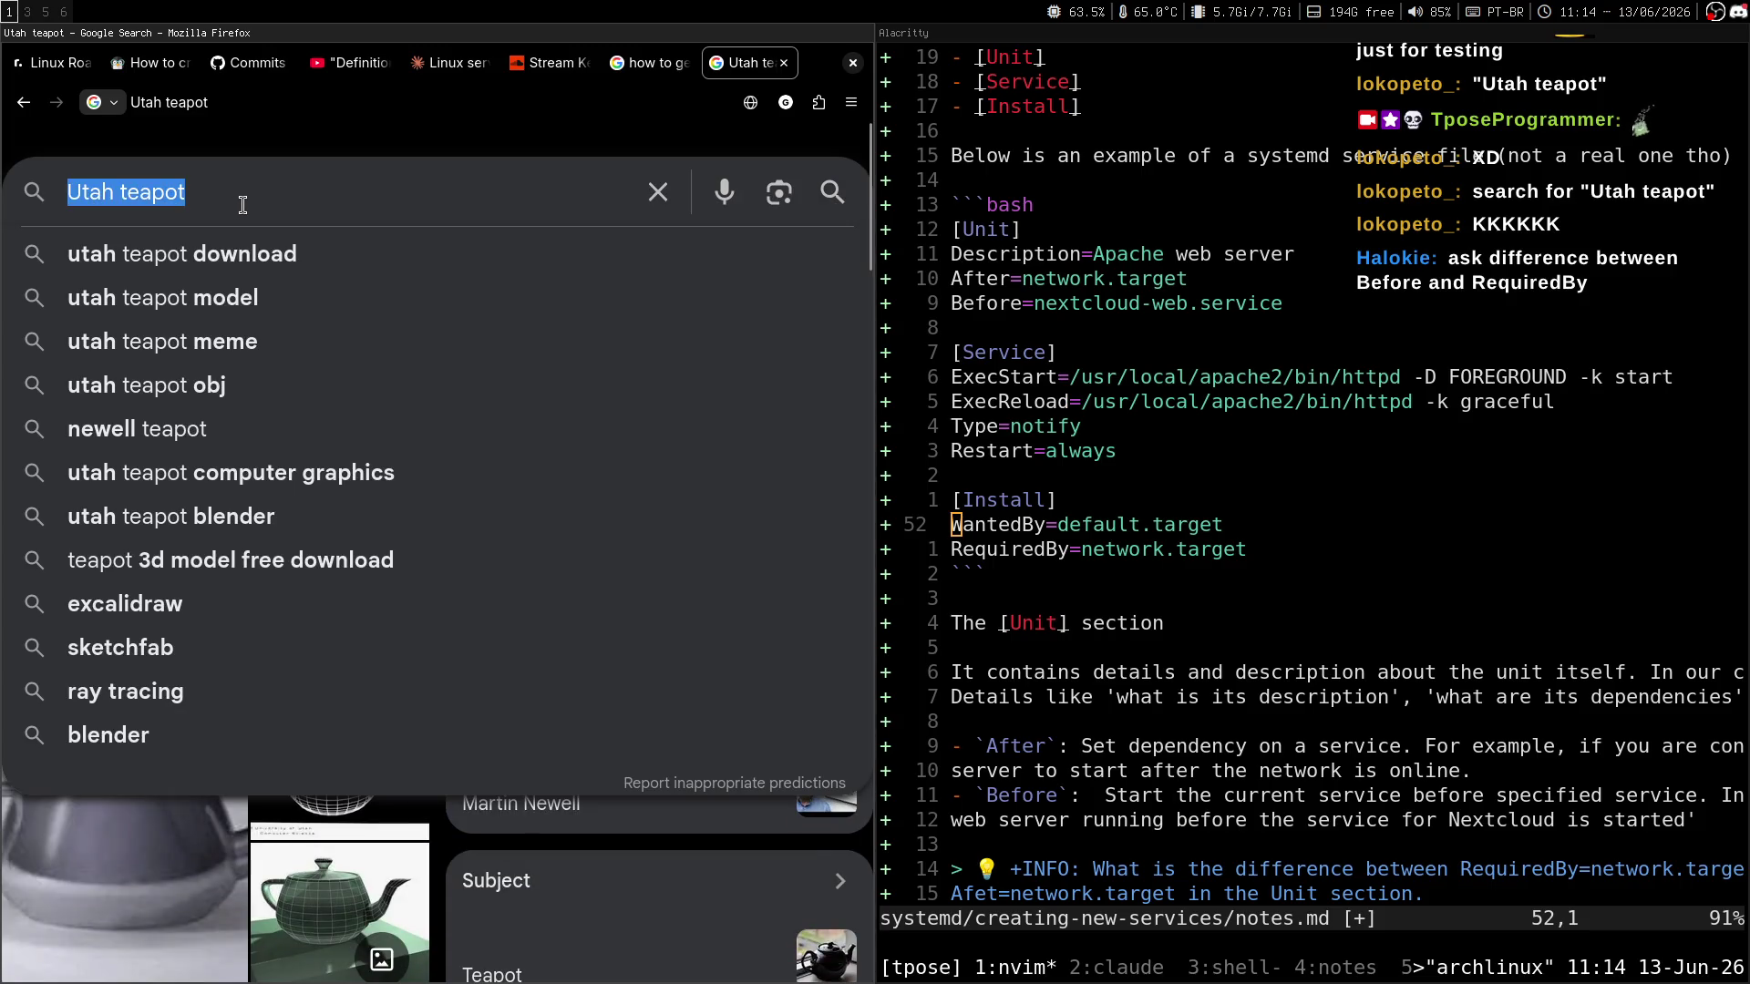
triple_click(239, 206)
double_click(264, 183)
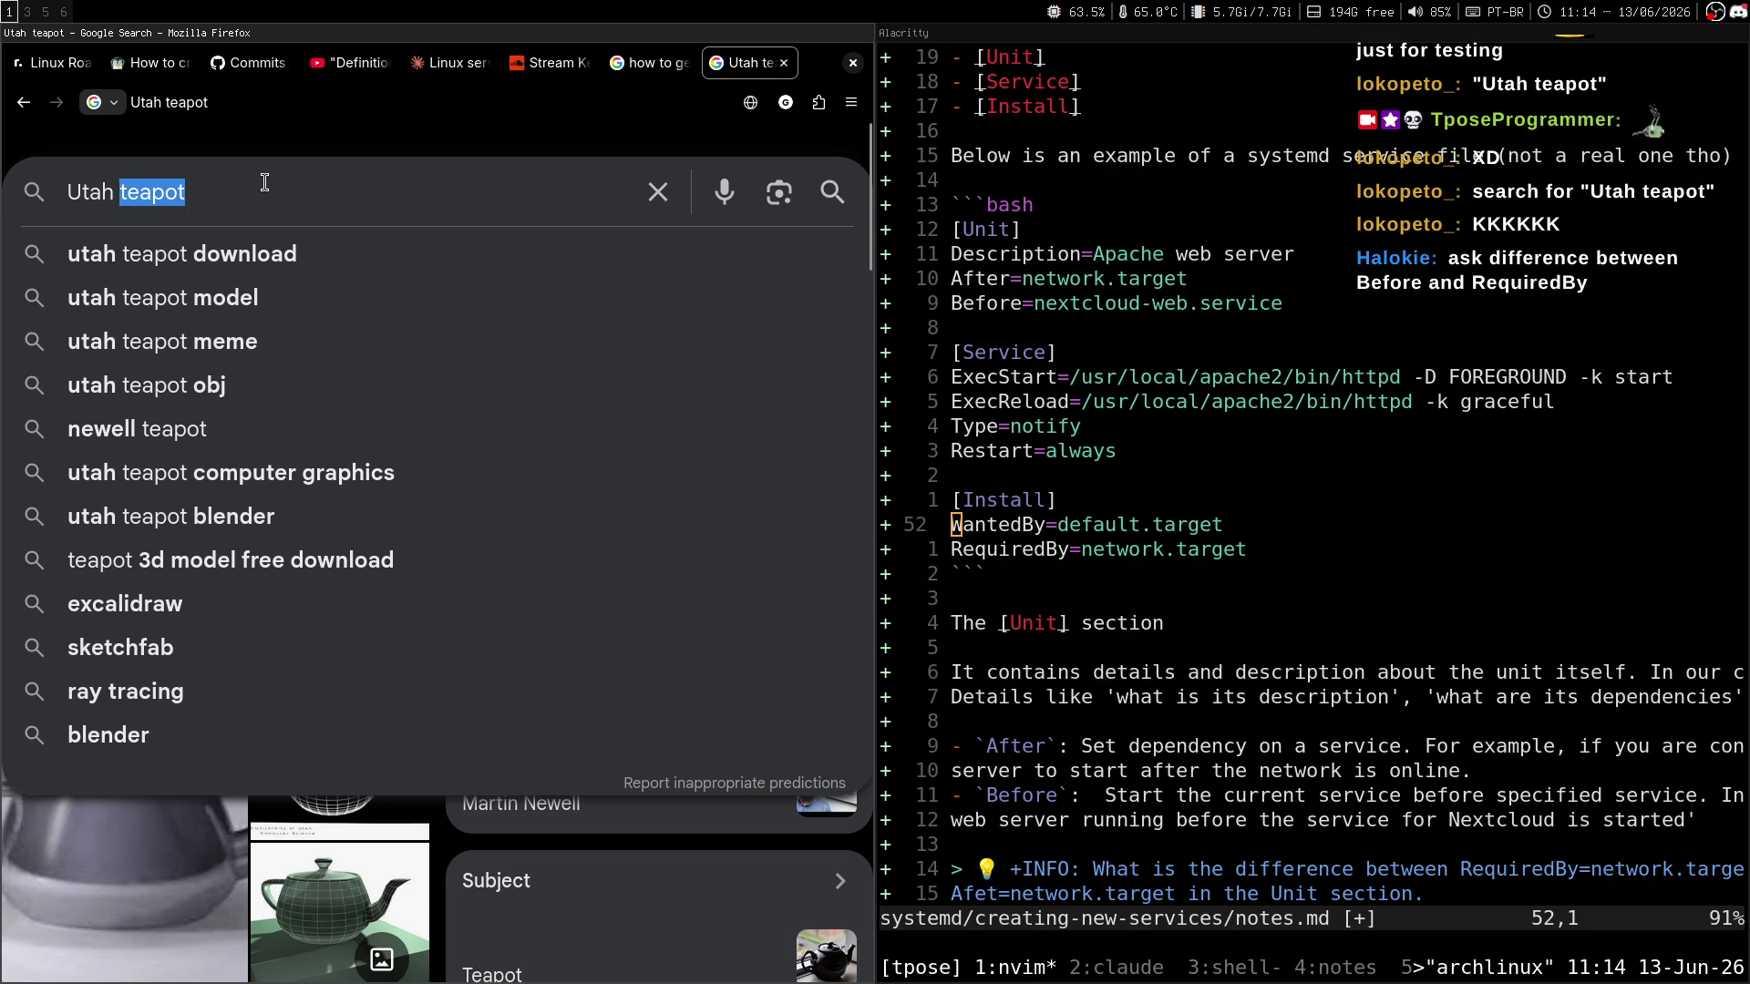
triple_click(264, 182)
key("BackSpace")
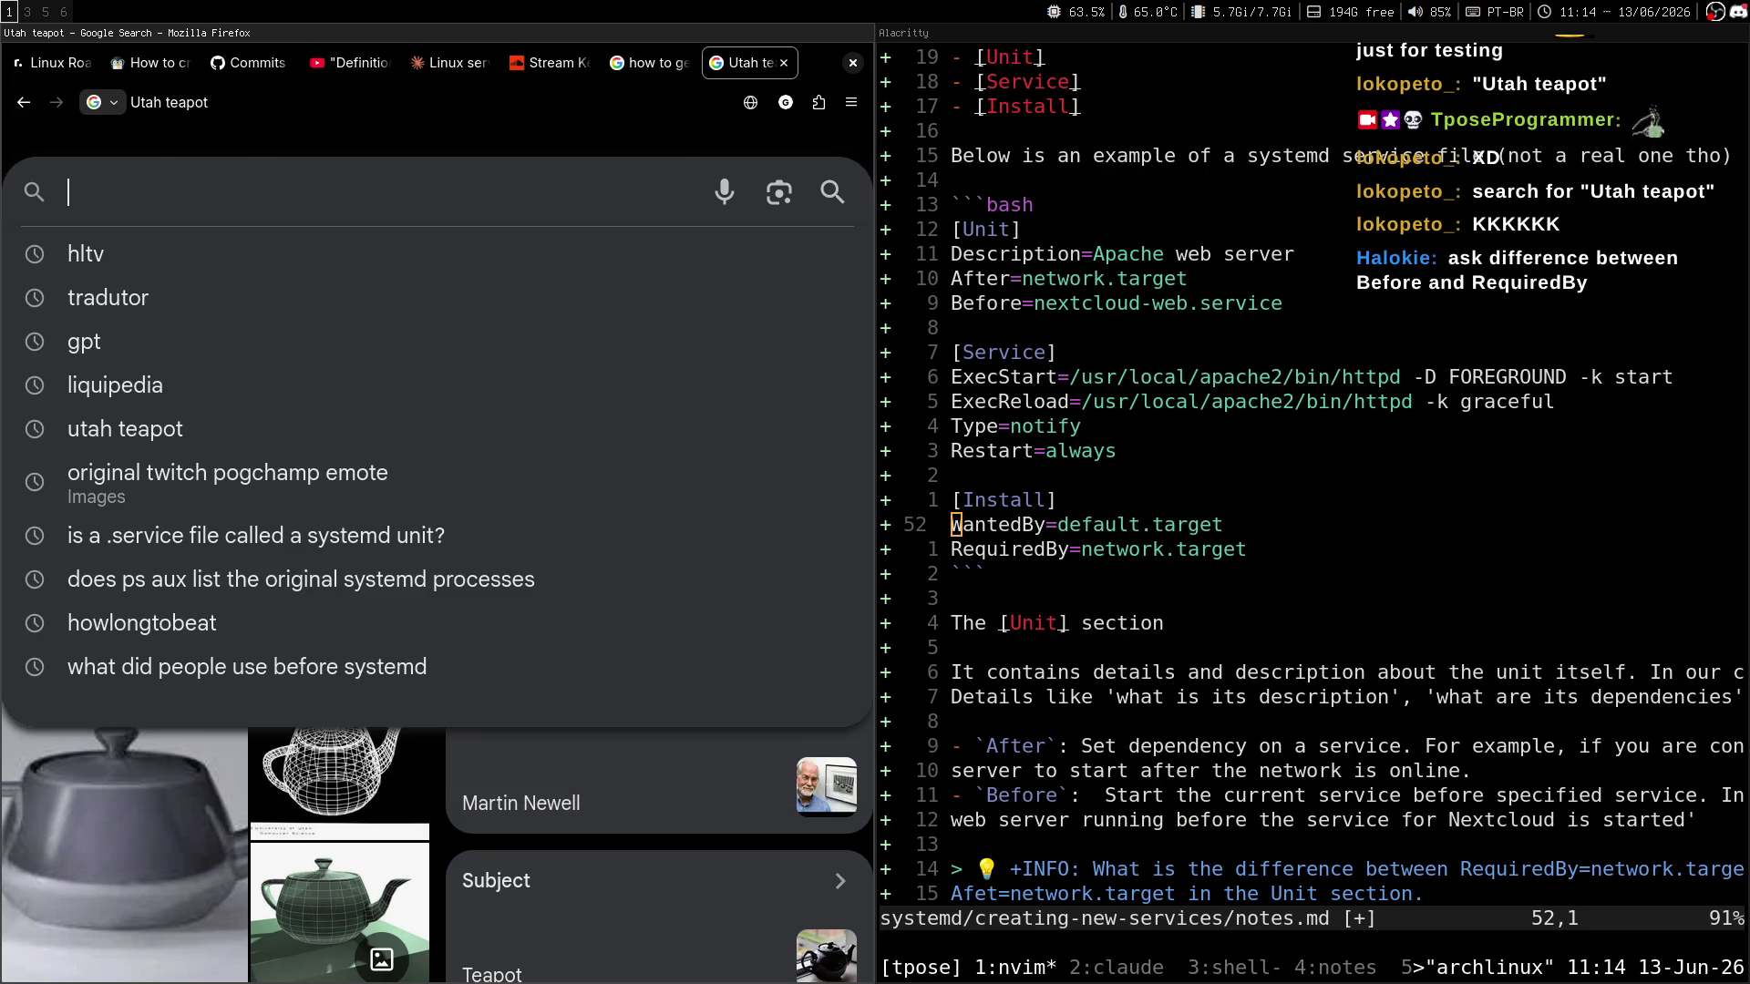
type("sdsdsdsdsdsdsds")
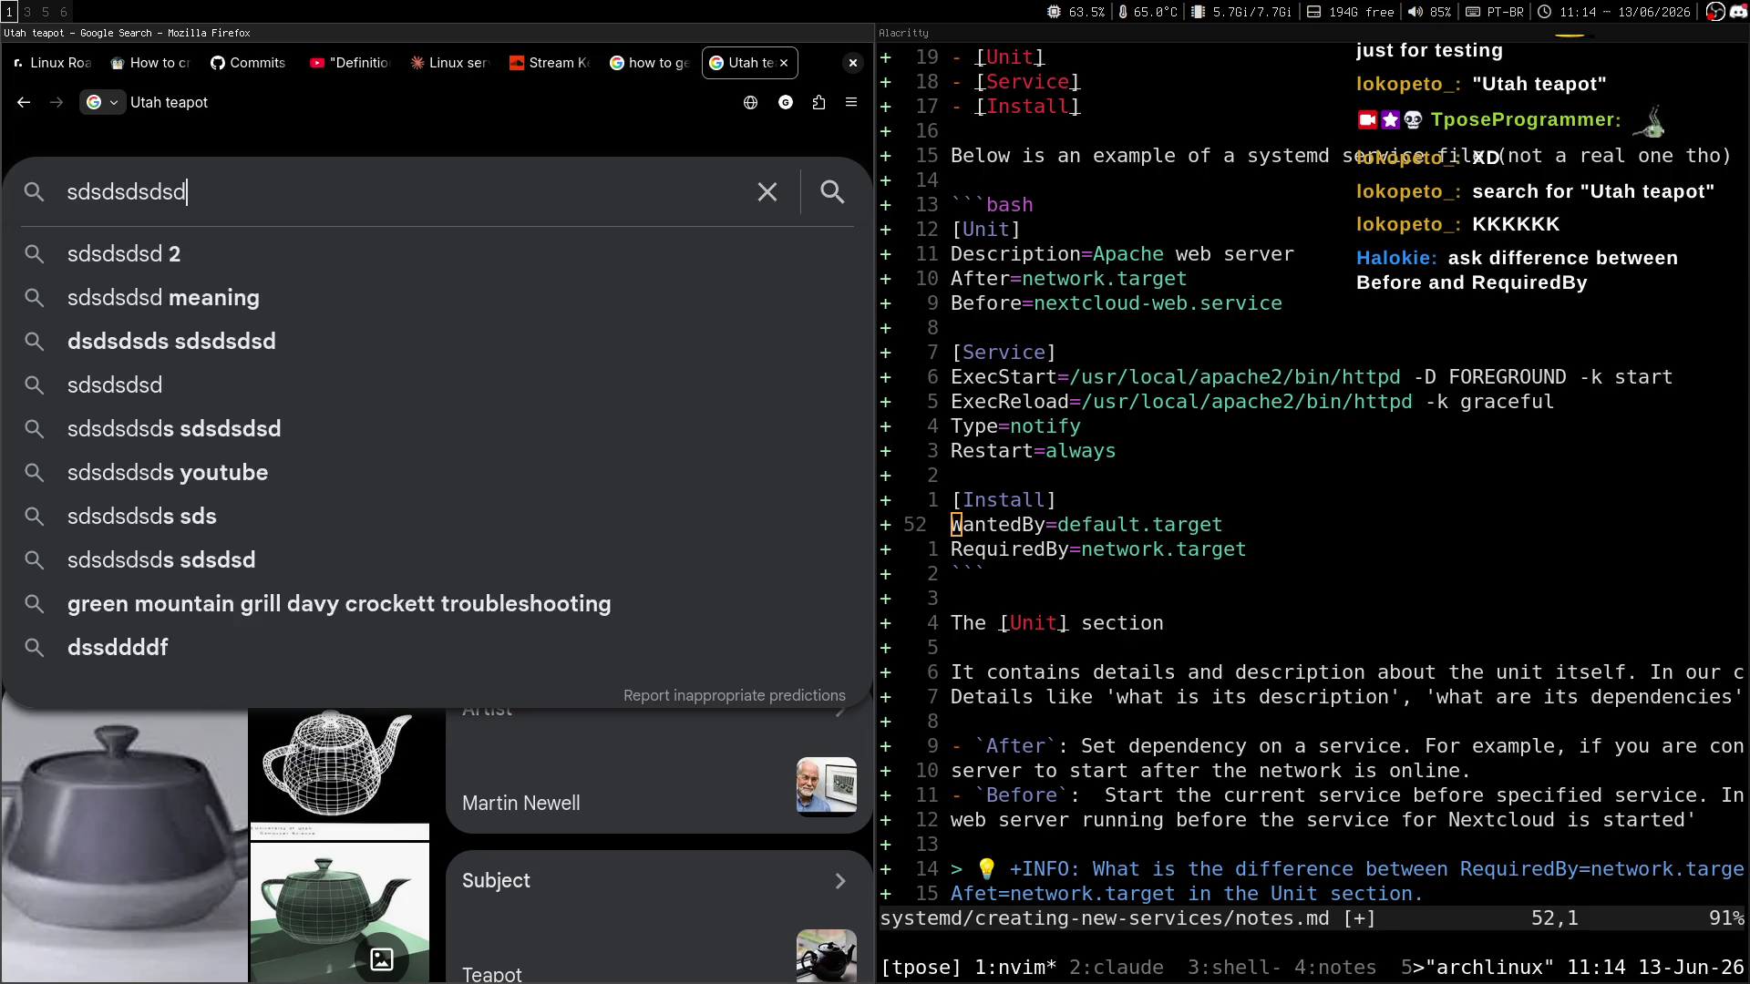
key("Escape")
type("dsdsd")
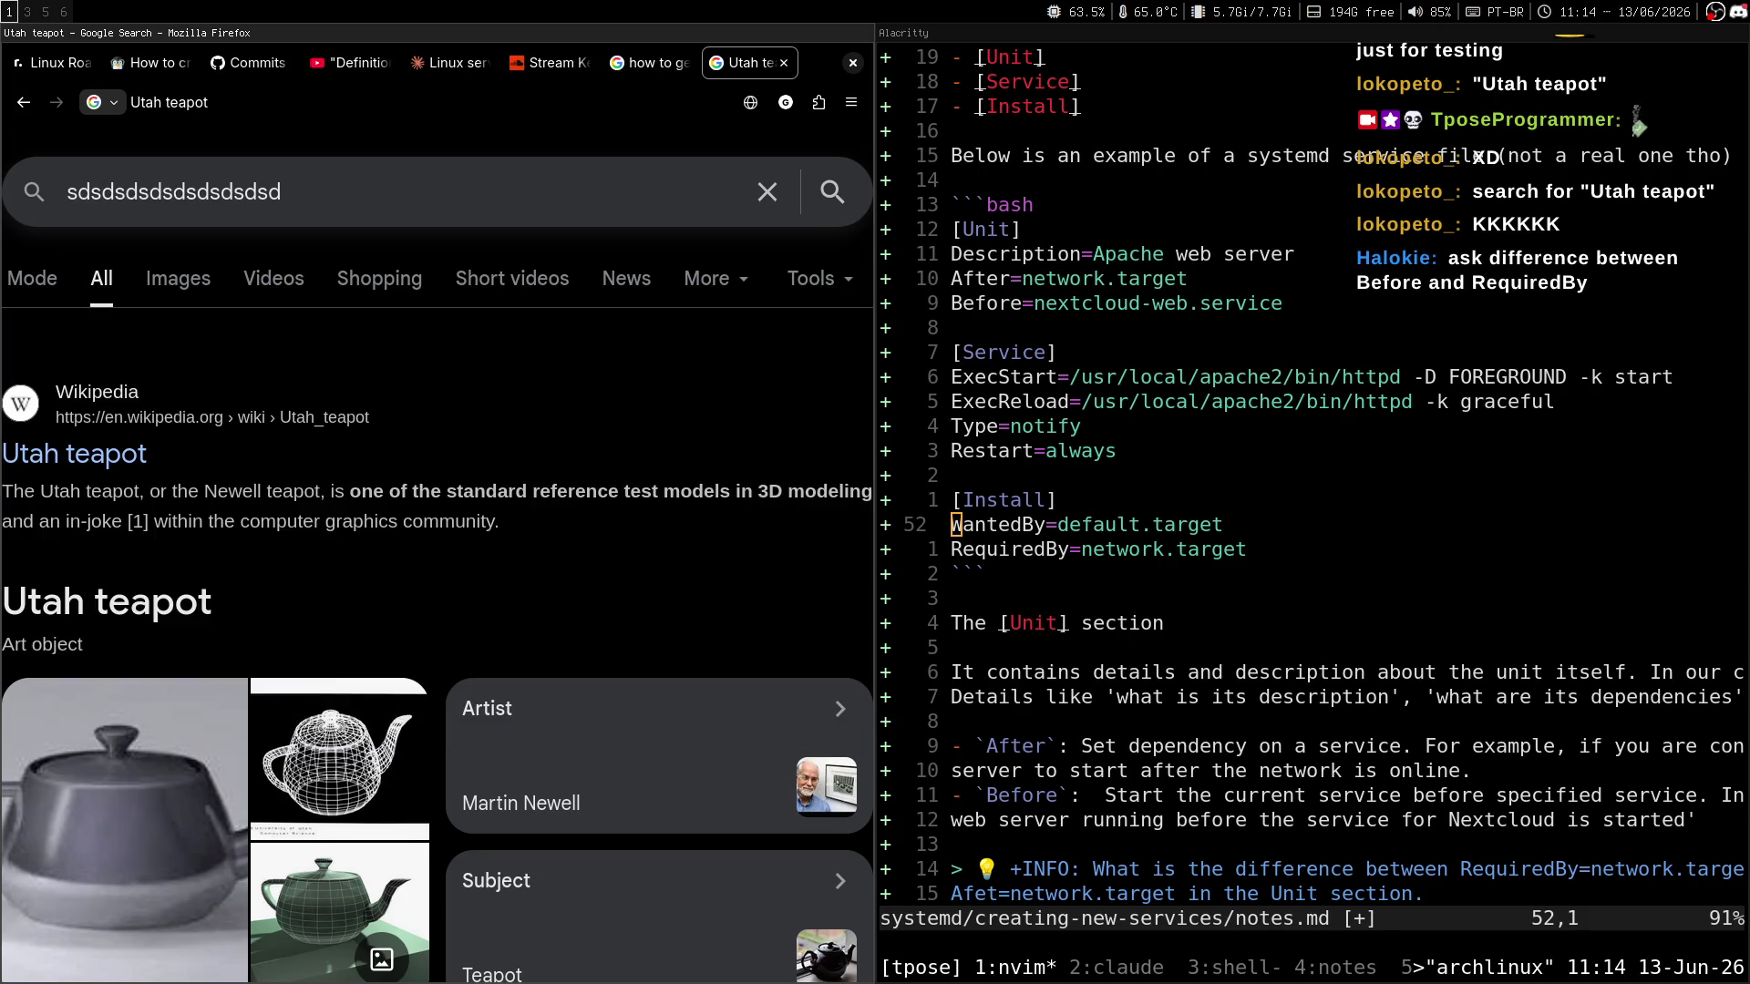
Search 'don't make think cover book' and browse its image results.
key("ctrl+a")
type("don")
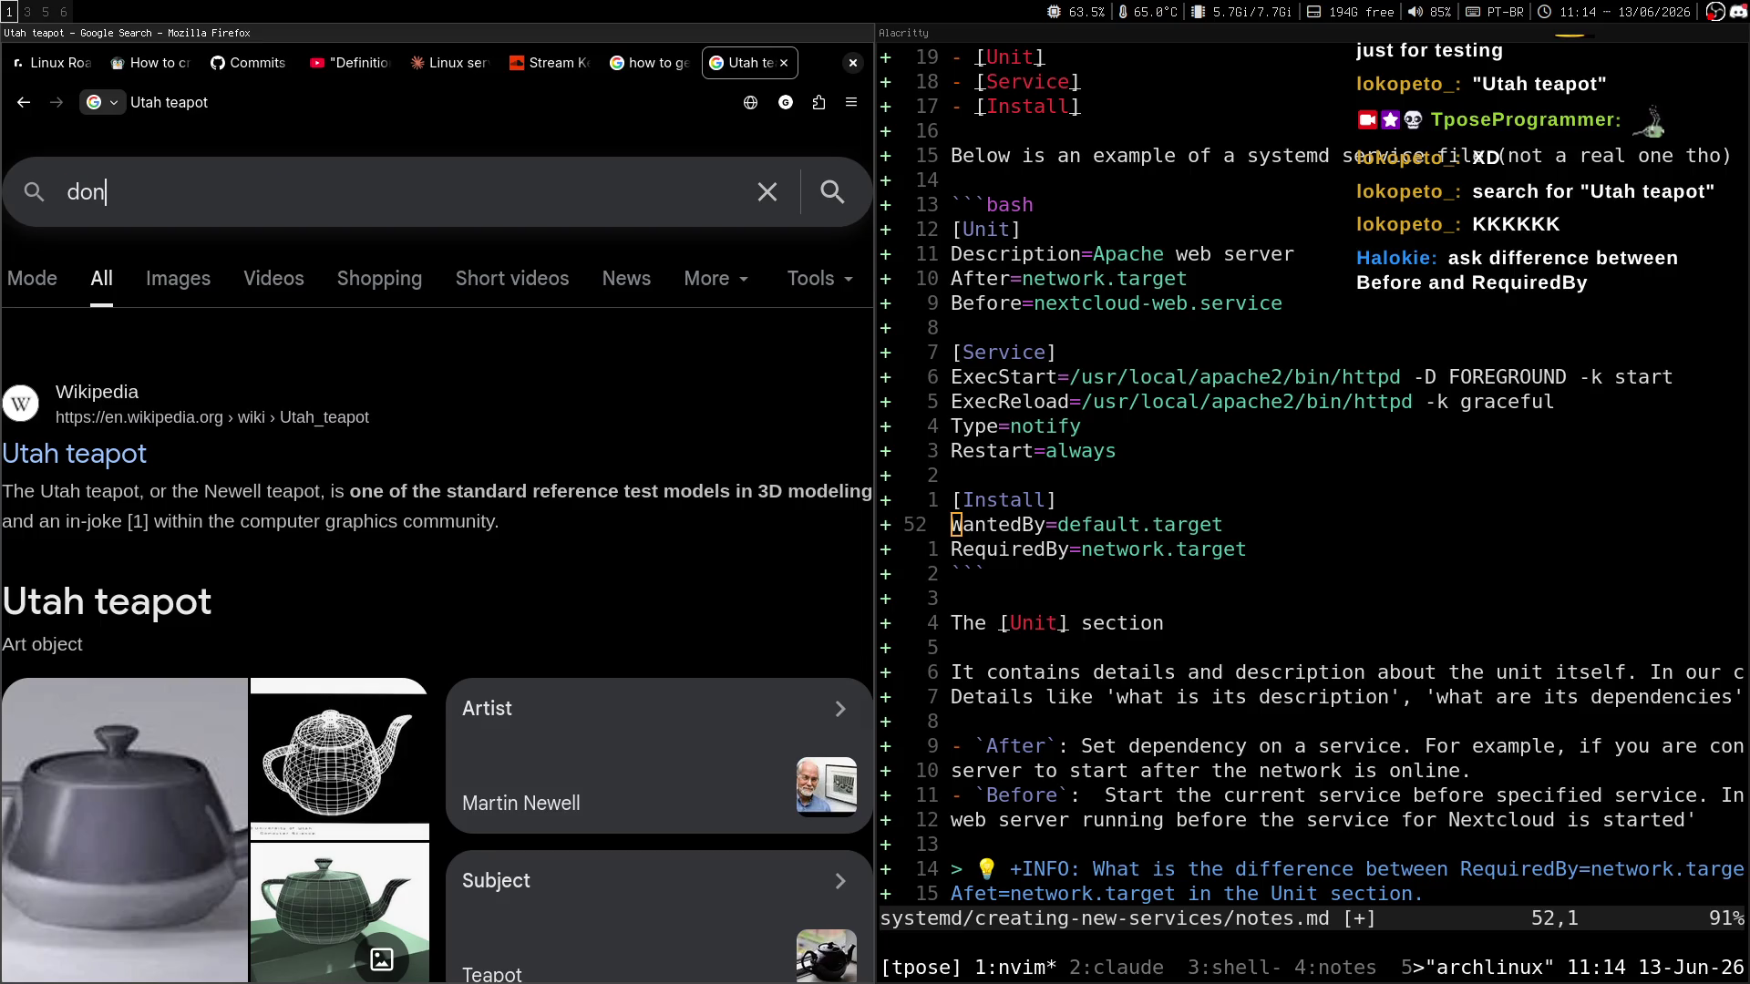
type("'t make think cover book")
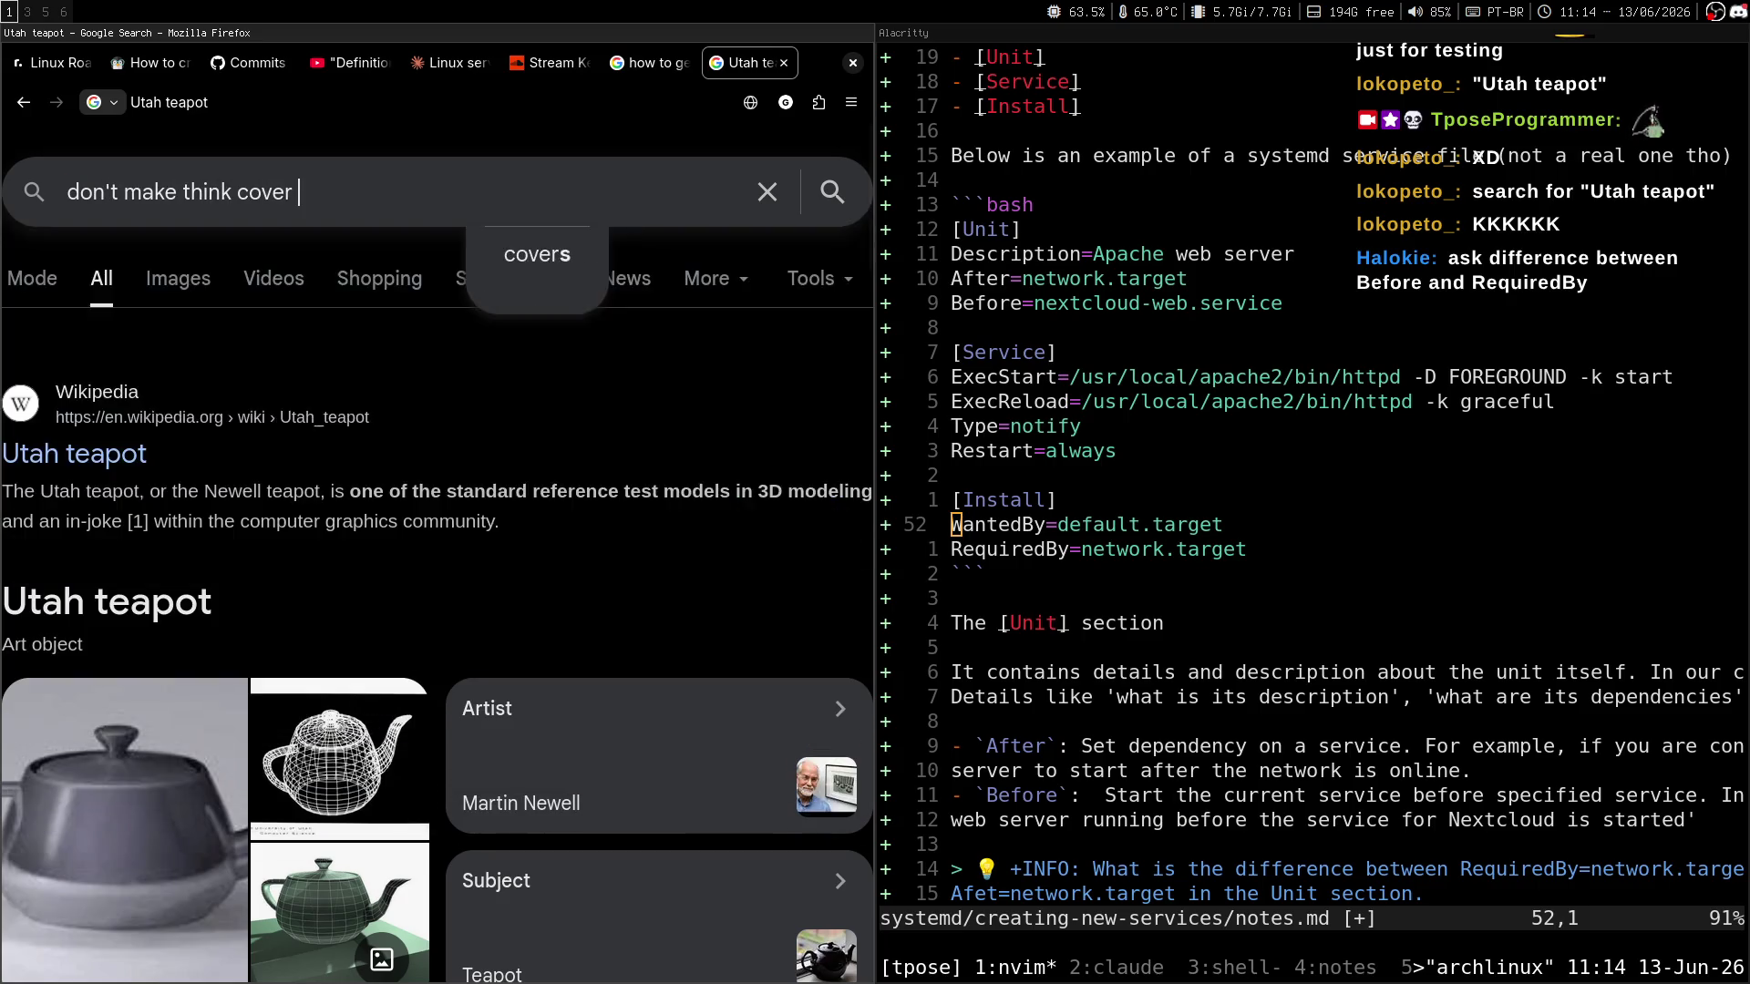
key("Return")
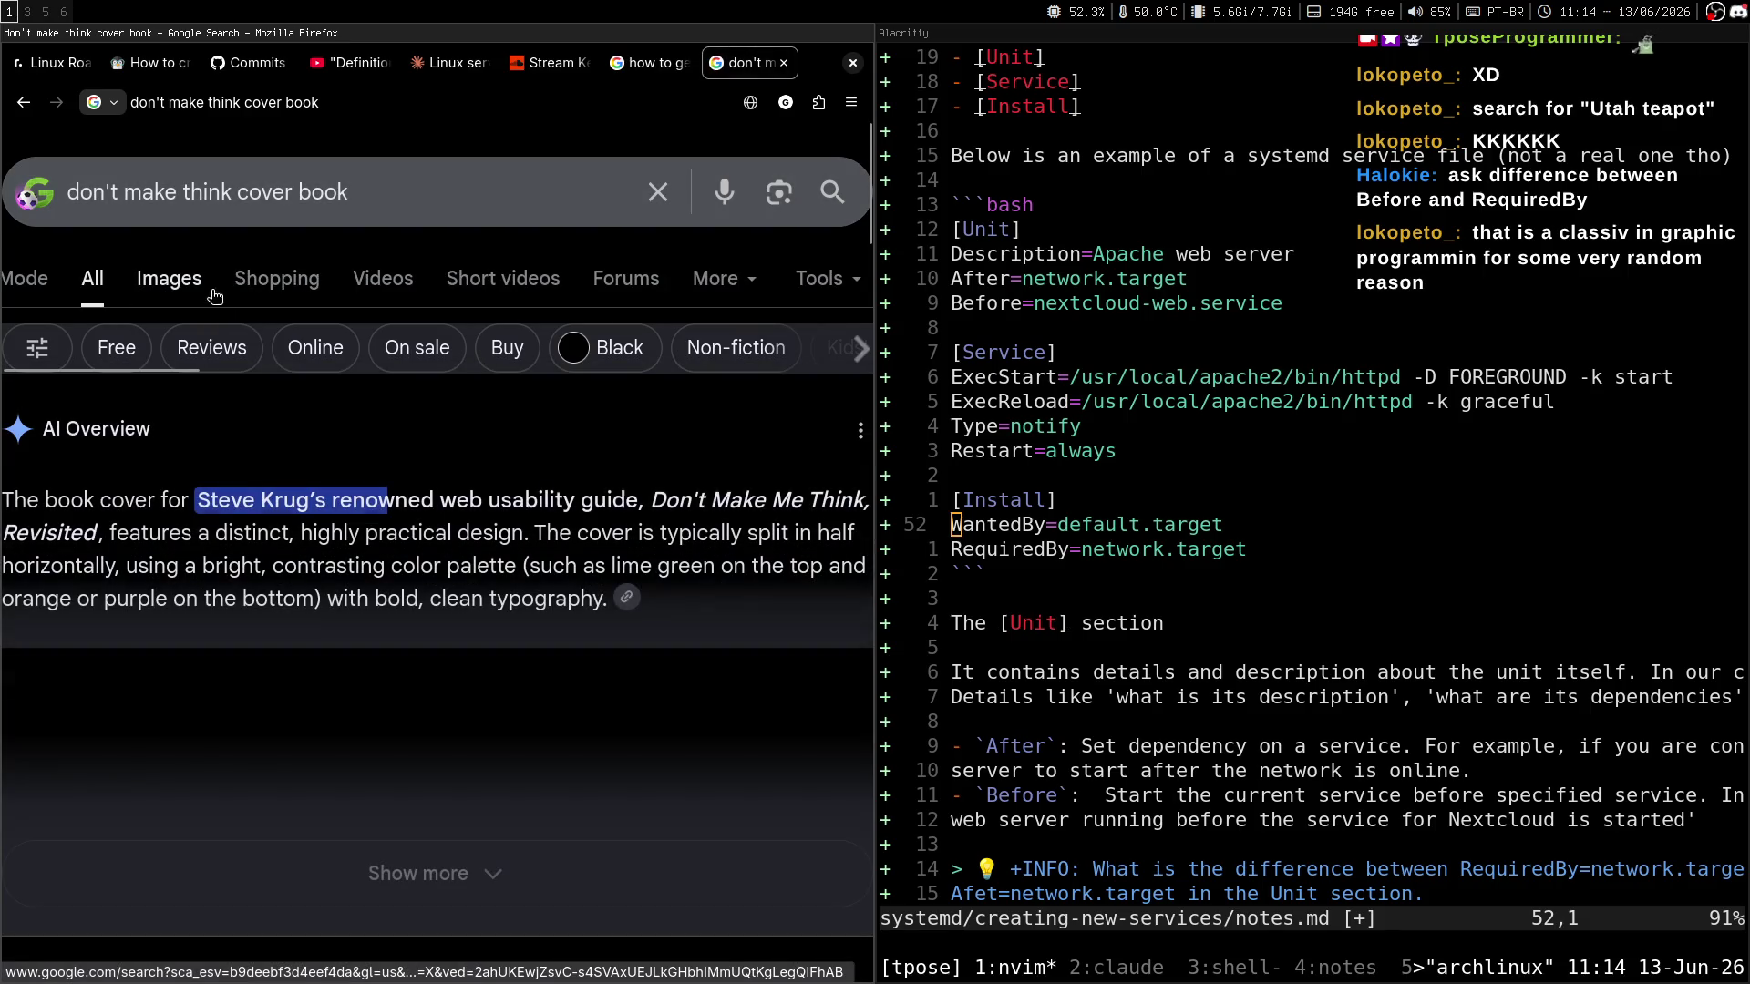
left_click(221, 278)
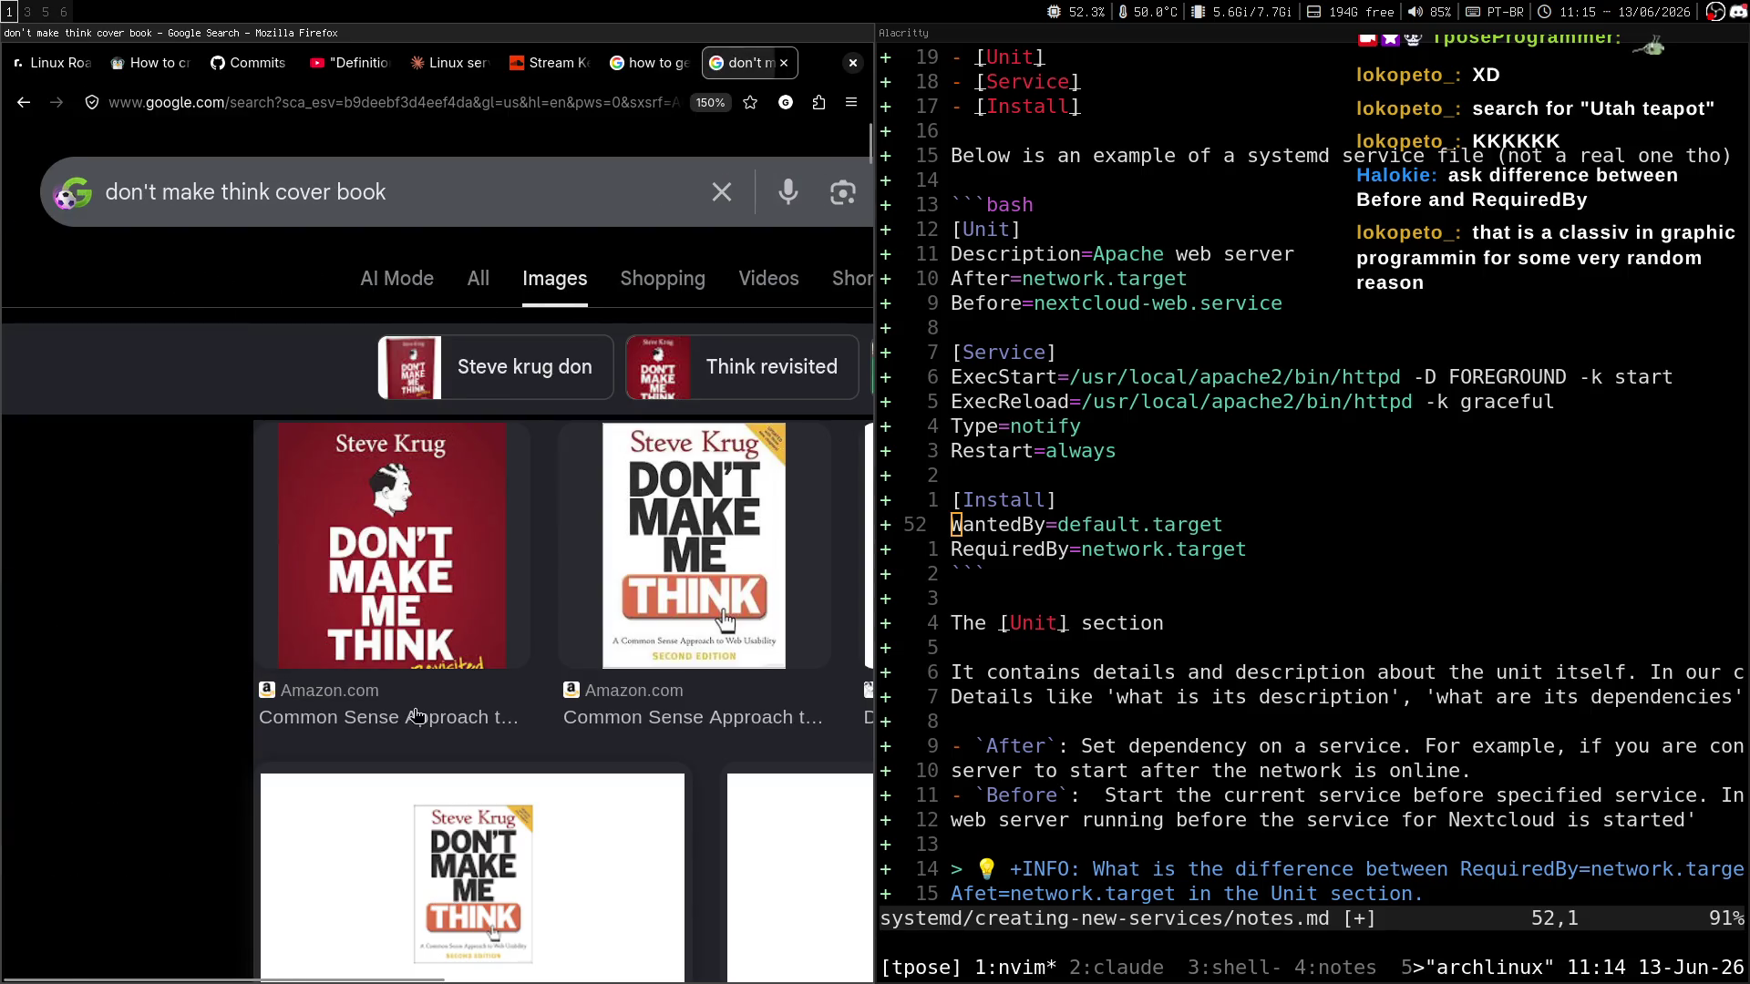
scroll(392, 565, "down", 5)
scroll(459, 554, "down", 3)
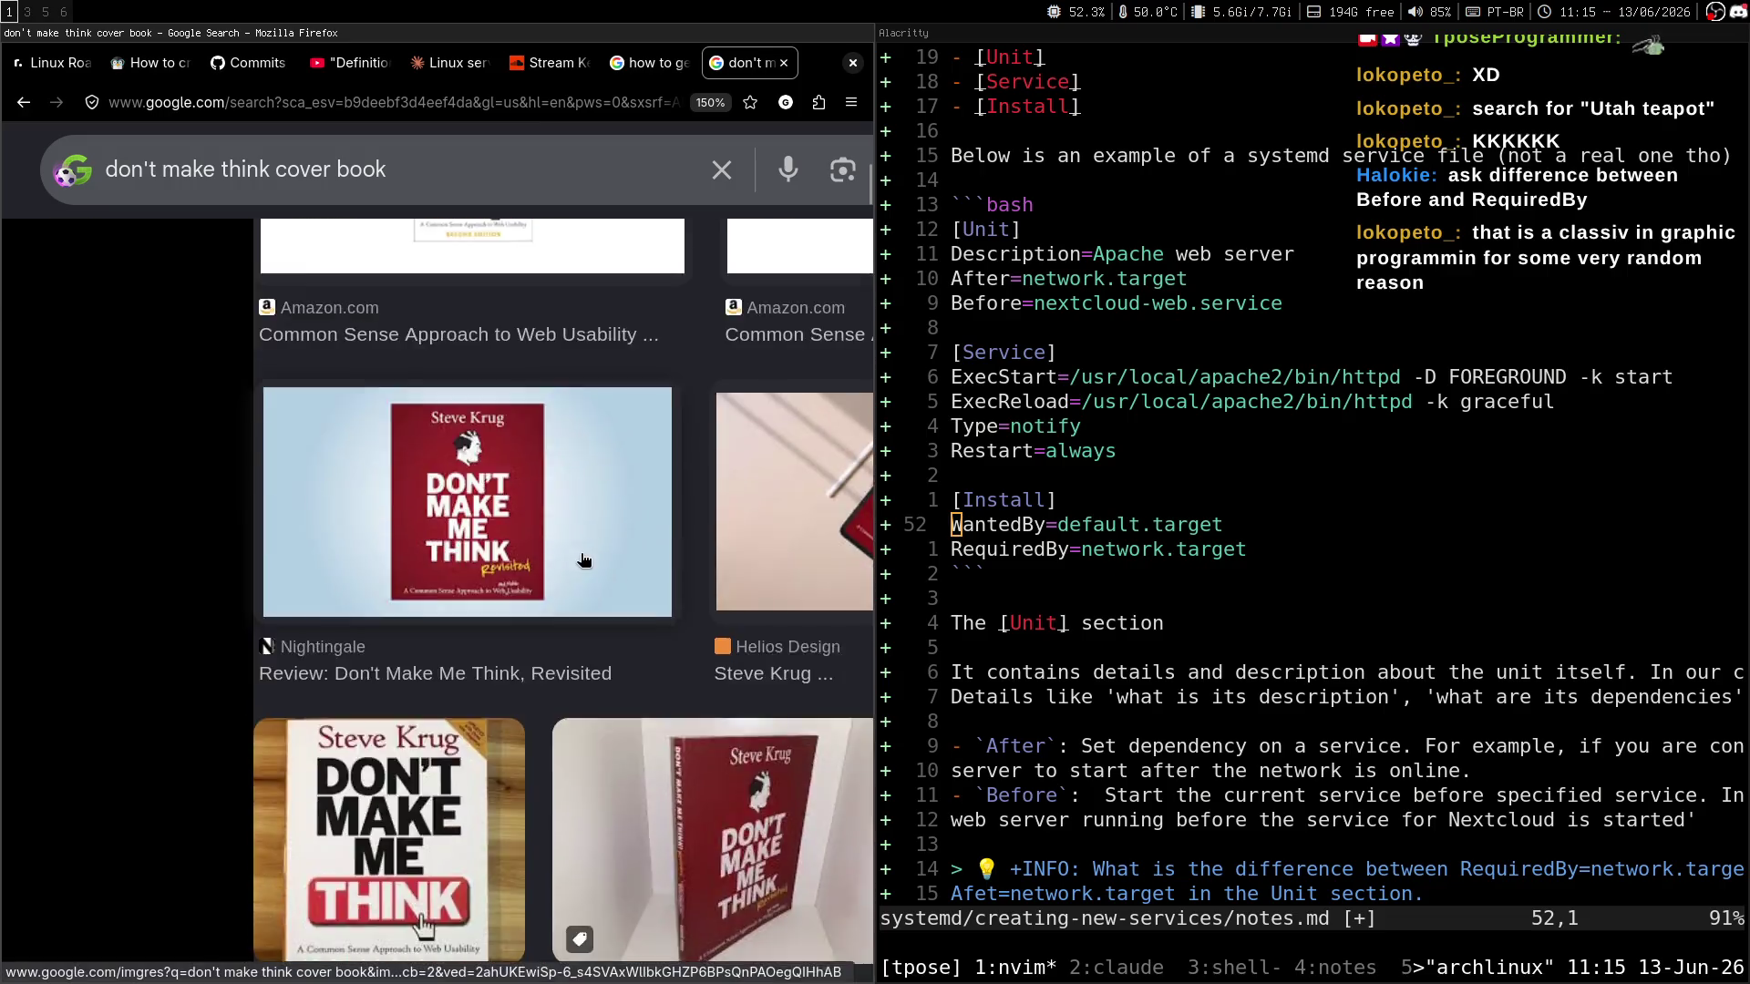
scroll(519, 556, "up", 5)
scroll(584, 559, "down", 8)
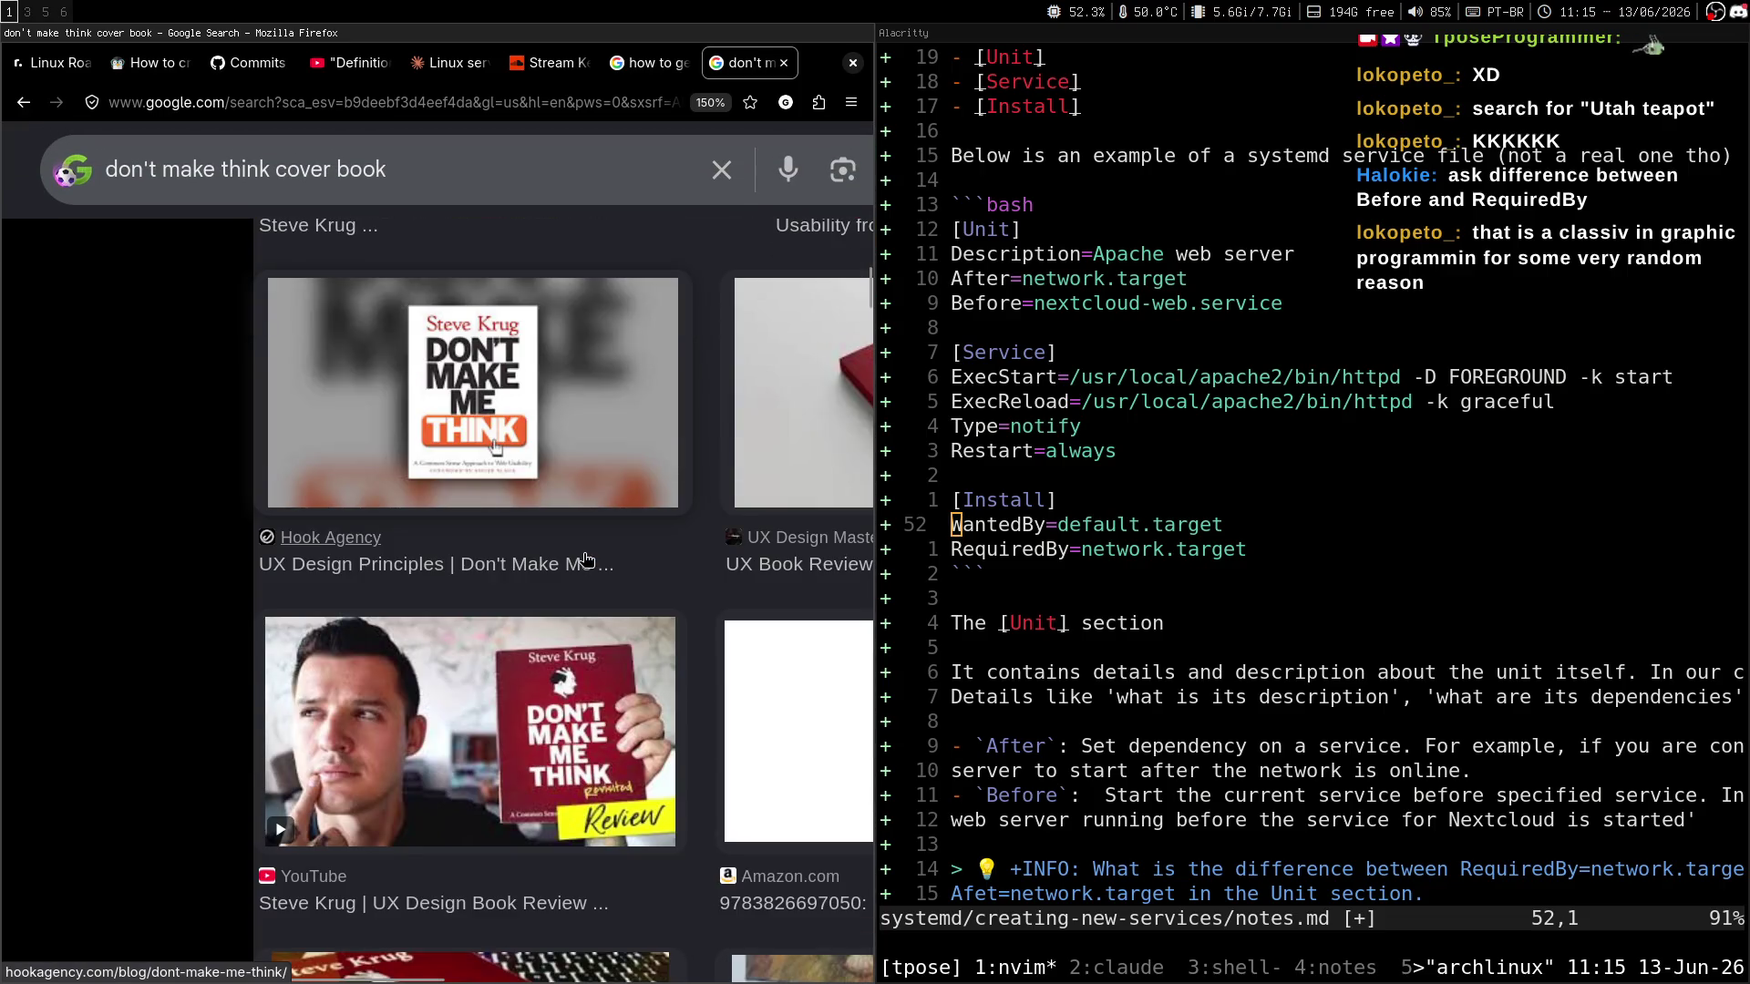
scroll(601, 565, "down", 10)
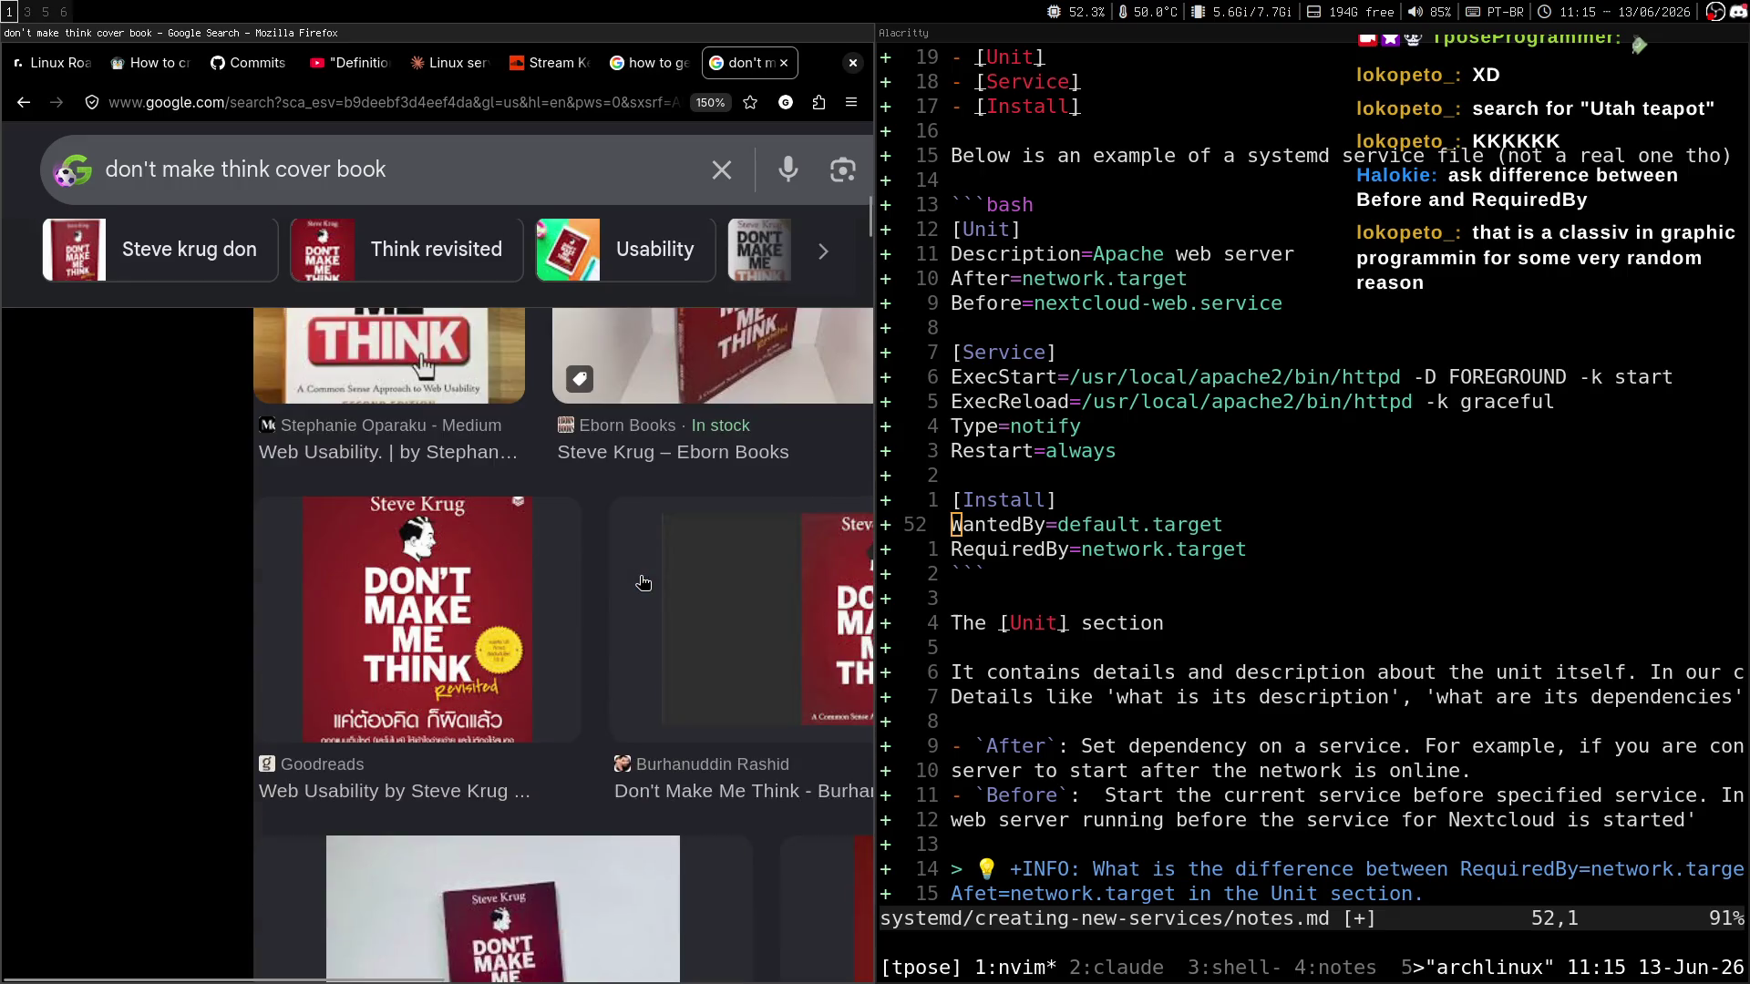
scroll(643, 583, "down", 2)
Close the book-cover search tab, glance at Claude's answer, and end on the Chatterino chat.
key("ctrl+w")
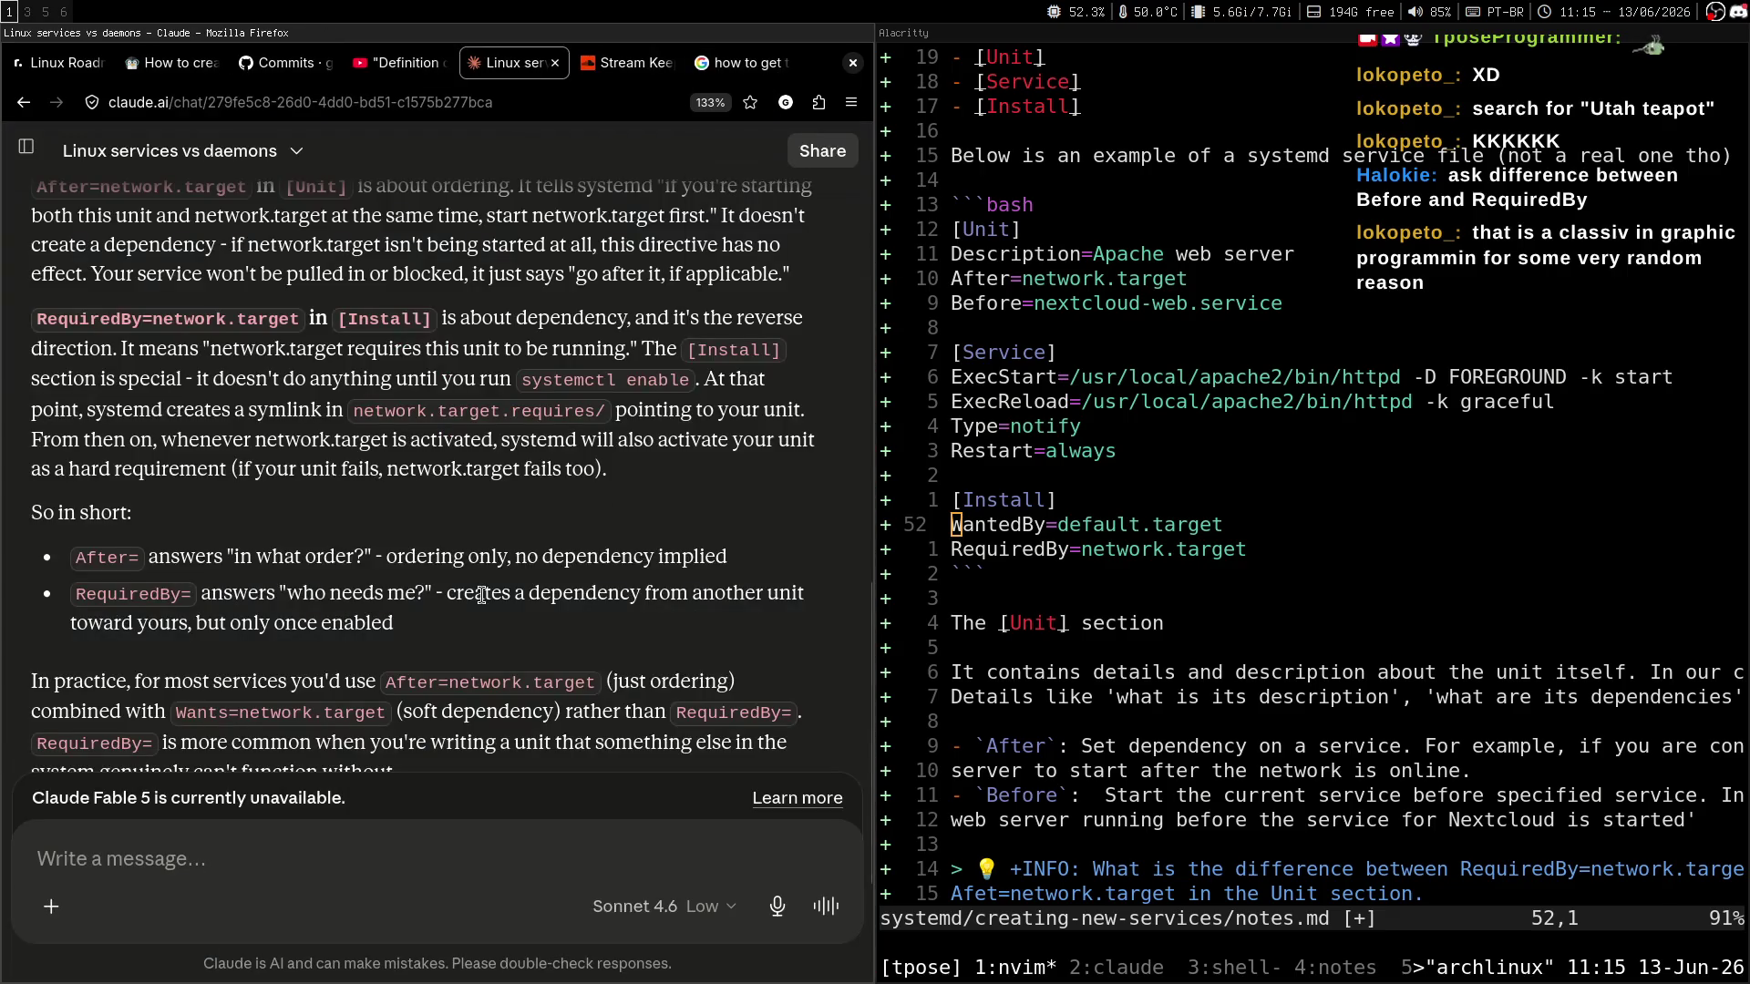
key("super+3")
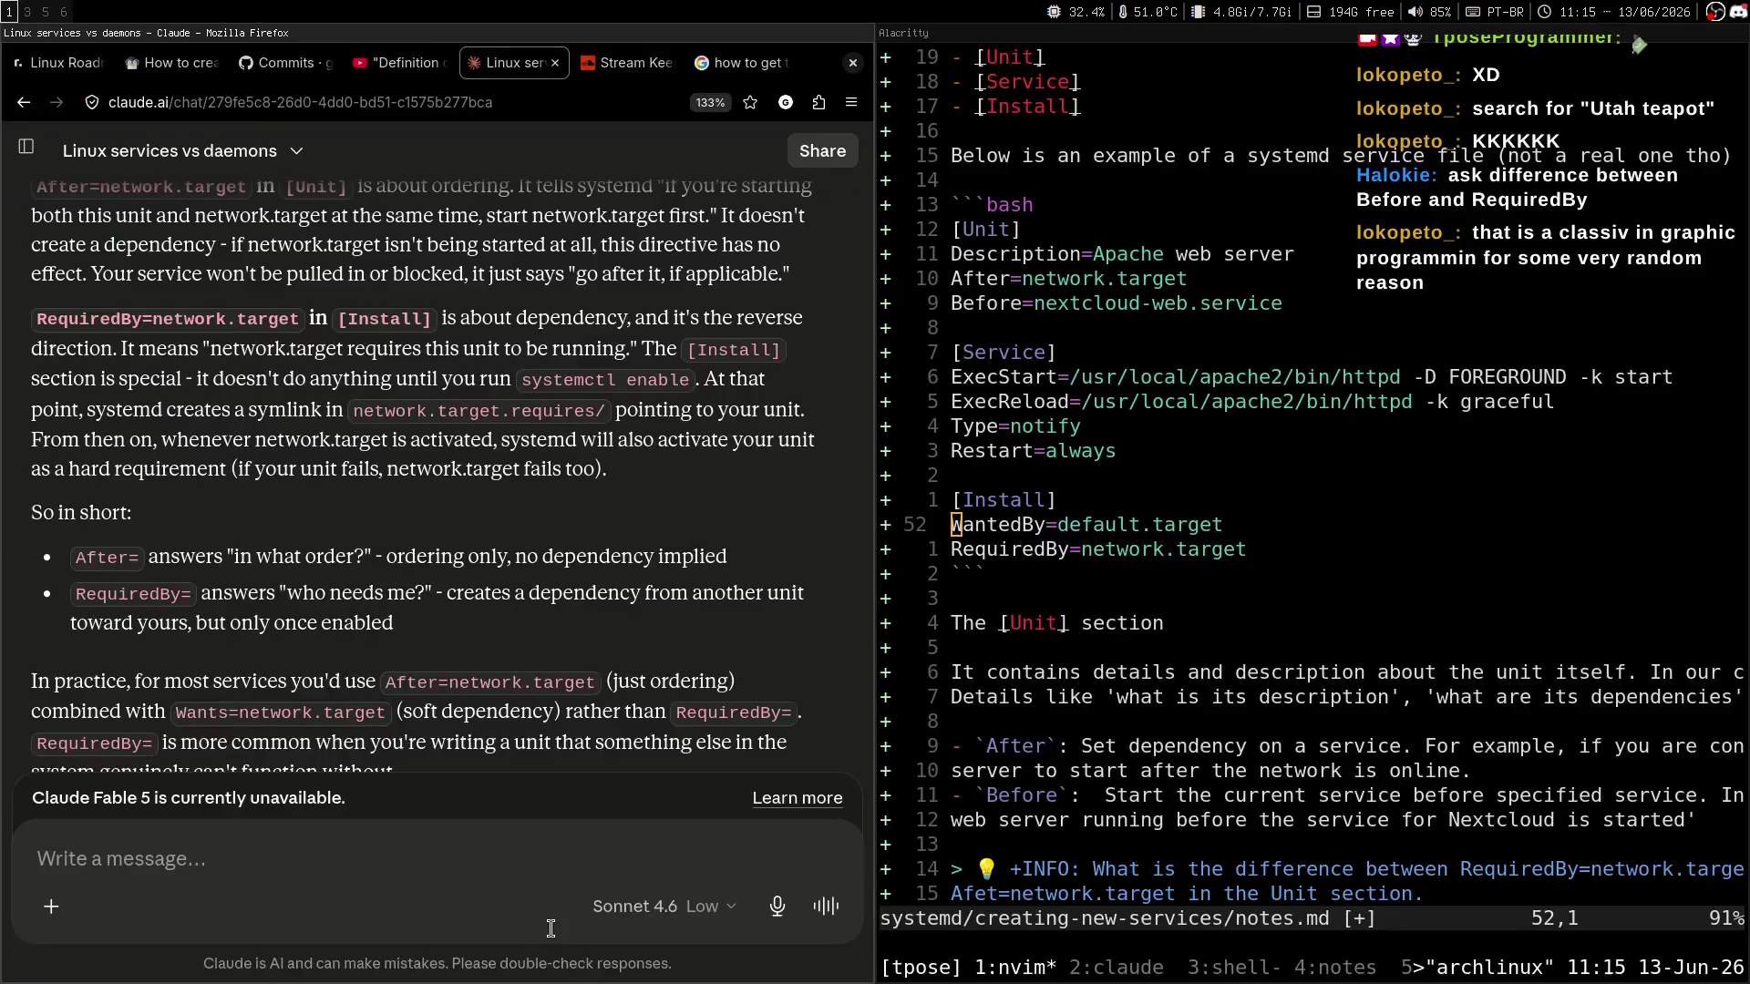
key("super+1")
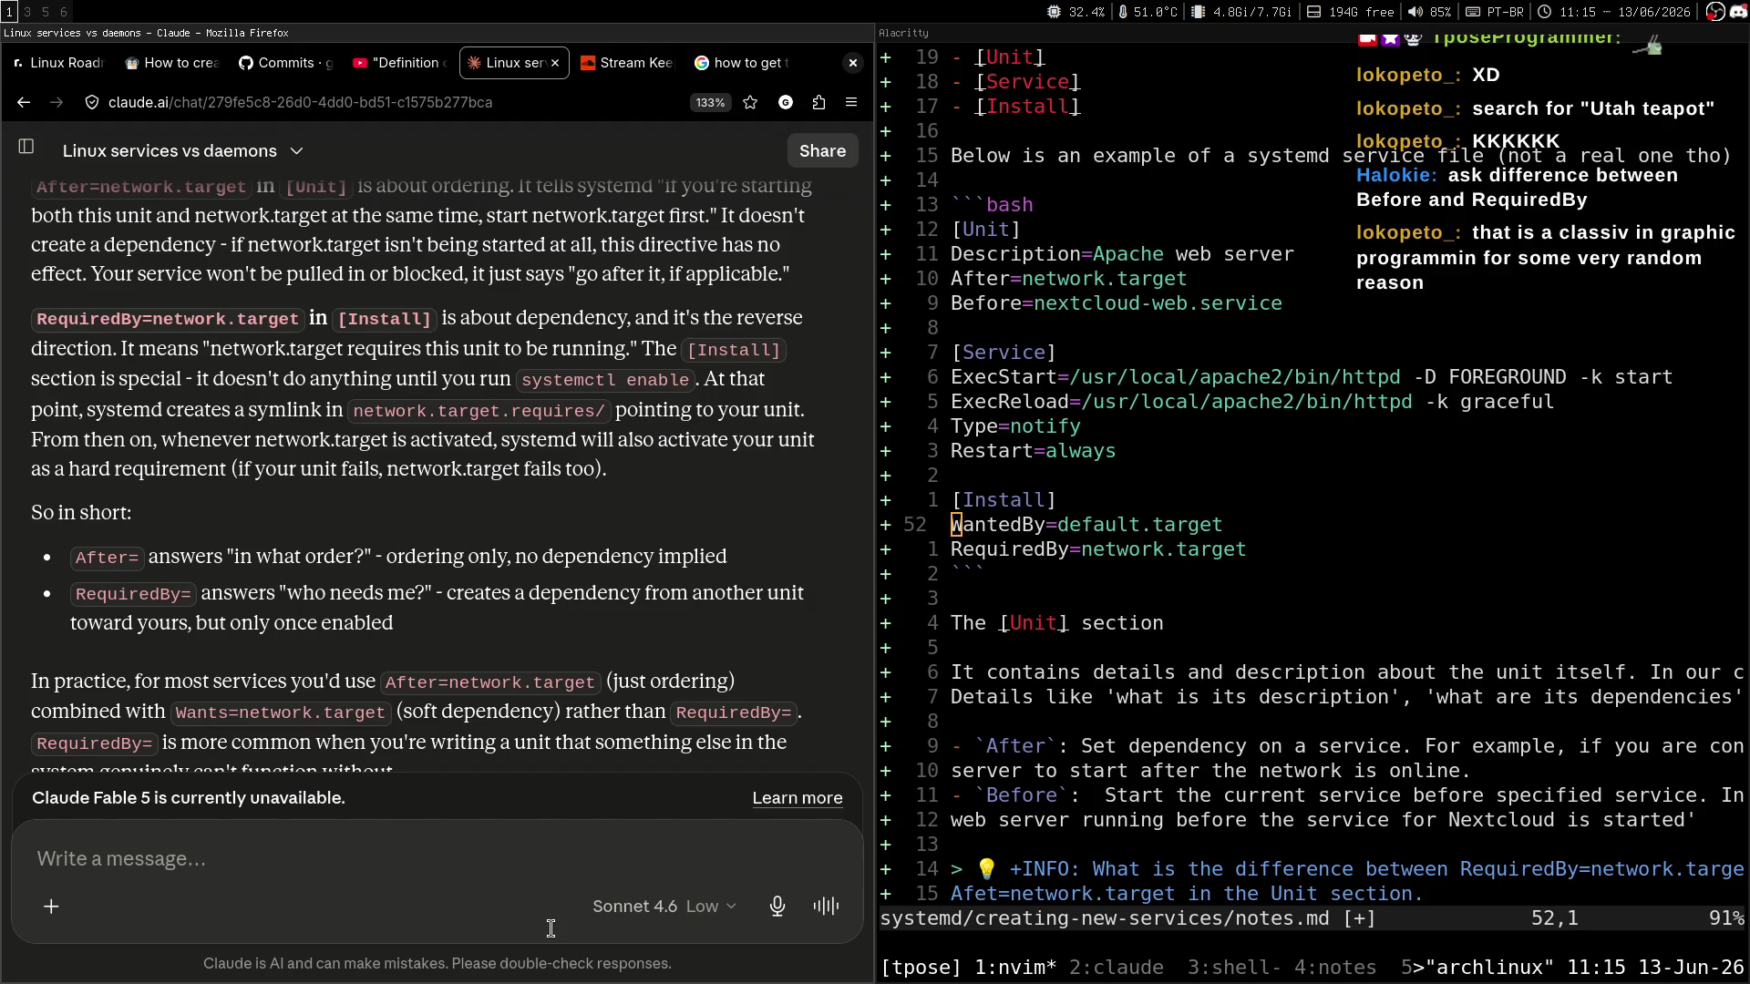
key("super+3")
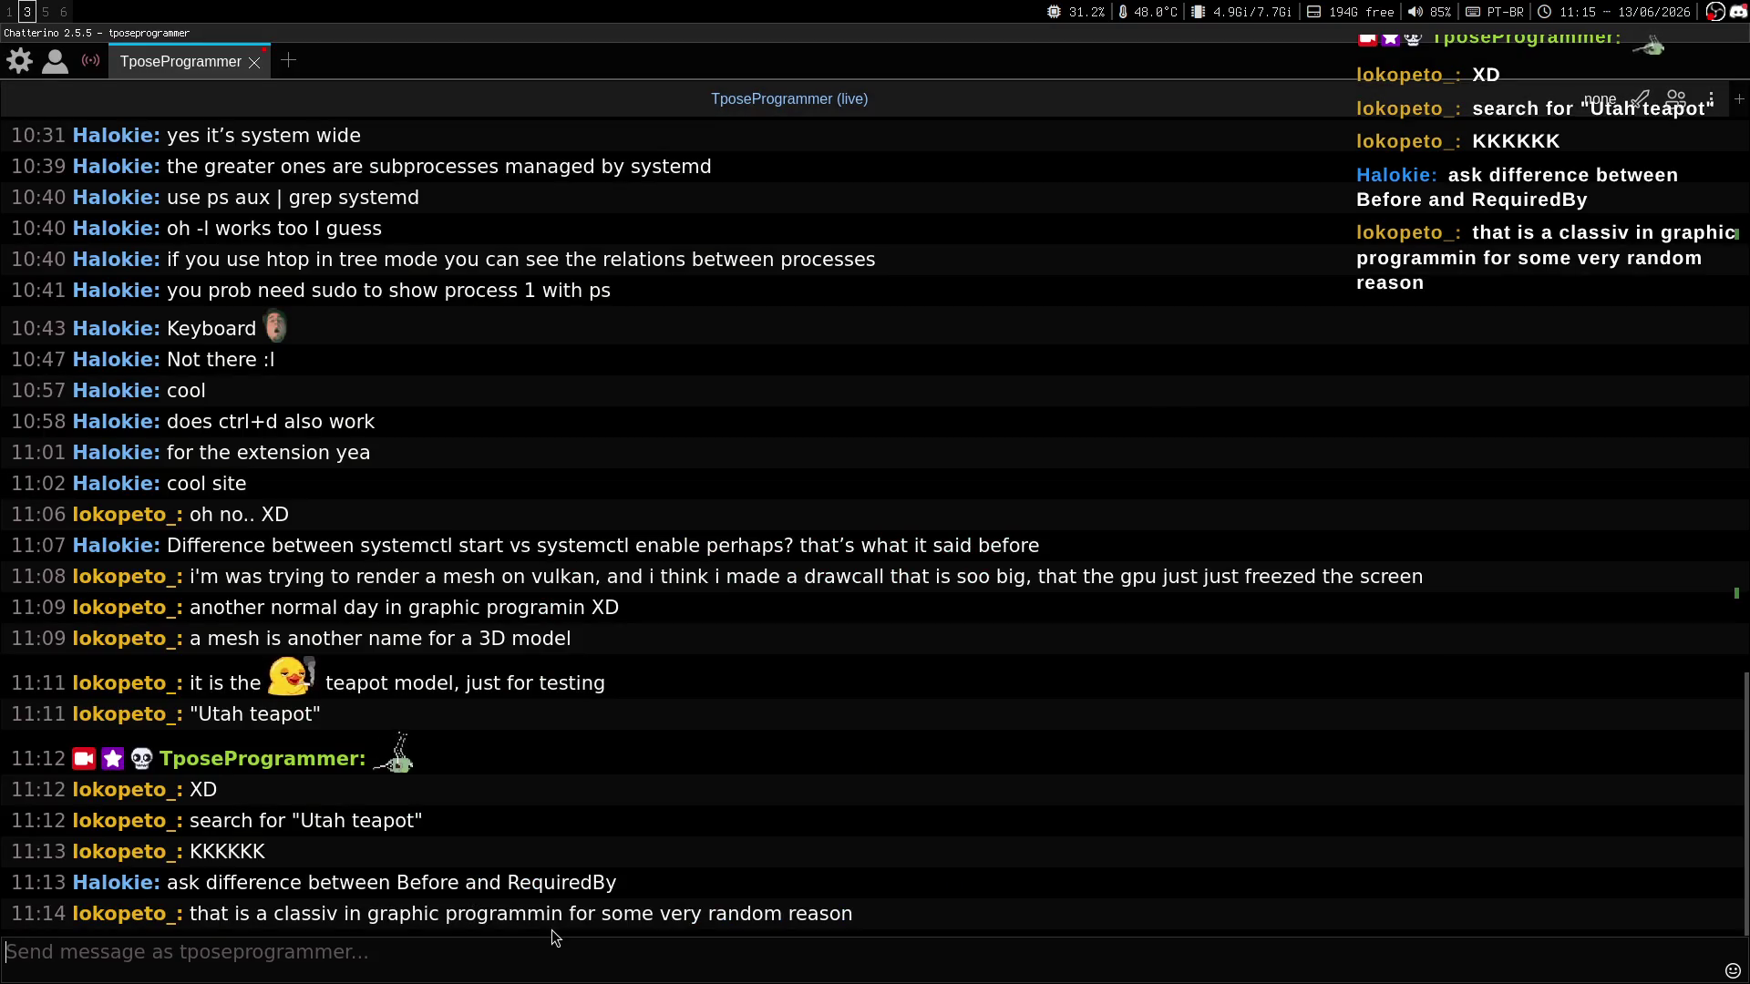
Switch to workspace 1, where Claude's After-versus-RequiredBy answer sits beside the notes.
key("super+1")
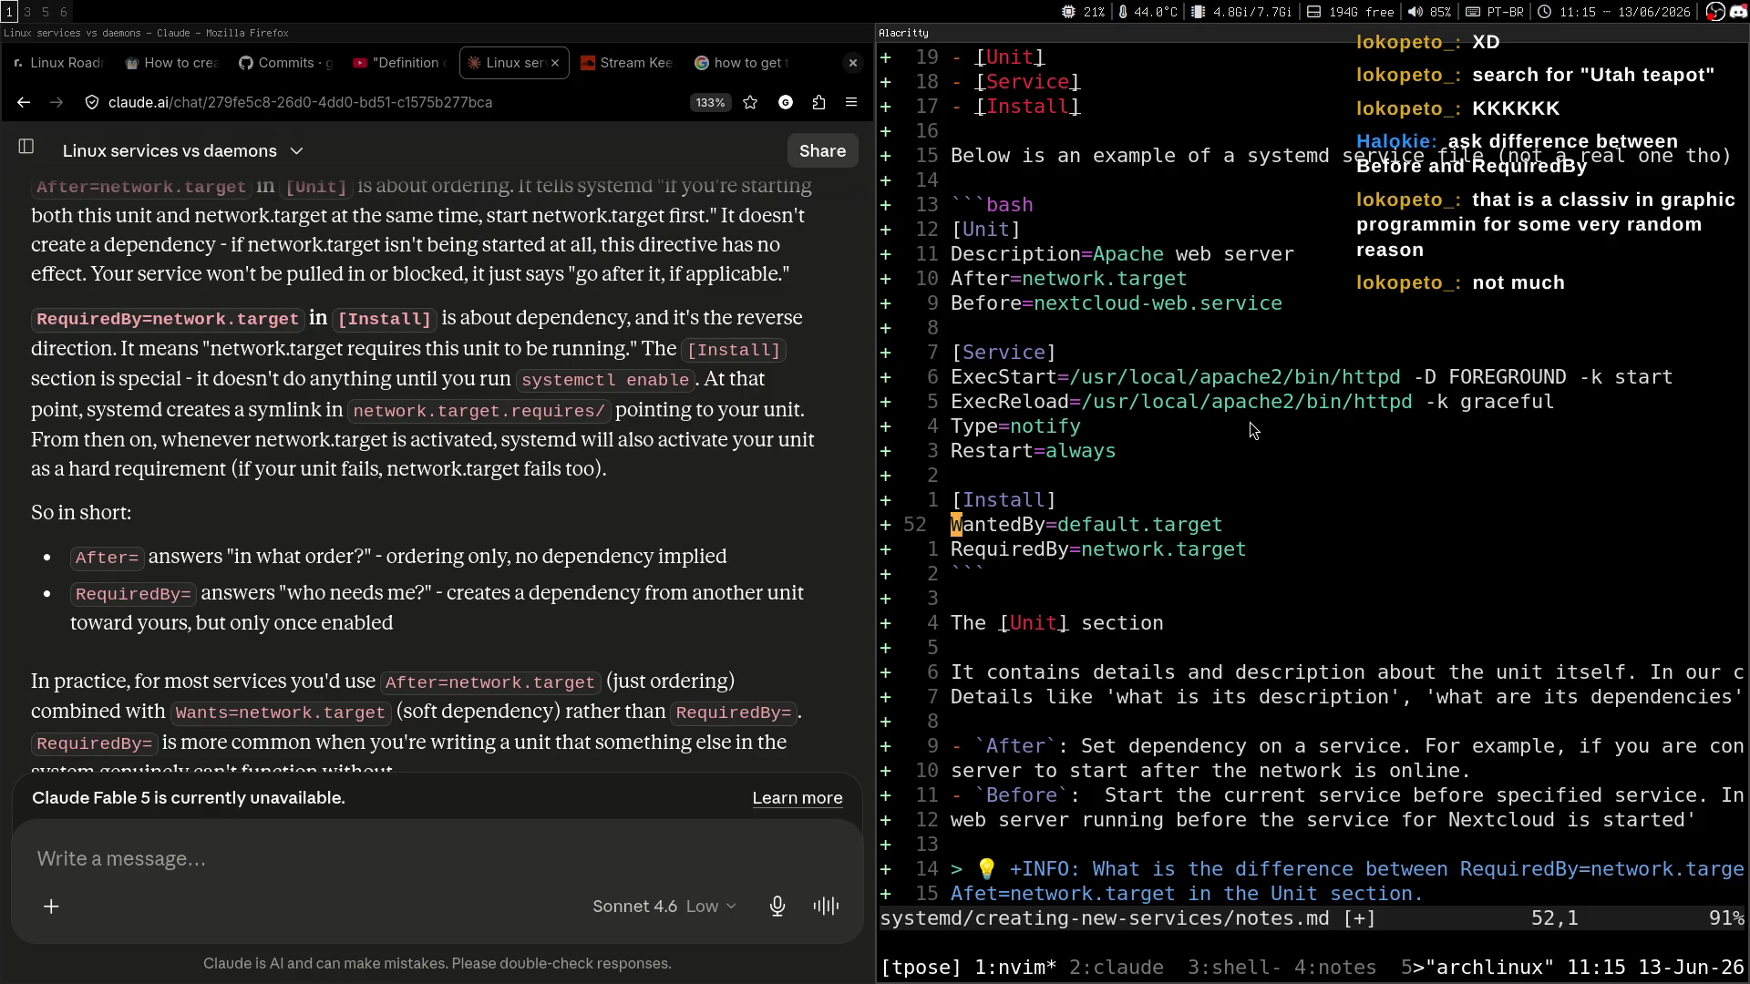
Move the cursor down to the RequiredBy line (line 53) of notes.md.
key("j")
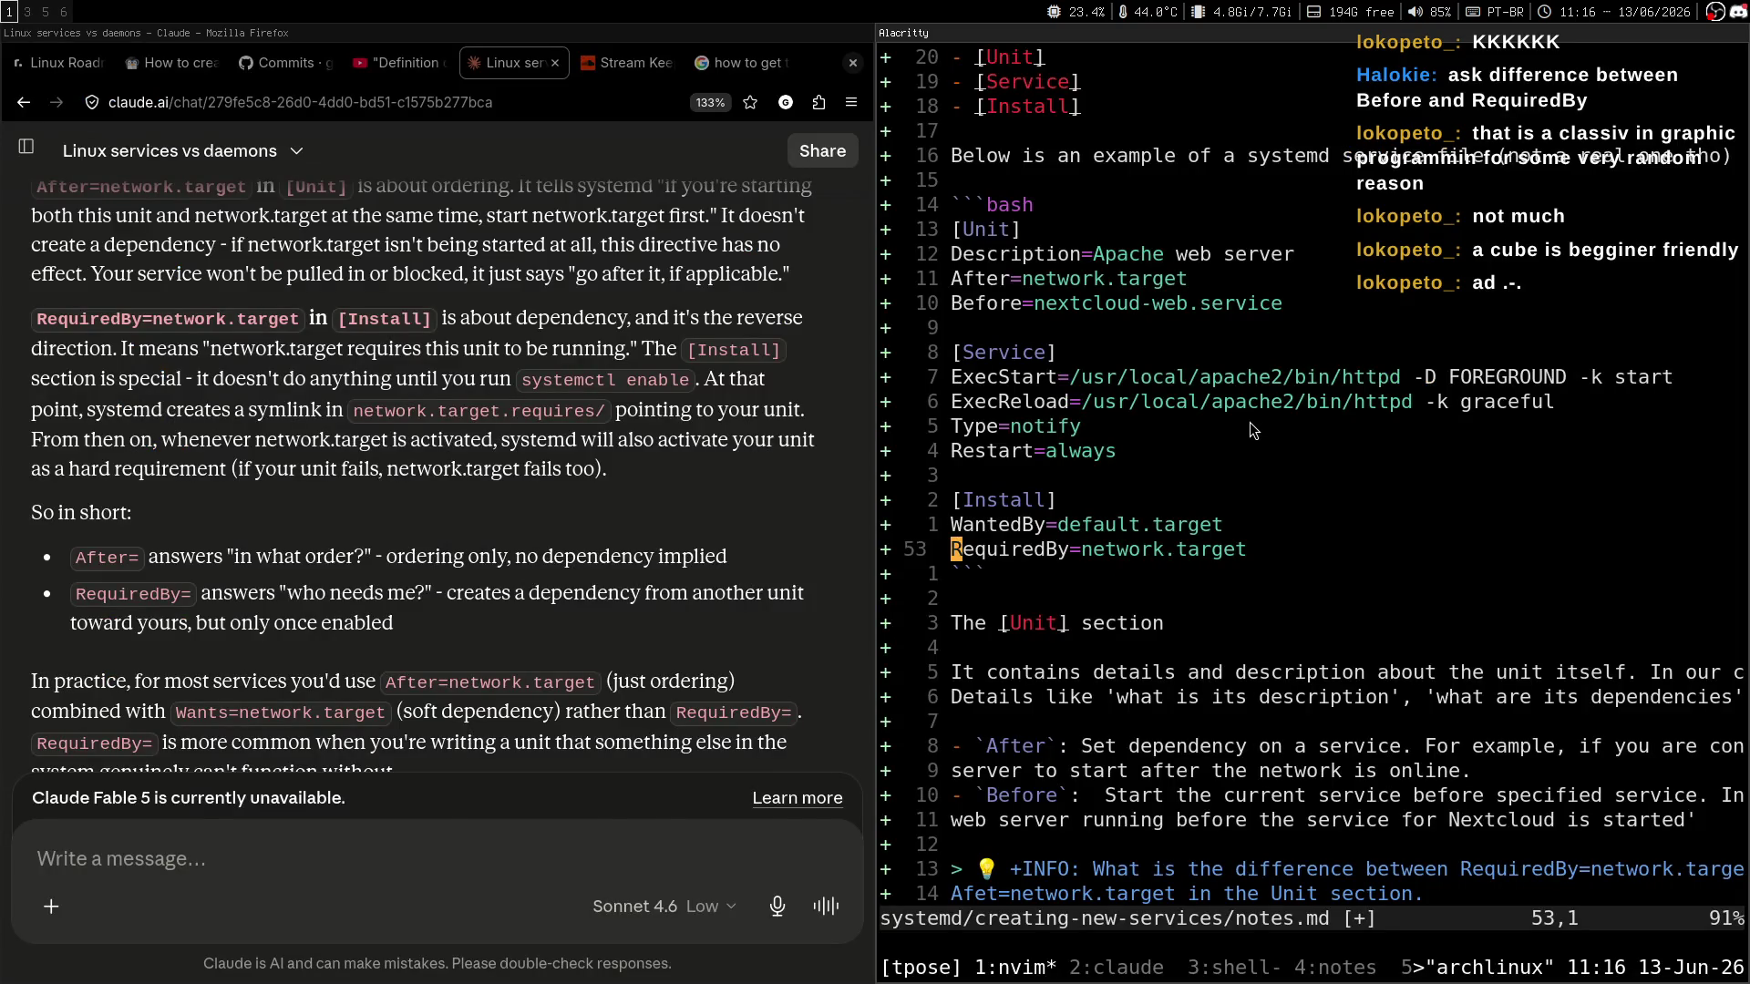
Bring up the Chatterino stream chat on workspace 3.
key("super+3")
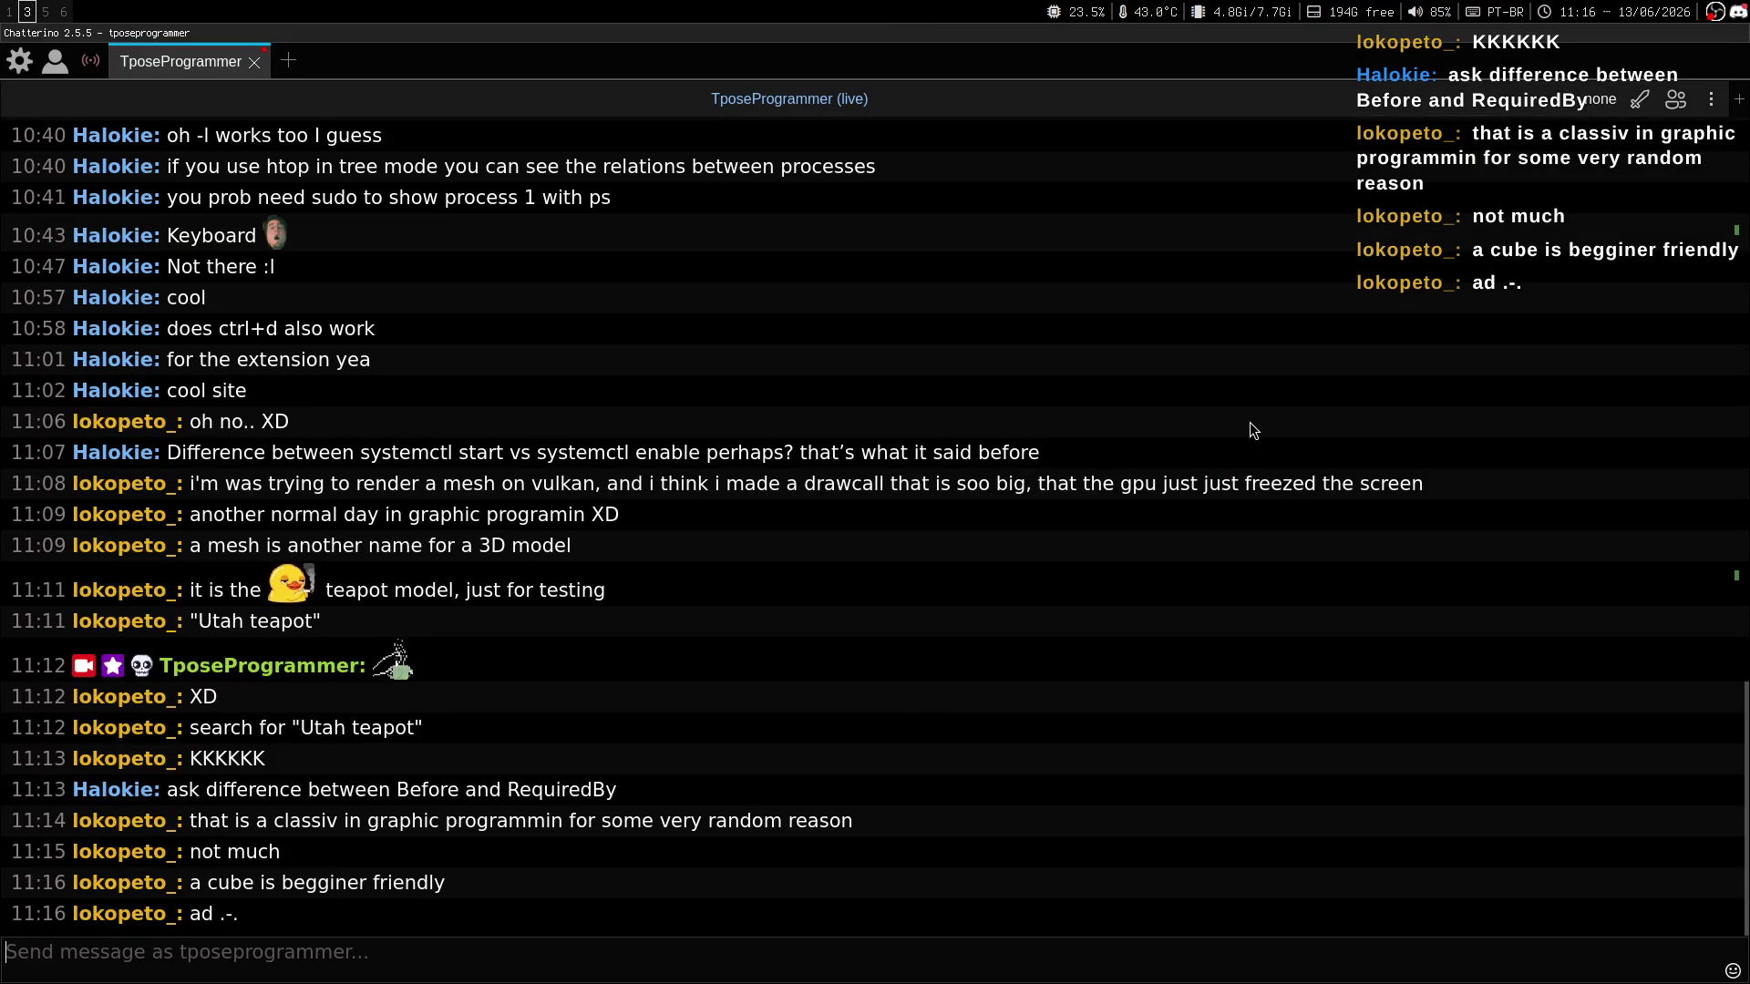
Post chat replies that a cube is not a challenge, 'I assume', and the Utah teapot 'tideman' remark.
type("cube is a nota  chall")
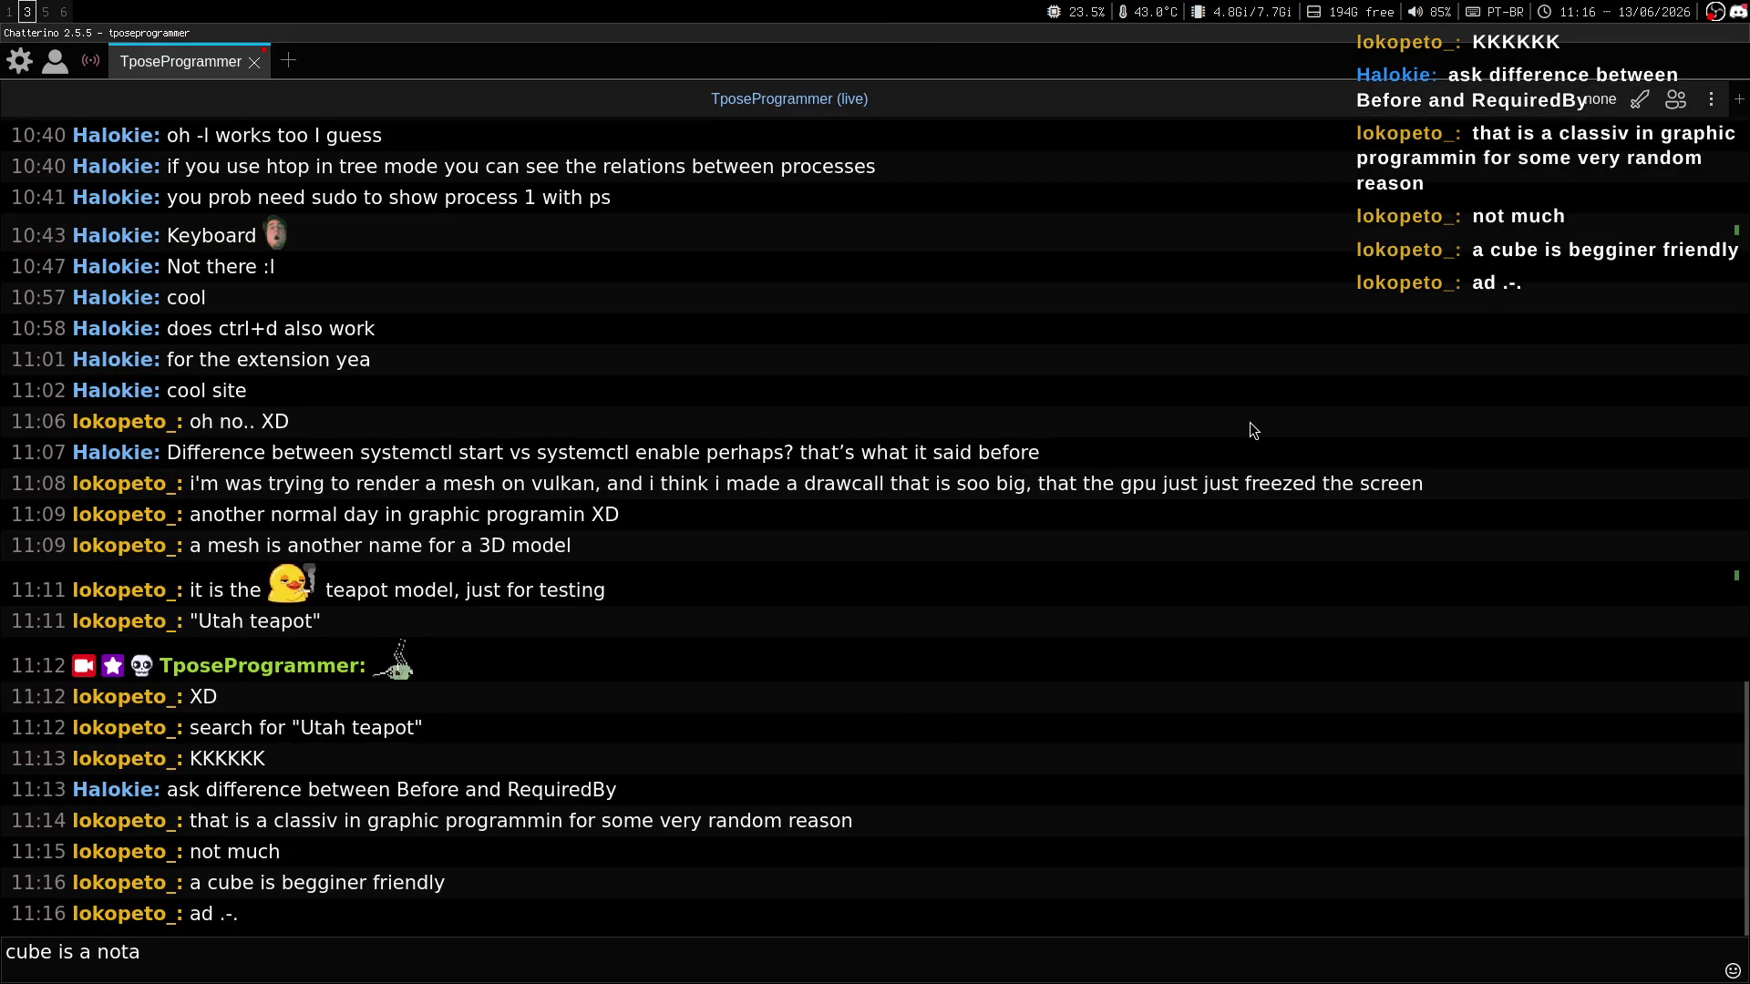
key("BackSpace")
key("BackSpace")
key("BackSpace")
type("a chal")
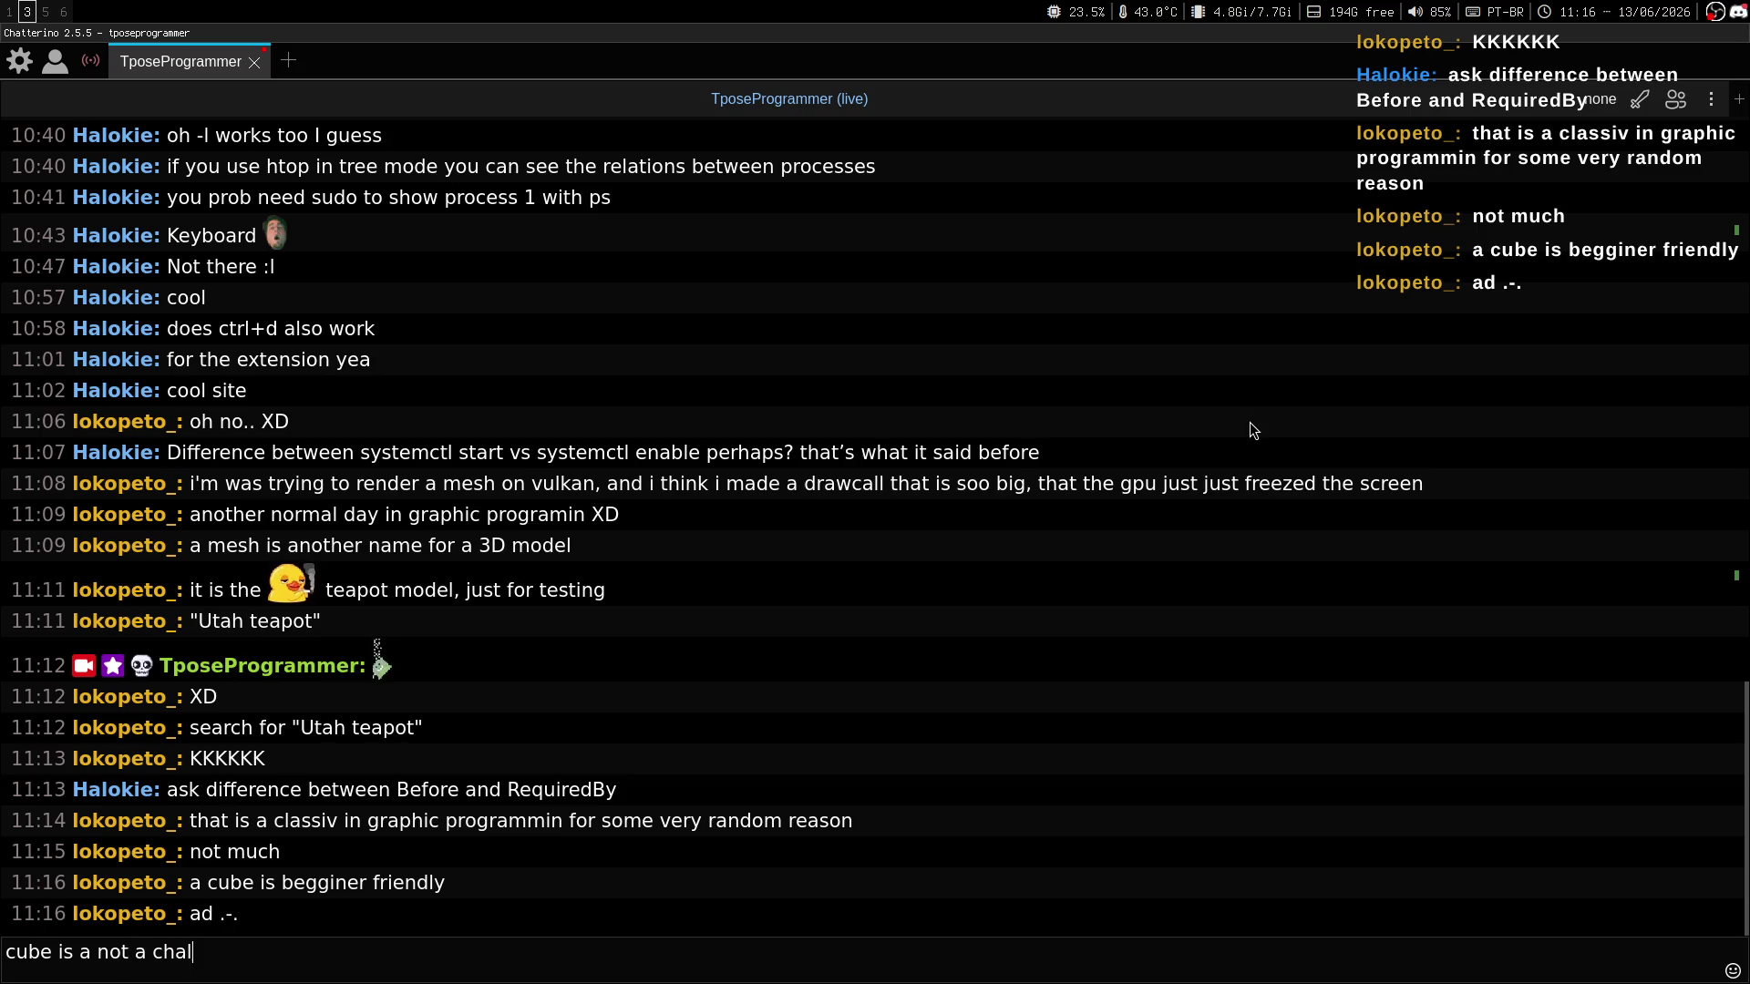
type("lenge tho")
key("Return")
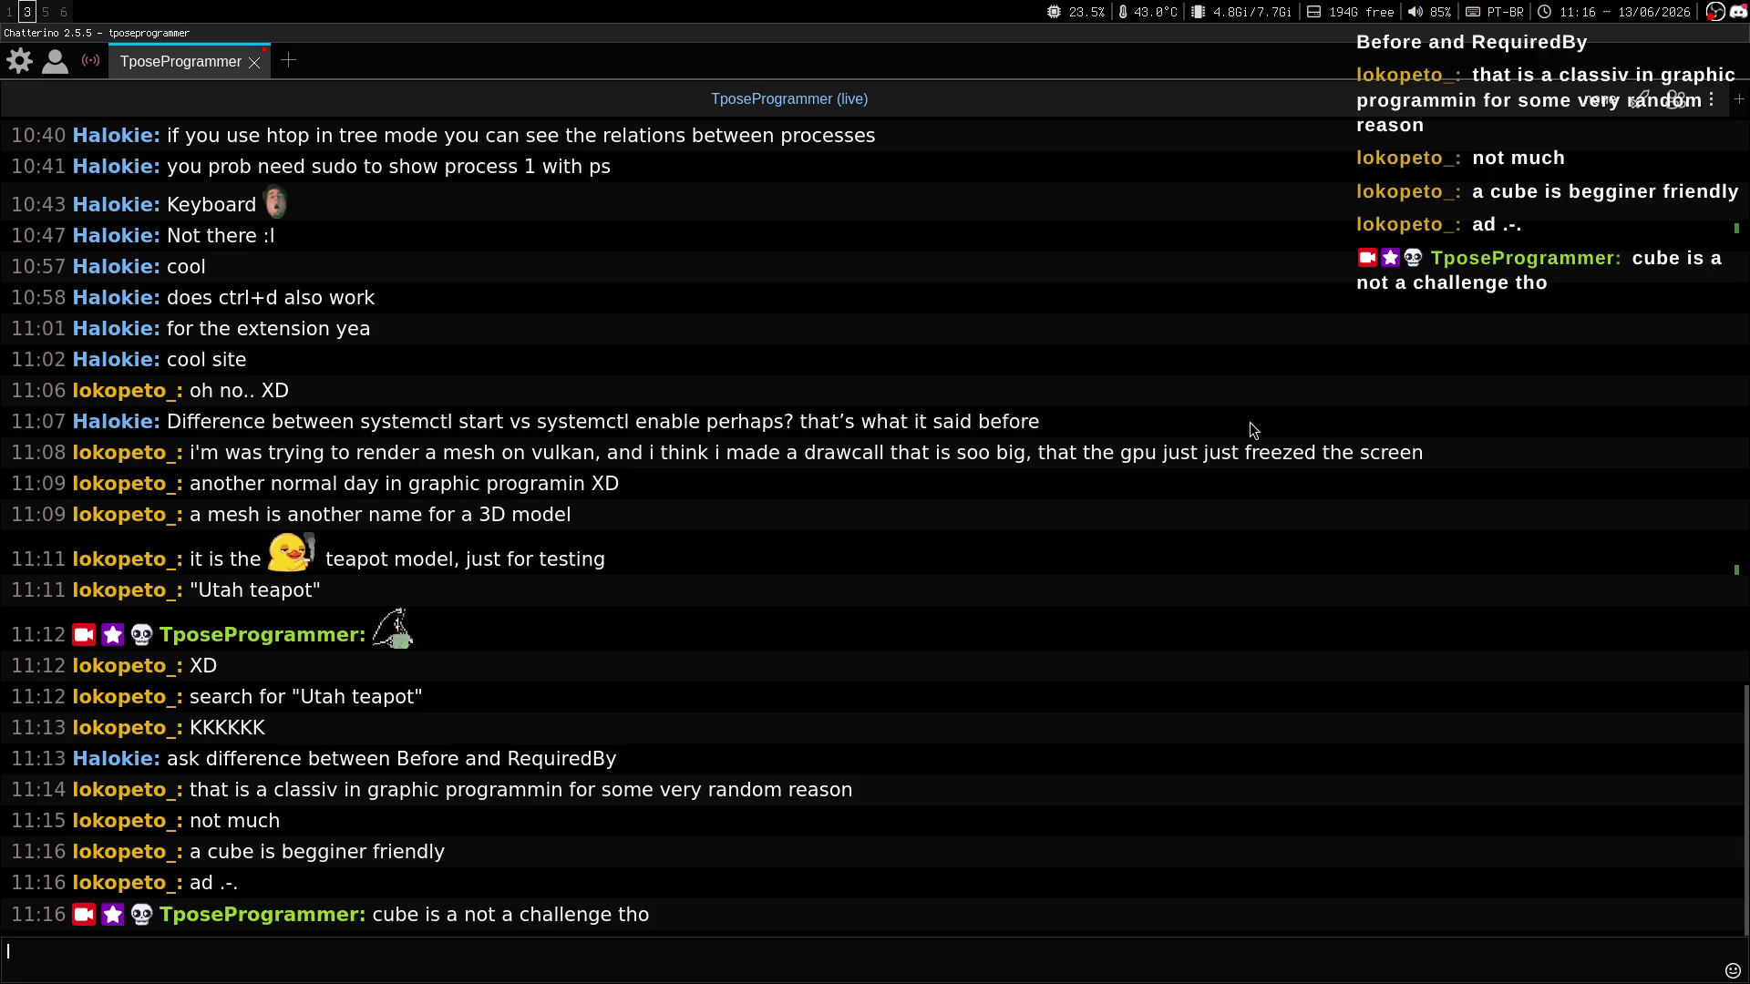
type("I asume")
key("BackSpace")
key("BackSpace")
key("BackSpace")
type("s")
type("ume")
key("Return")
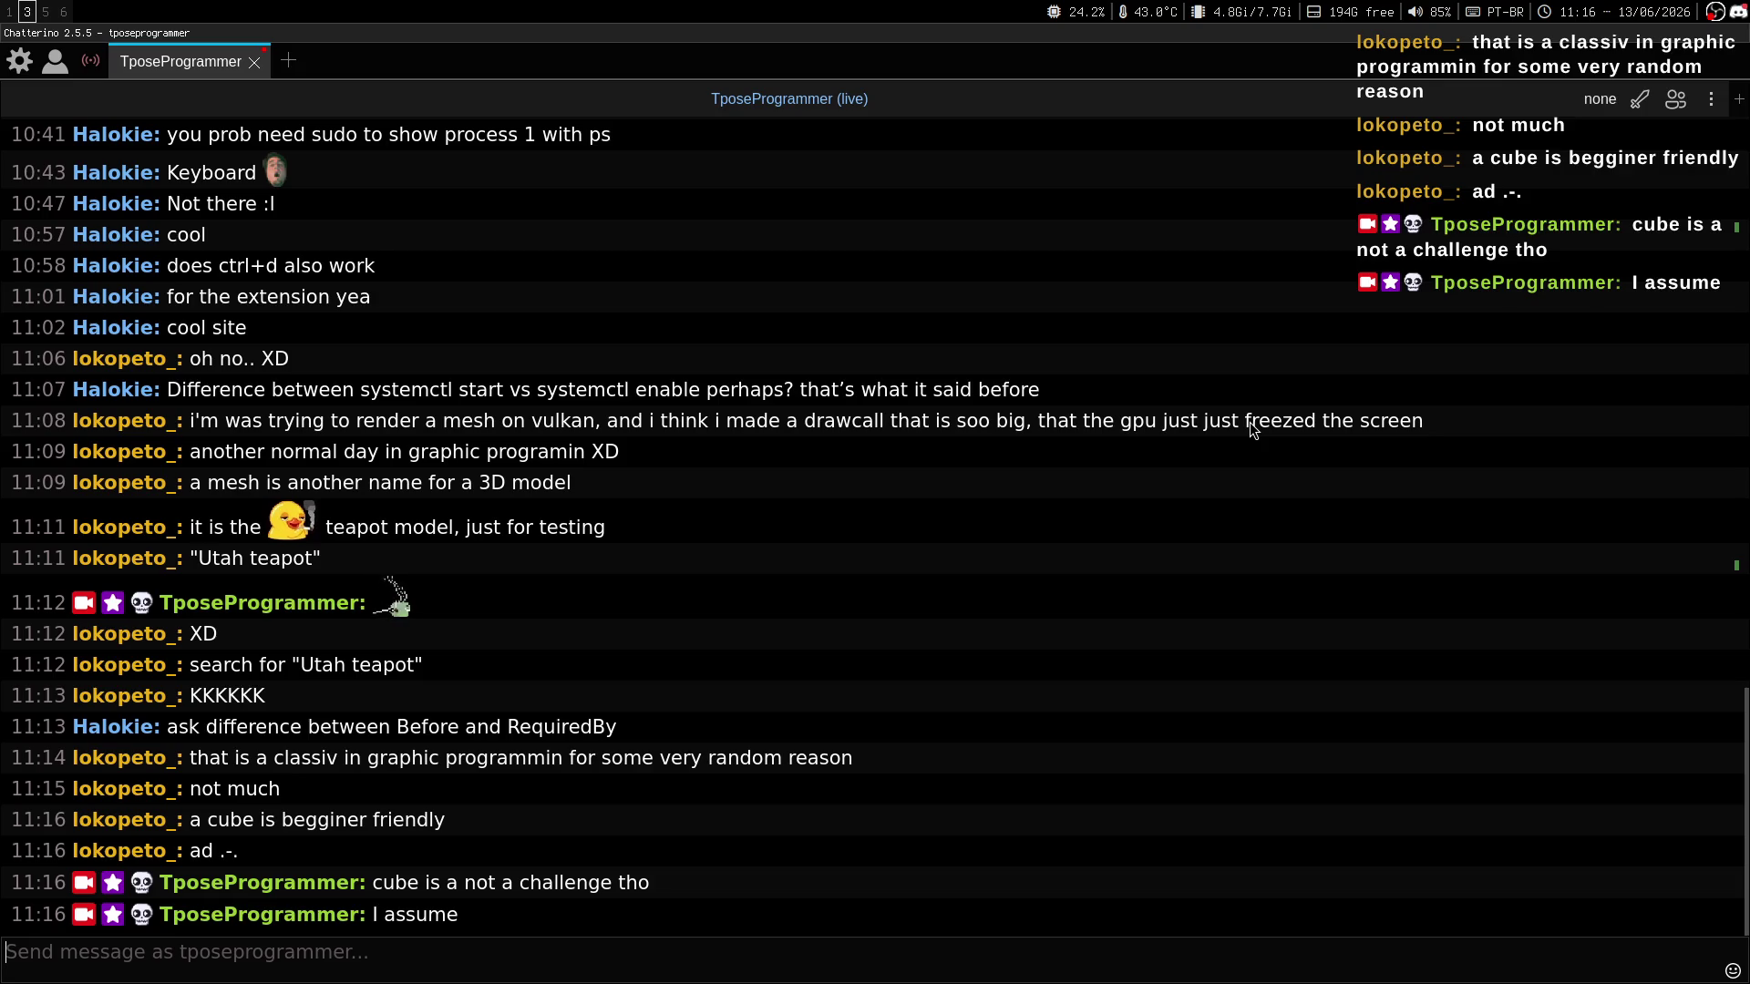
type("So the ")
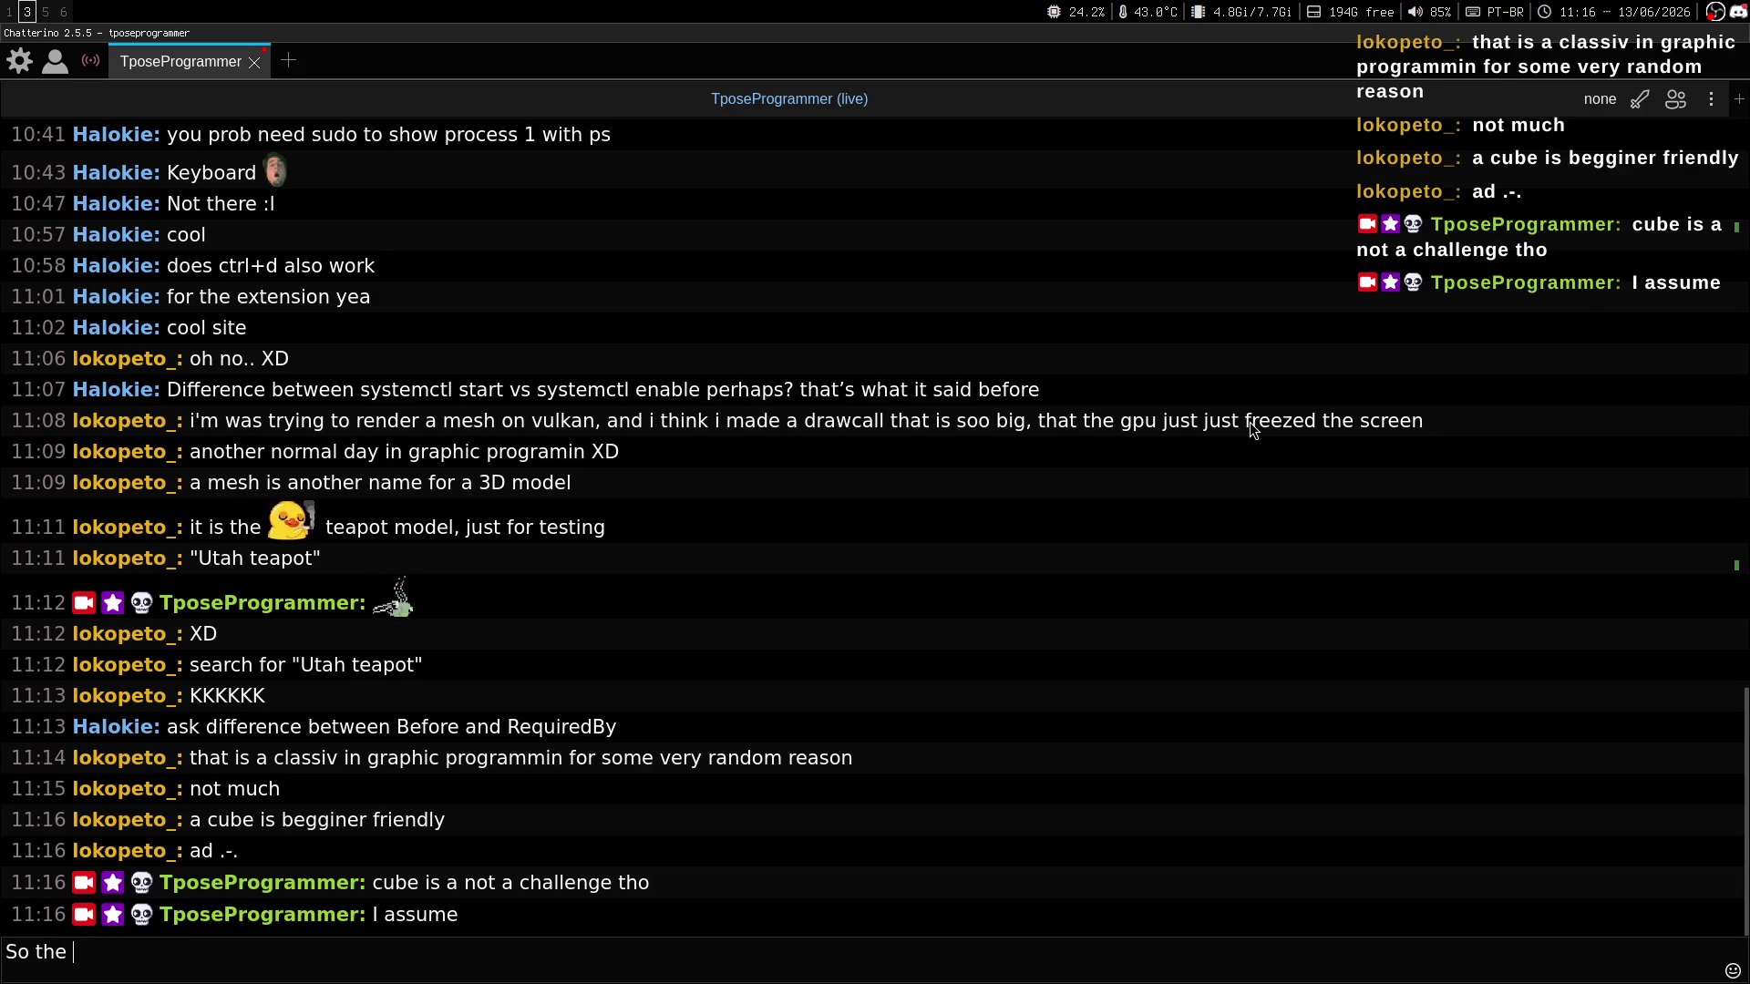
type("Utah teapot is like the")
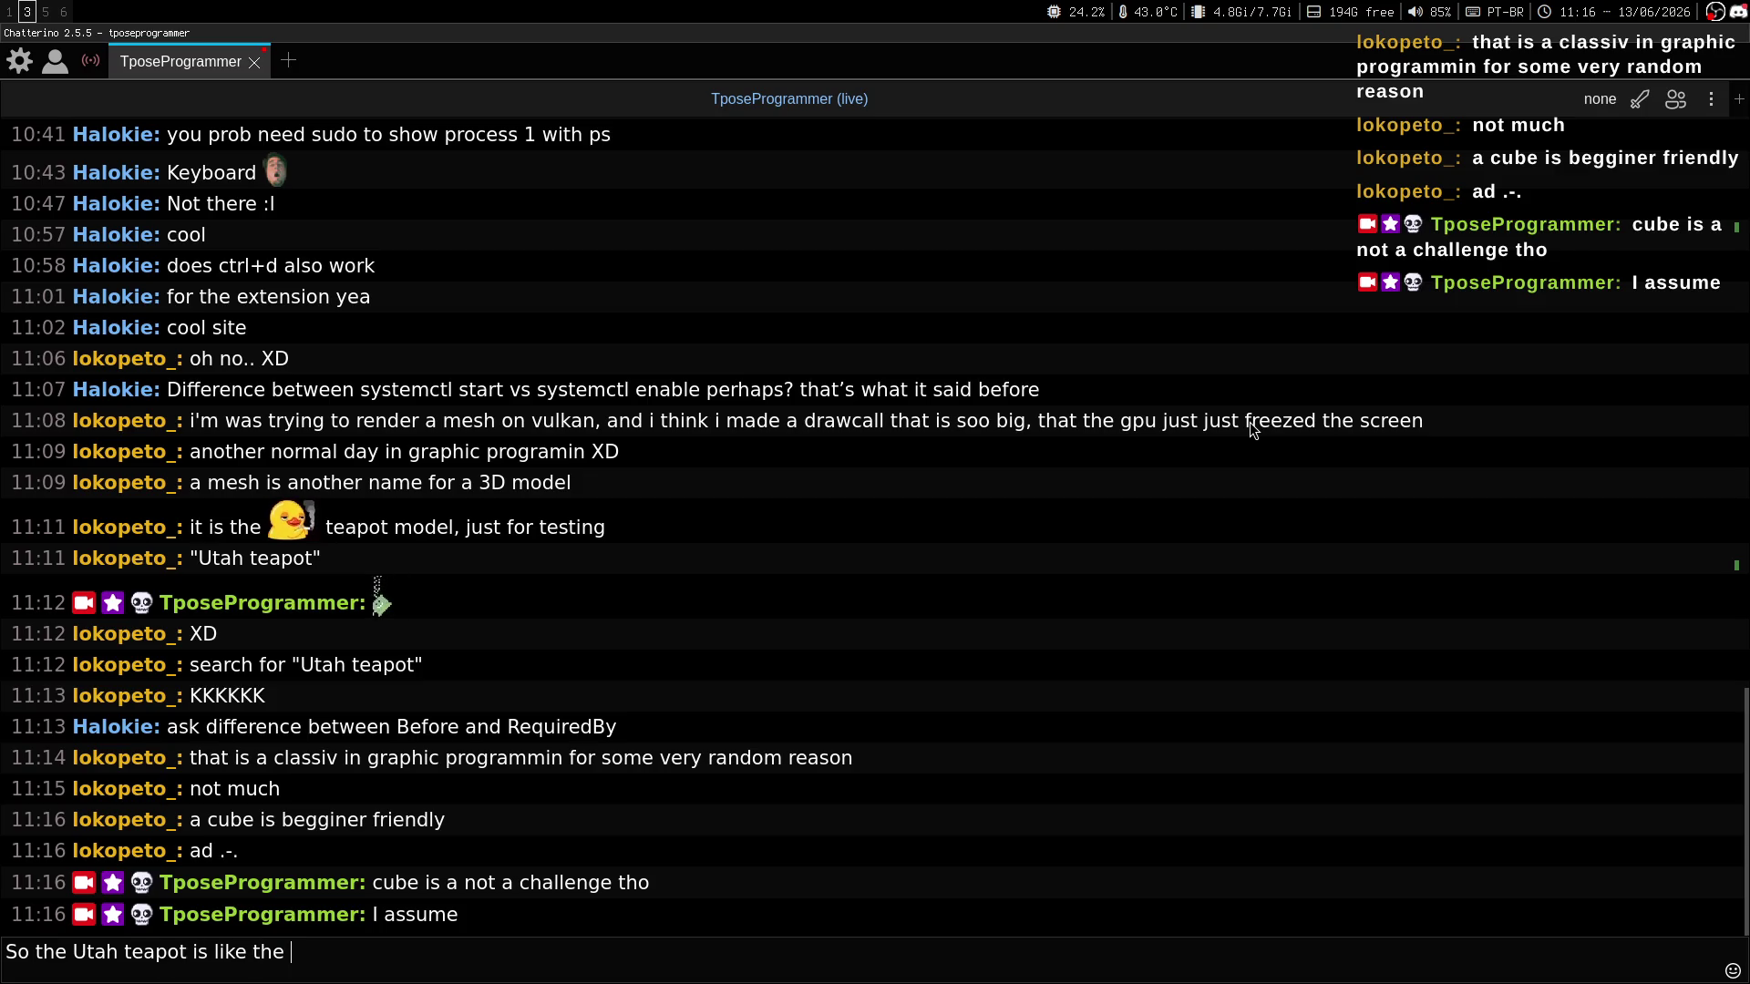
type(" tideman of ")
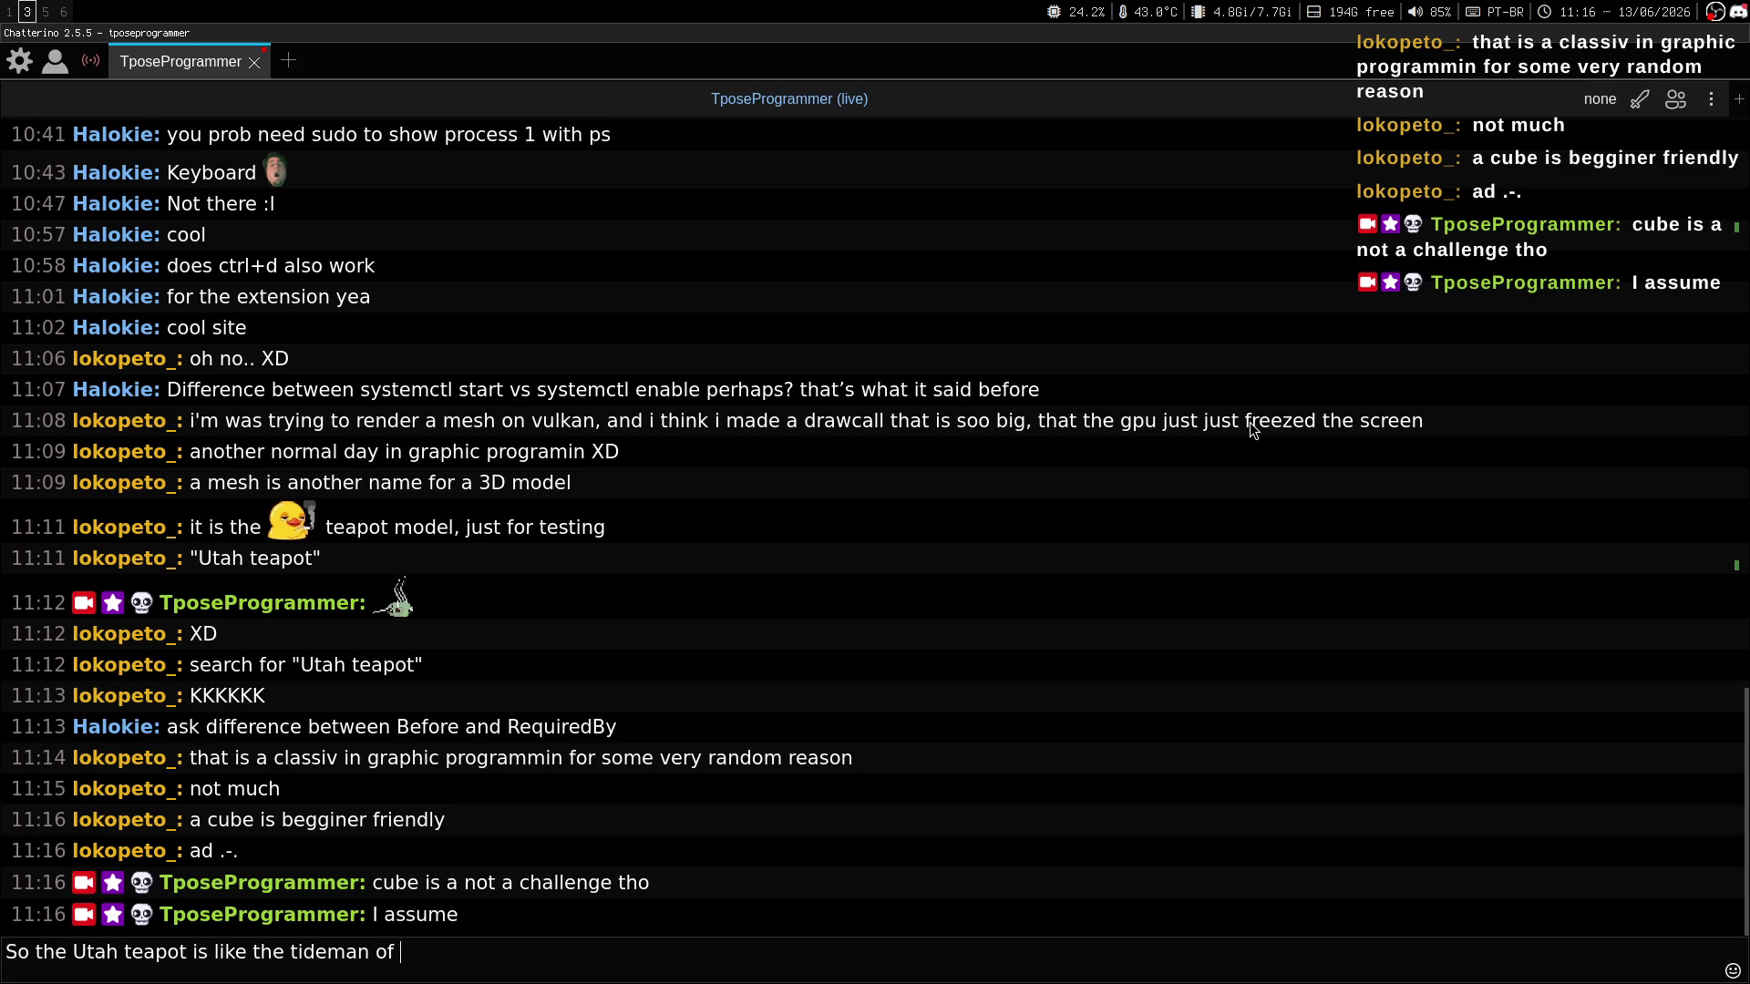
type("graphics programming ")
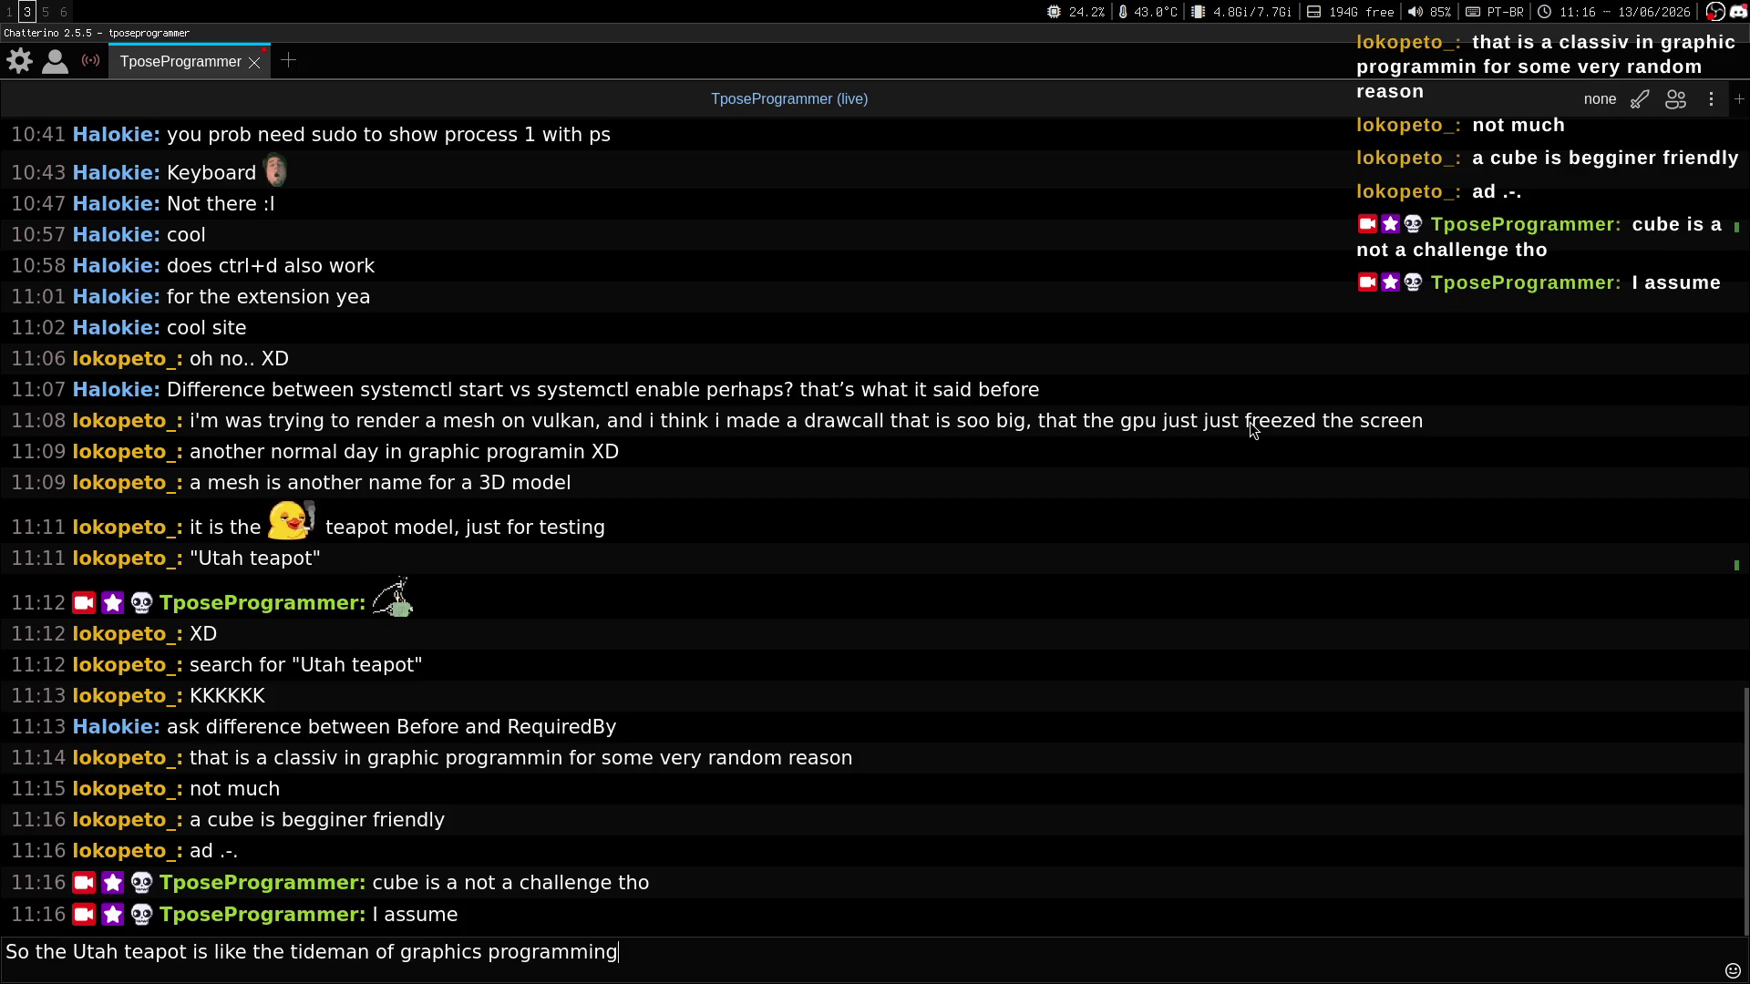
type("xD")
key("Return")
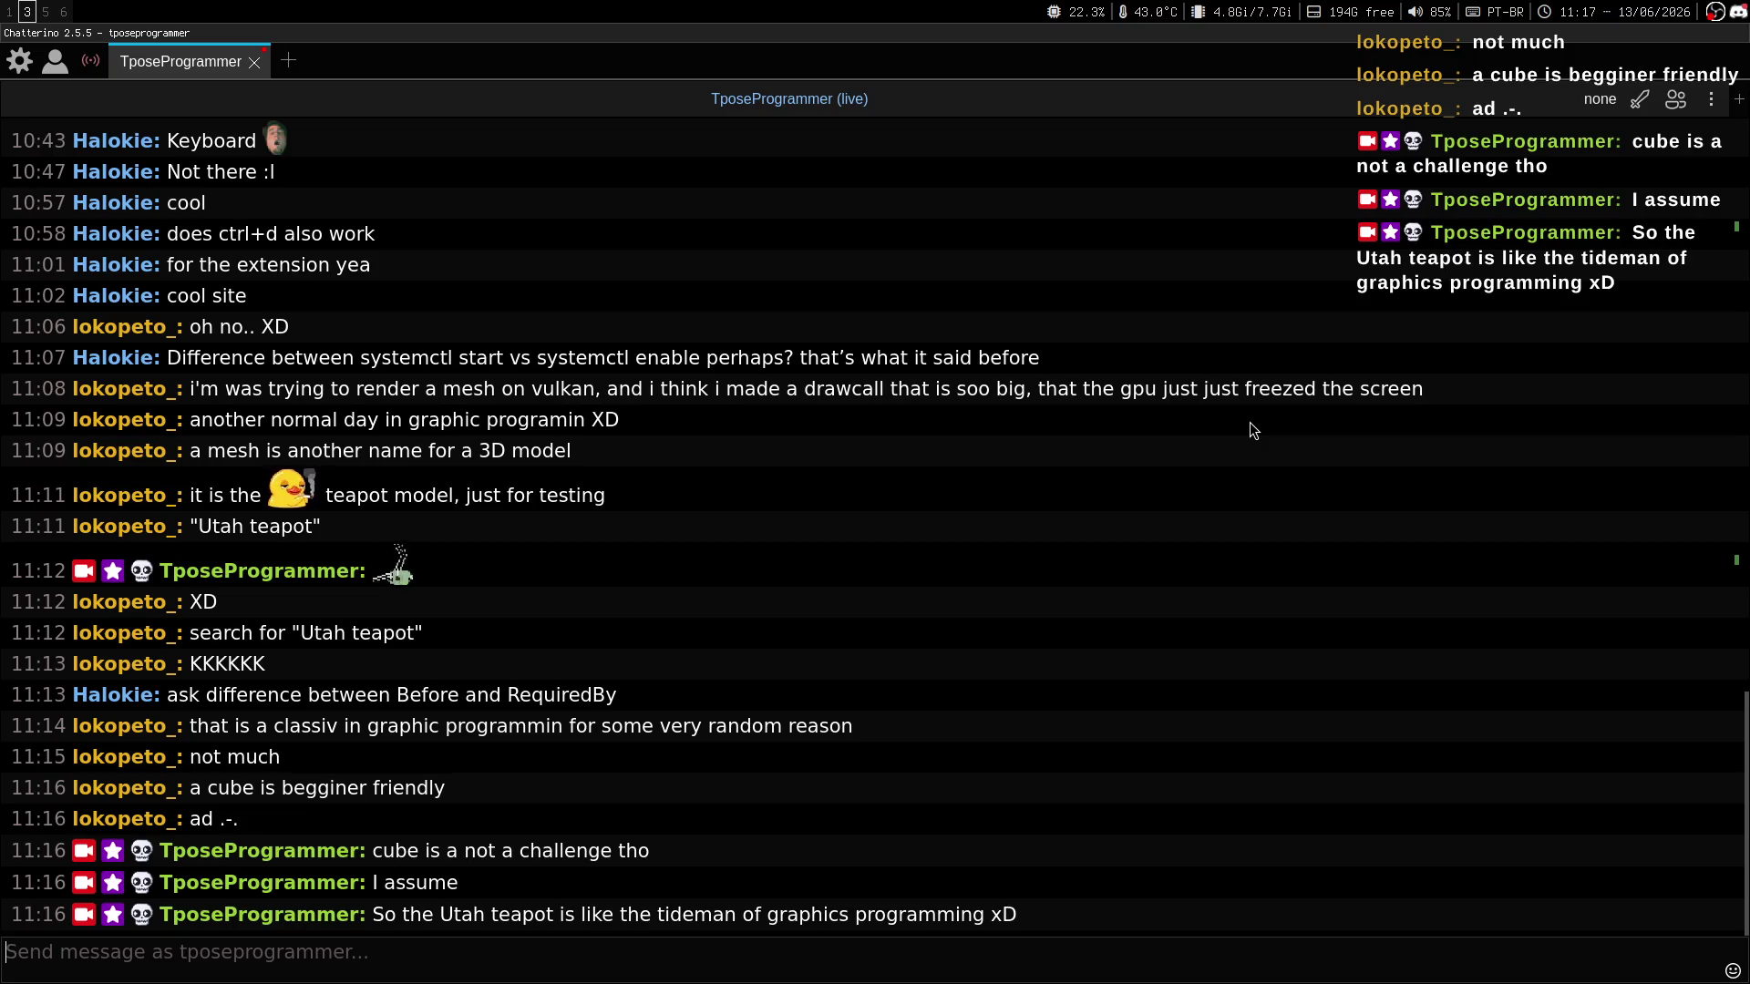
Return to the Claude conversation and notes on workspace 1.
key("super+2")
key("super+1")
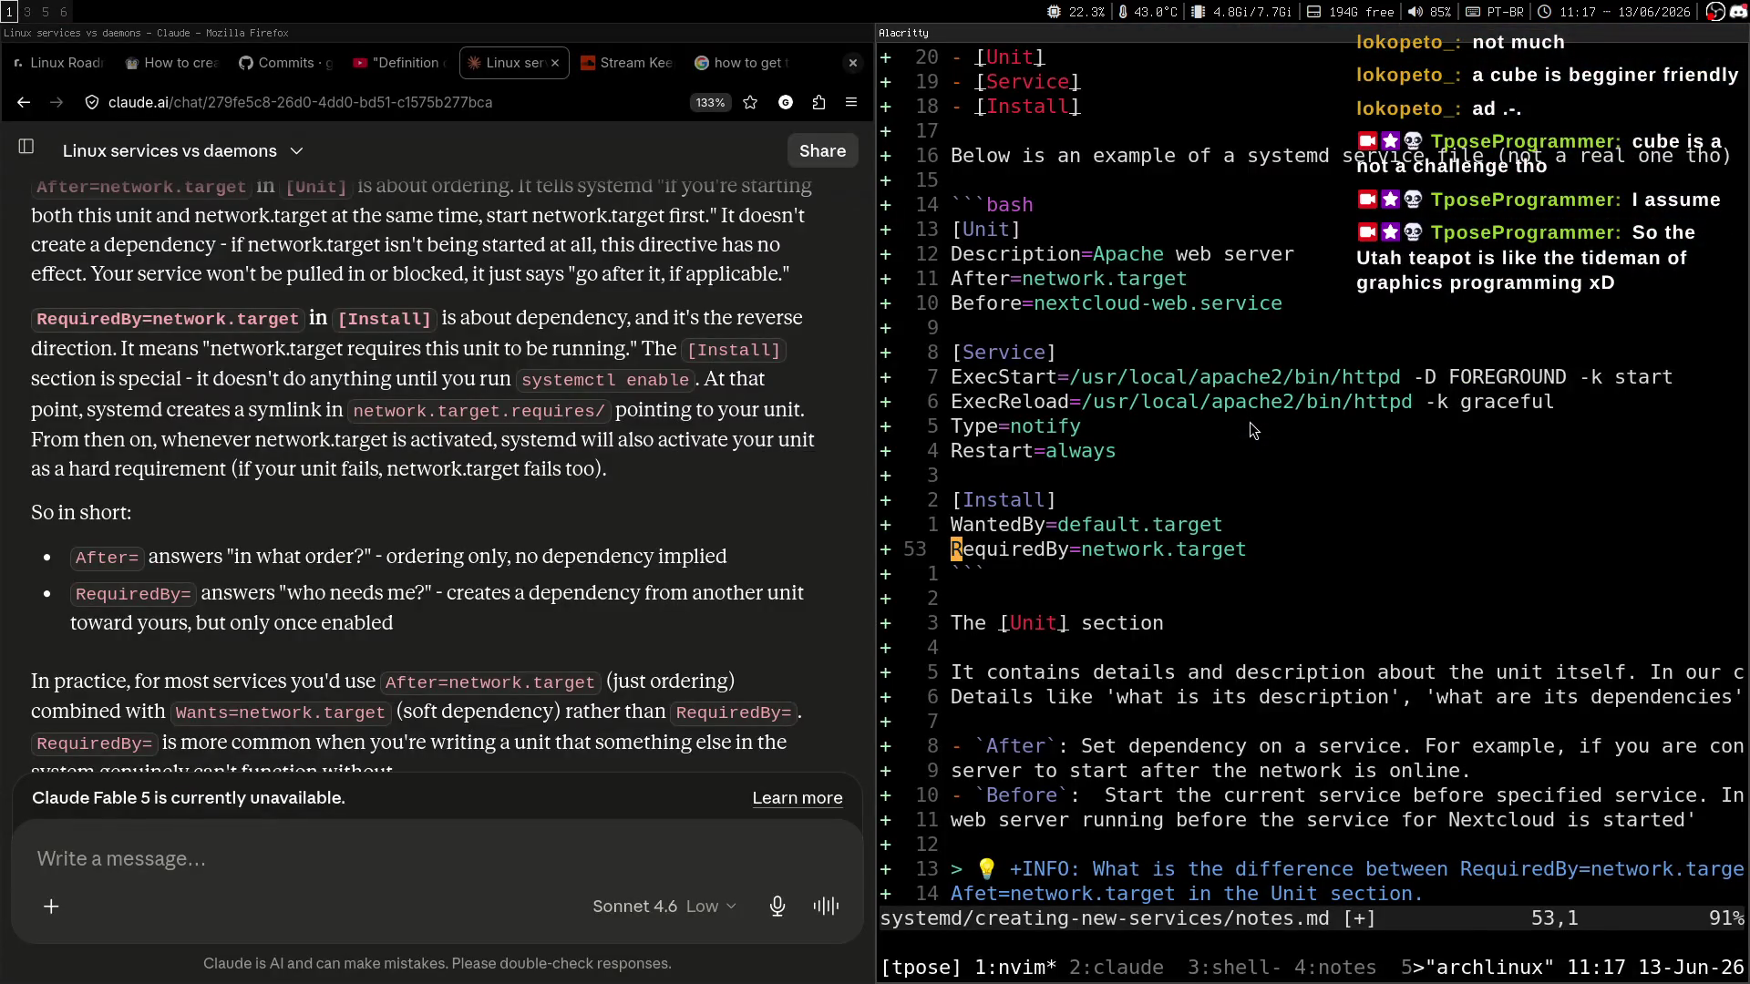
key("super+3")
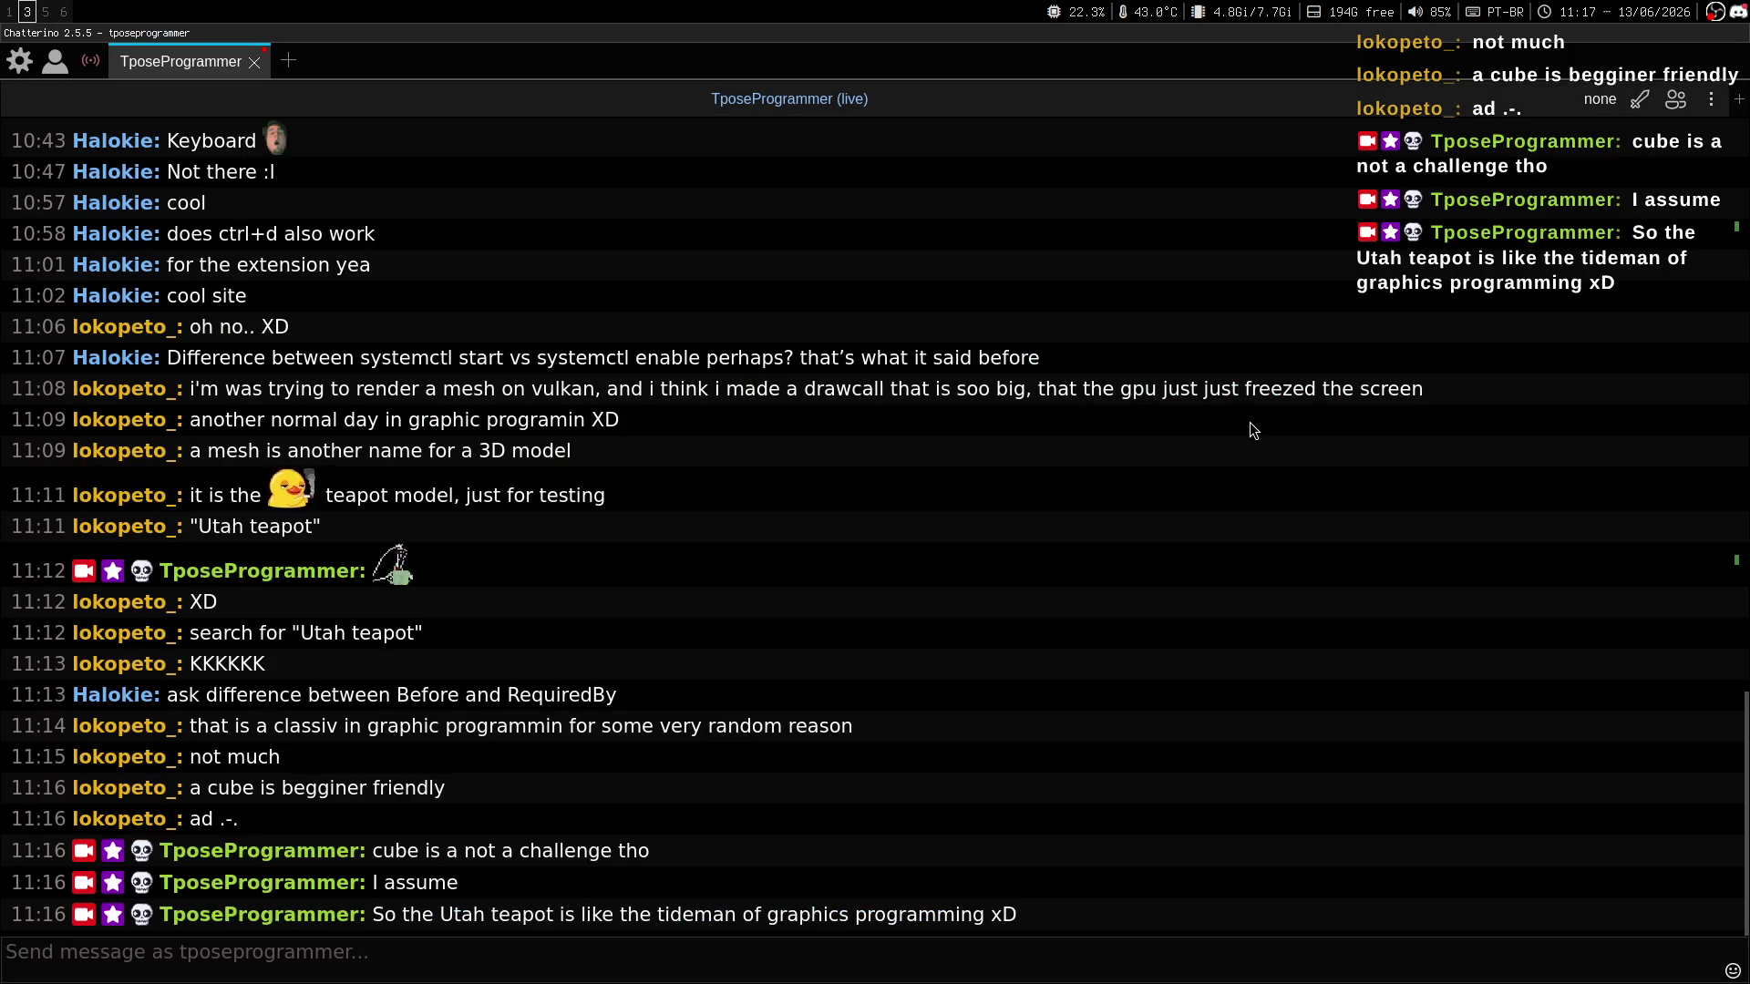
key("super+1")
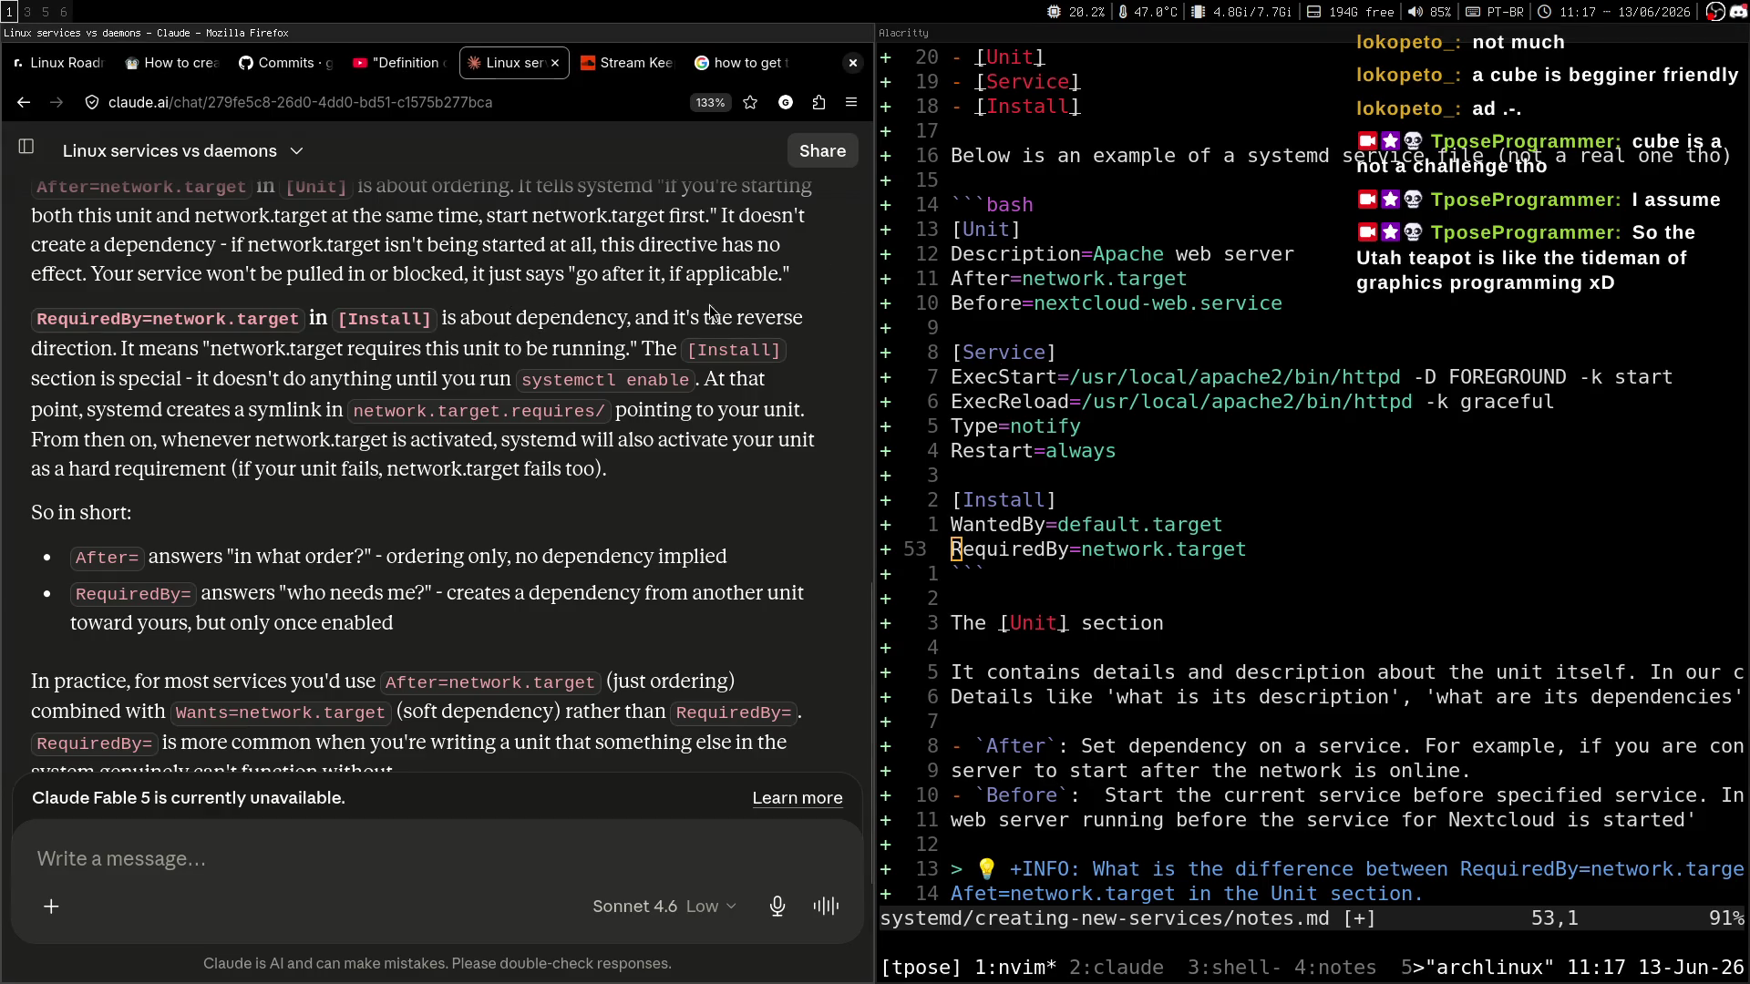
left_click_drag(202, 349, 779, 349)
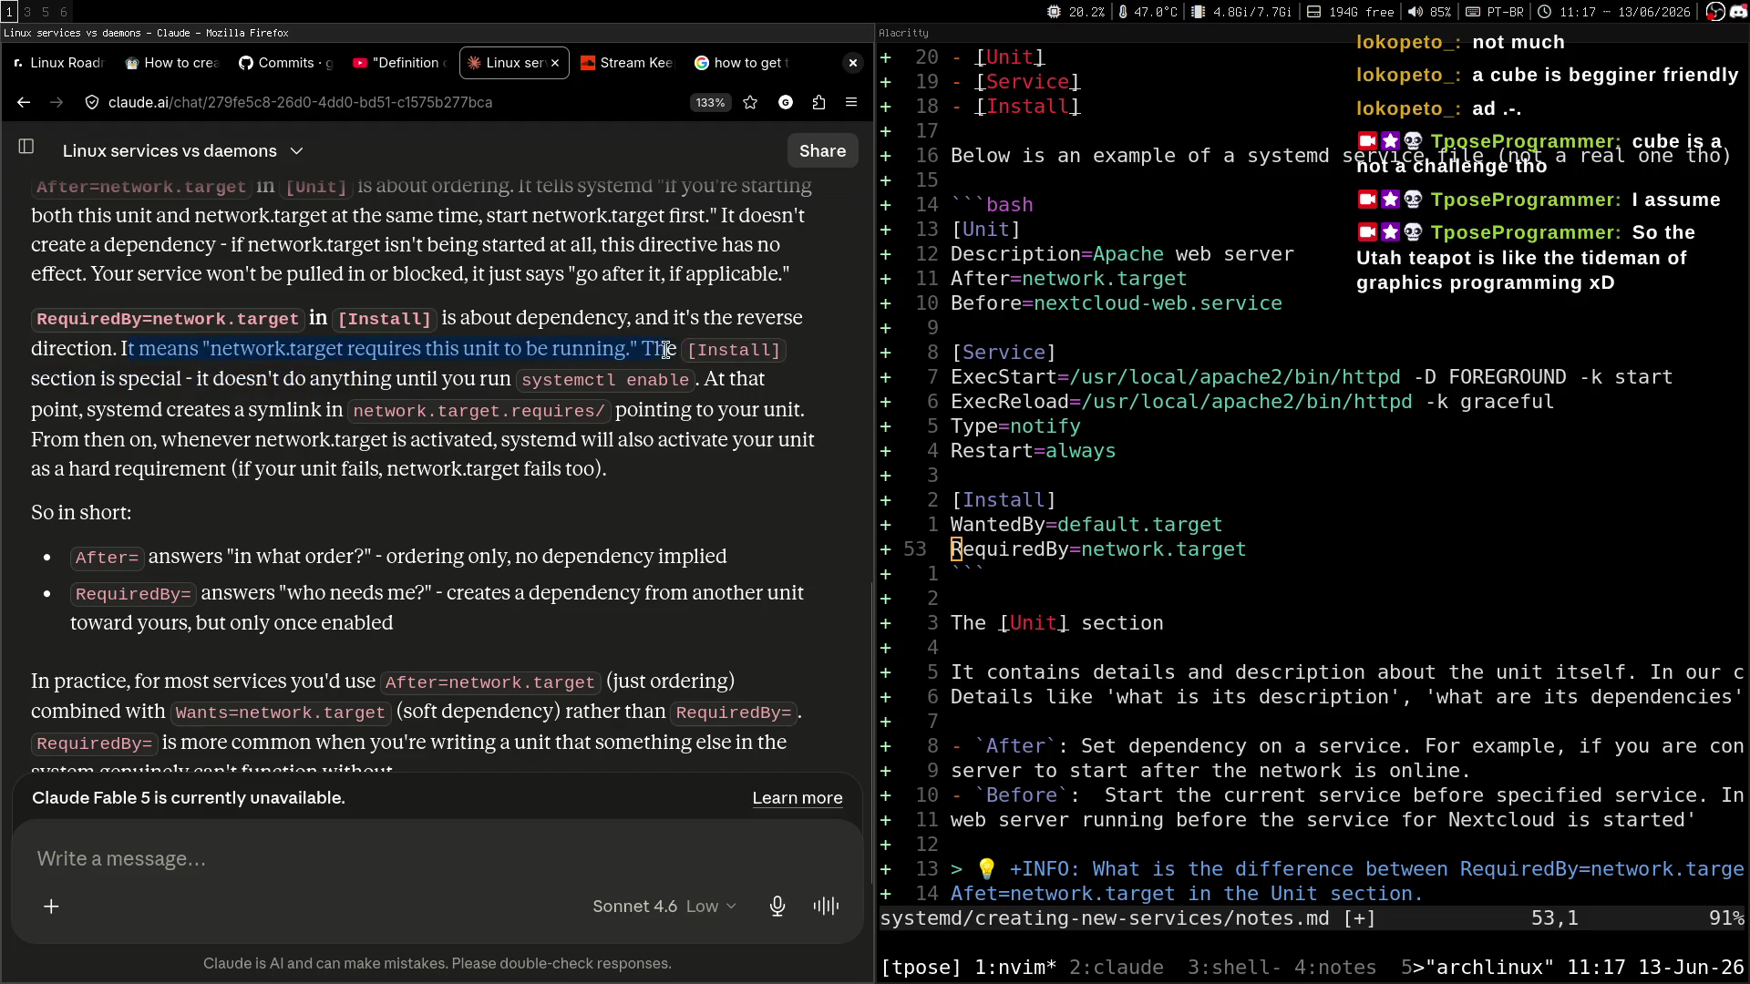
left_click(609, 434)
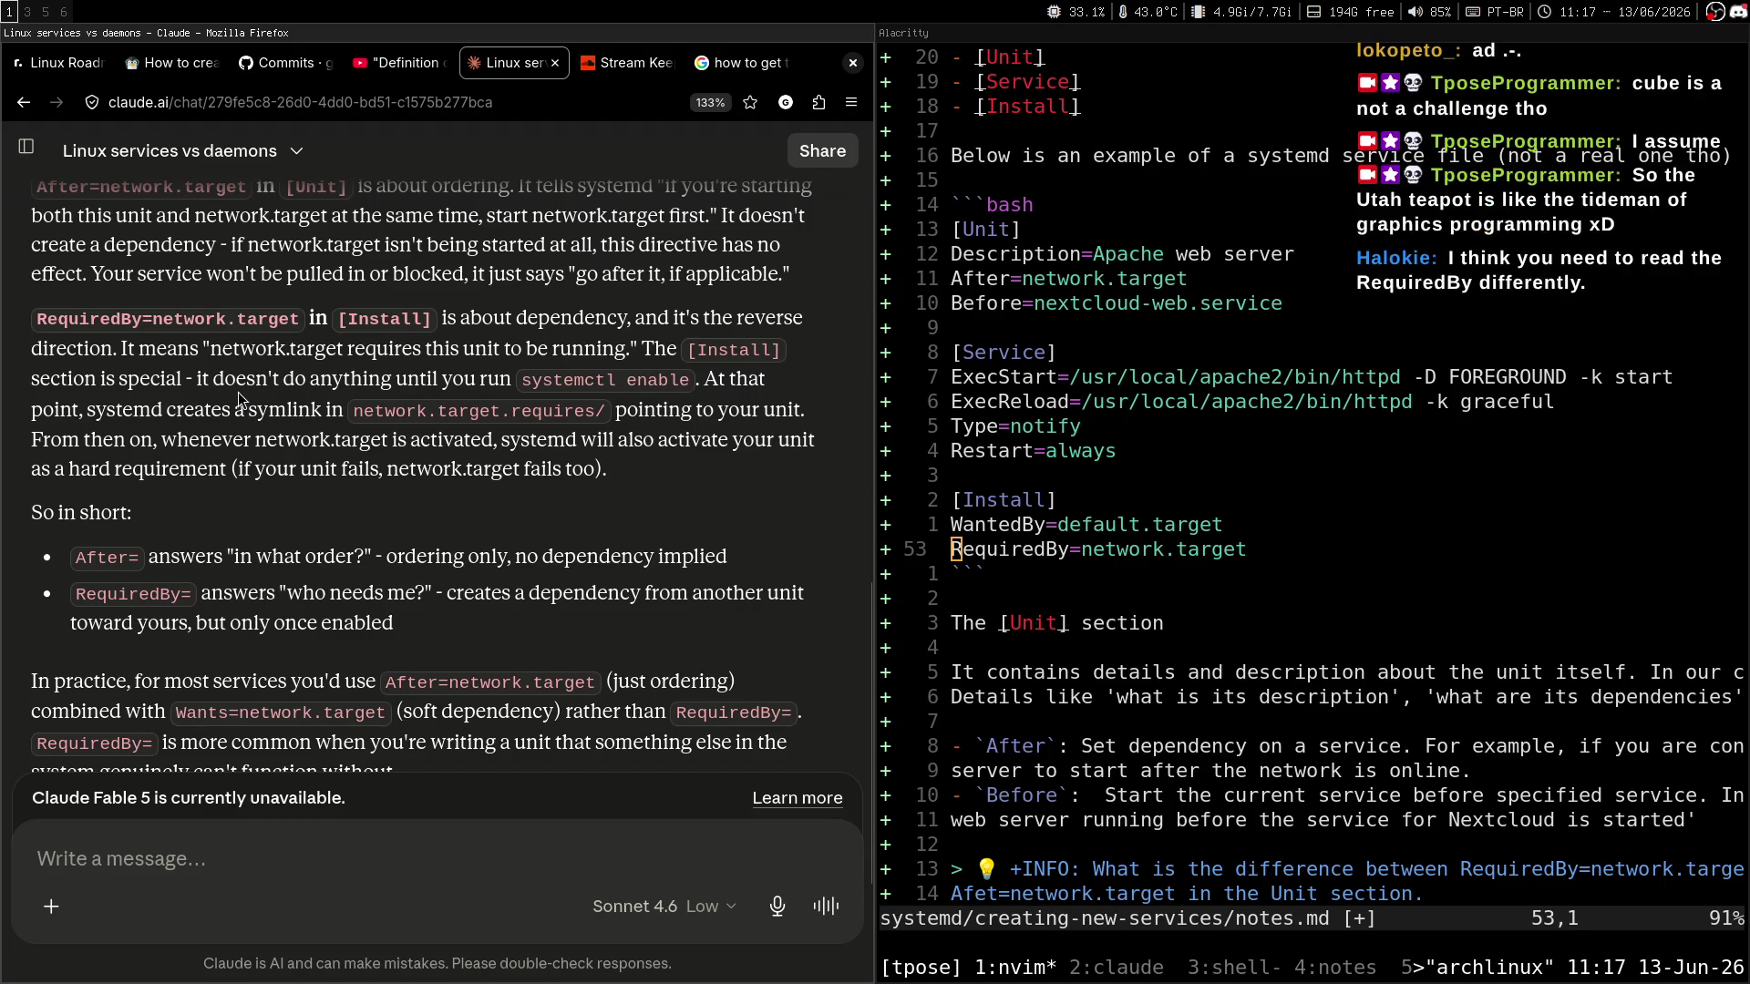
left_click_drag(202, 382, 687, 393)
left_click(675, 428)
left_click_drag(197, 383, 474, 387)
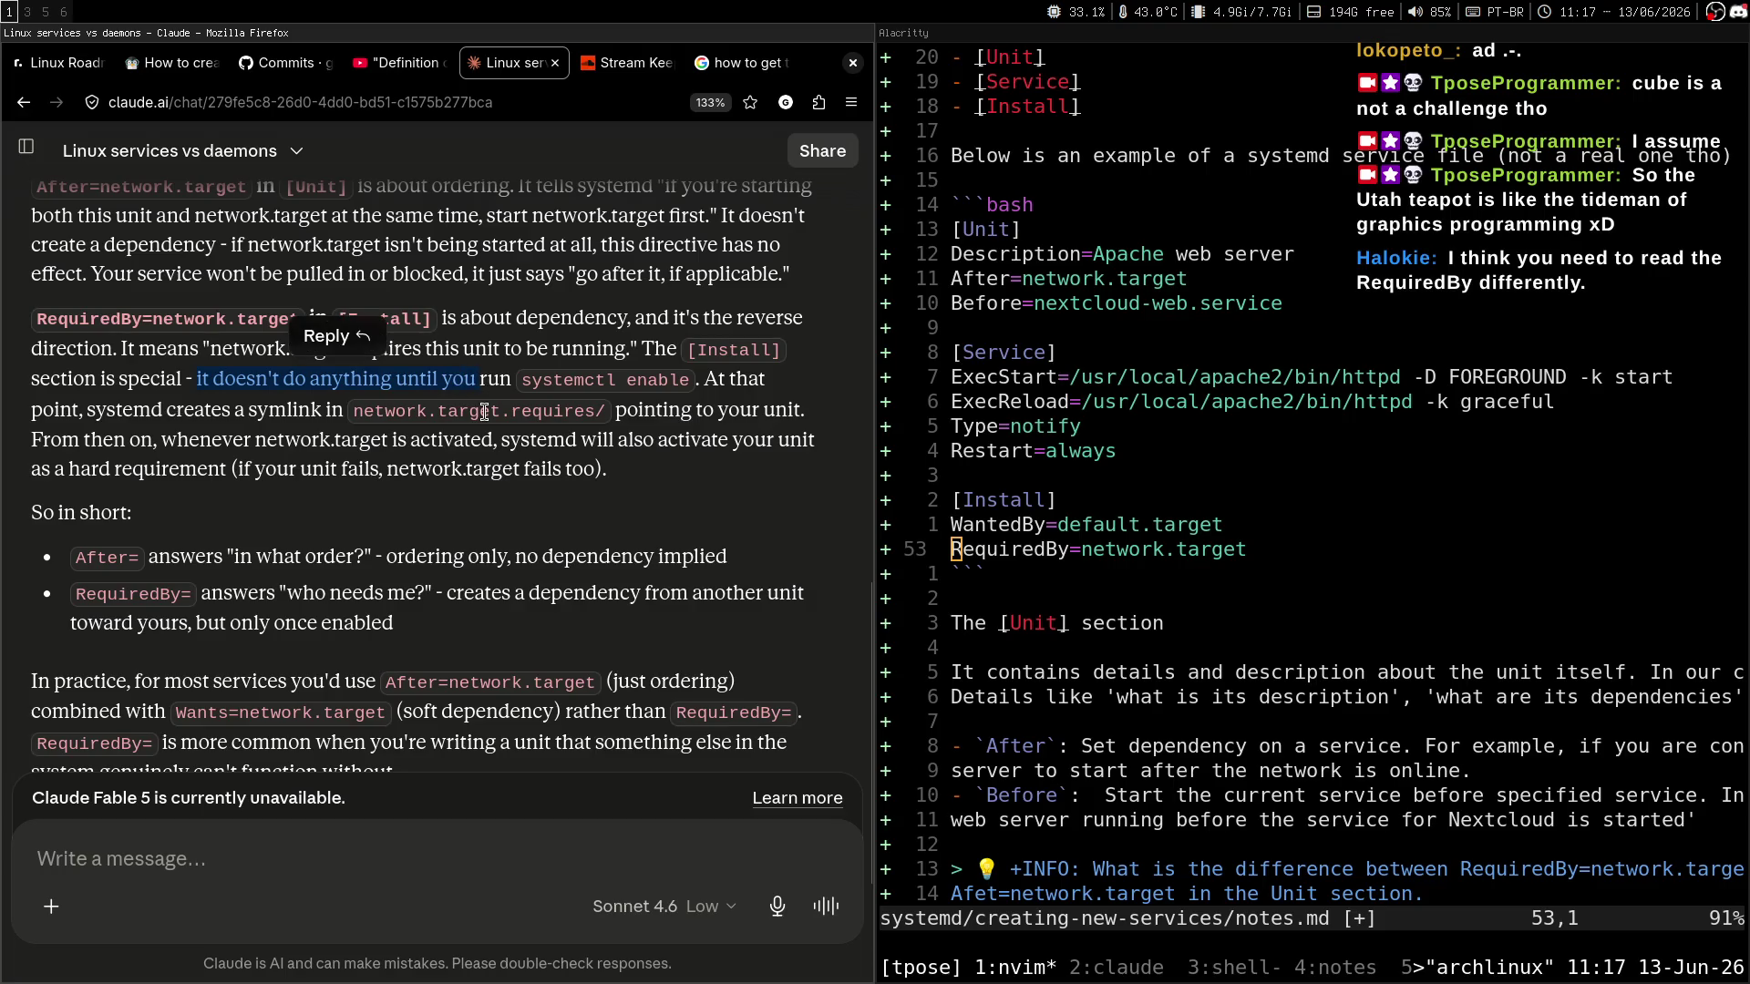
left_click(566, 502)
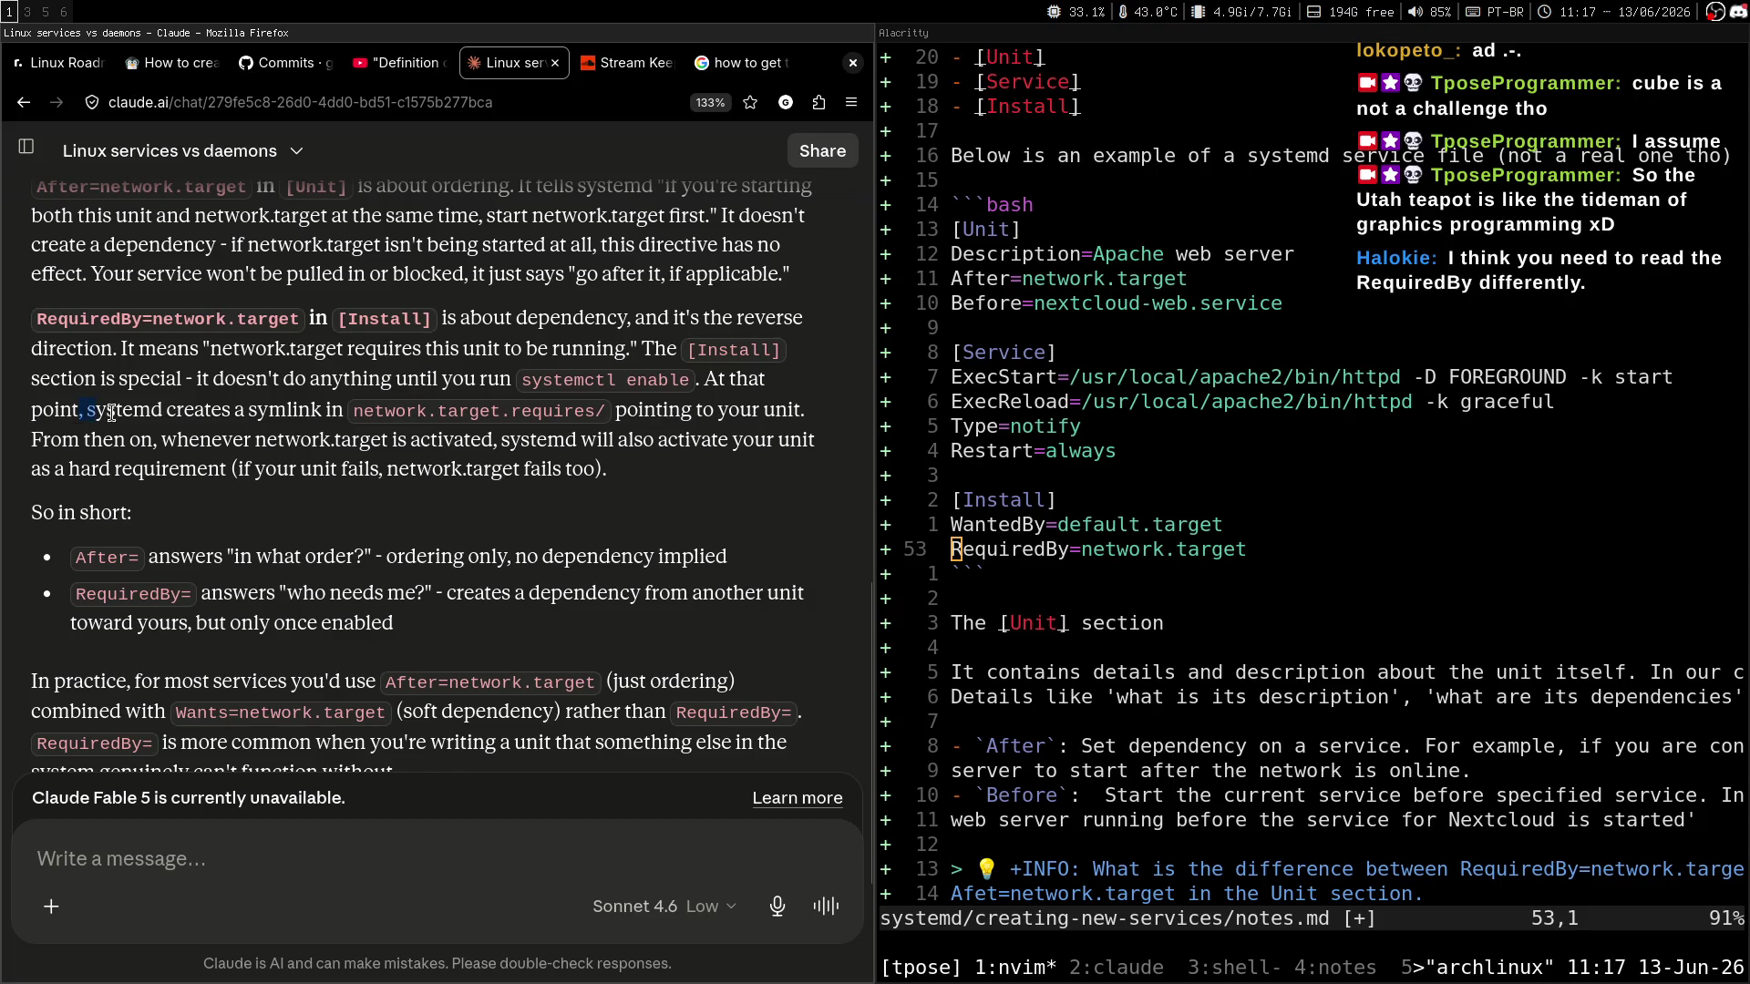
left_click_drag(112, 413, 255, 413)
left_click(275, 447)
left_click_drag(573, 379, 424, 494)
scroll(425, 496, "down", 1)
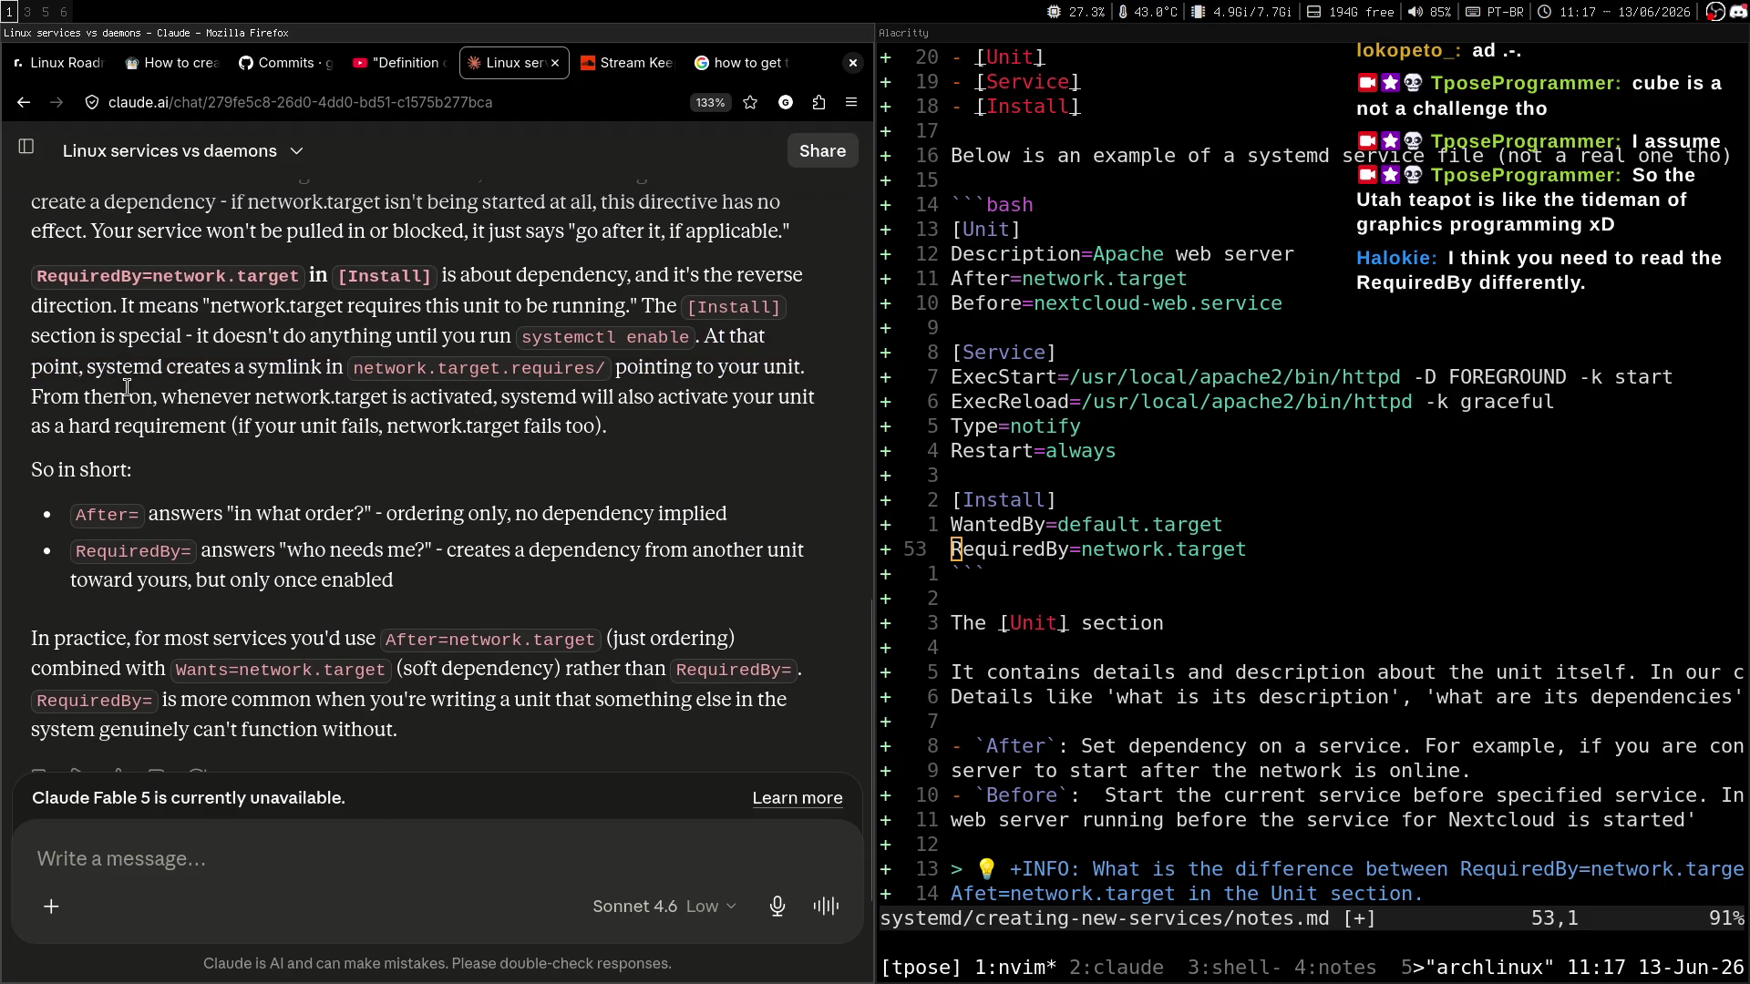
left_click_drag(129, 396, 392, 395)
left_click(392, 395)
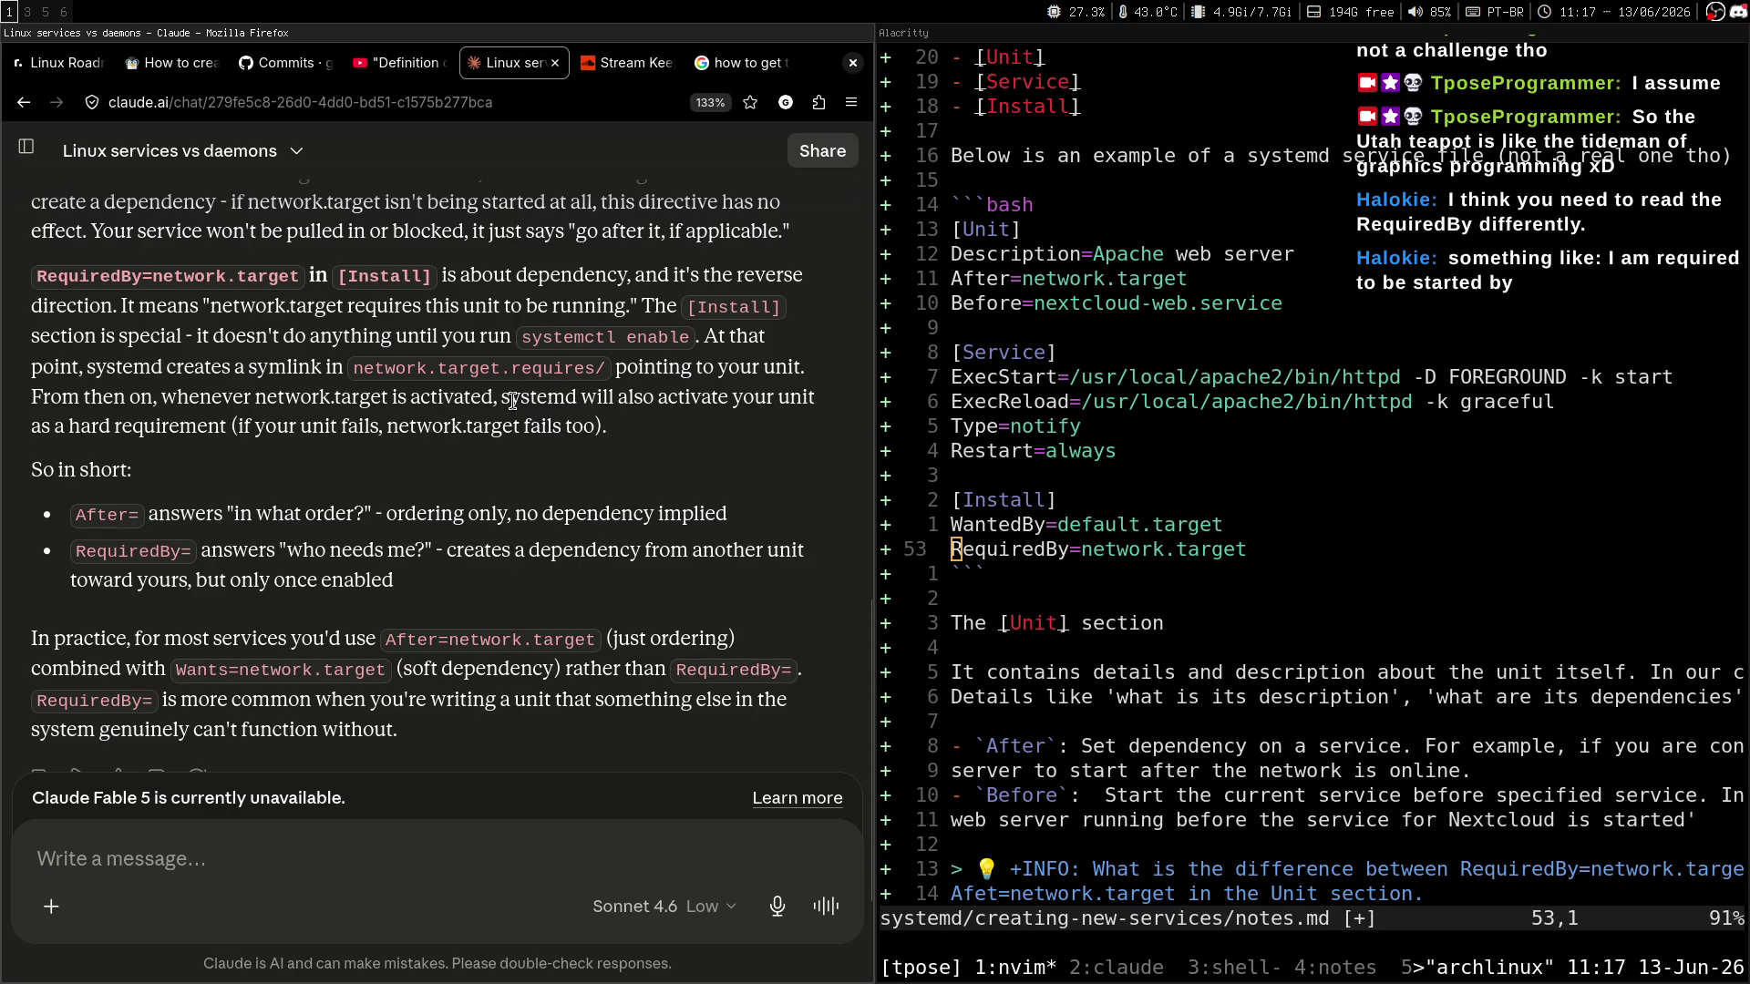
left_click_drag(500, 397, 654, 392)
left_click(734, 443)
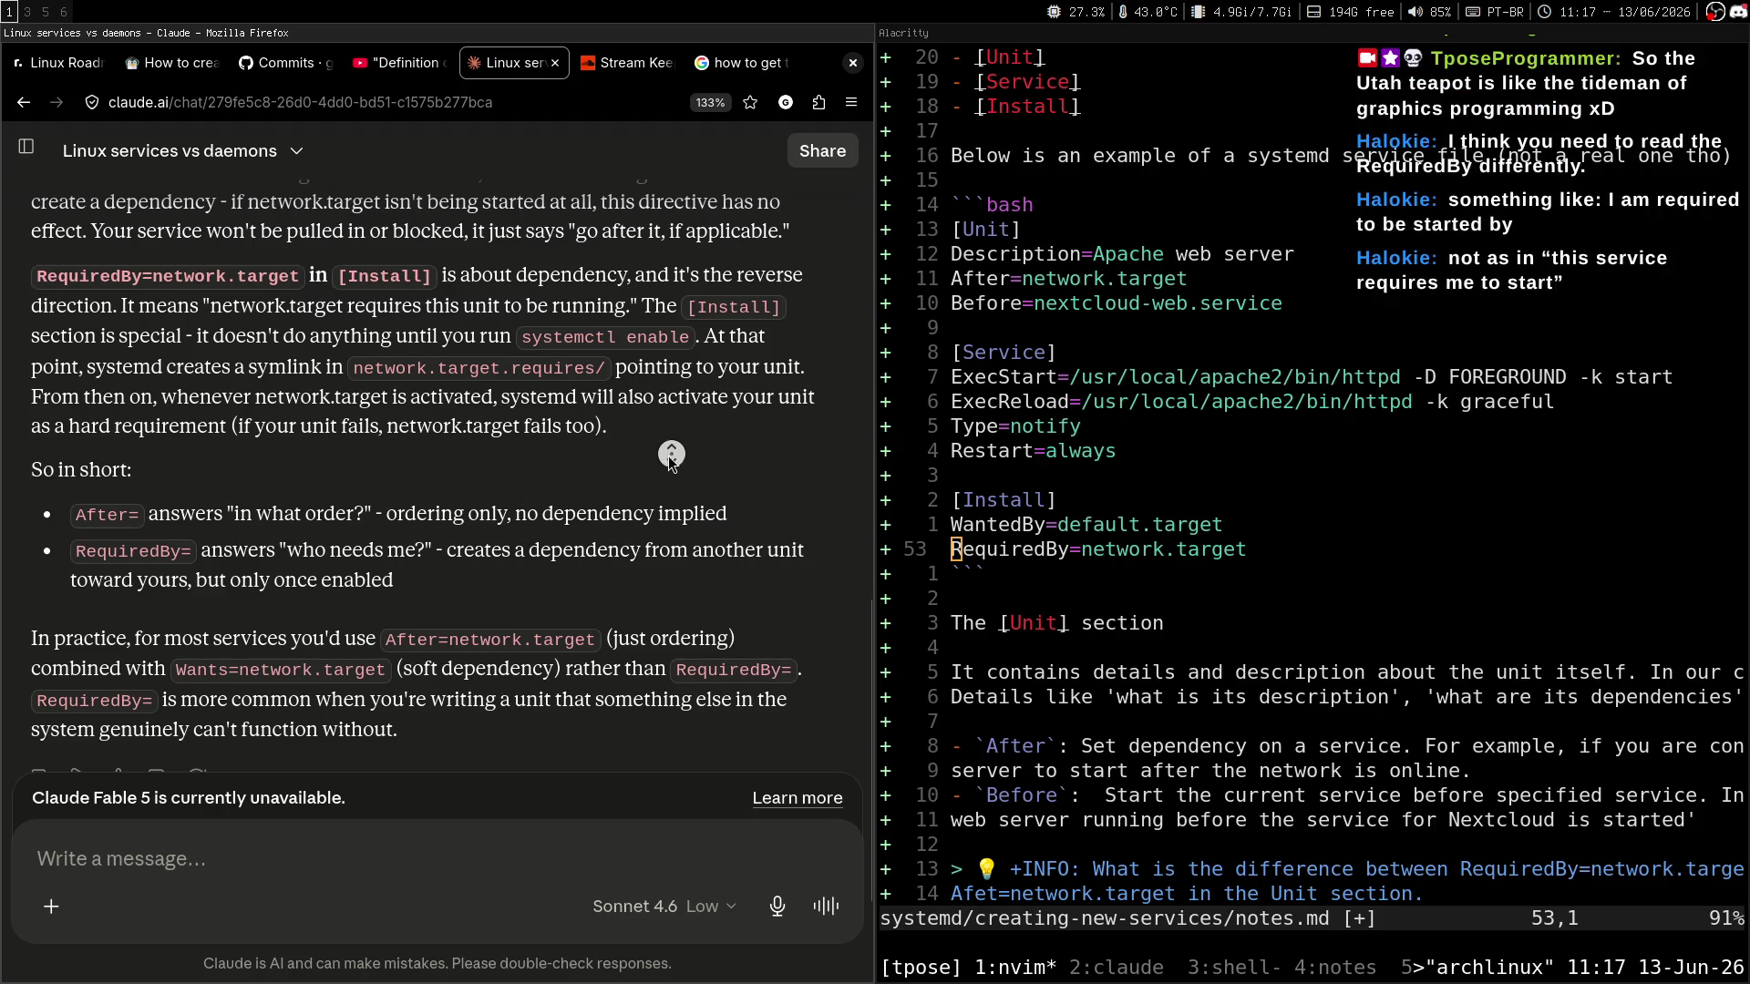
scroll(671, 455, "down", 2)
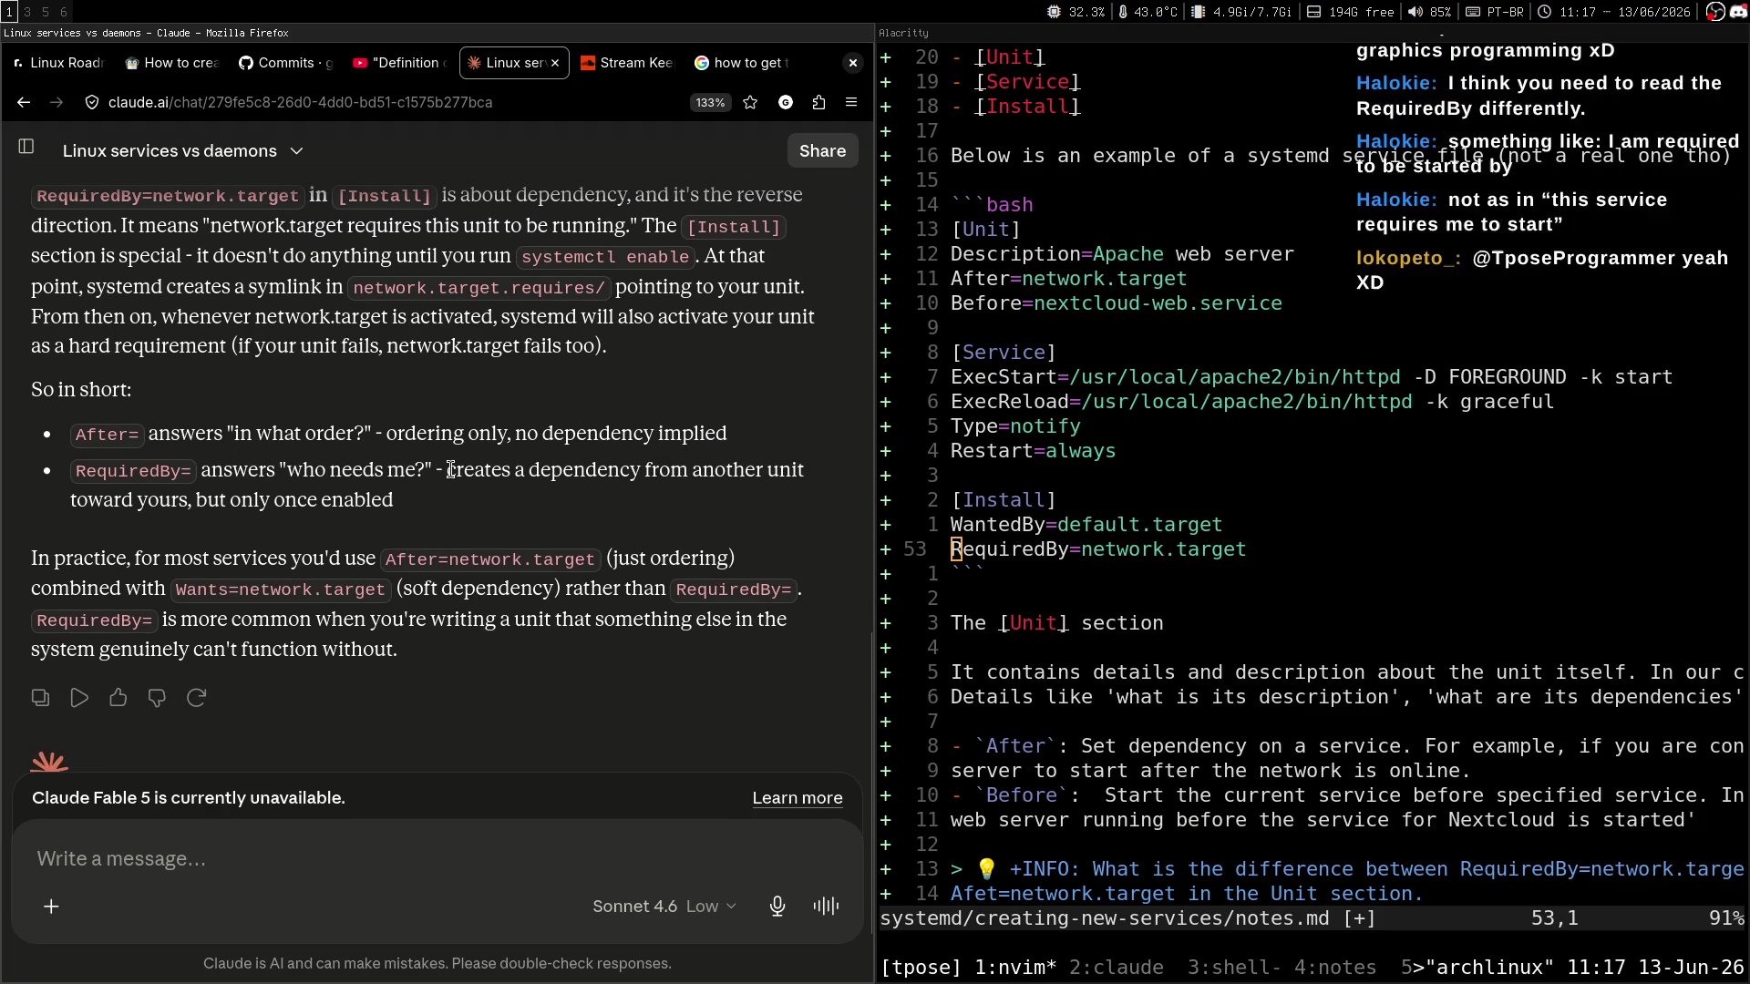
left_click_drag(729, 436, 70, 448)
left_click(70, 449)
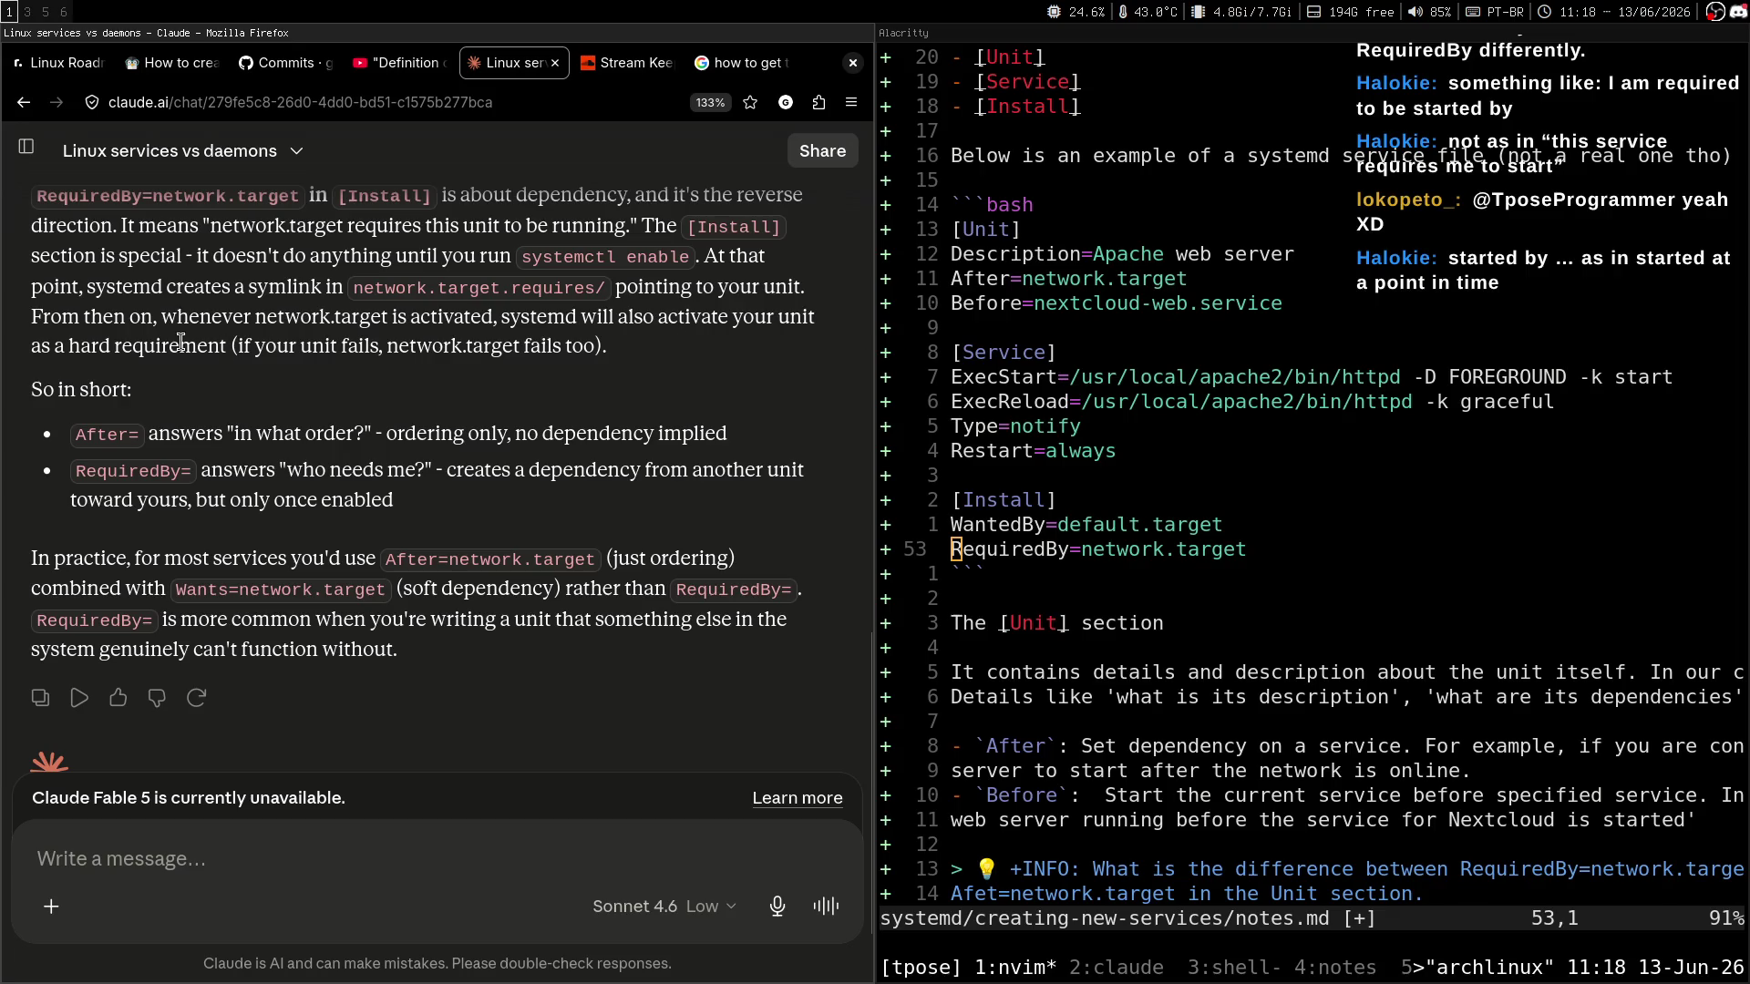
left_click_drag(161, 319, 719, 319)
left_click(656, 358)
left_click_drag(255, 317, 394, 317)
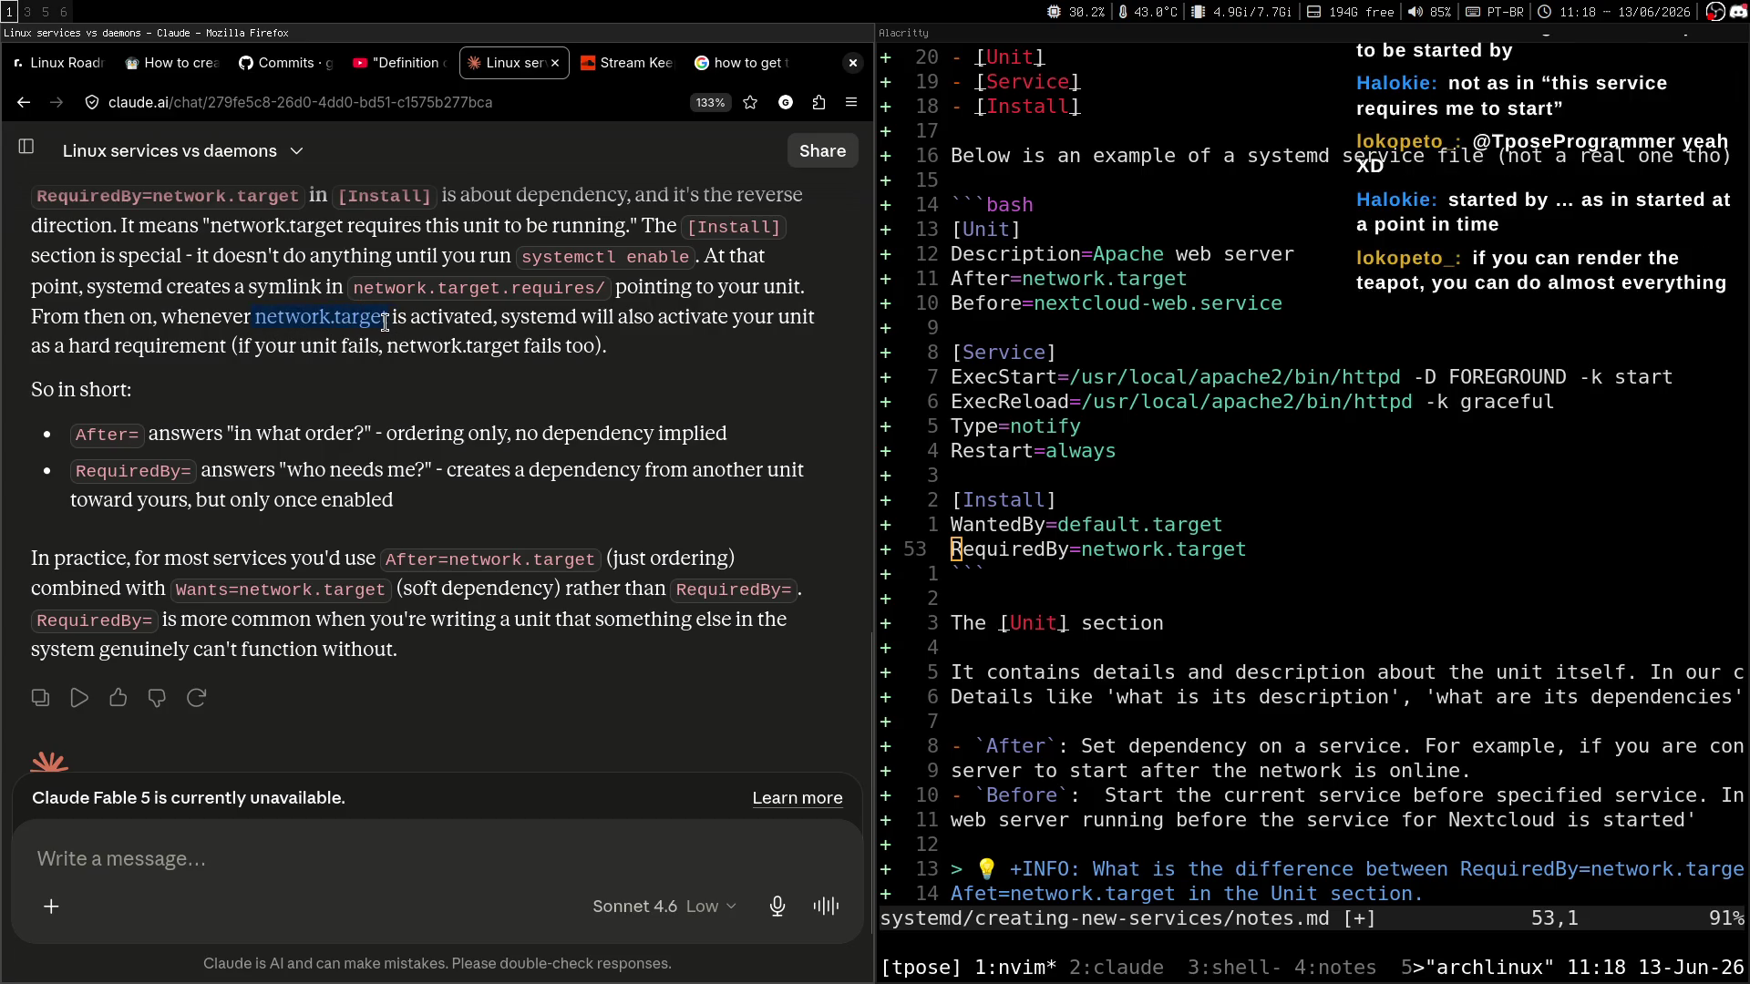
left_click(382, 319)
left_click_drag(685, 317, 751, 318)
left_click(727, 375)
left_click_drag(69, 347, 159, 347)
left_click(379, 388)
scroll(336, 375, "down", 1)
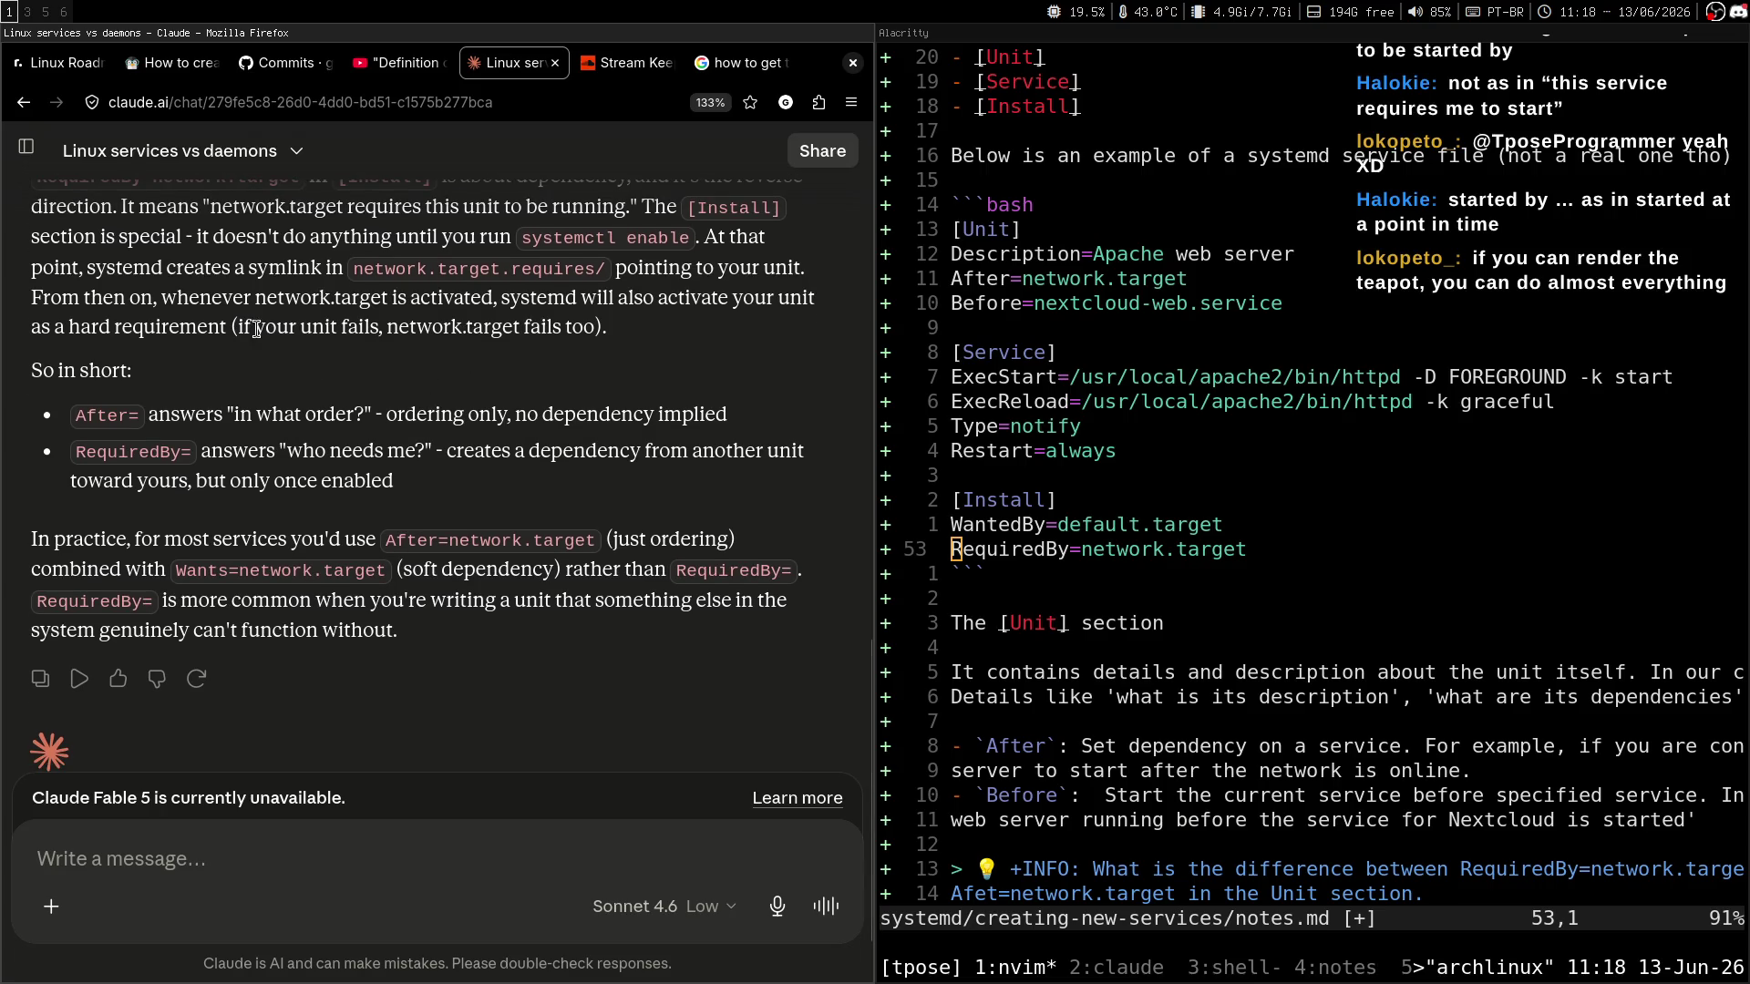
left_click_drag(233, 328, 547, 328)
left_click(517, 380)
Ask Claude 'Wait, is network.target required by the Apache server and not the other way around?'.
type("Wiat")
key("BackSpace")
key("BackSpace")
key("BackSpace")
type("ait,")
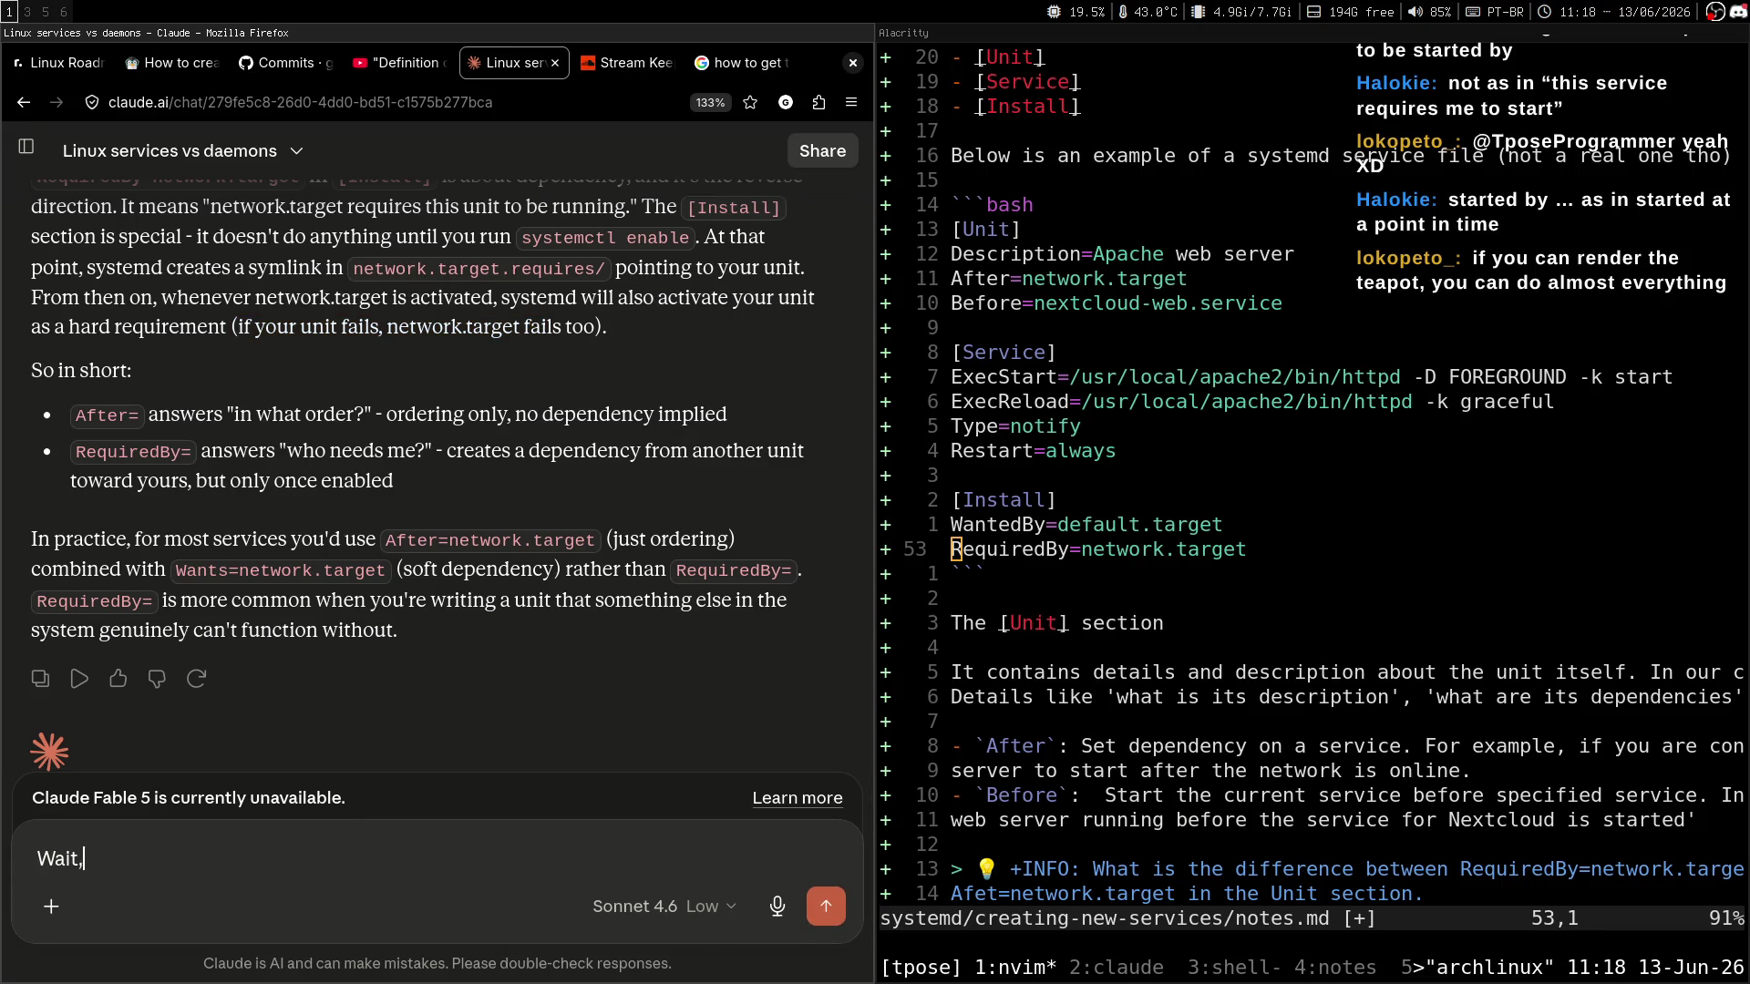
key("super+3")
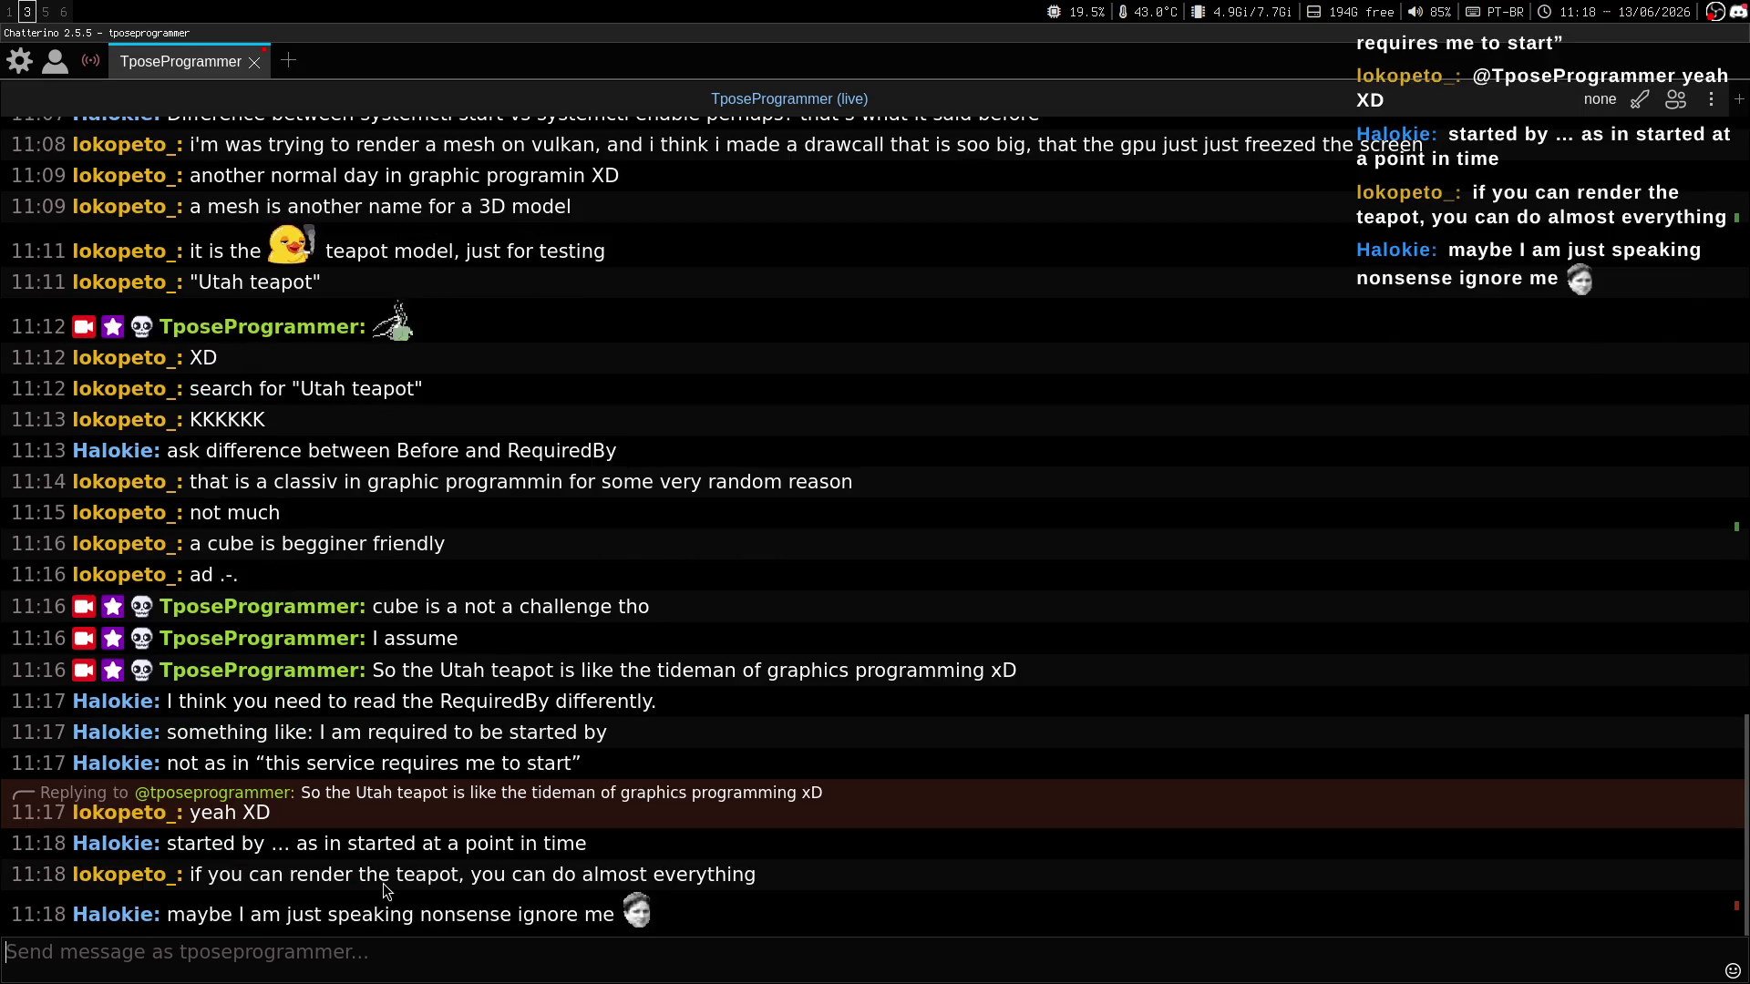
key("super+1")
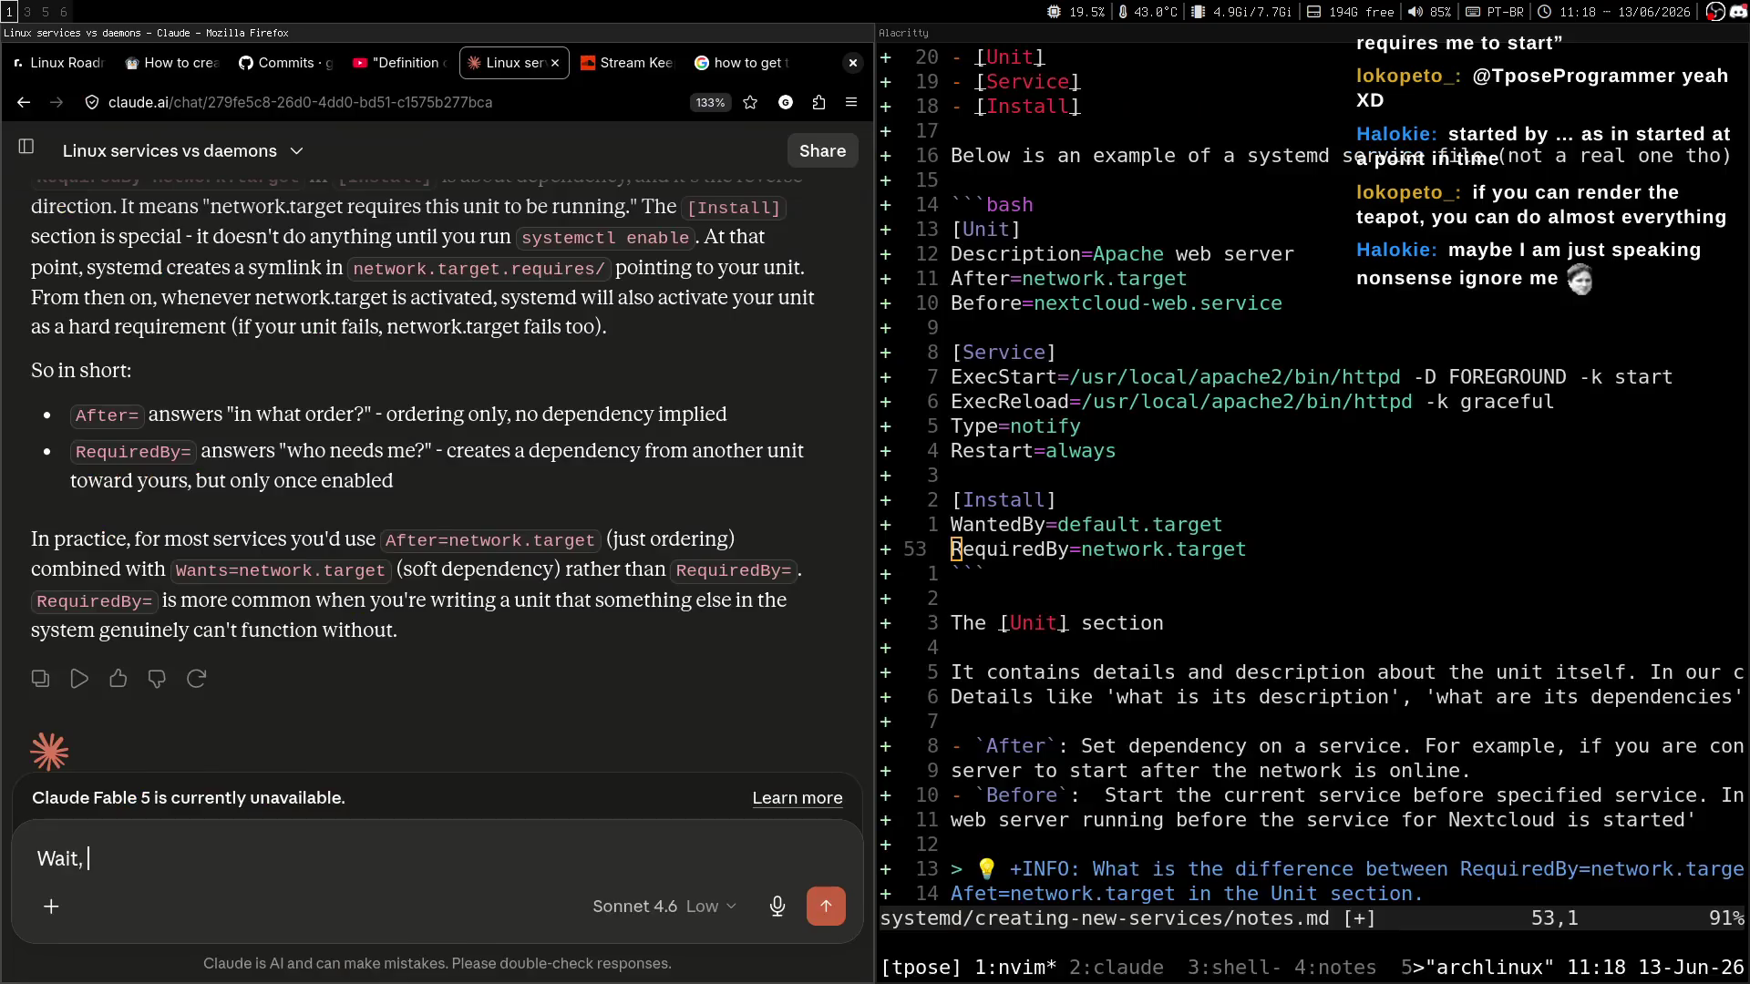
key("super+3")
key("super+1")
type("is network.")
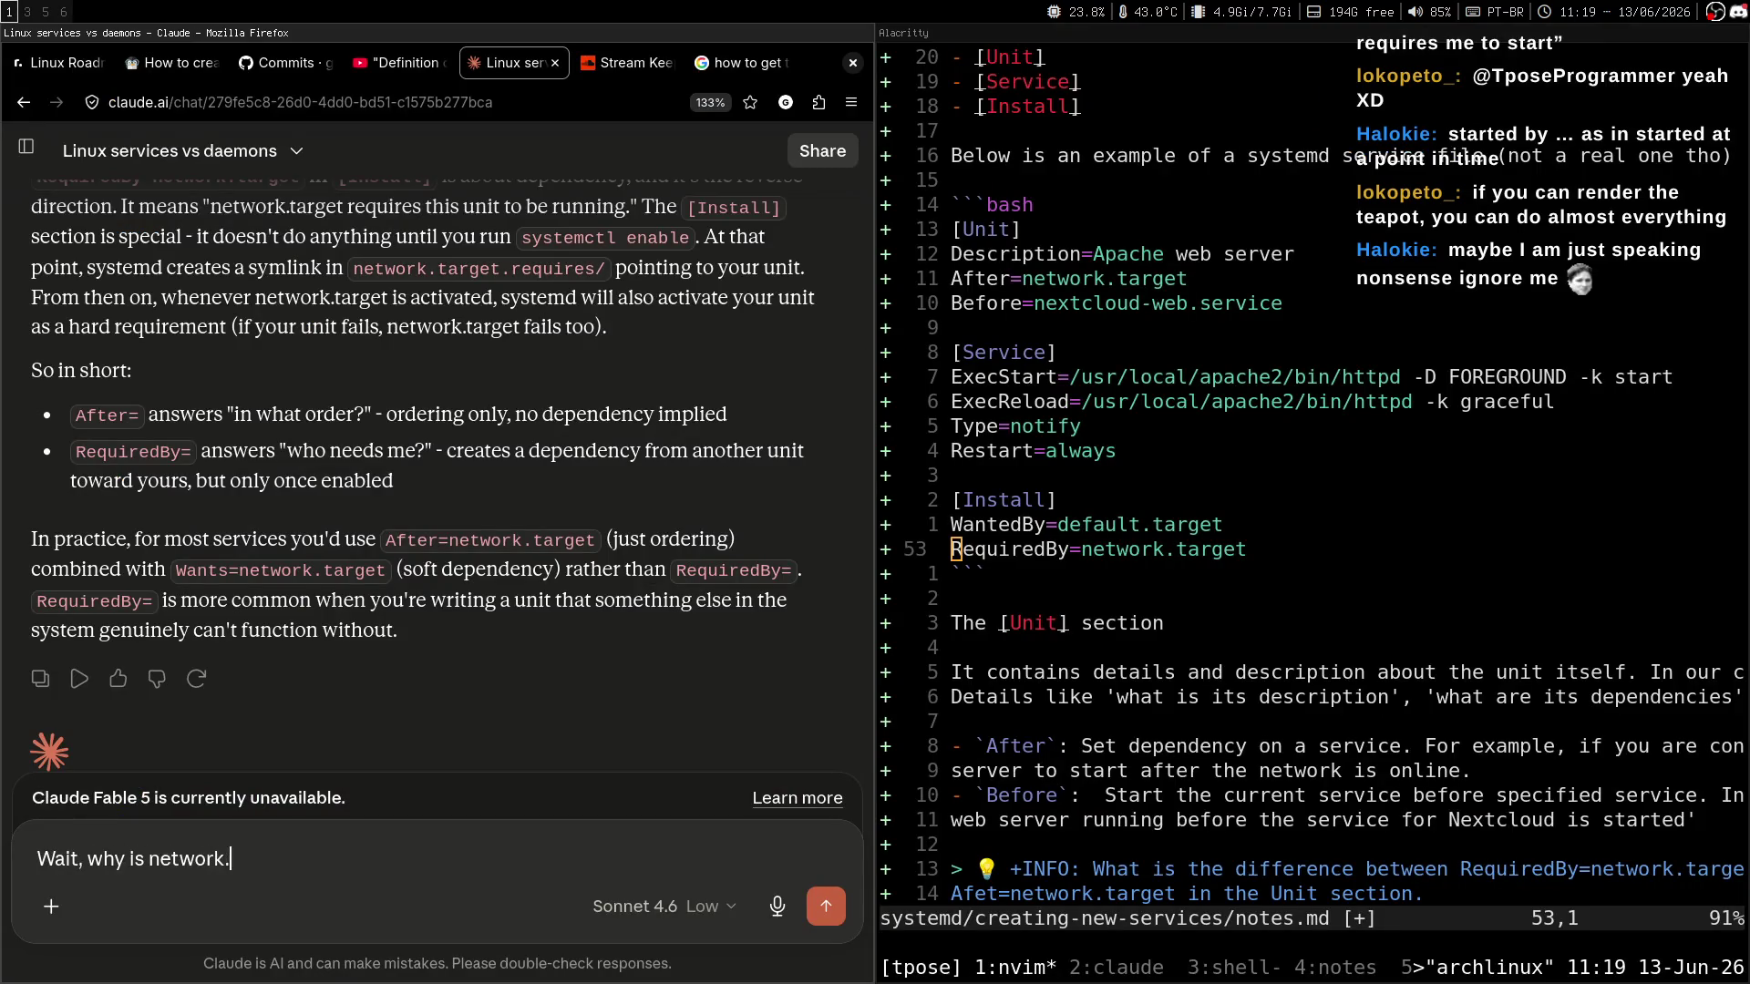
type("ata")
type("required by the")
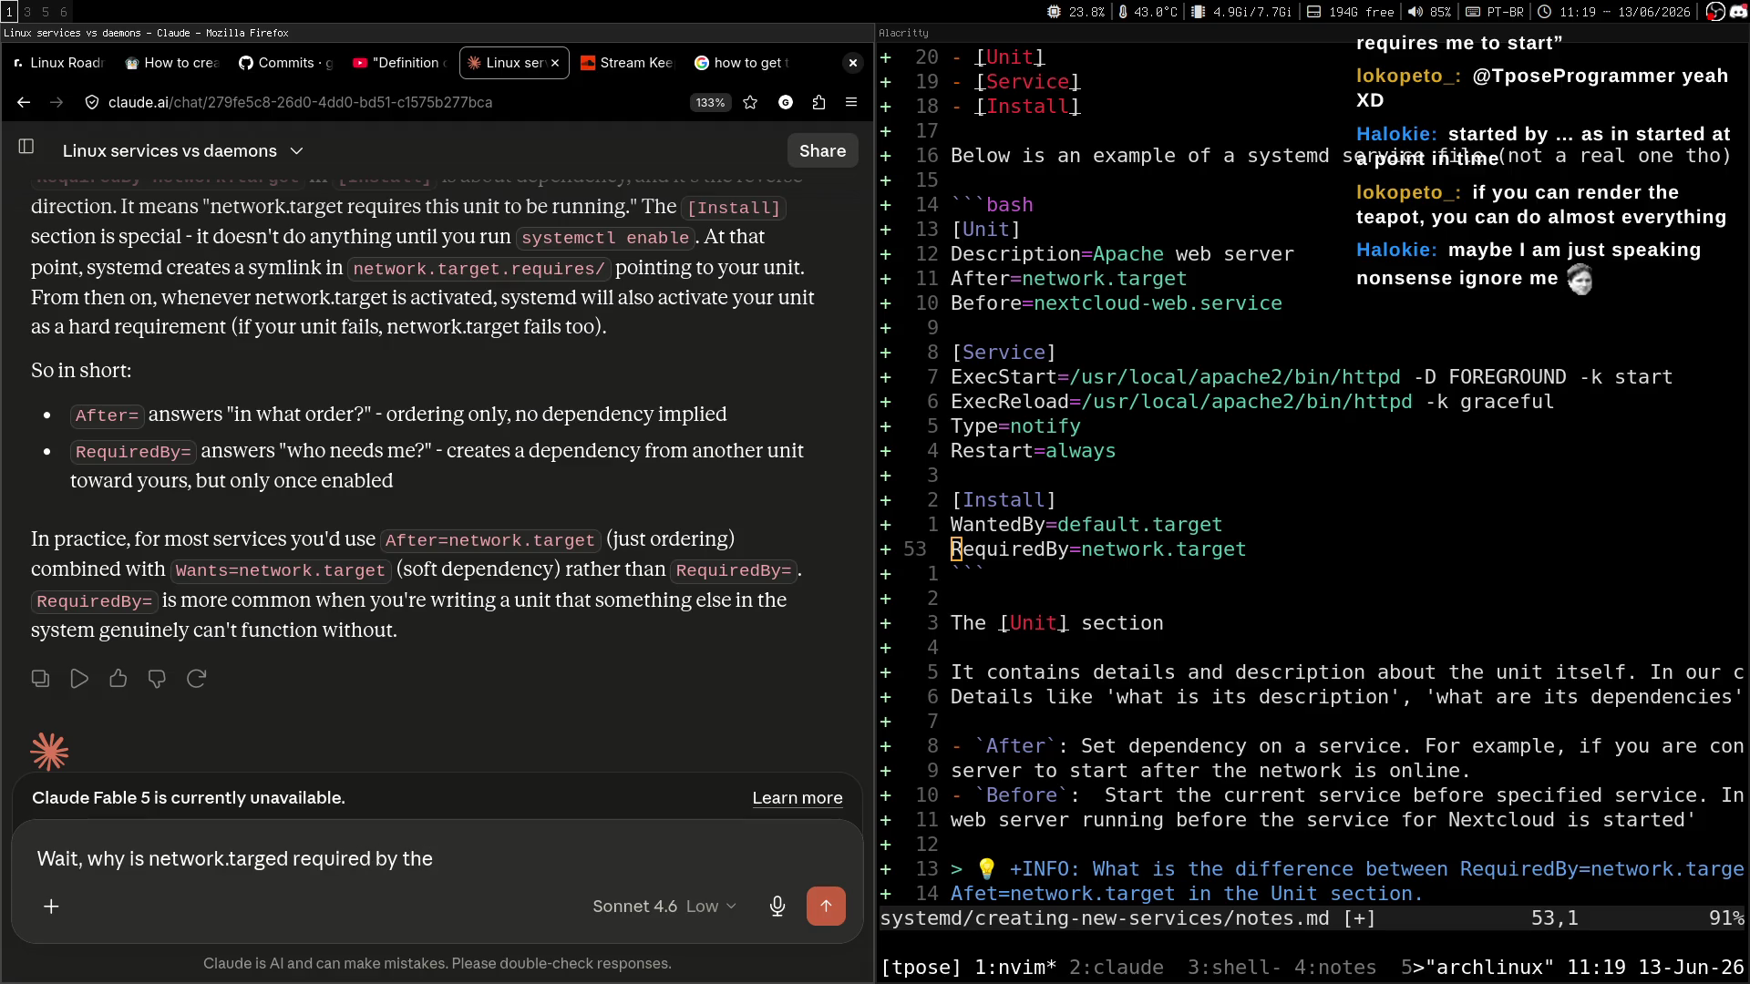
type("apache w")
type("eb server abnd ")
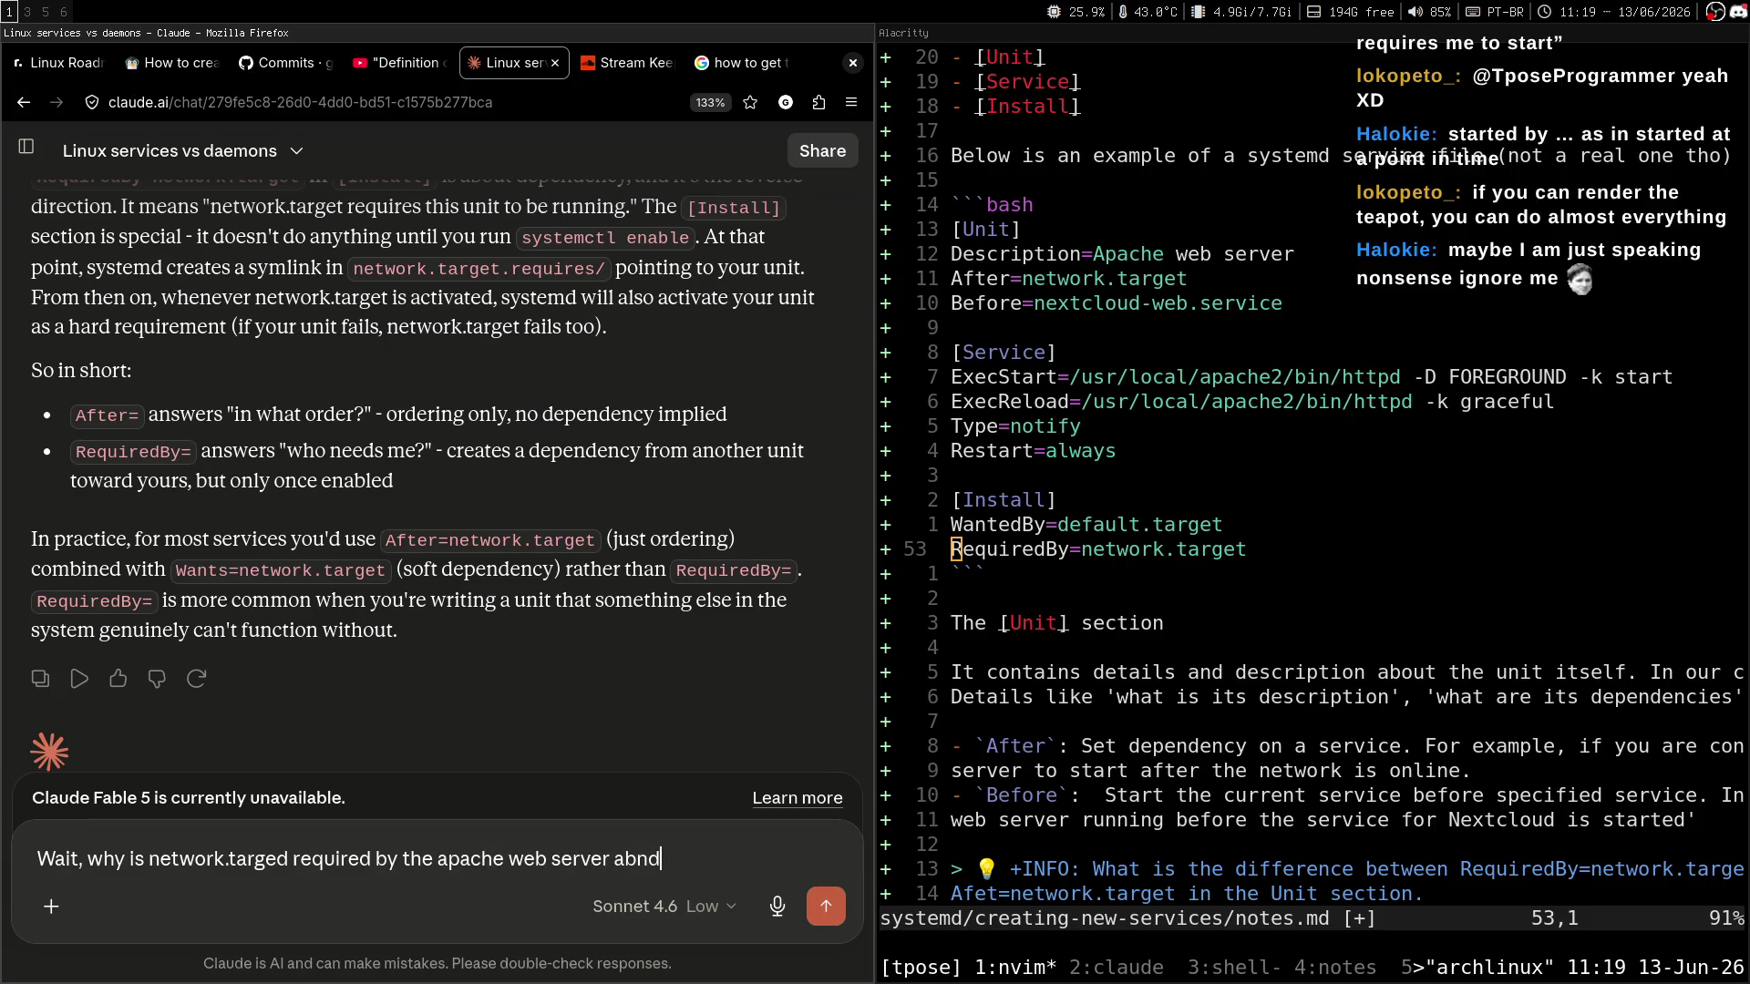
key("BackSpace")
key("BackSpace")
key("BackSpace")
key("BackSpace")
type("nd not the other way rar")
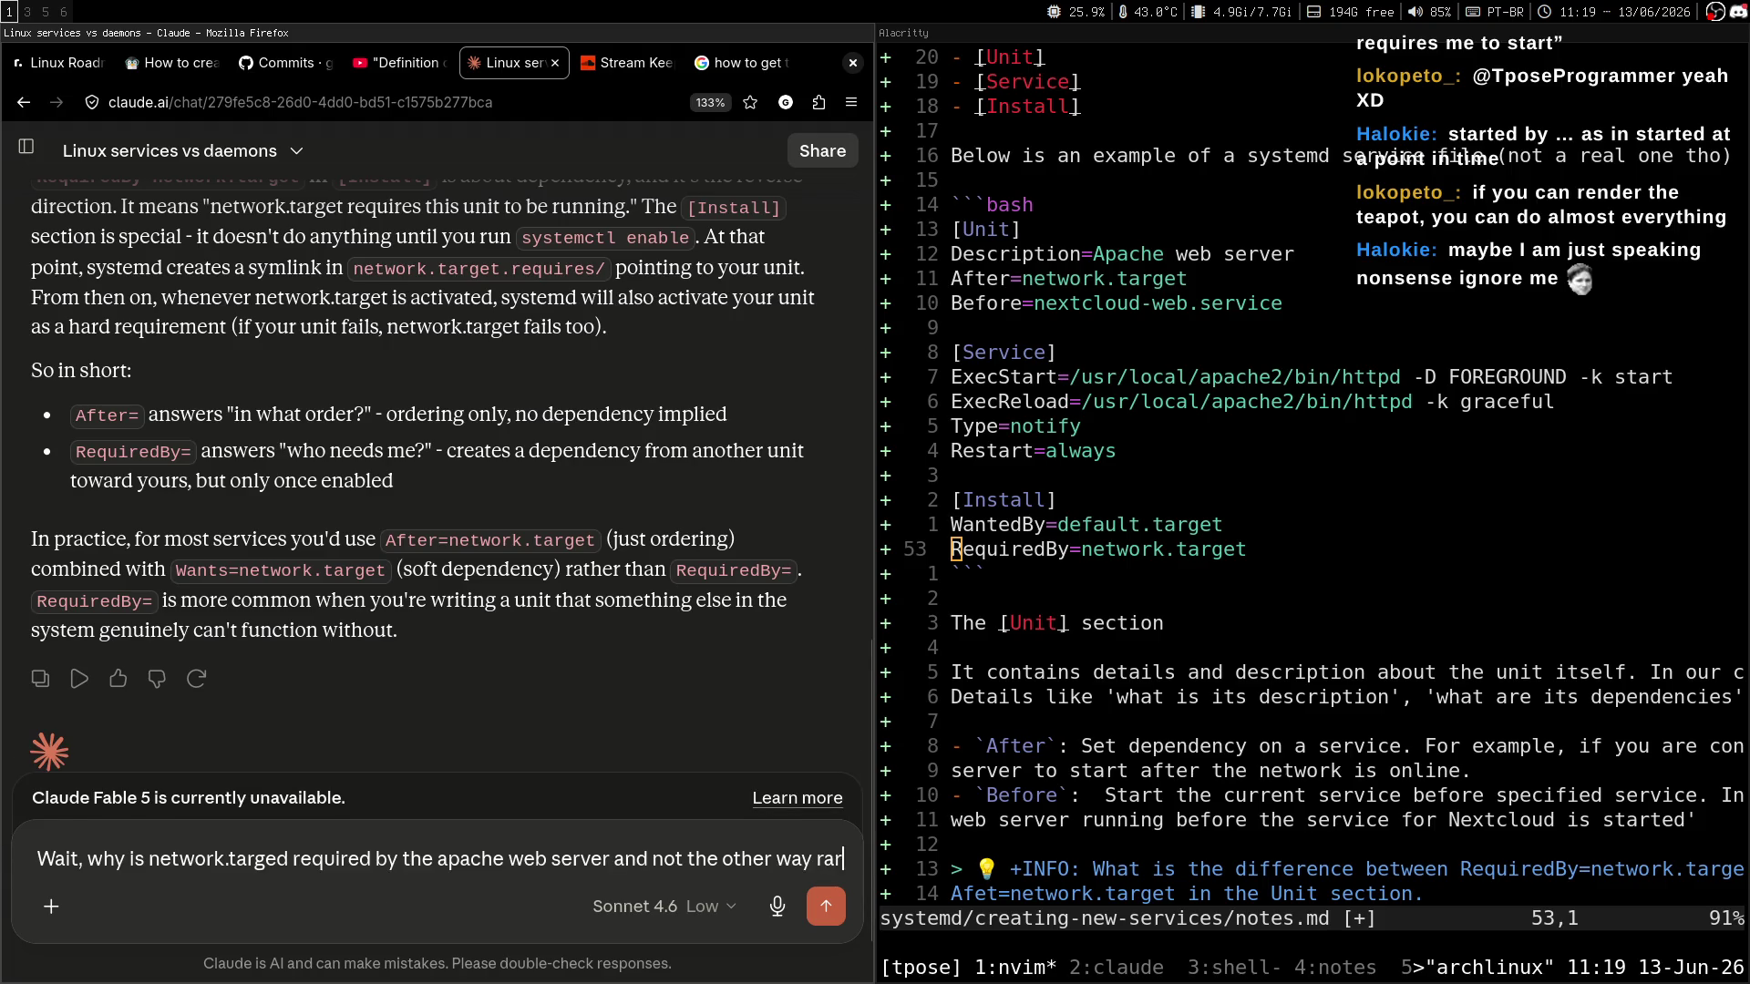
key("BackSpace")
key("BackSpace")
key("BackSpace")
type("aroudn")
key("BackSpace")
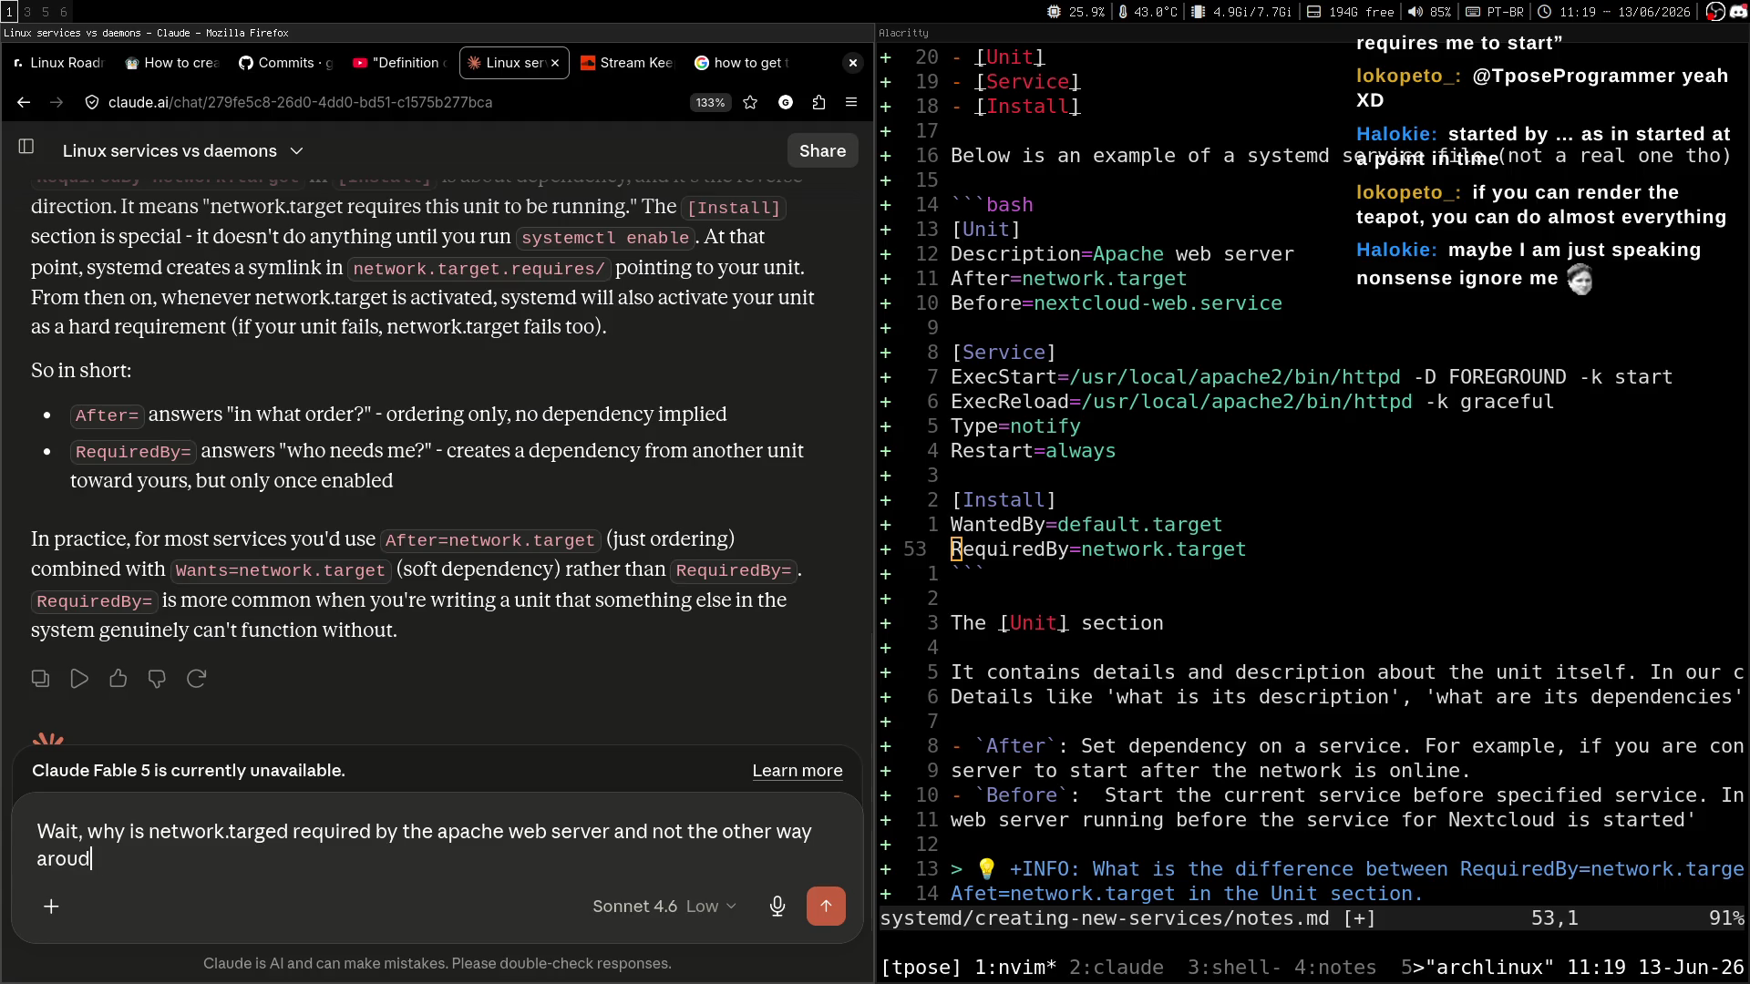
key("Return")
Read and unpause the stream chat, then return to Claude's reply with Firefox full screen.
key("super+3")
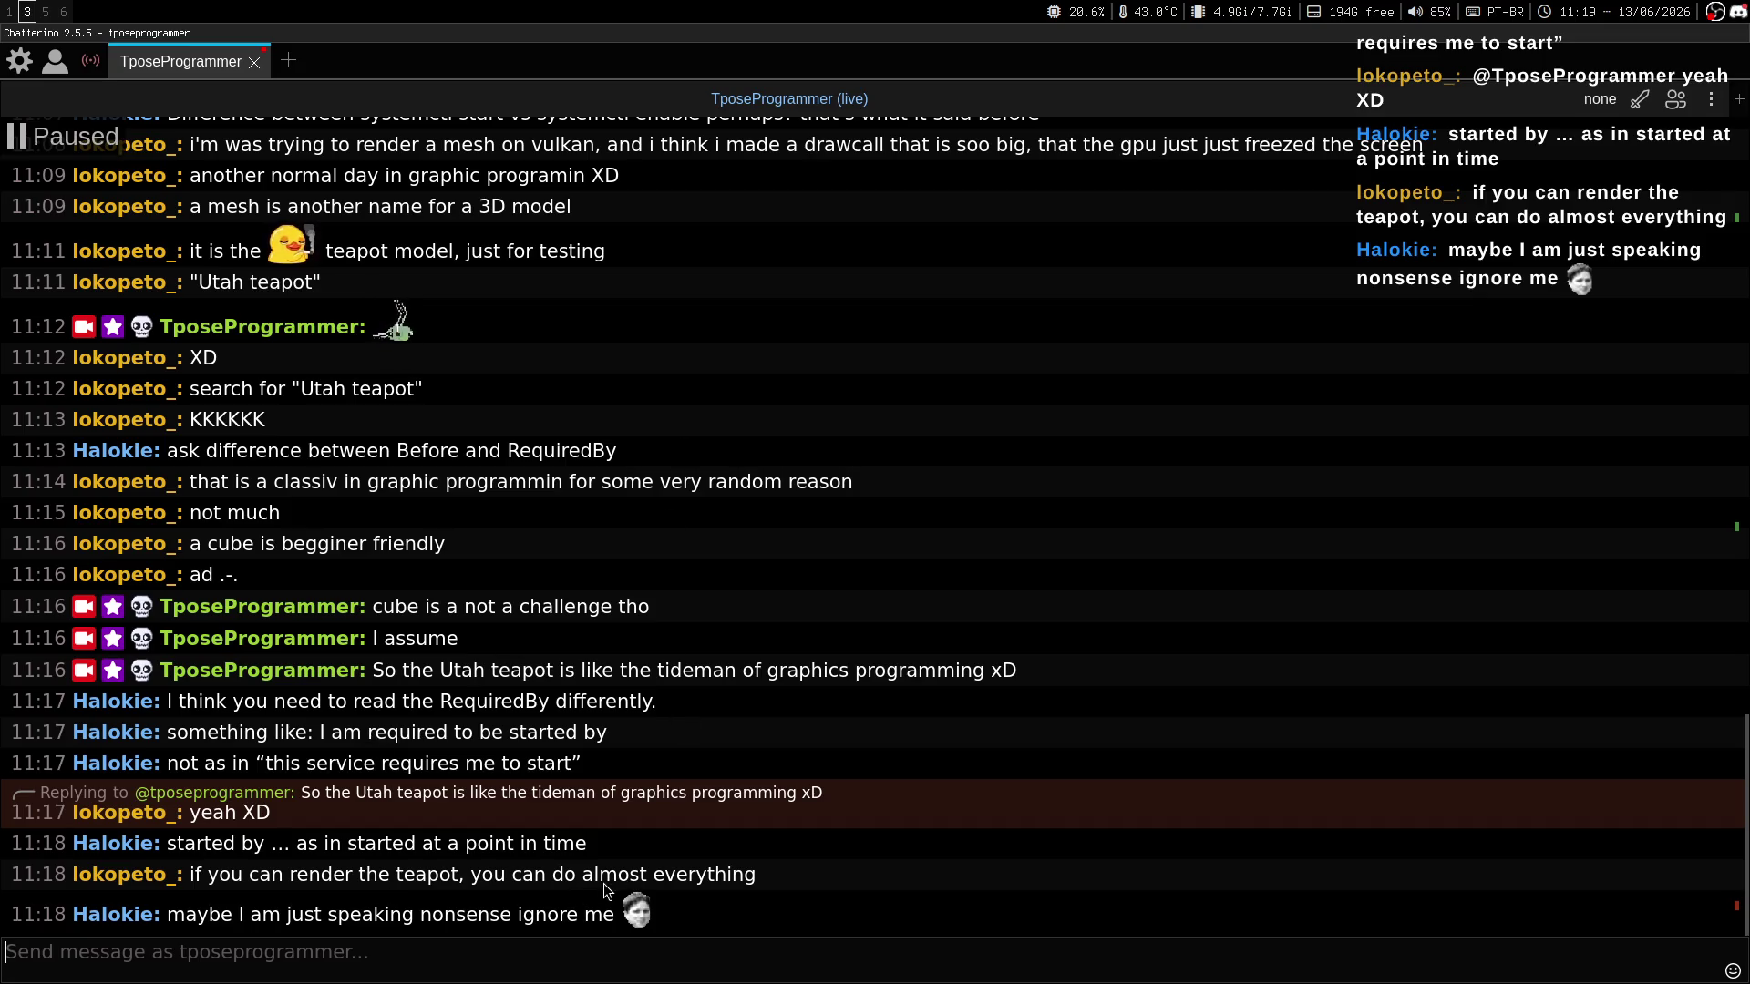
left_click_drag(620, 873, 757, 869)
left_click(740, 877)
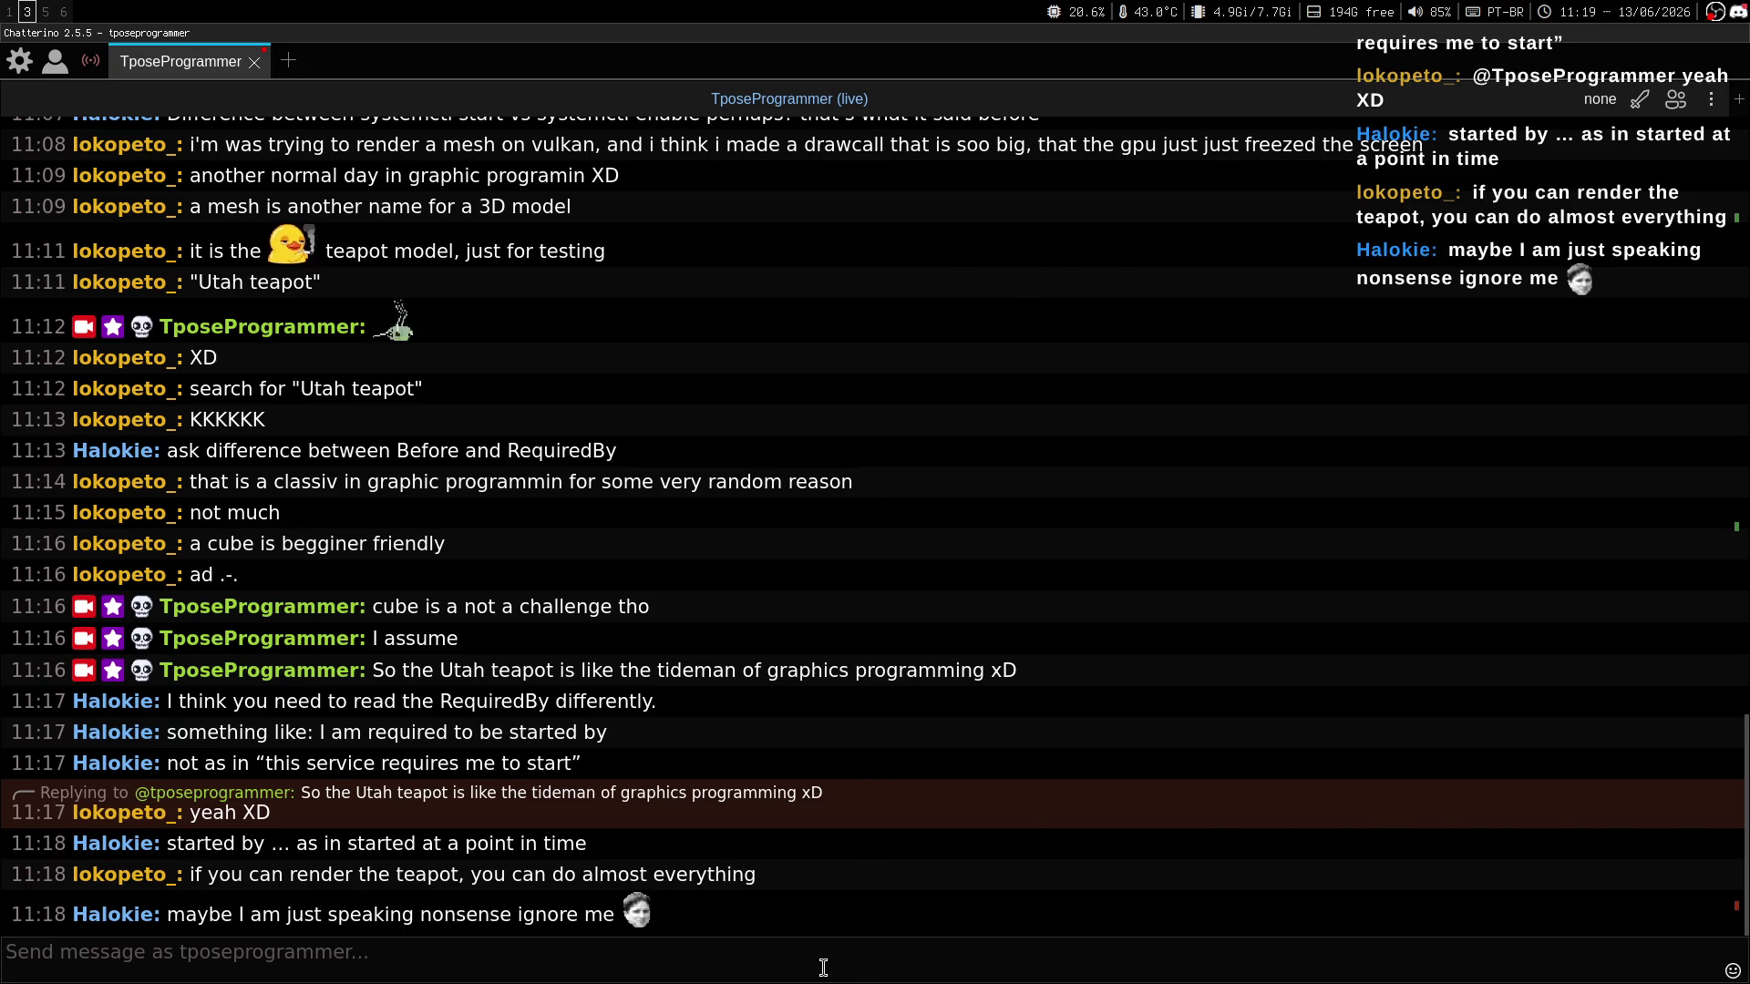
key("super+1")
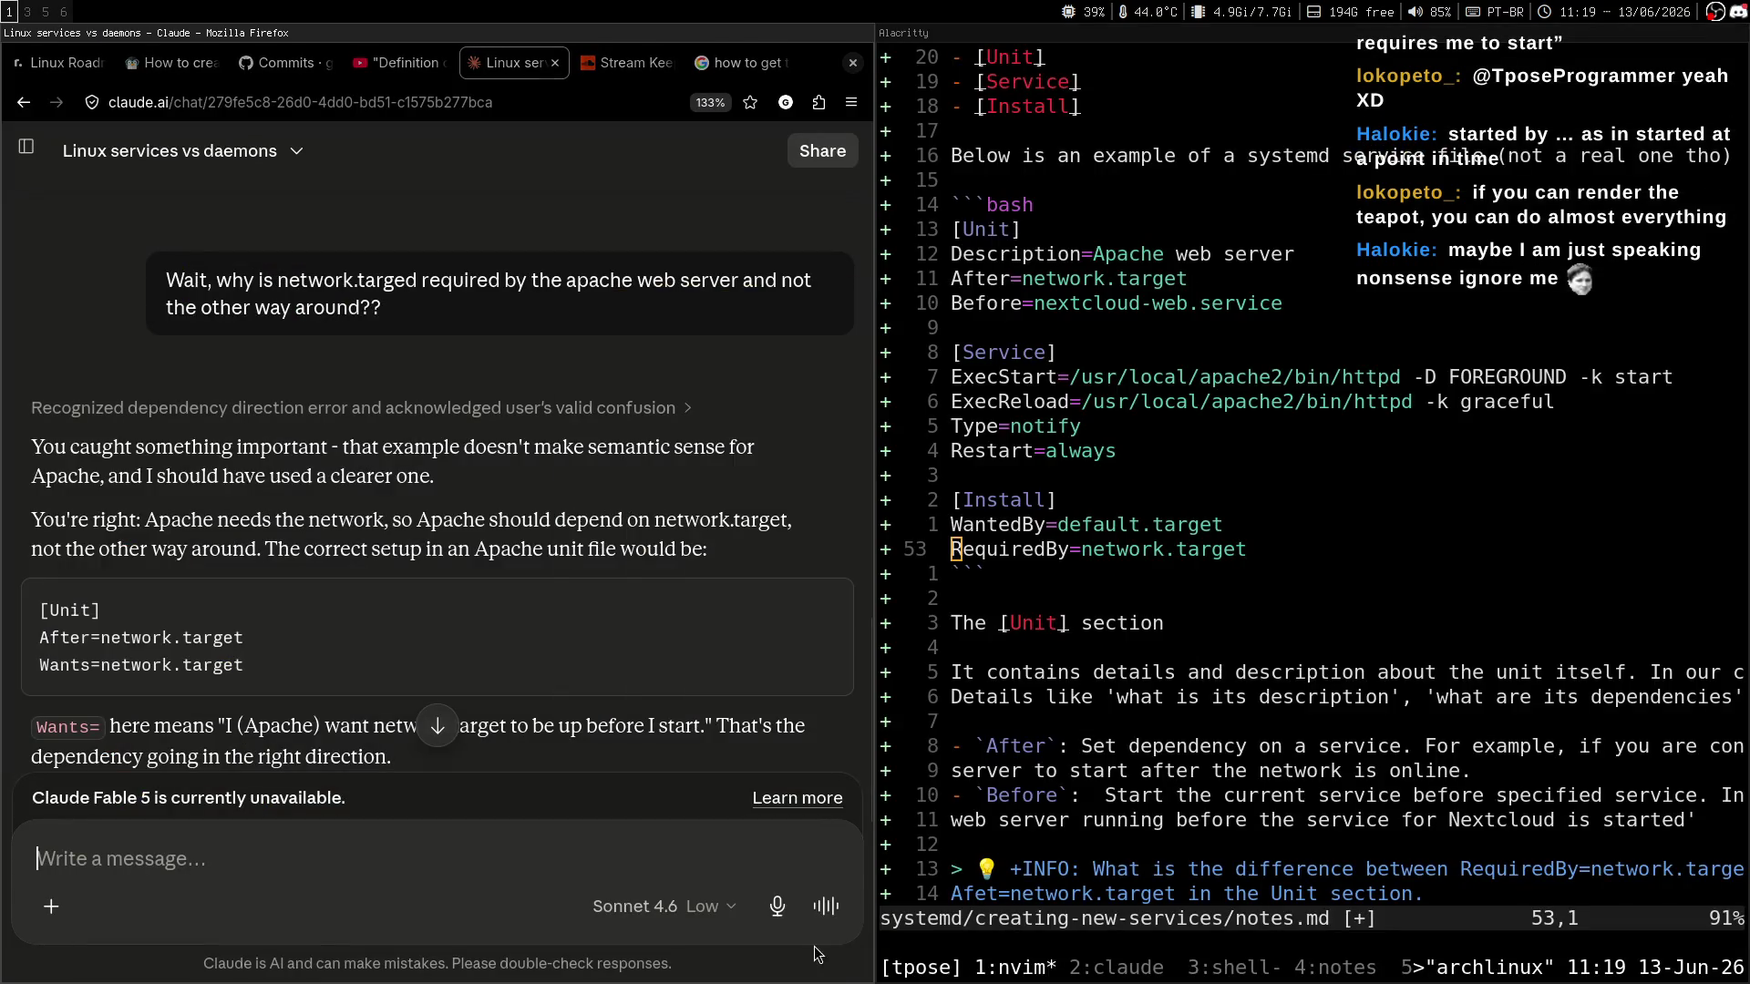
key("super+shift+2")
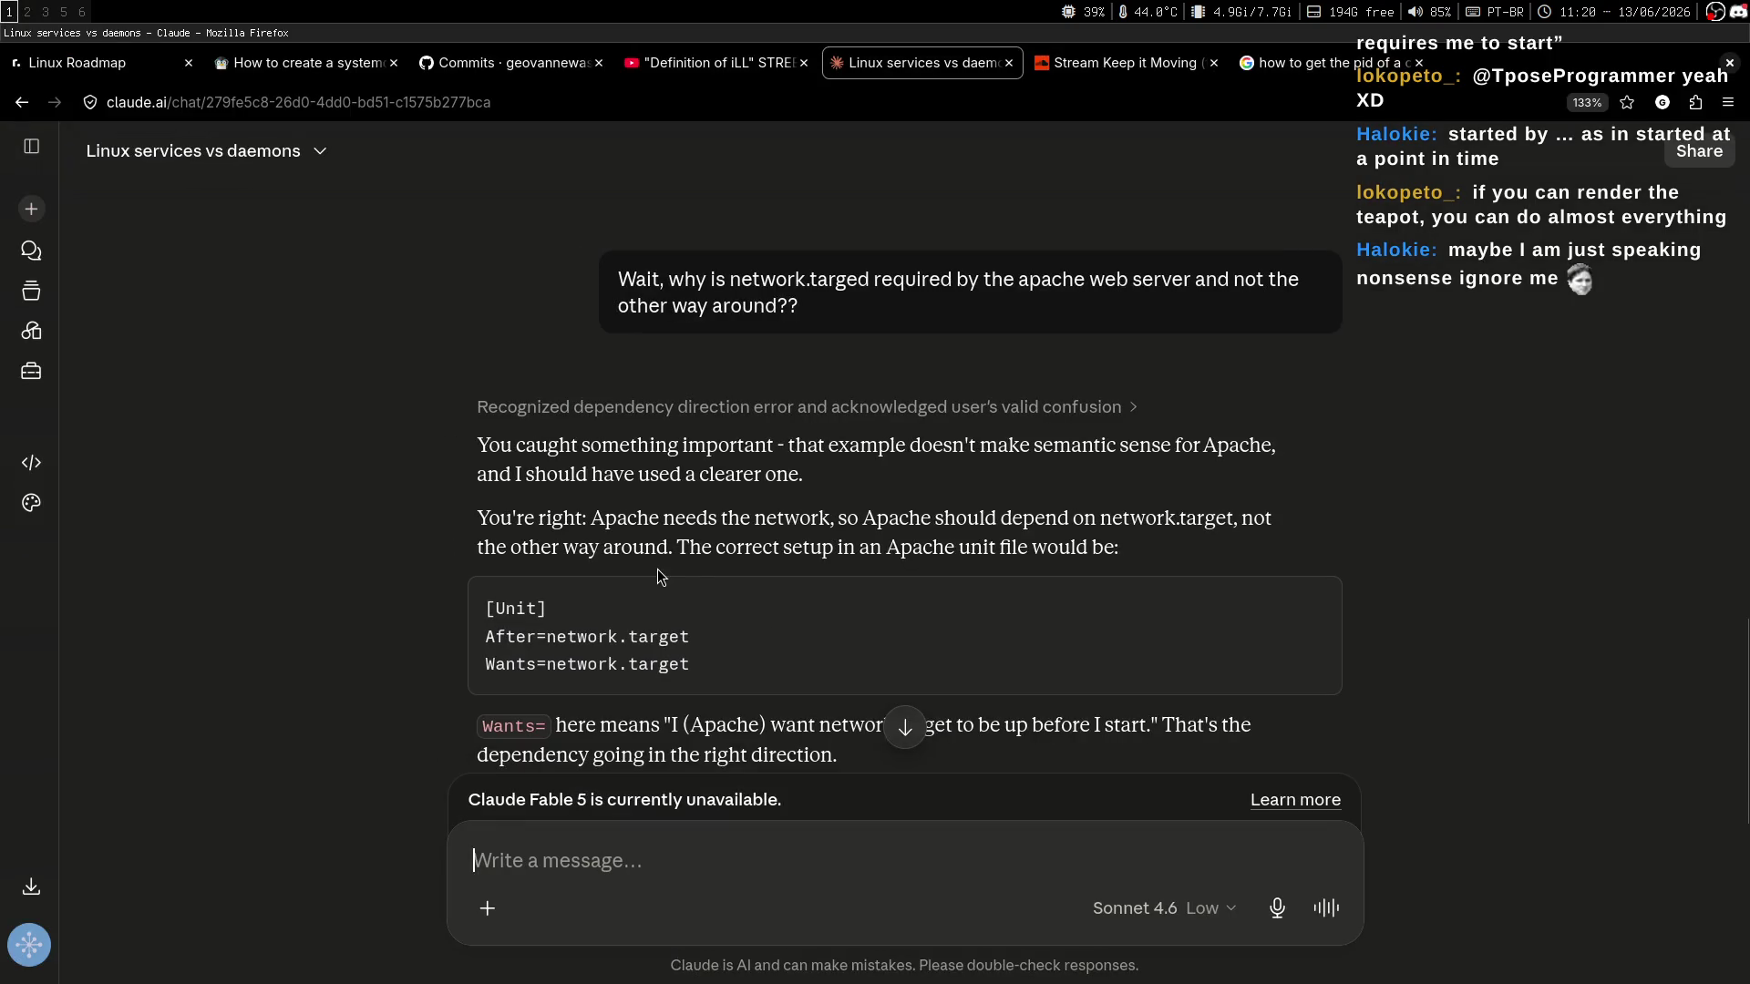
Search YouTube for 'you can codefish beatvbox' and scroll down the results.
left_click(729, 61)
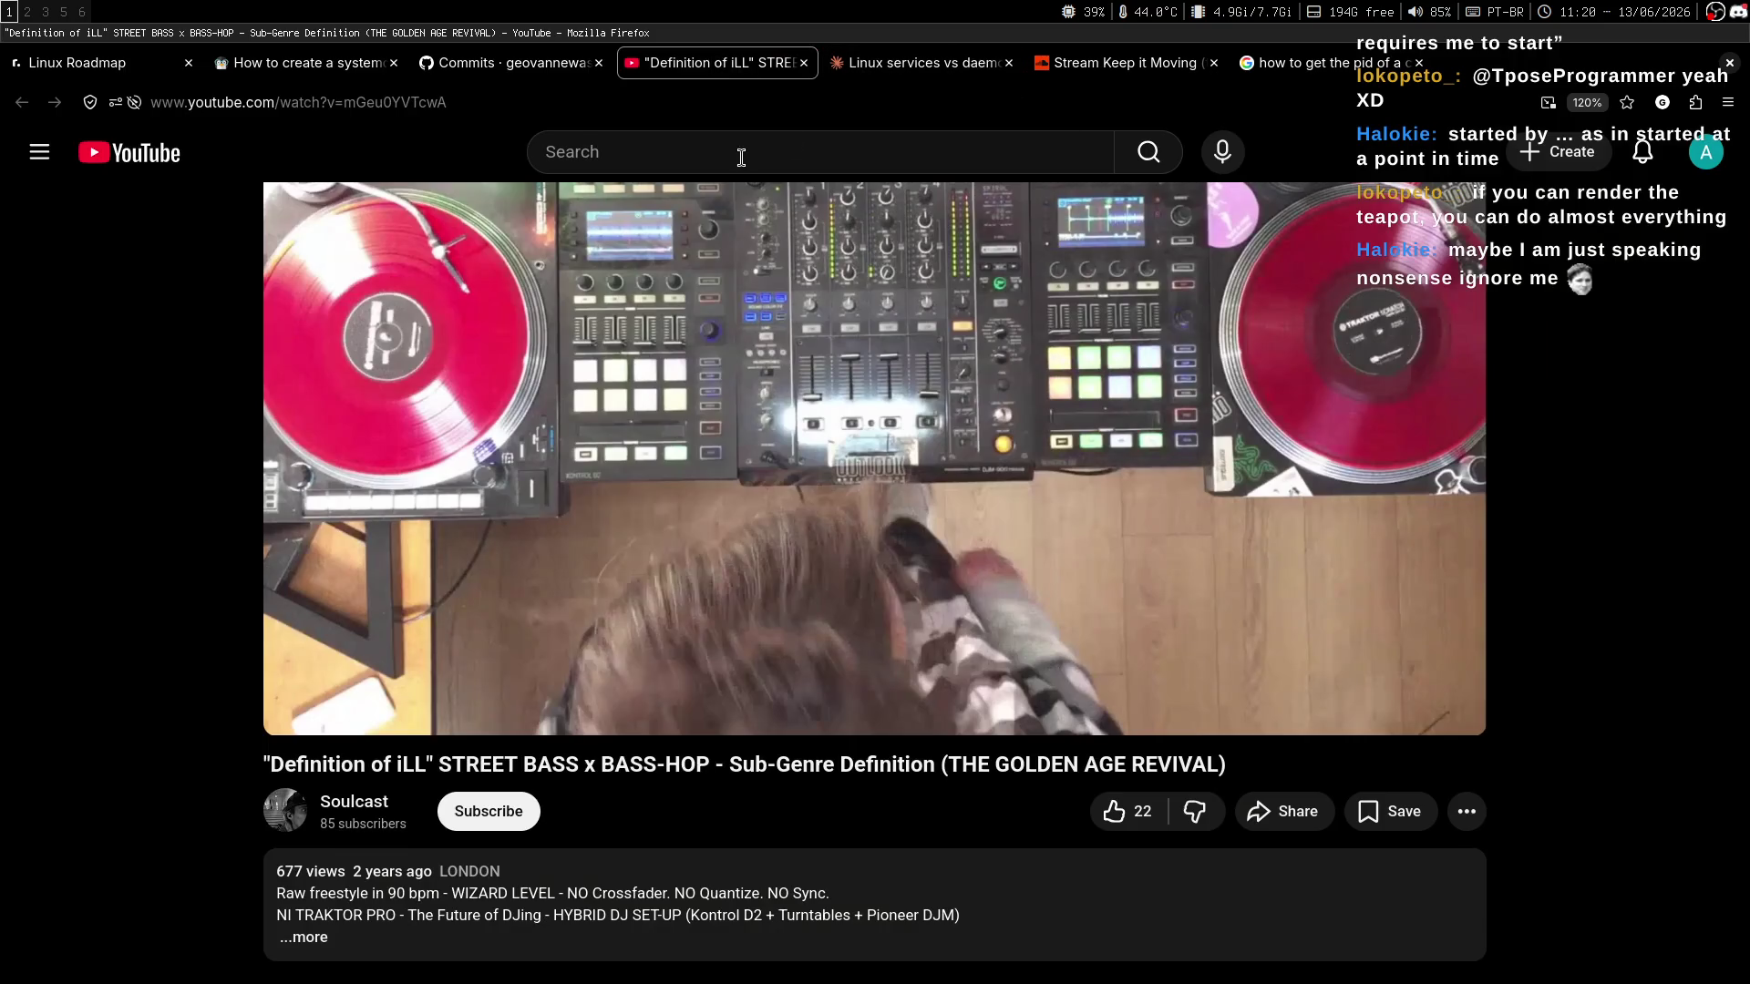
key("super+d")
type("yt you can do anything ~")
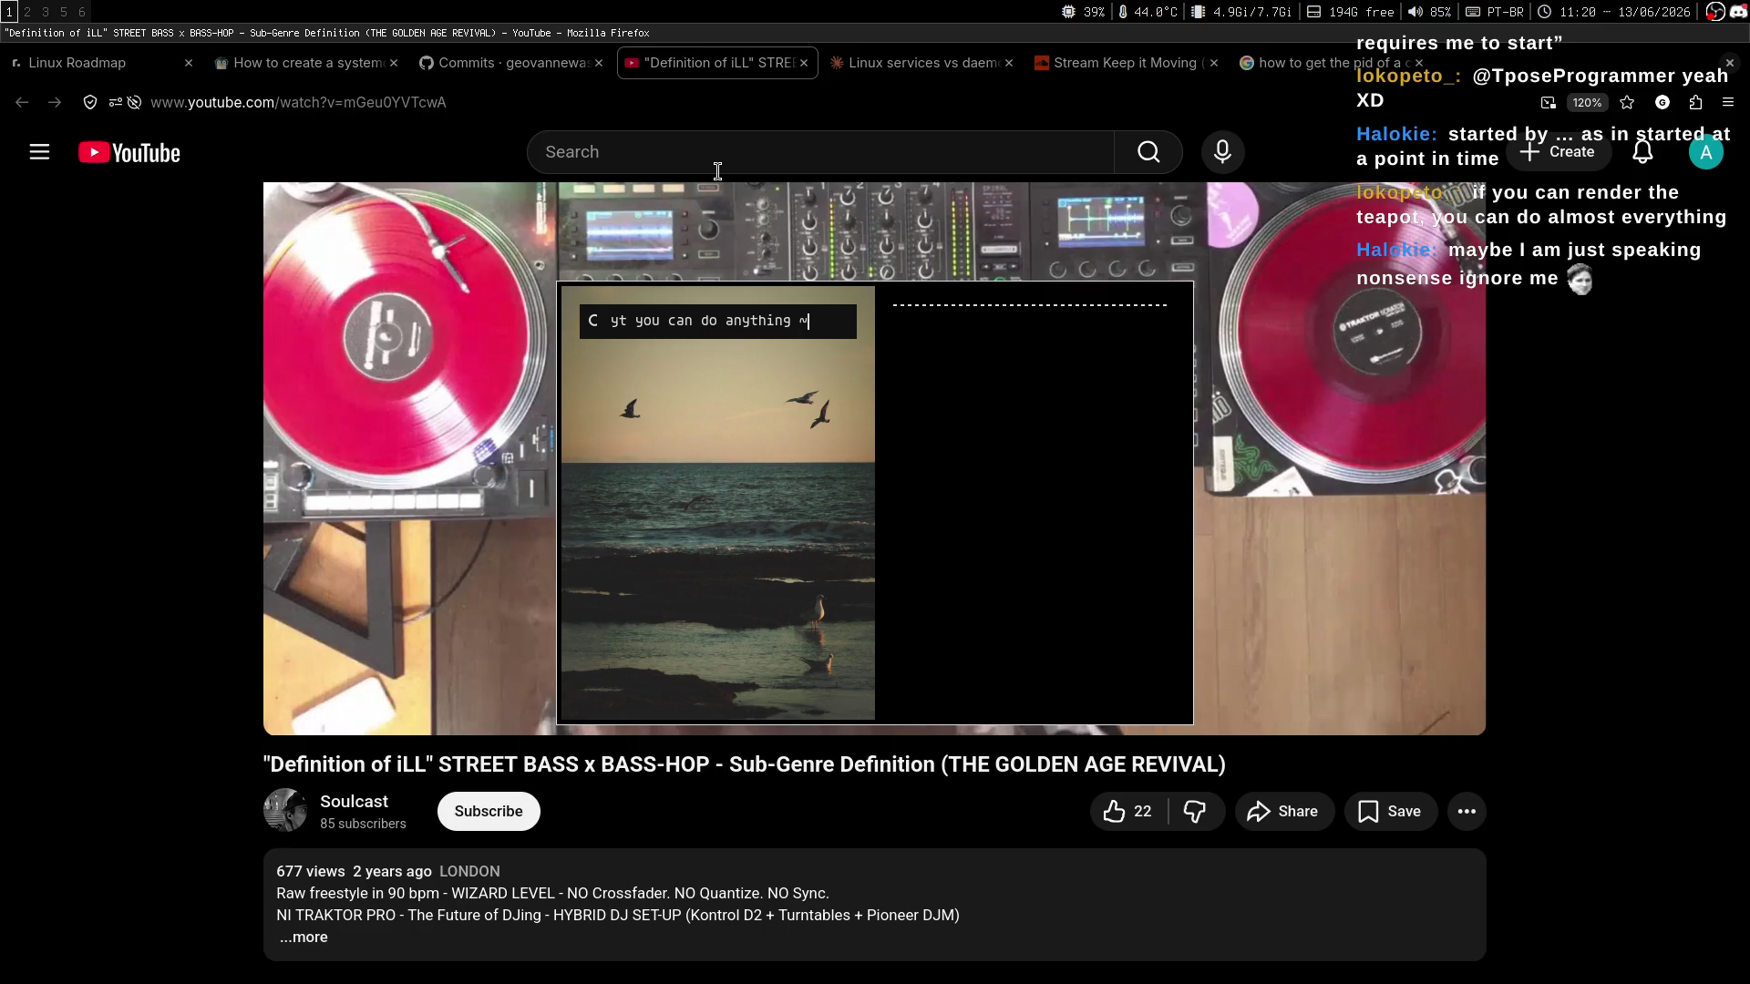
type(" codefish beatvbox")
key("Return")
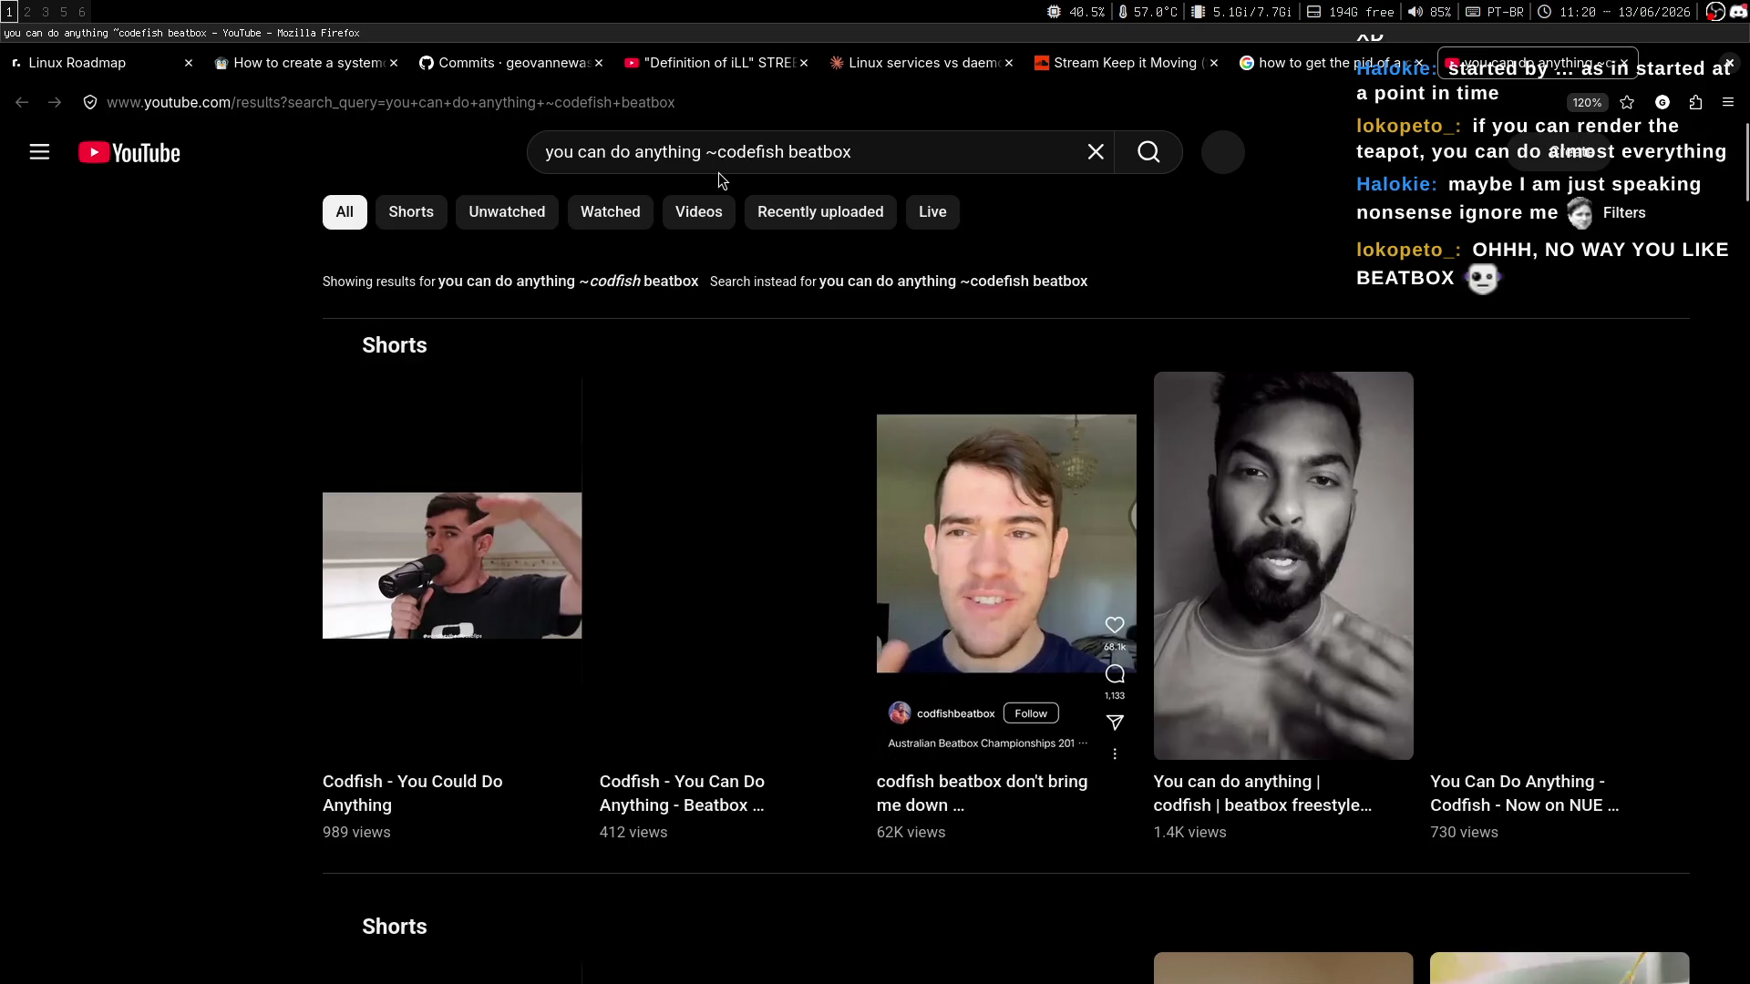
scroll(1003, 583, "down", 15)
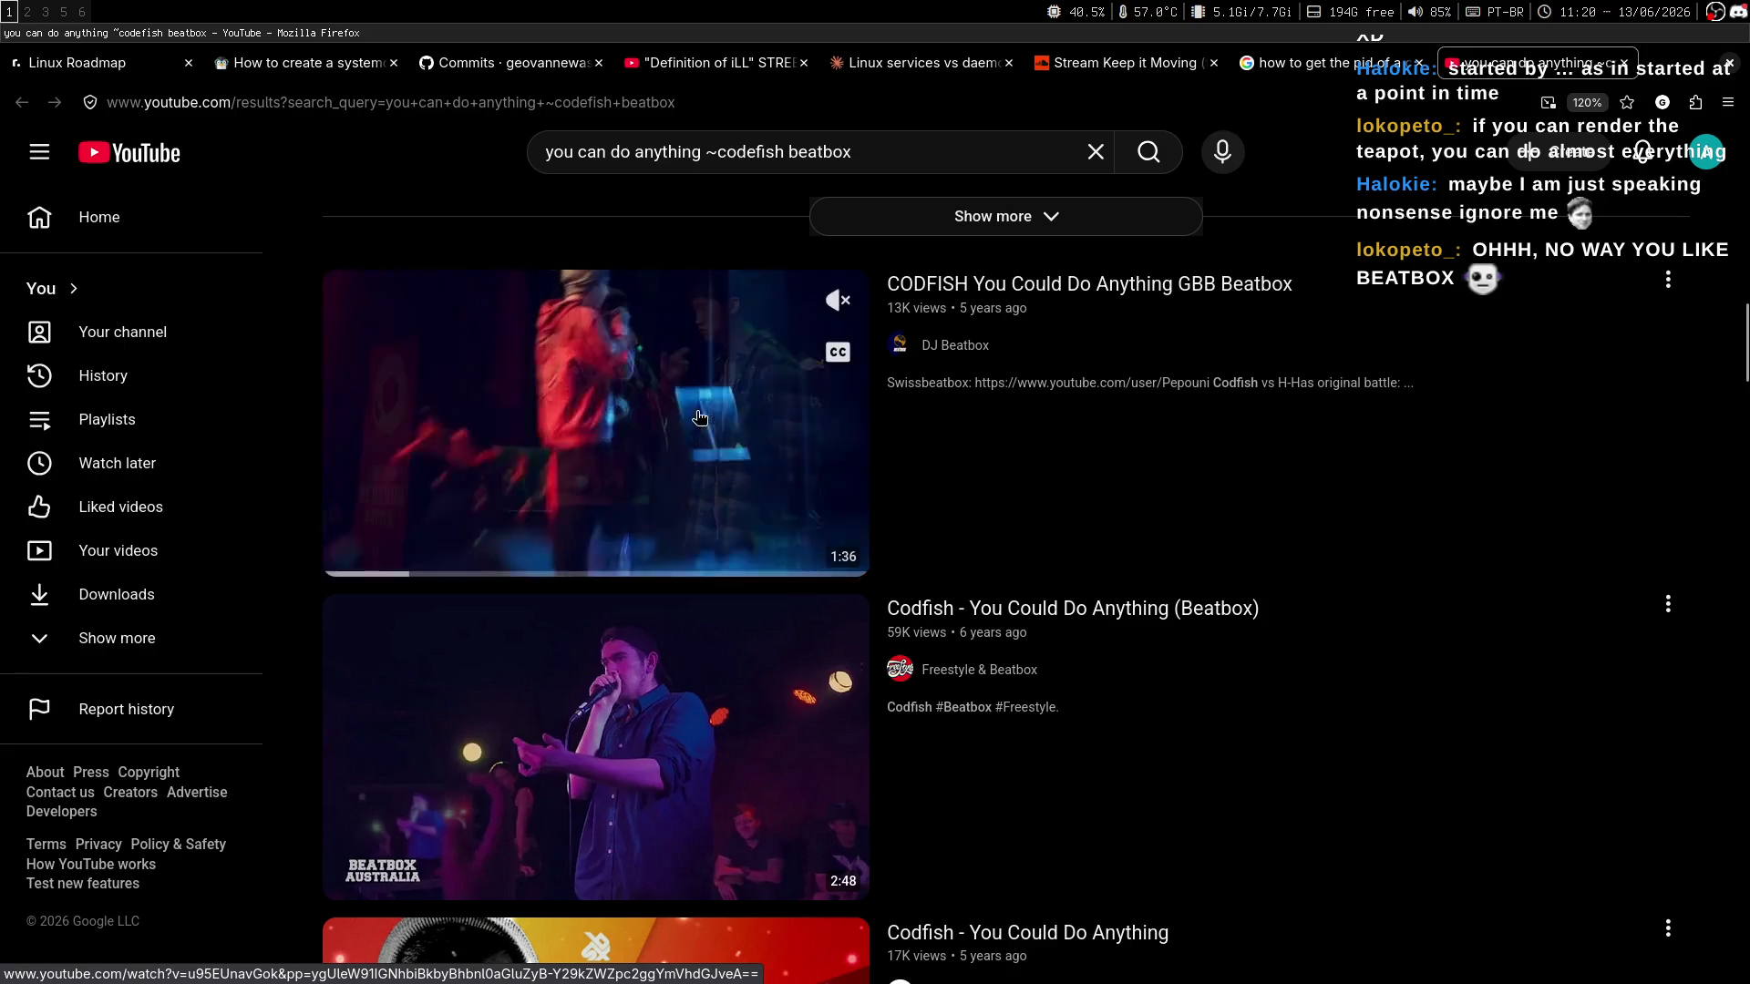
key("super+3")
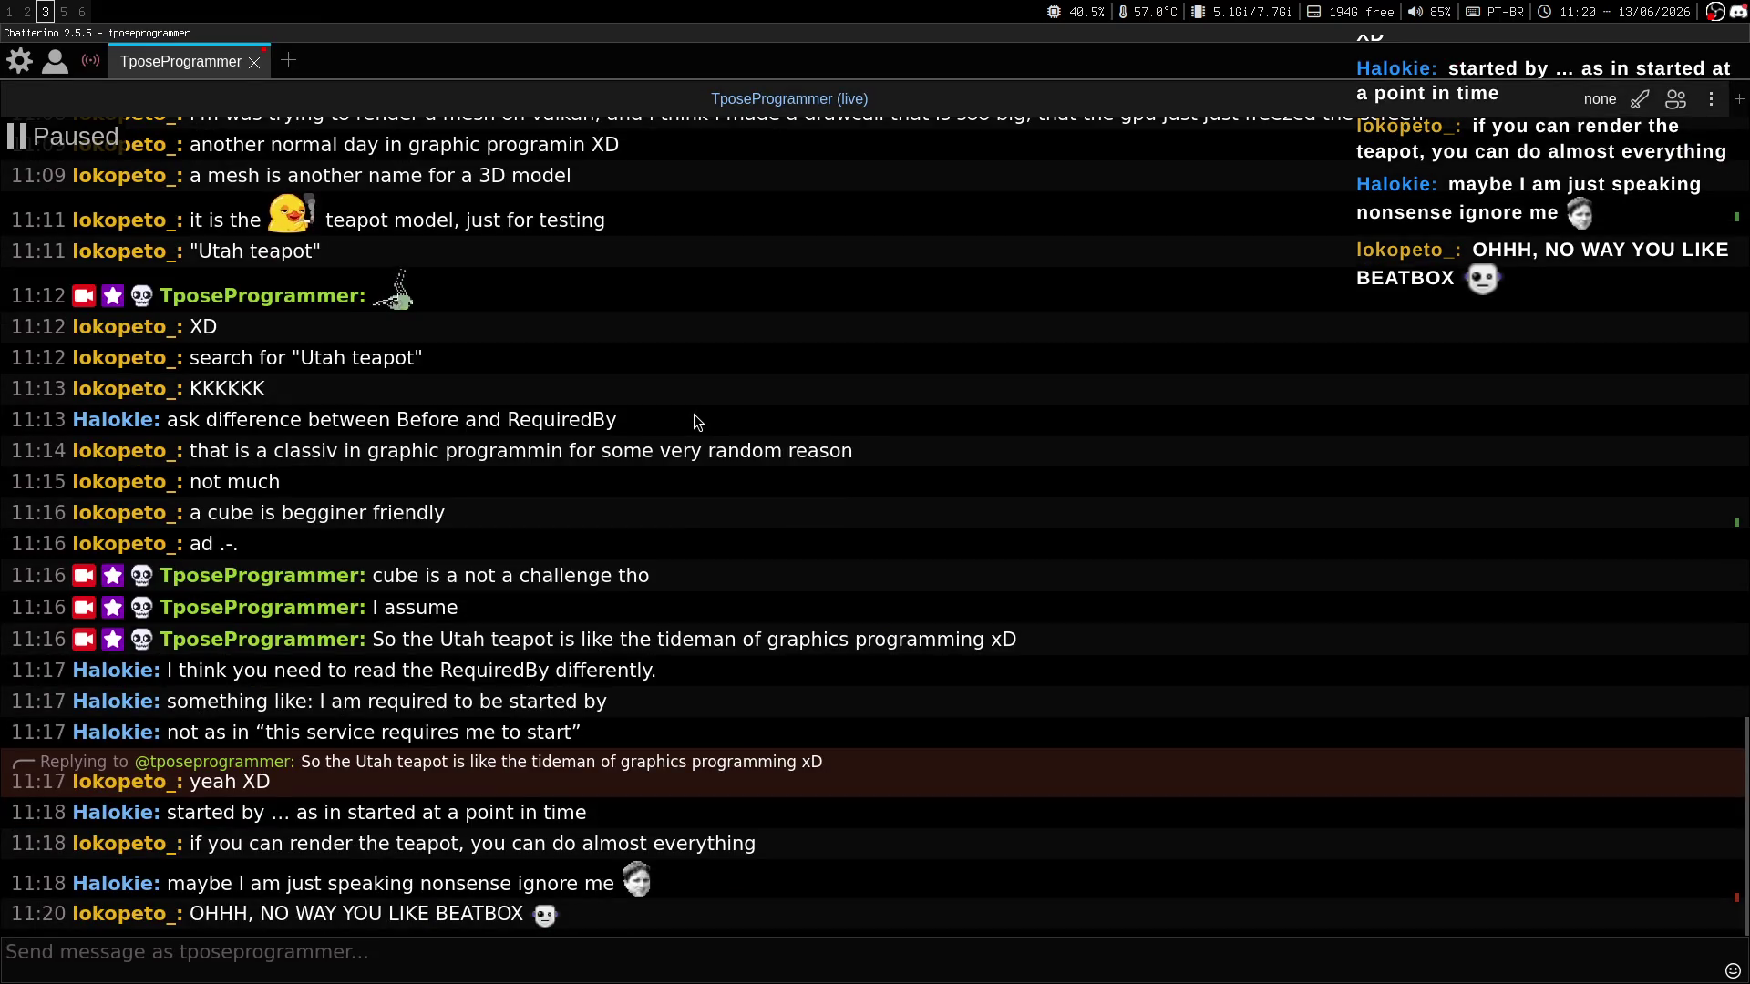
key("super+1")
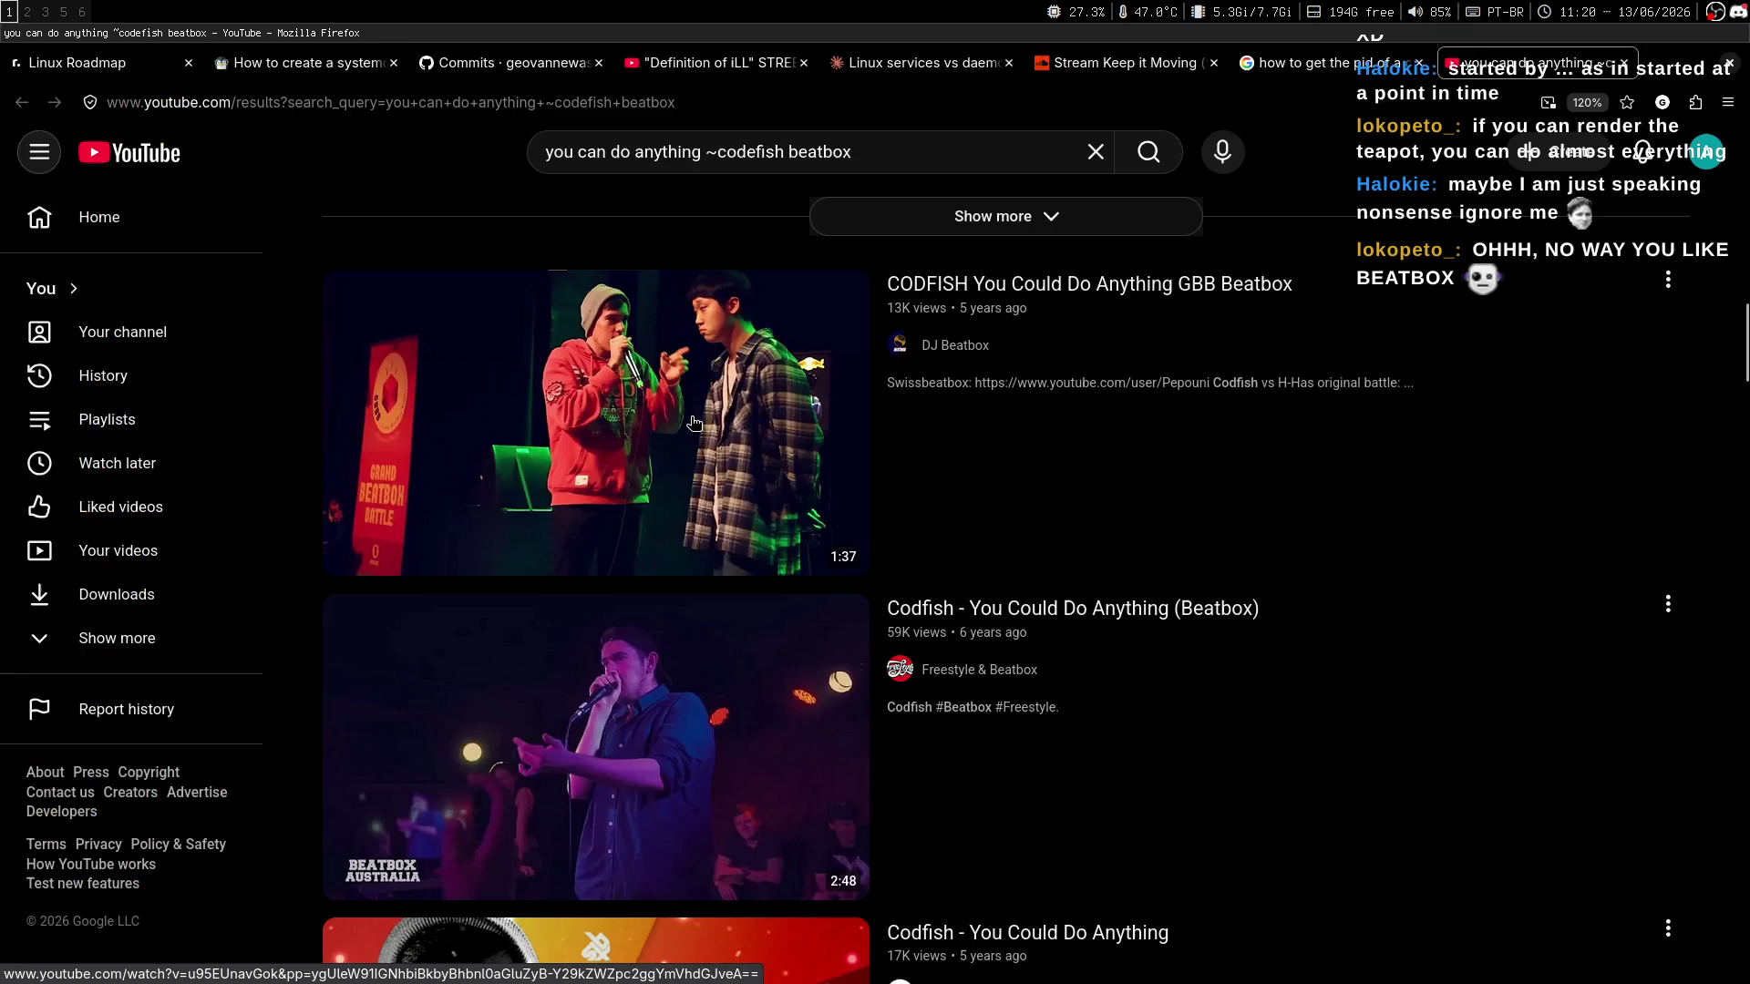
key("super+3")
key("super+1")
Open the CODFISH You Could Do Anything GBB Beatbox video and toggle its playback.
left_click(673, 466)
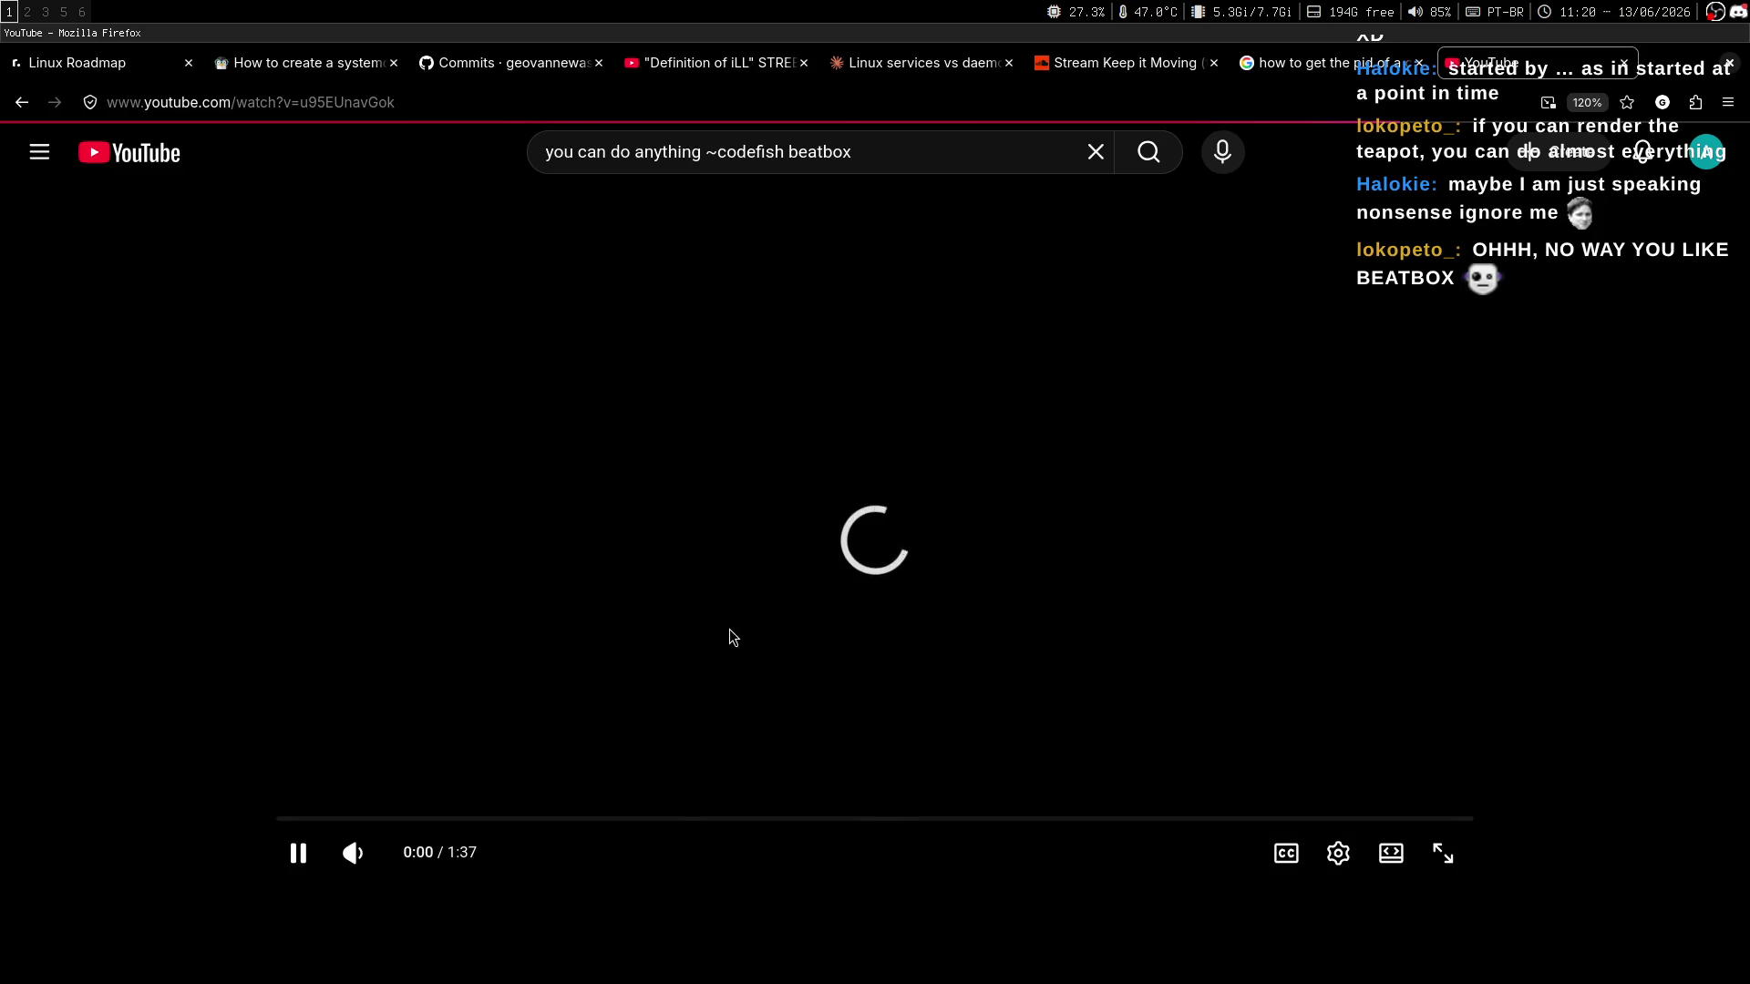
scroll(814, 561, "down", 4)
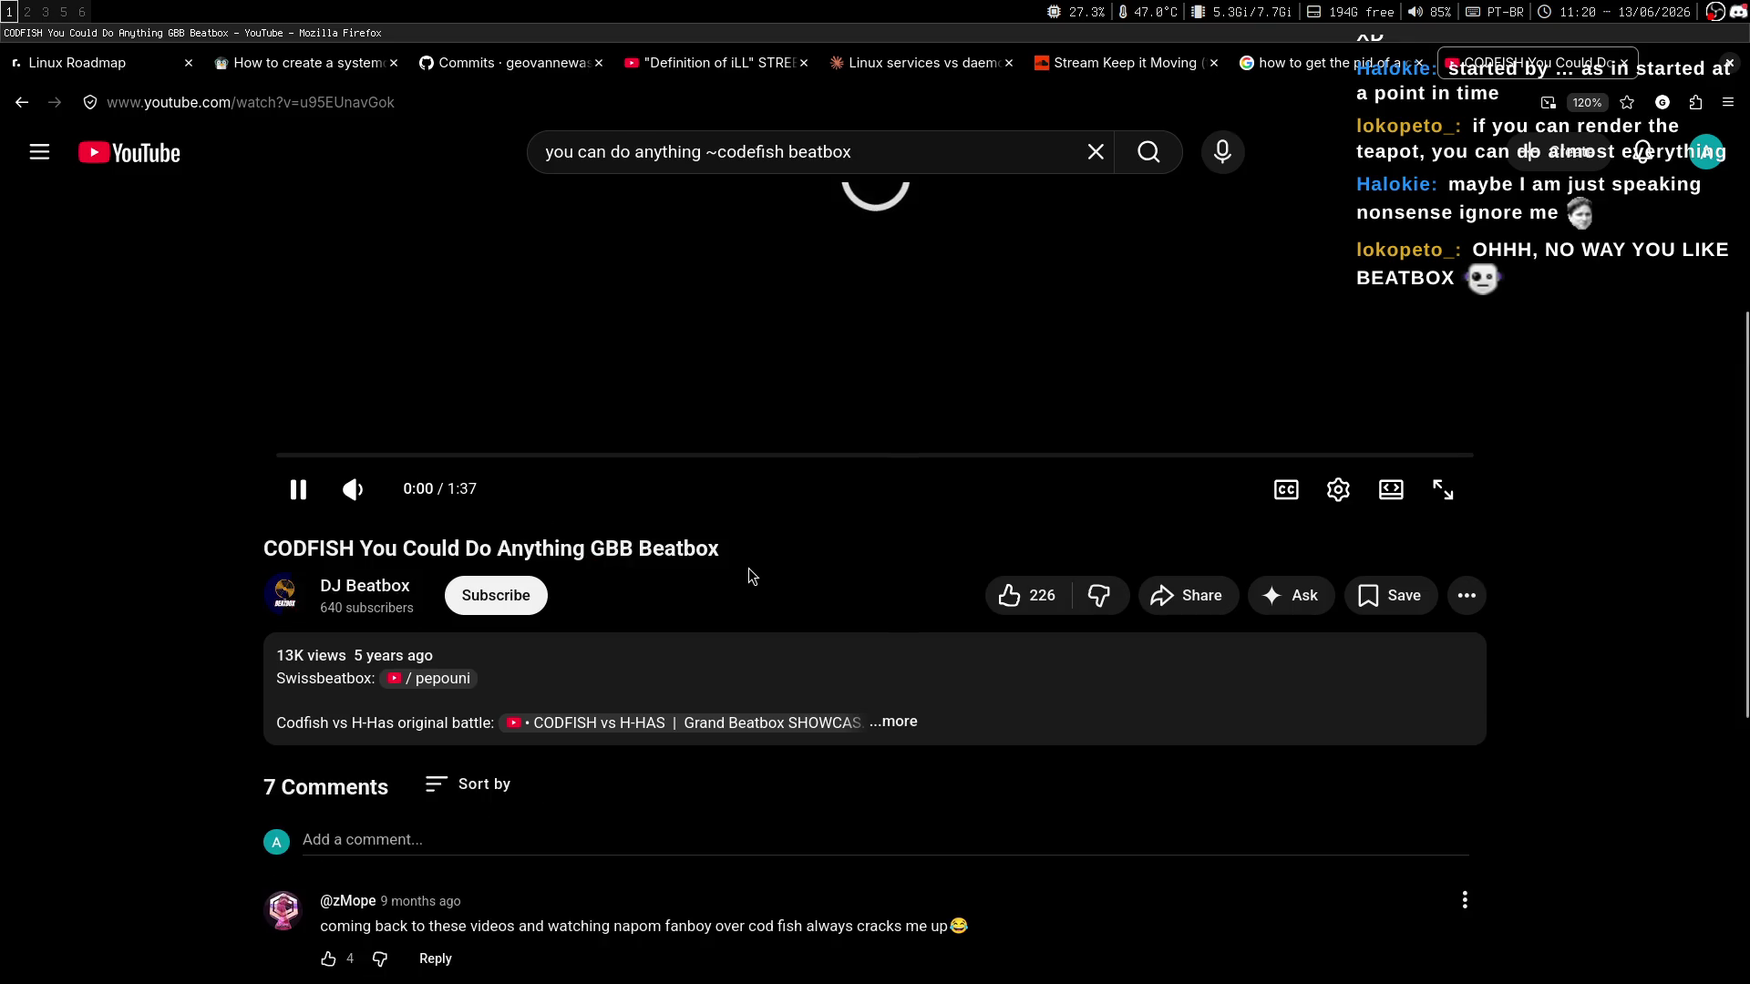
scroll(603, 654, "up", 4)
left_click(603, 652)
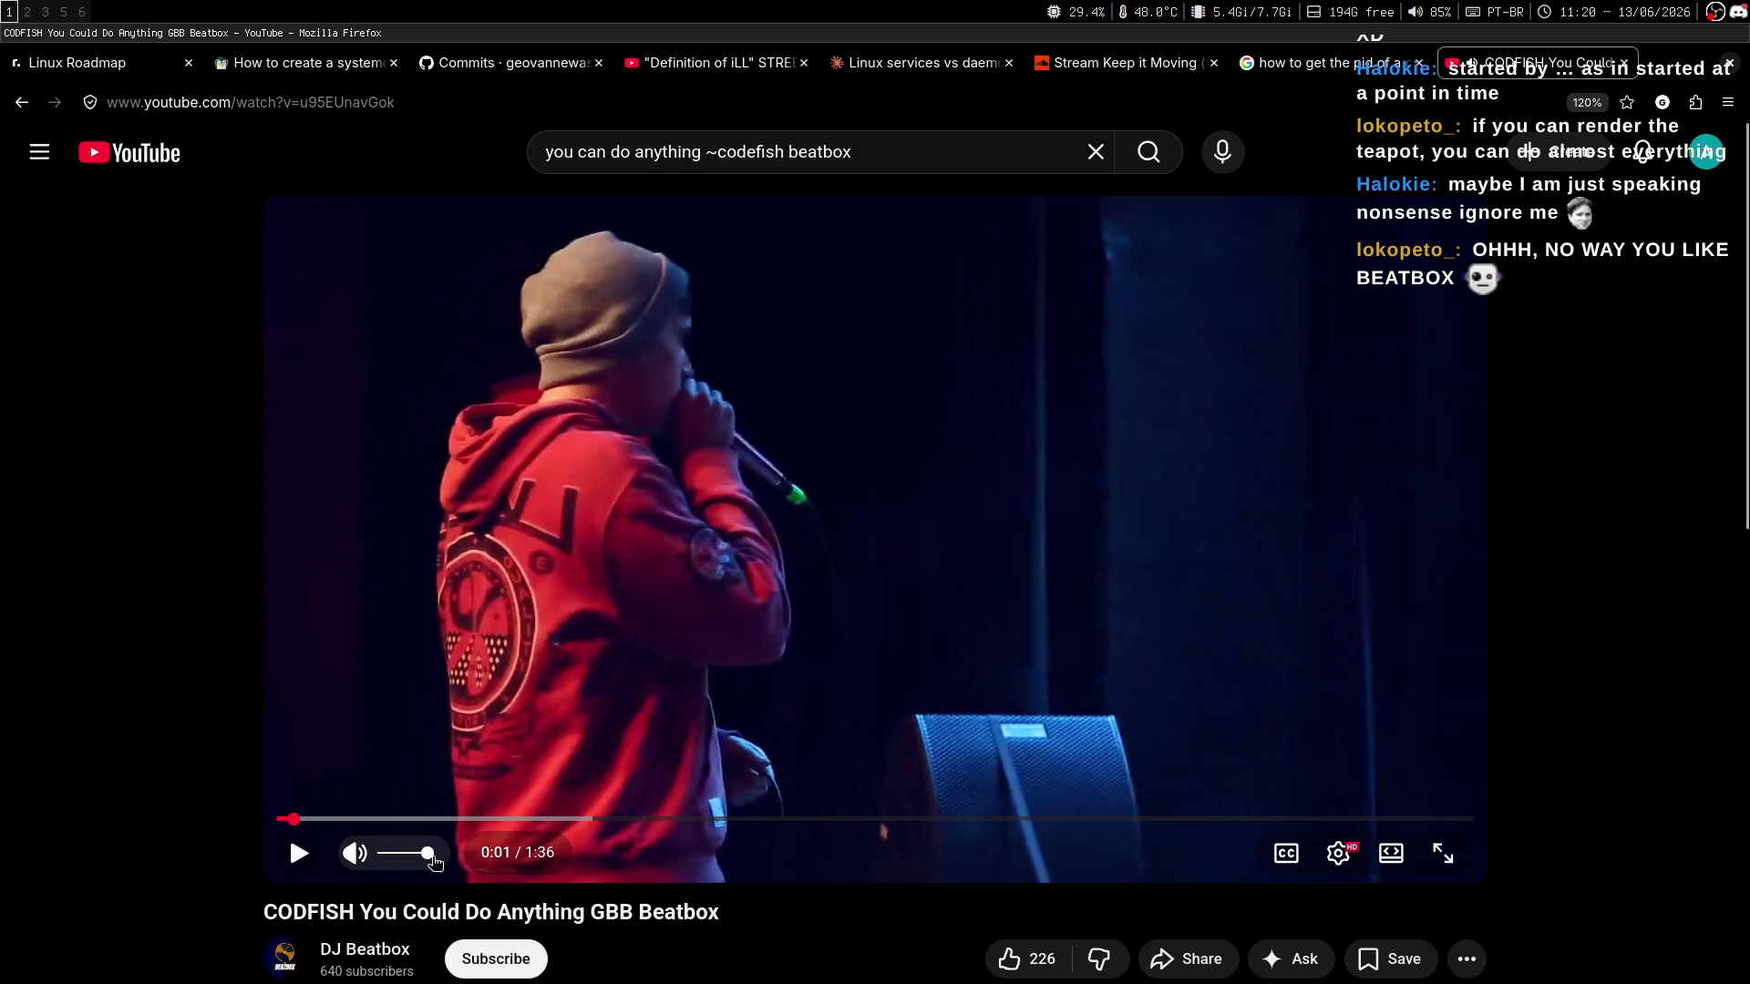
left_click(687, 663)
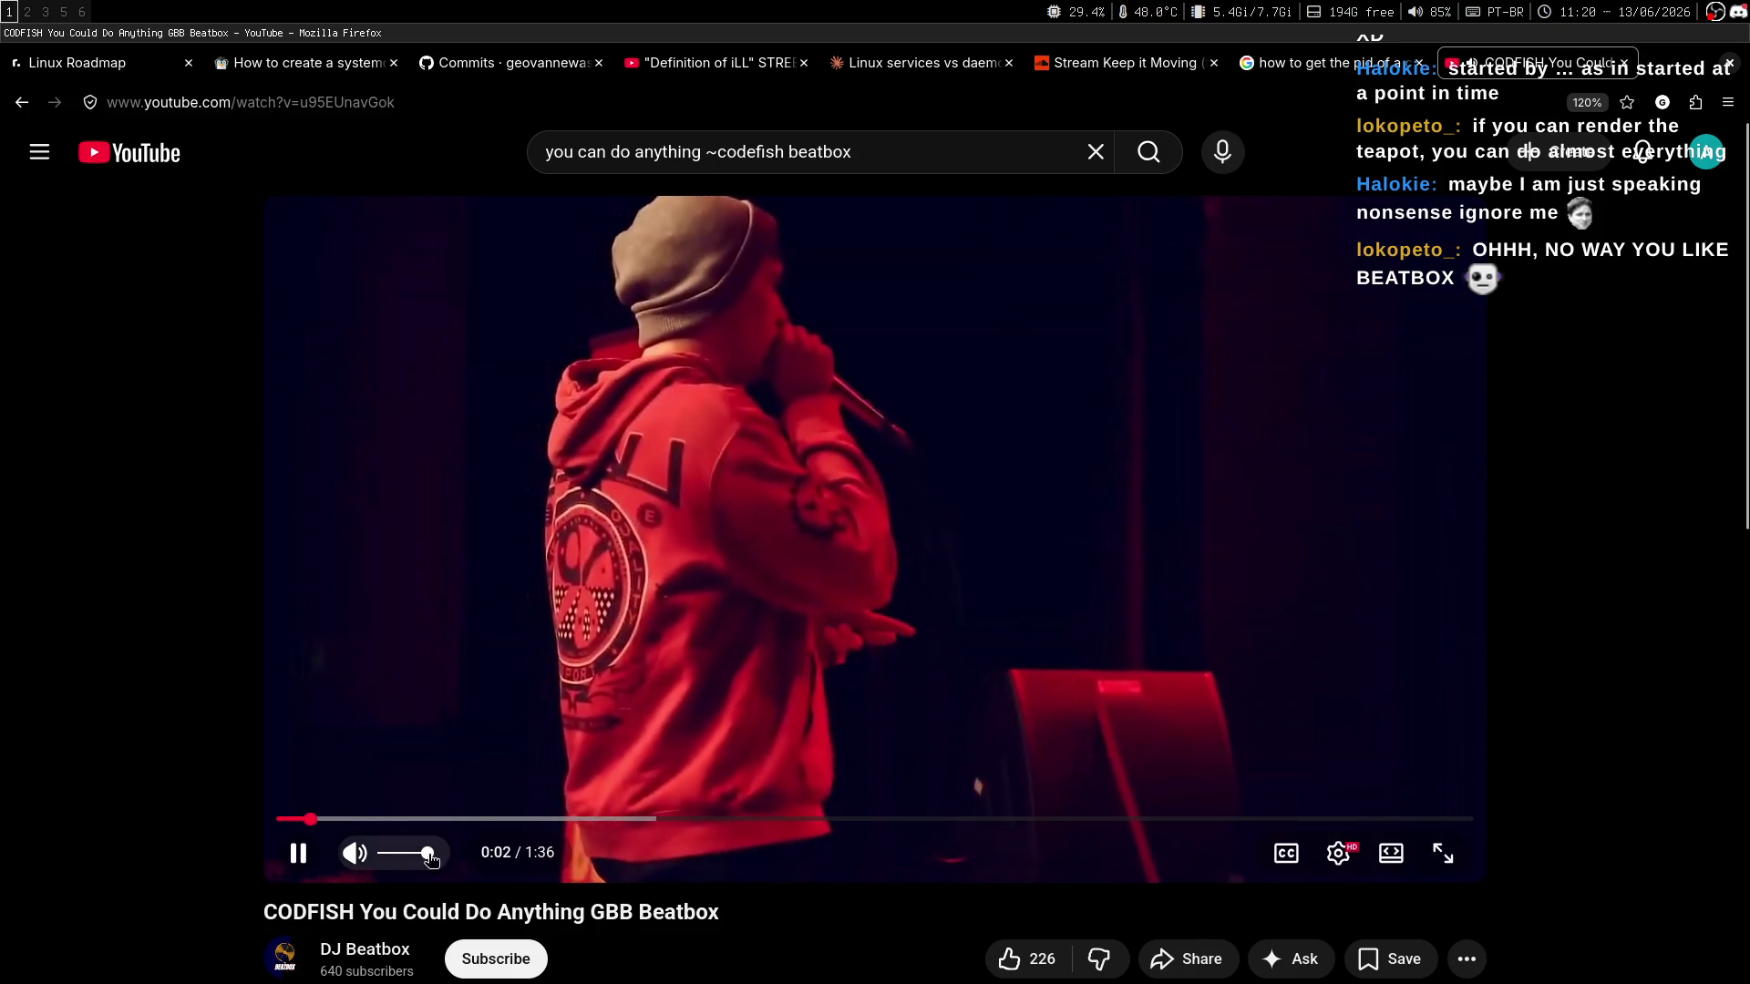
left_click(543, 515)
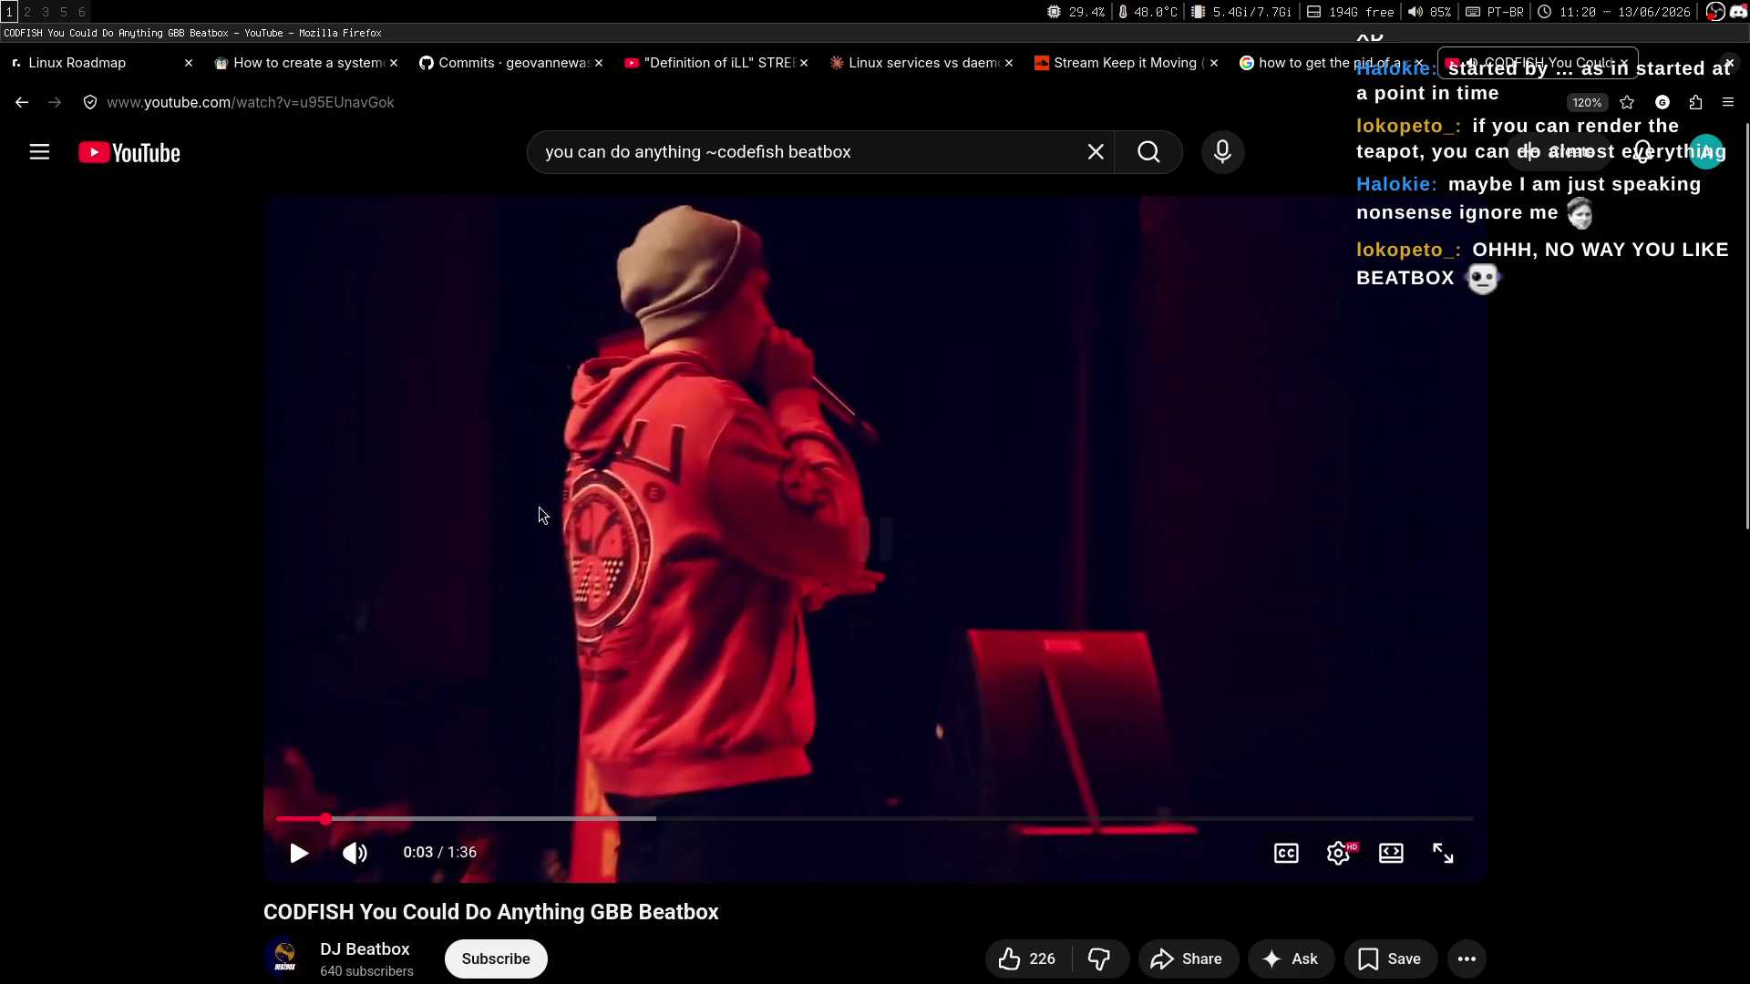
left_click(871, 571)
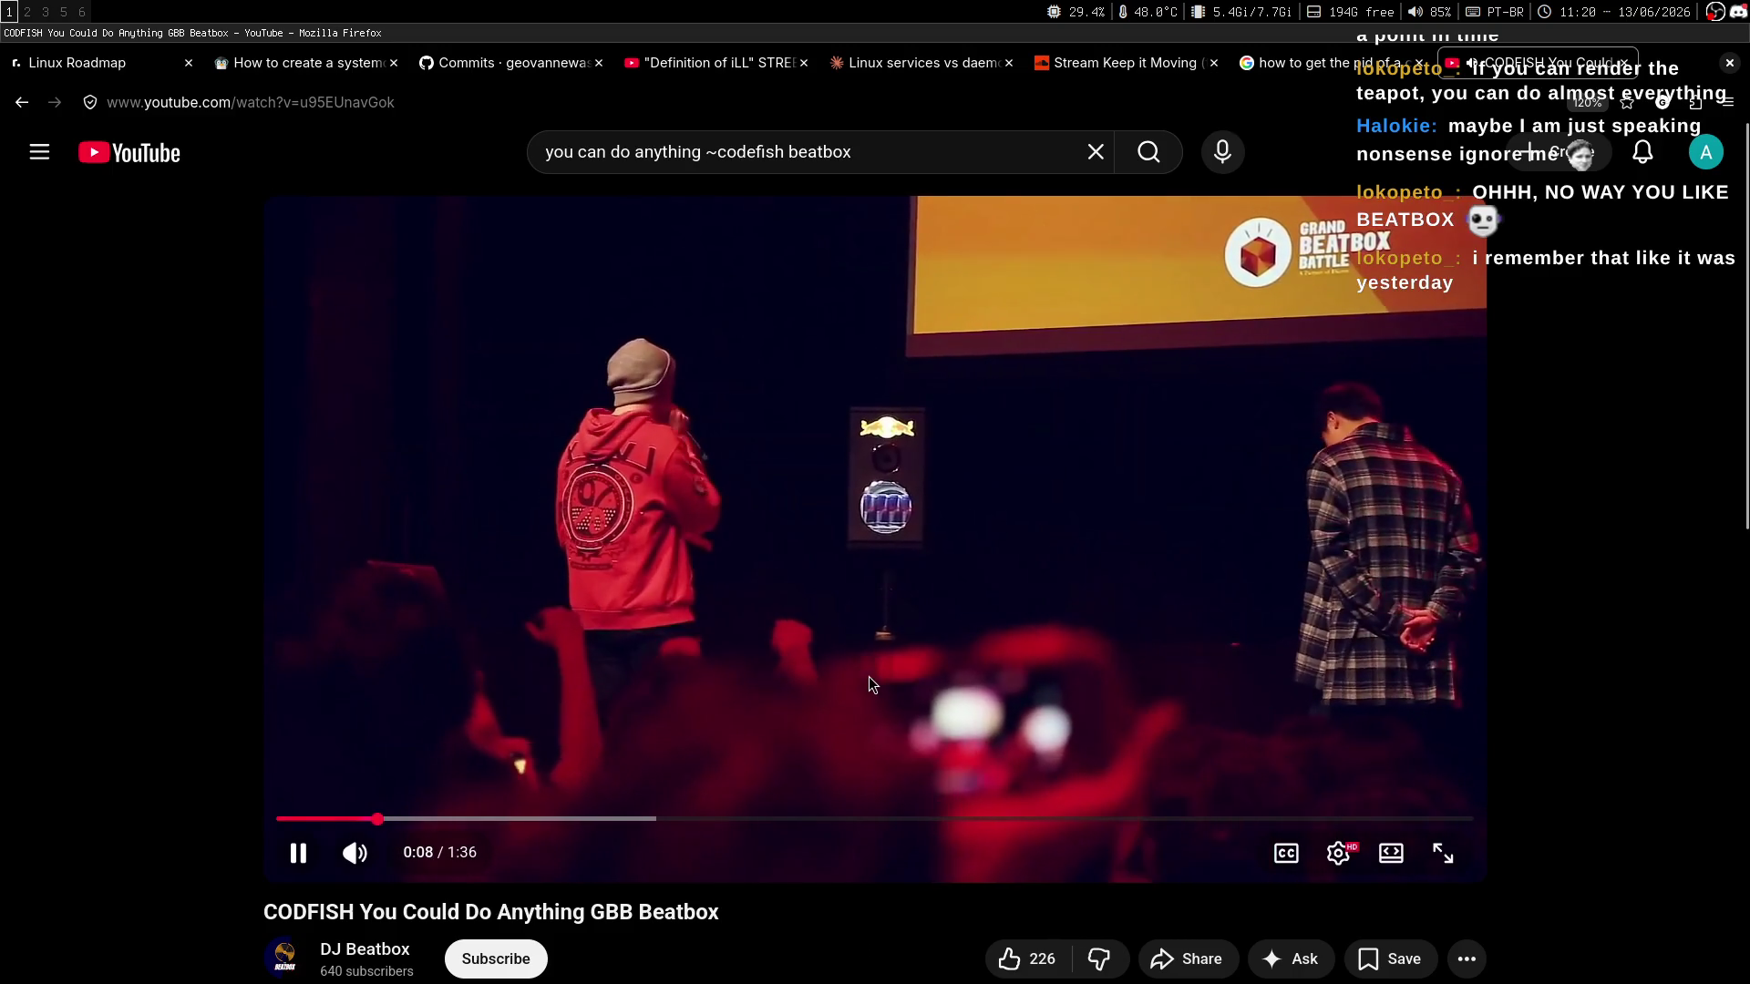
Seek the video back to about 0:04, glance at the stream chat, and return.
mouse_move(365, 820)
left_mouse_down()
mouse_move(330, 820)
mouse_move(354, 819)
left_mouse_up()
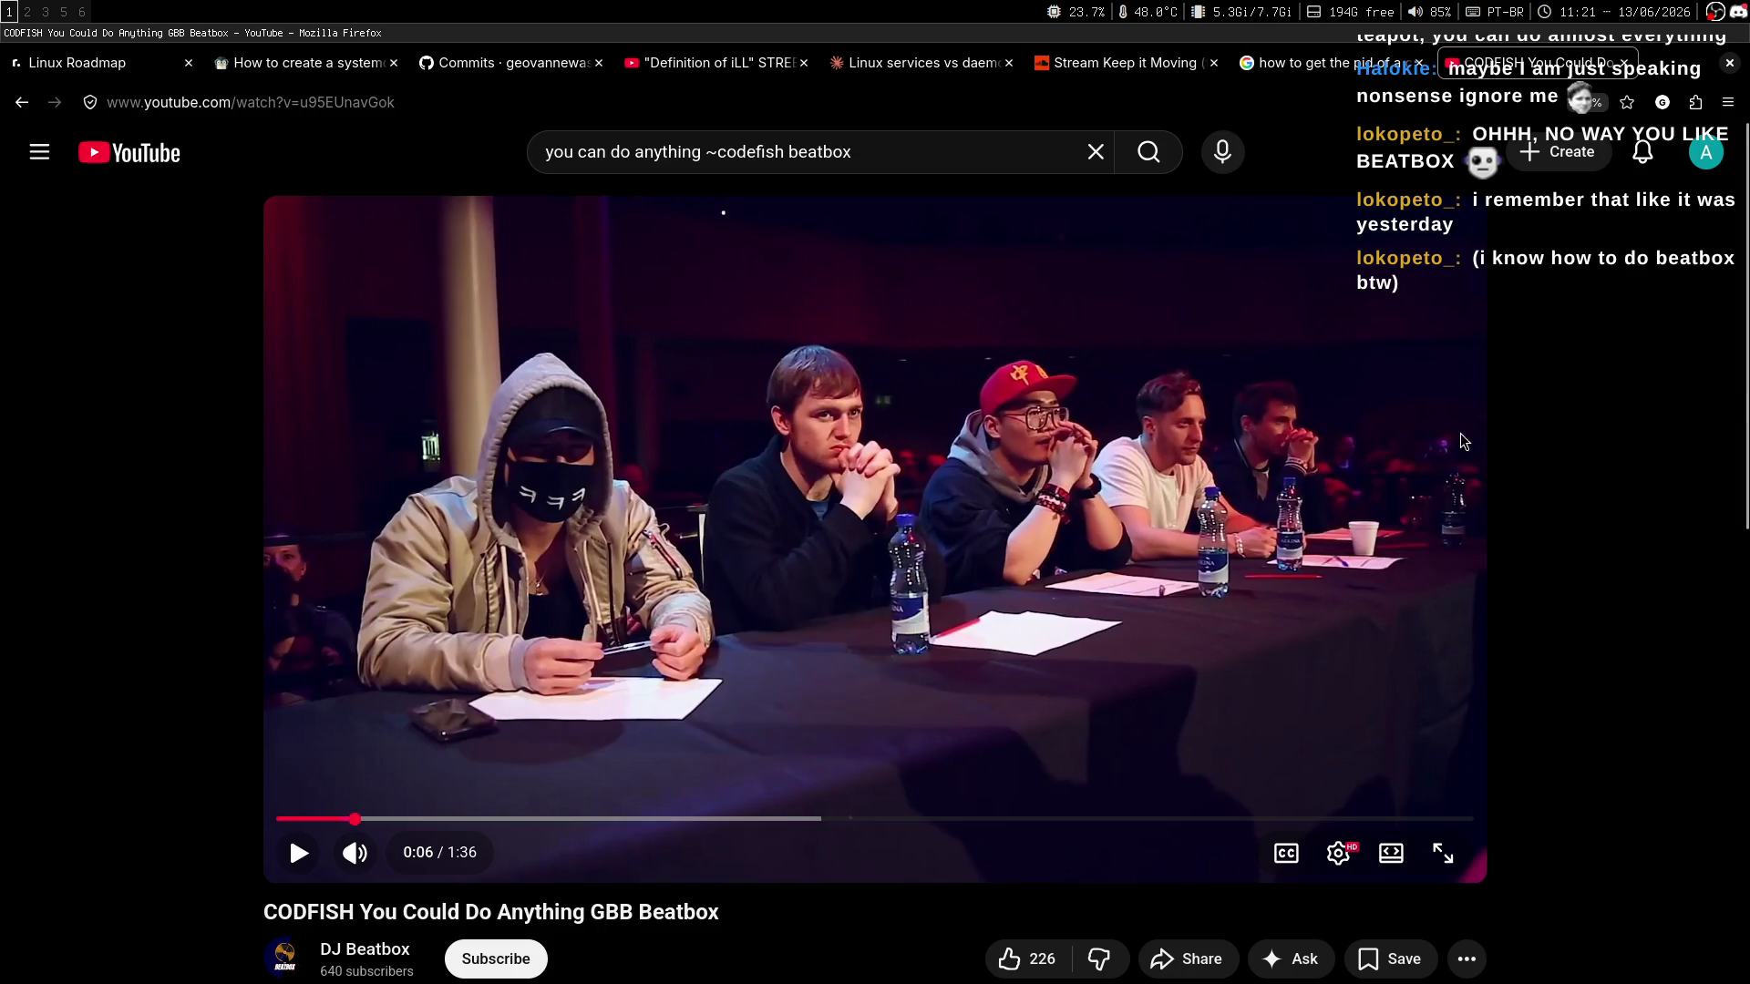
mouse_move(1747, 364)
left_mouse_down()
mouse_move(1747, 506)
mouse_move(1747, 325)
left_mouse_up()
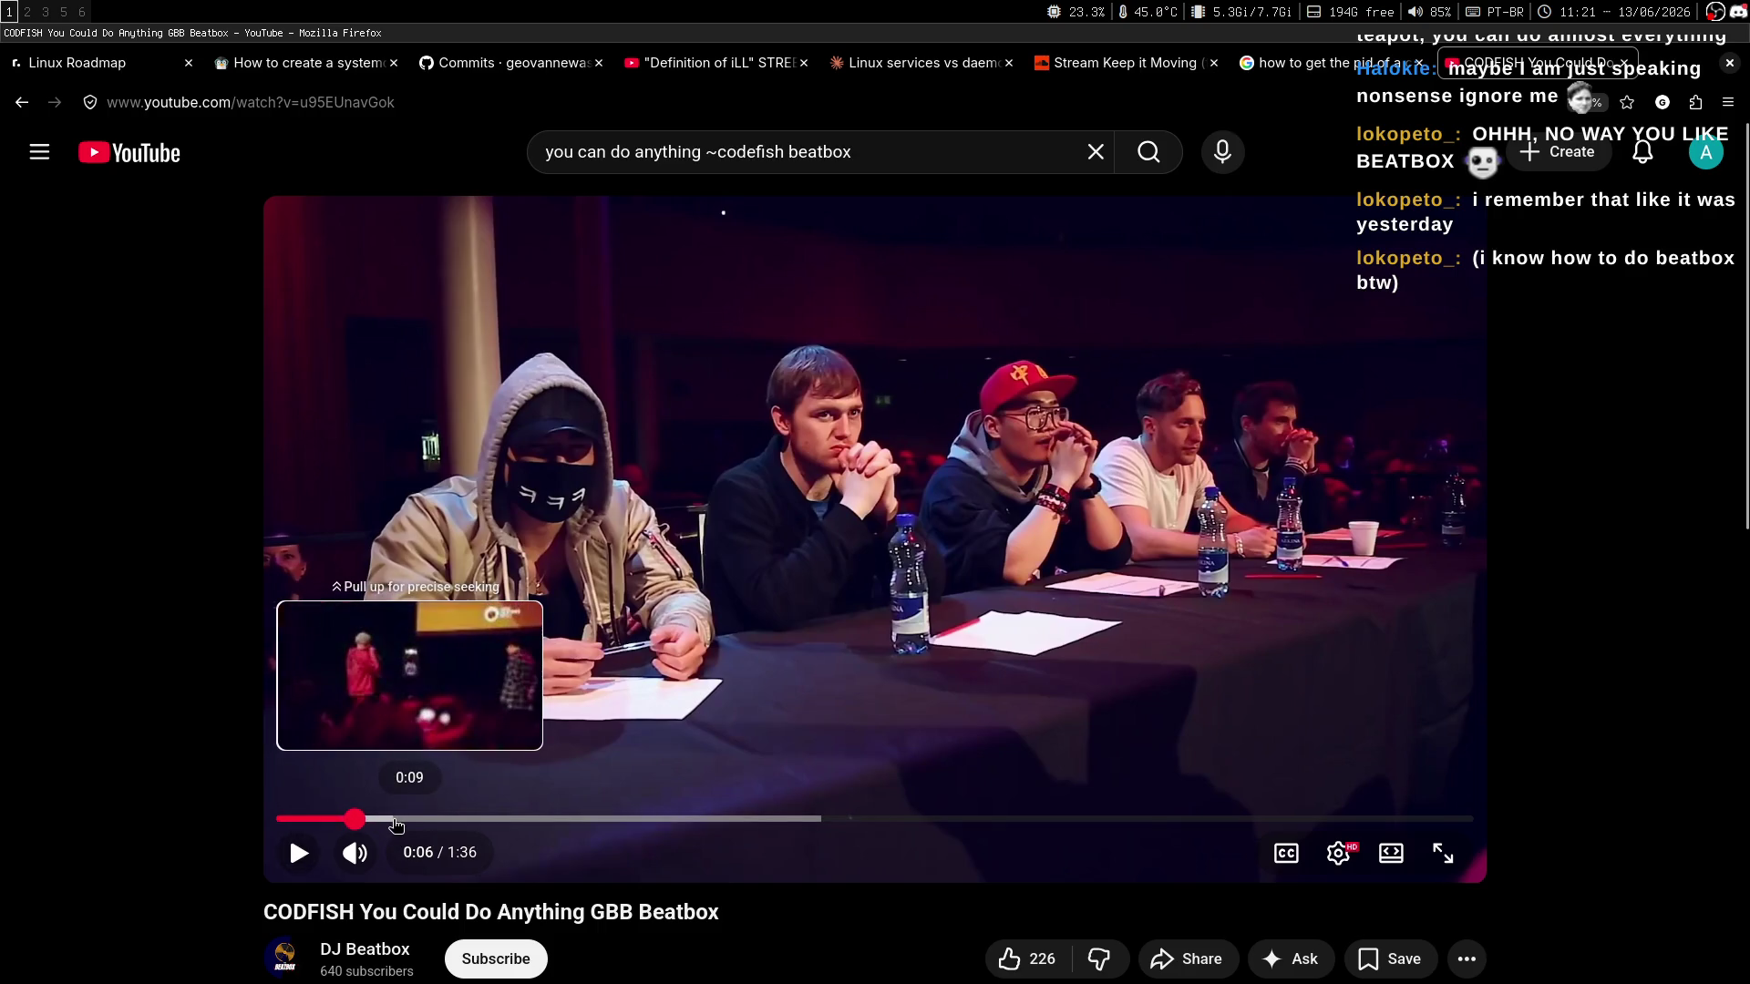
key("super+3")
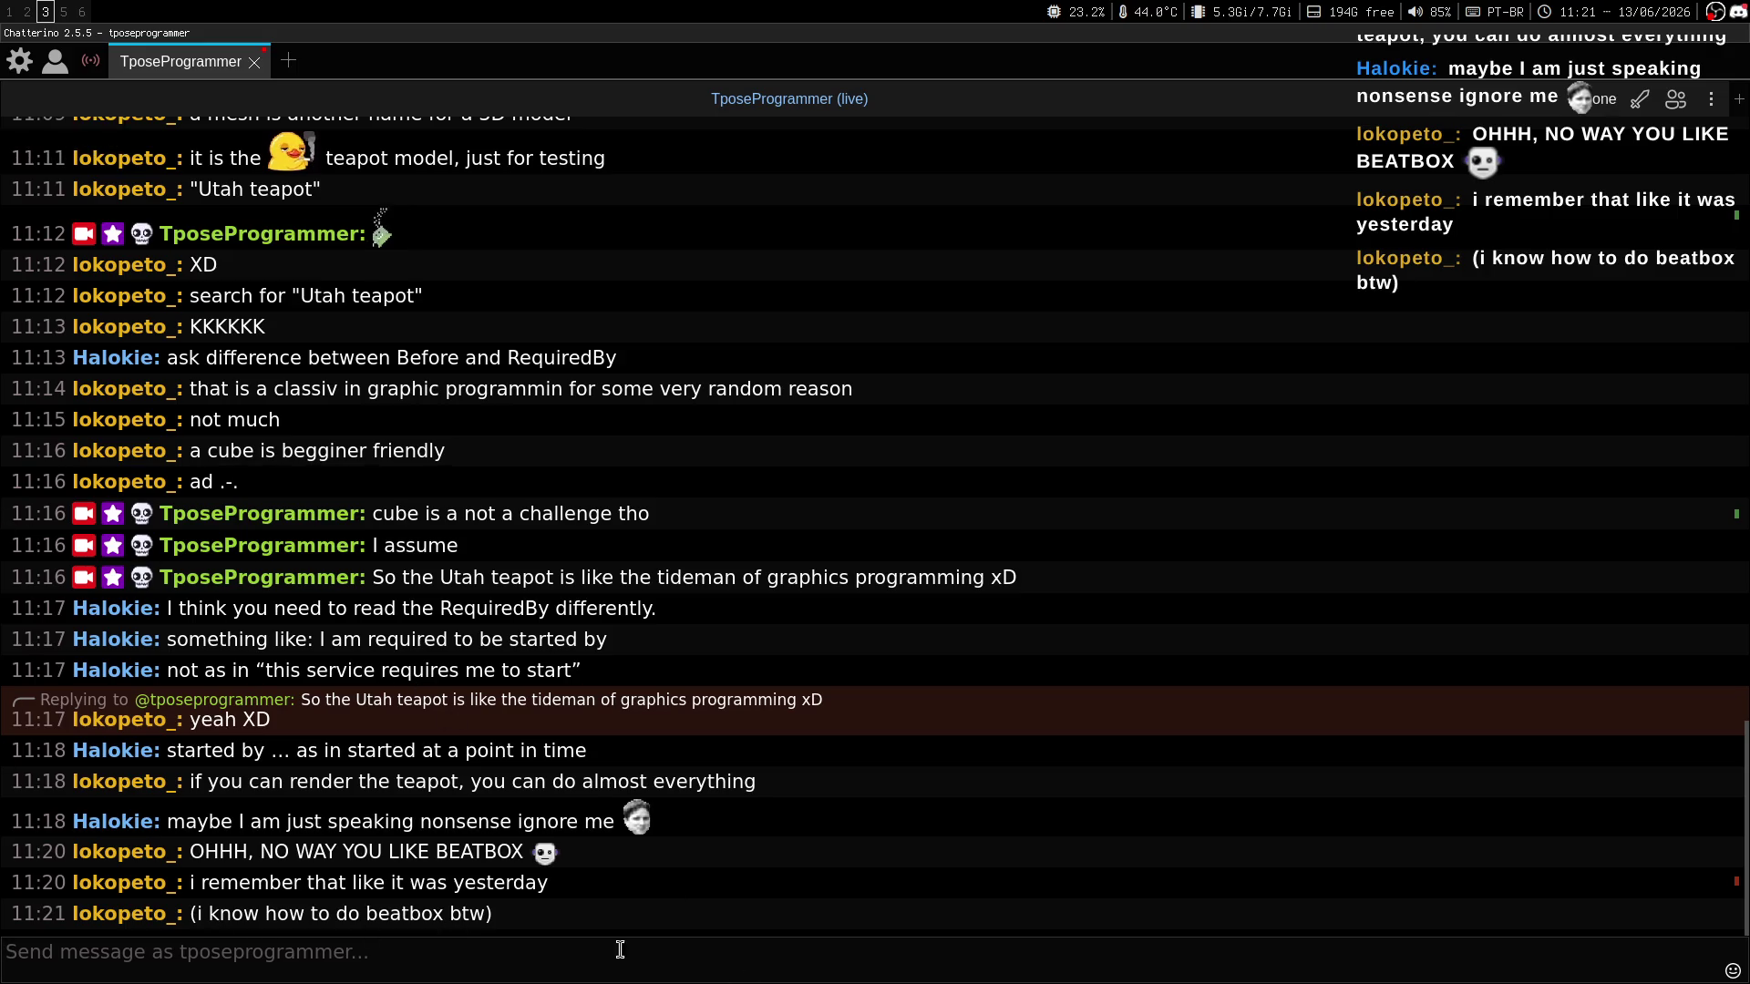
key("super+1")
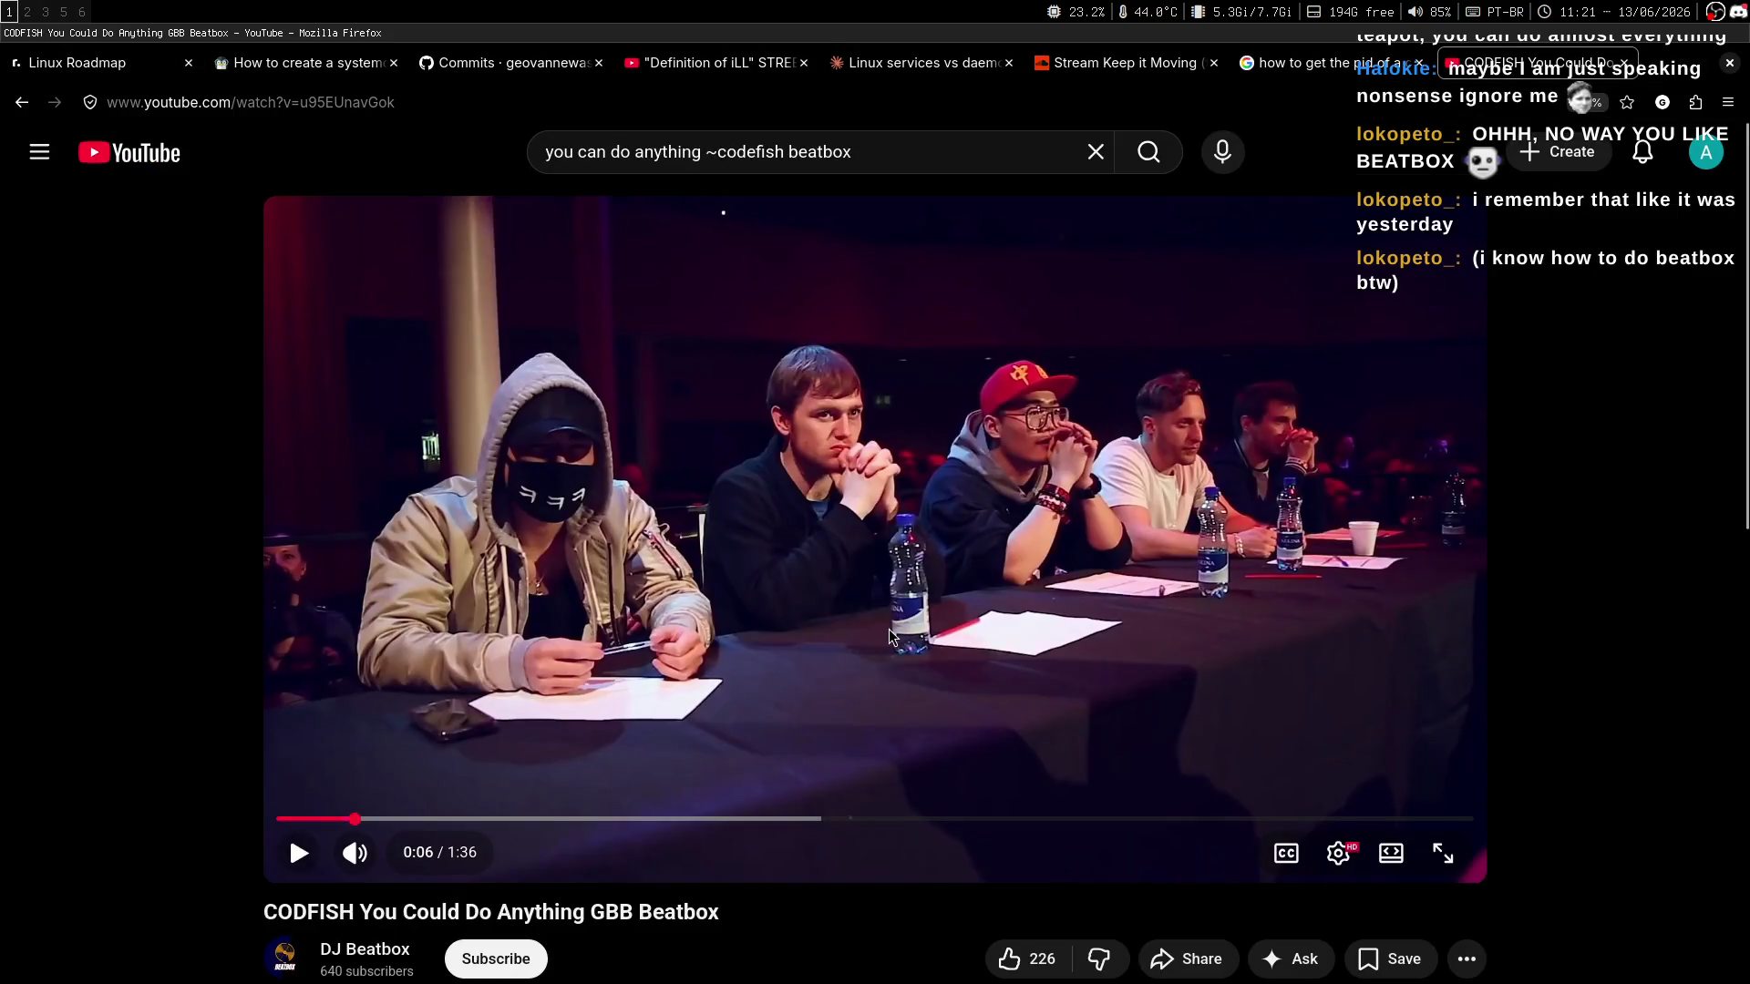
Play the beatbox video, dismiss the notification, pause at 1:33, then check OBS on workspace 6.
left_click(888, 628)
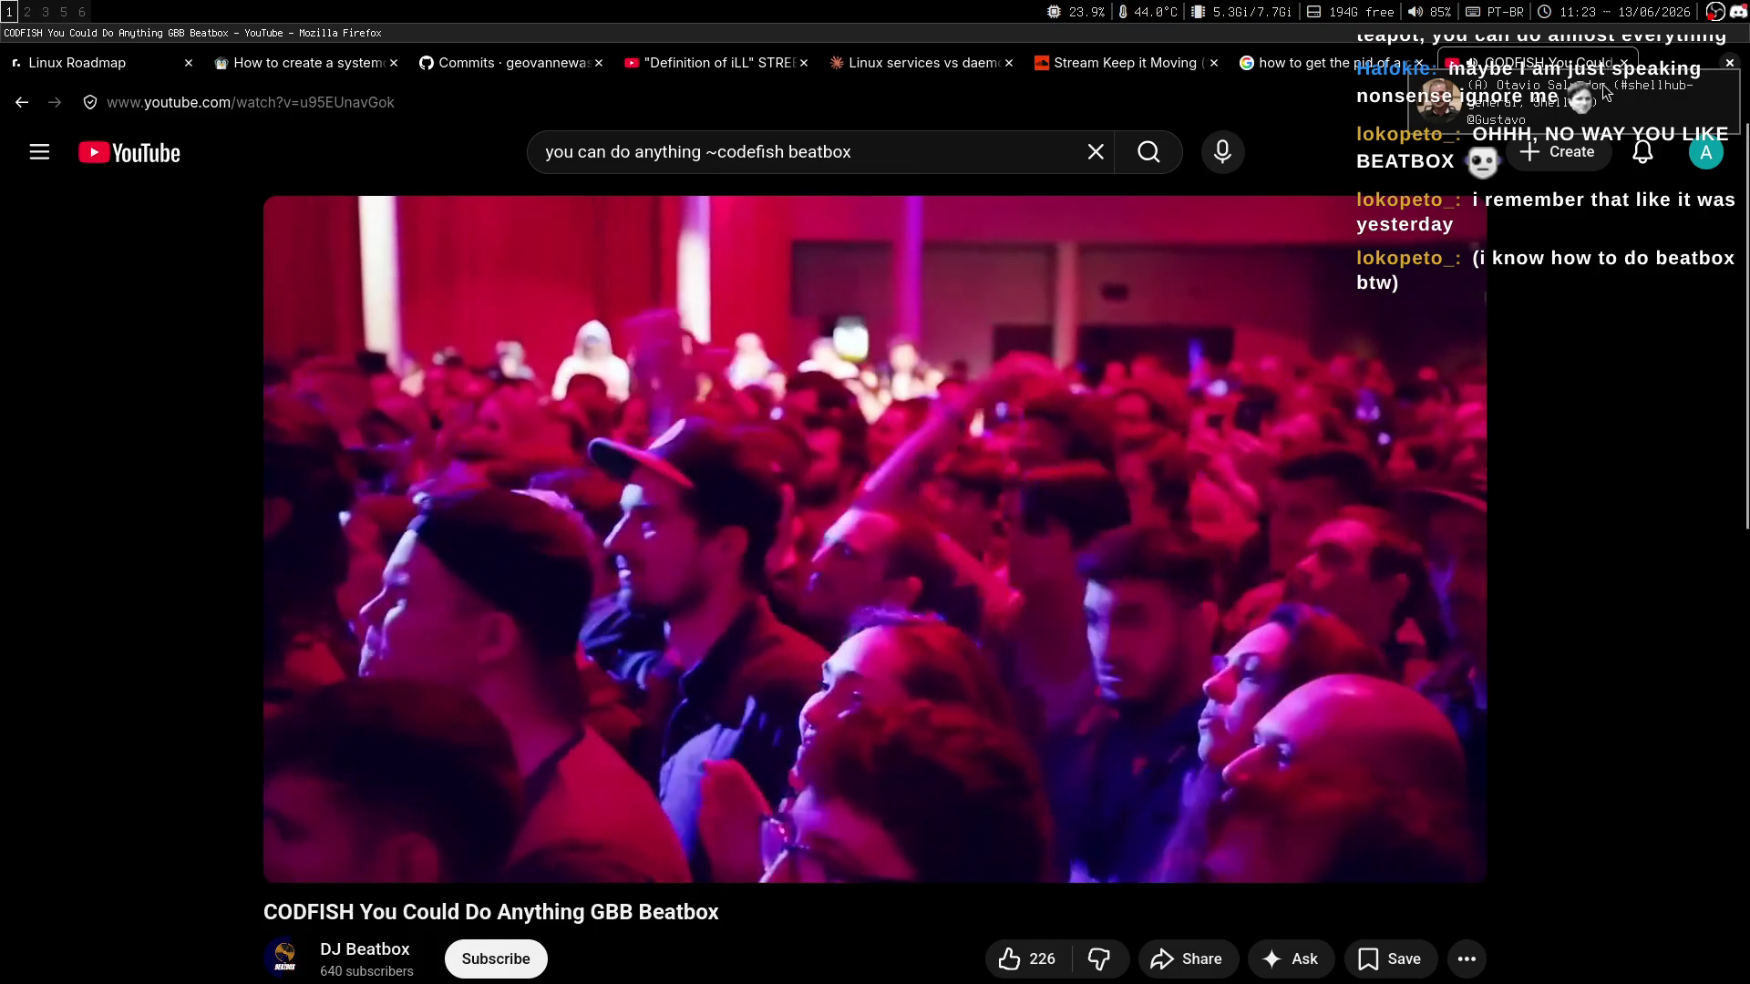
left_click(1602, 84)
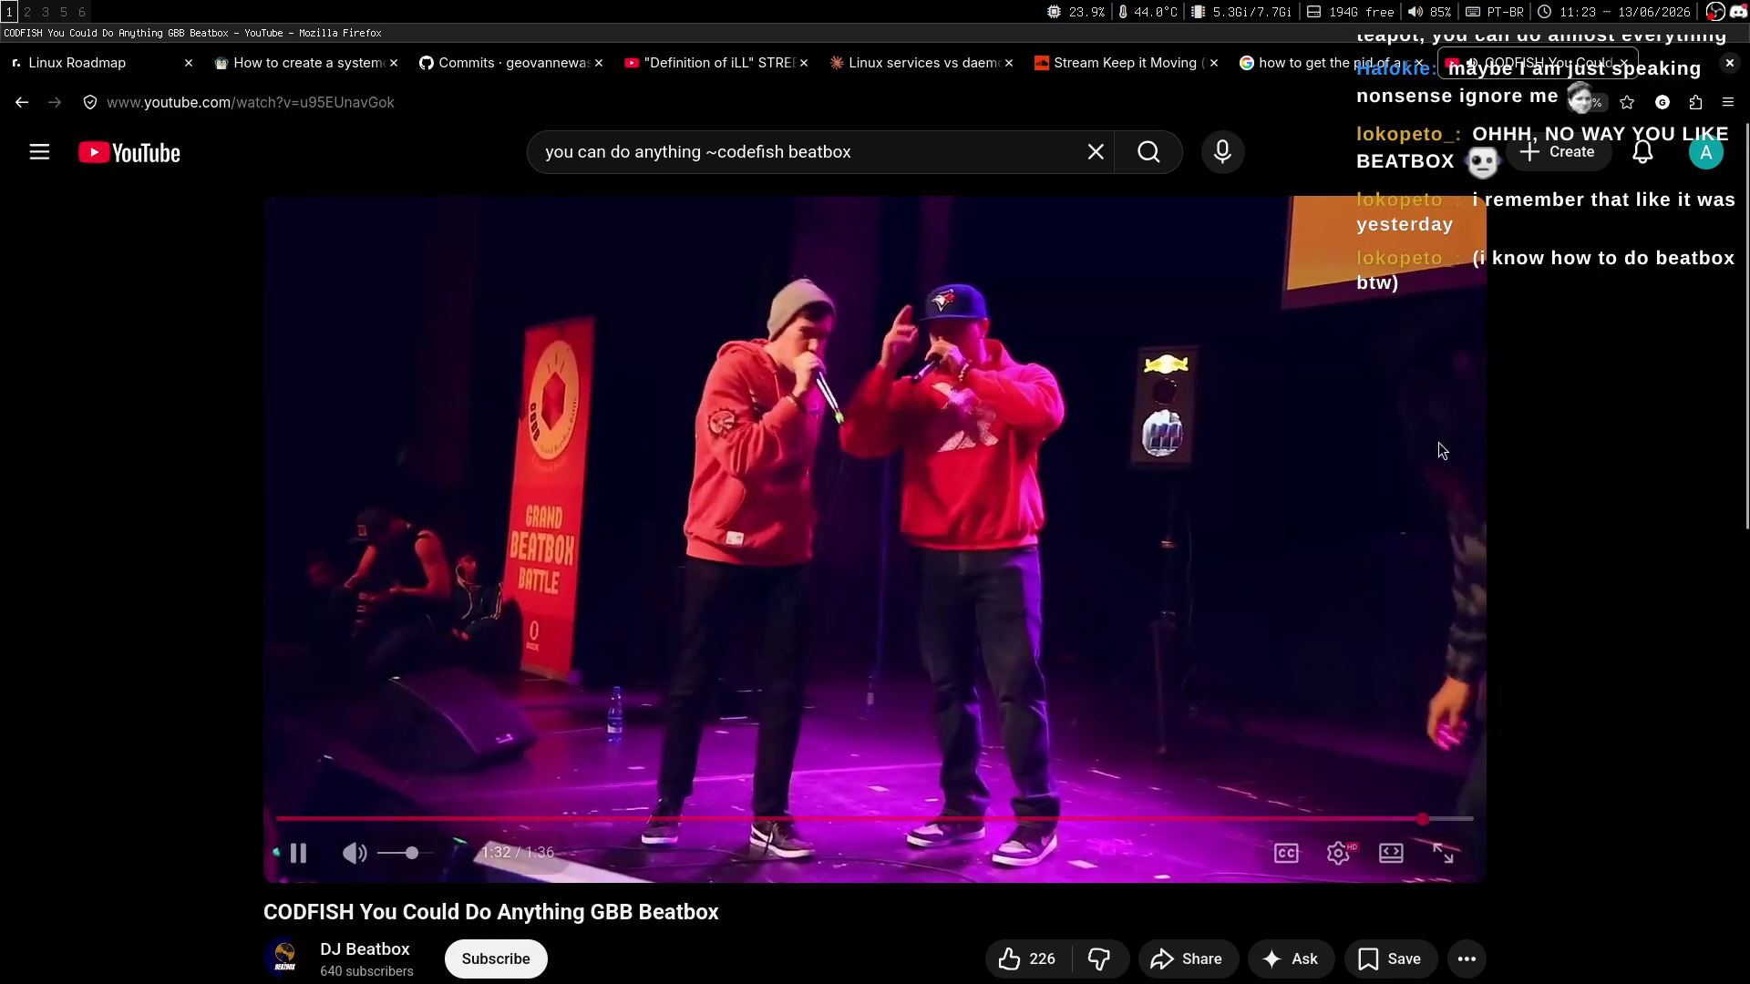
left_click(1194, 534)
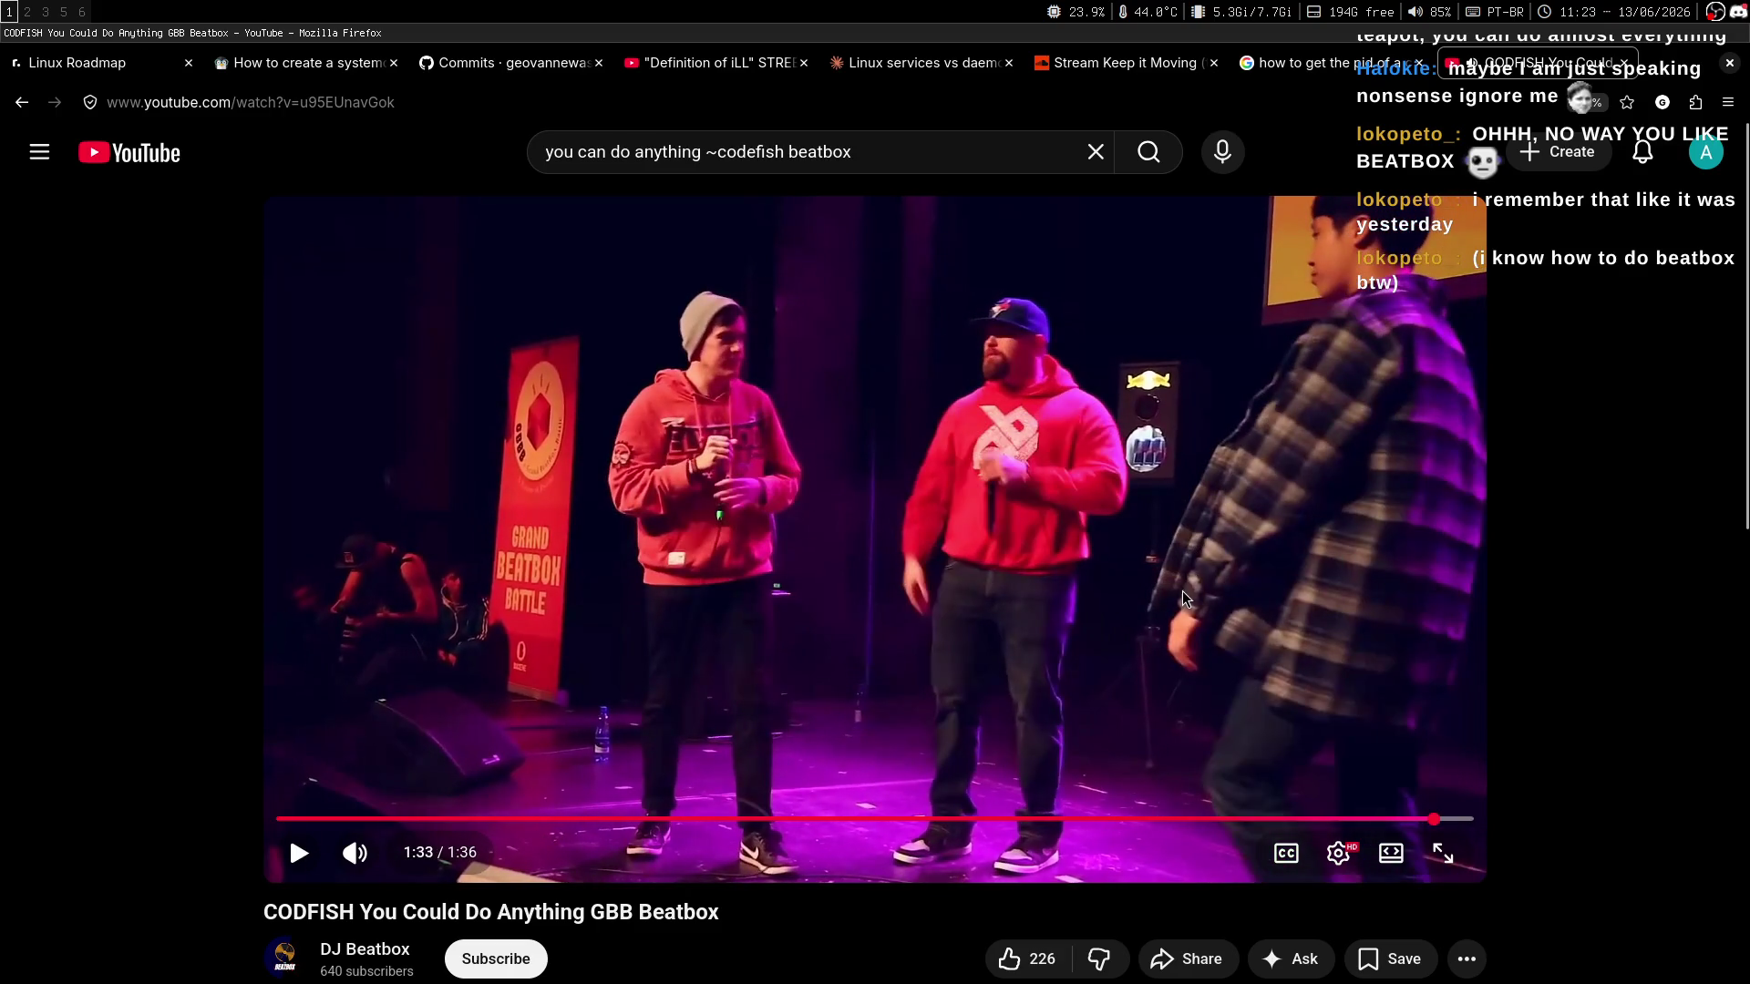
key("super+6")
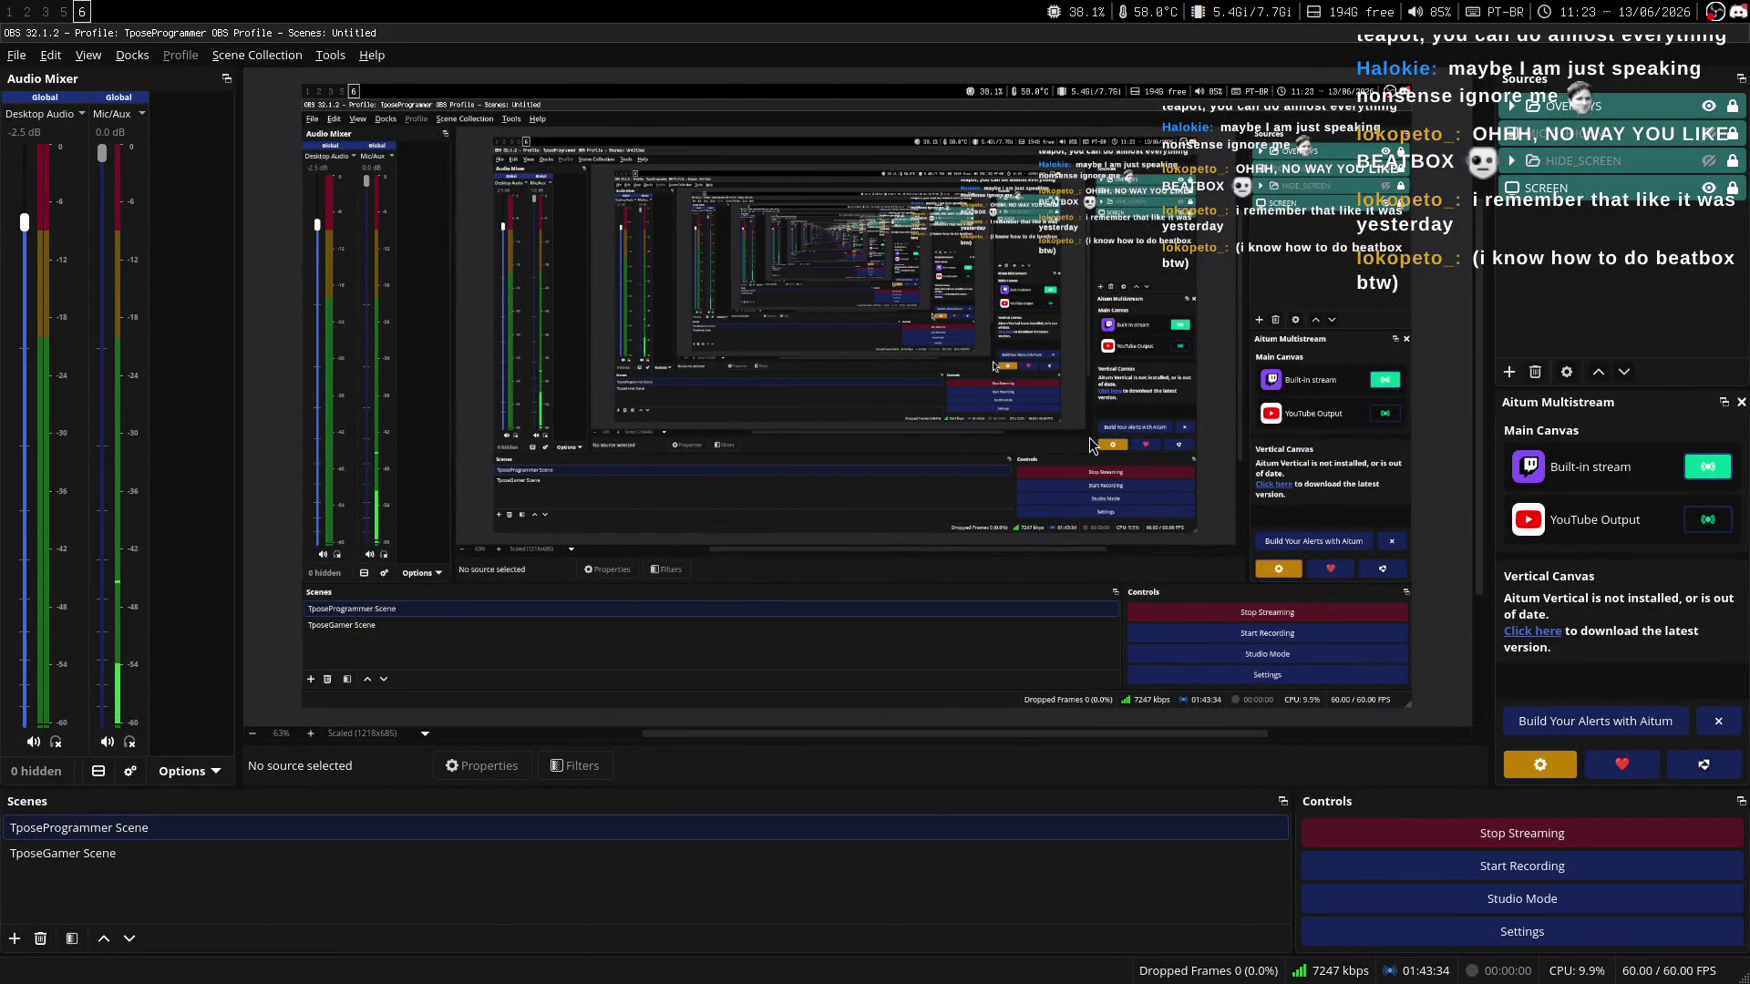
Close the beatbox video tab and return to the Claude 'Linux services vs daemons' conversation.
key("super+1")
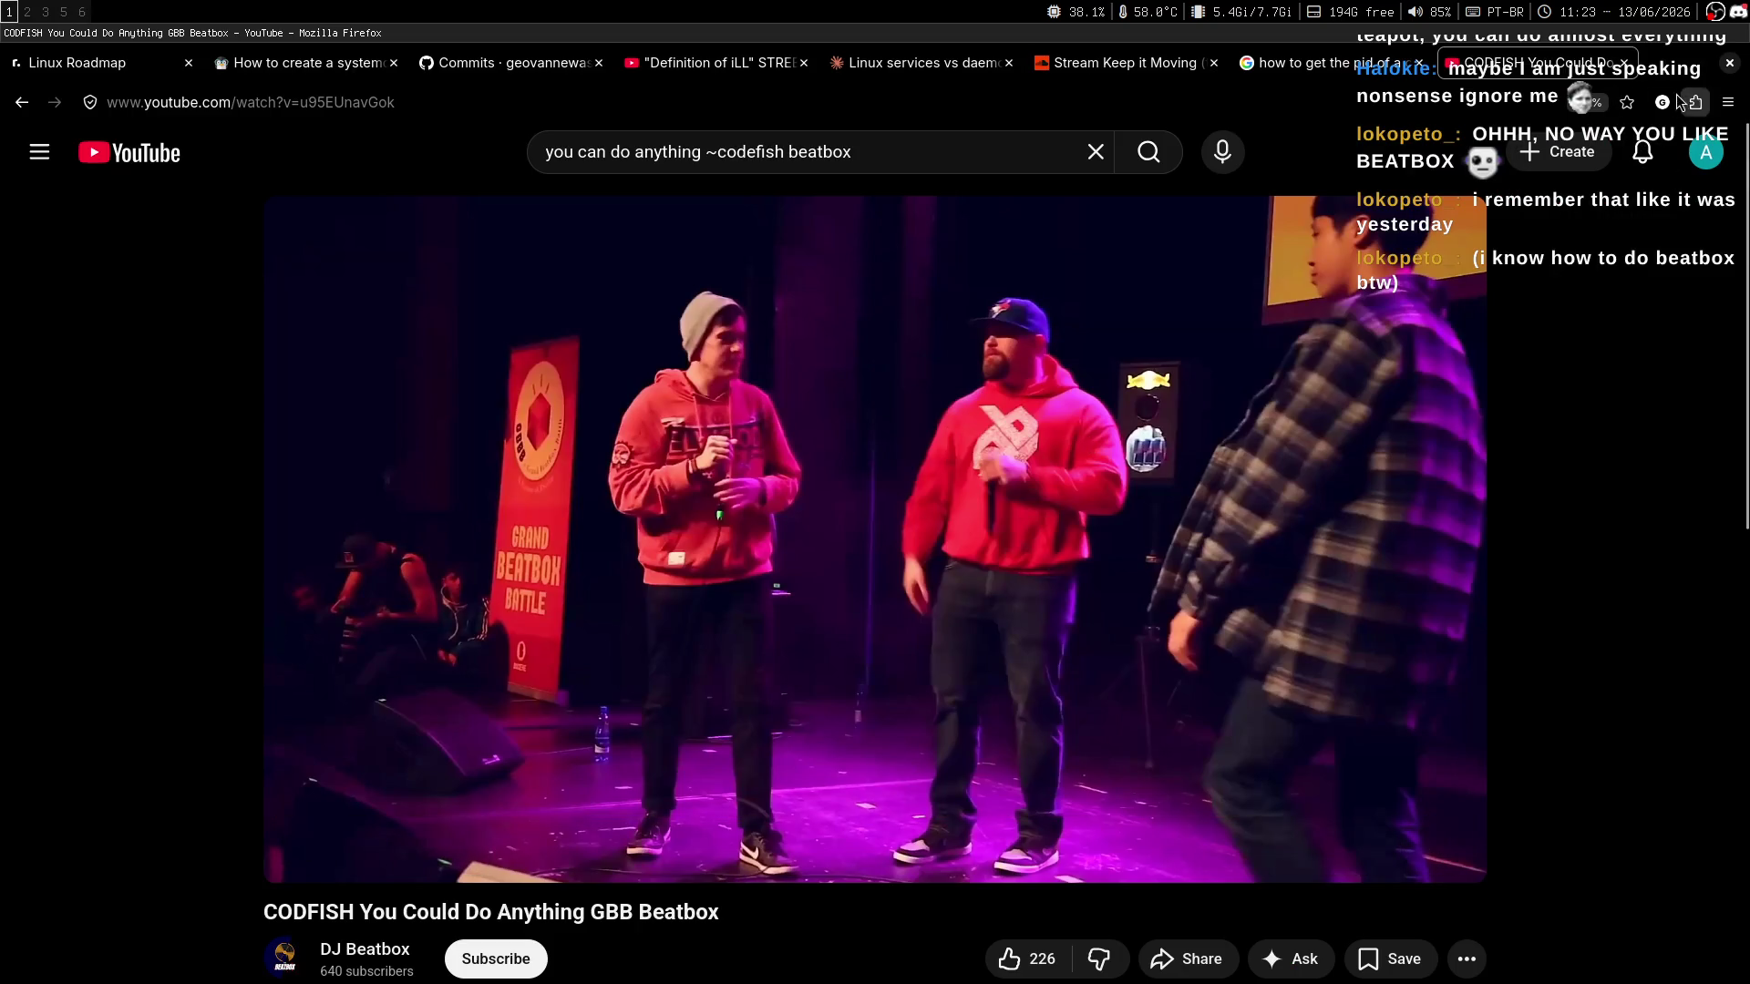
left_click(1623, 63)
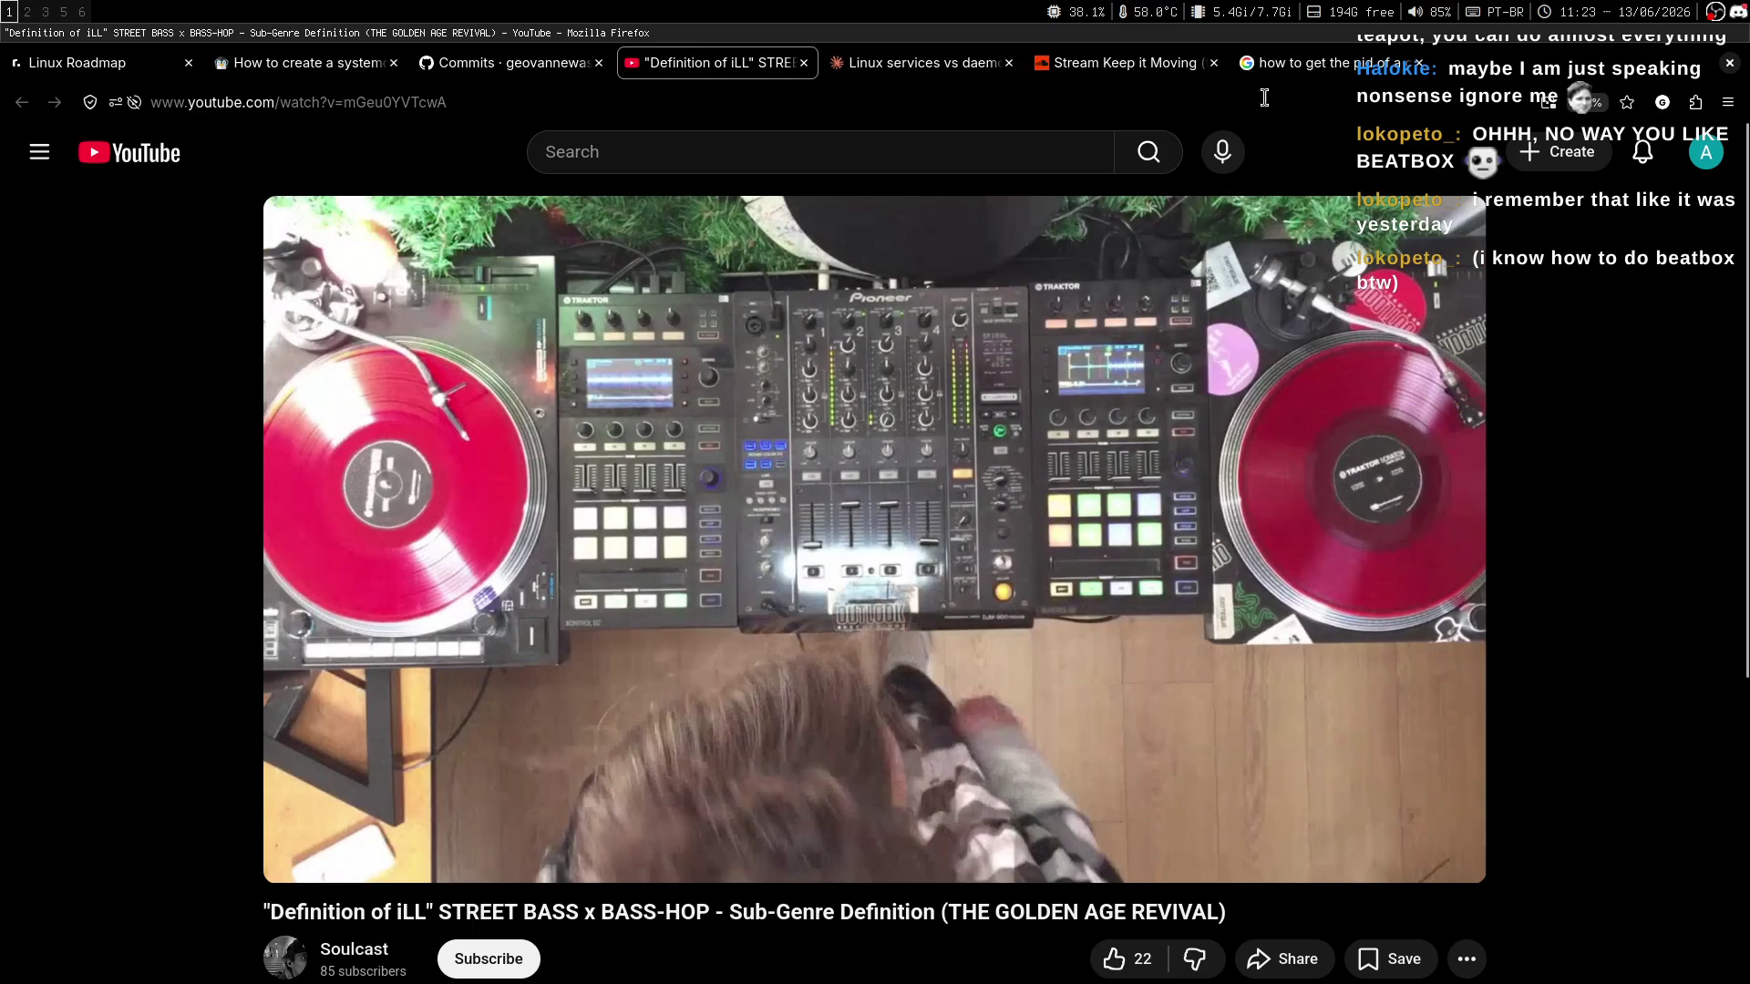
key("ctrl+Tab")
key("ctrl+Tab")
key("ctrl+shift+Tab")
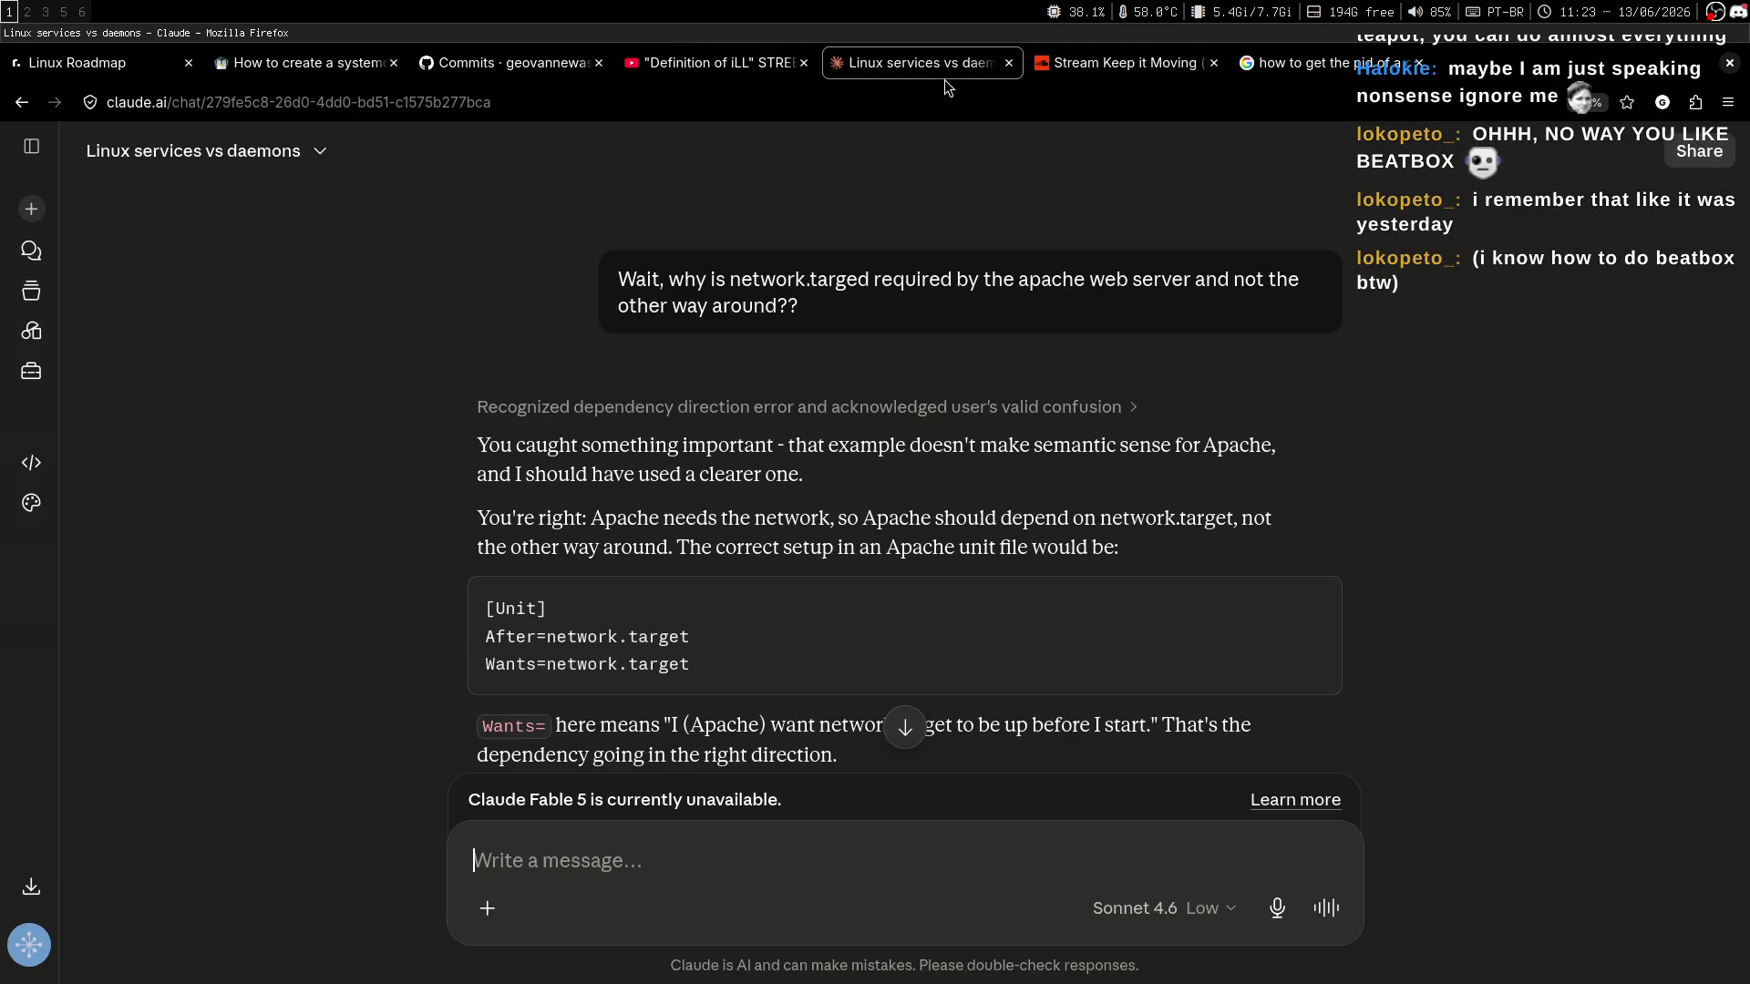
key("ctrl+Tab")
key("ctrl+Tab")
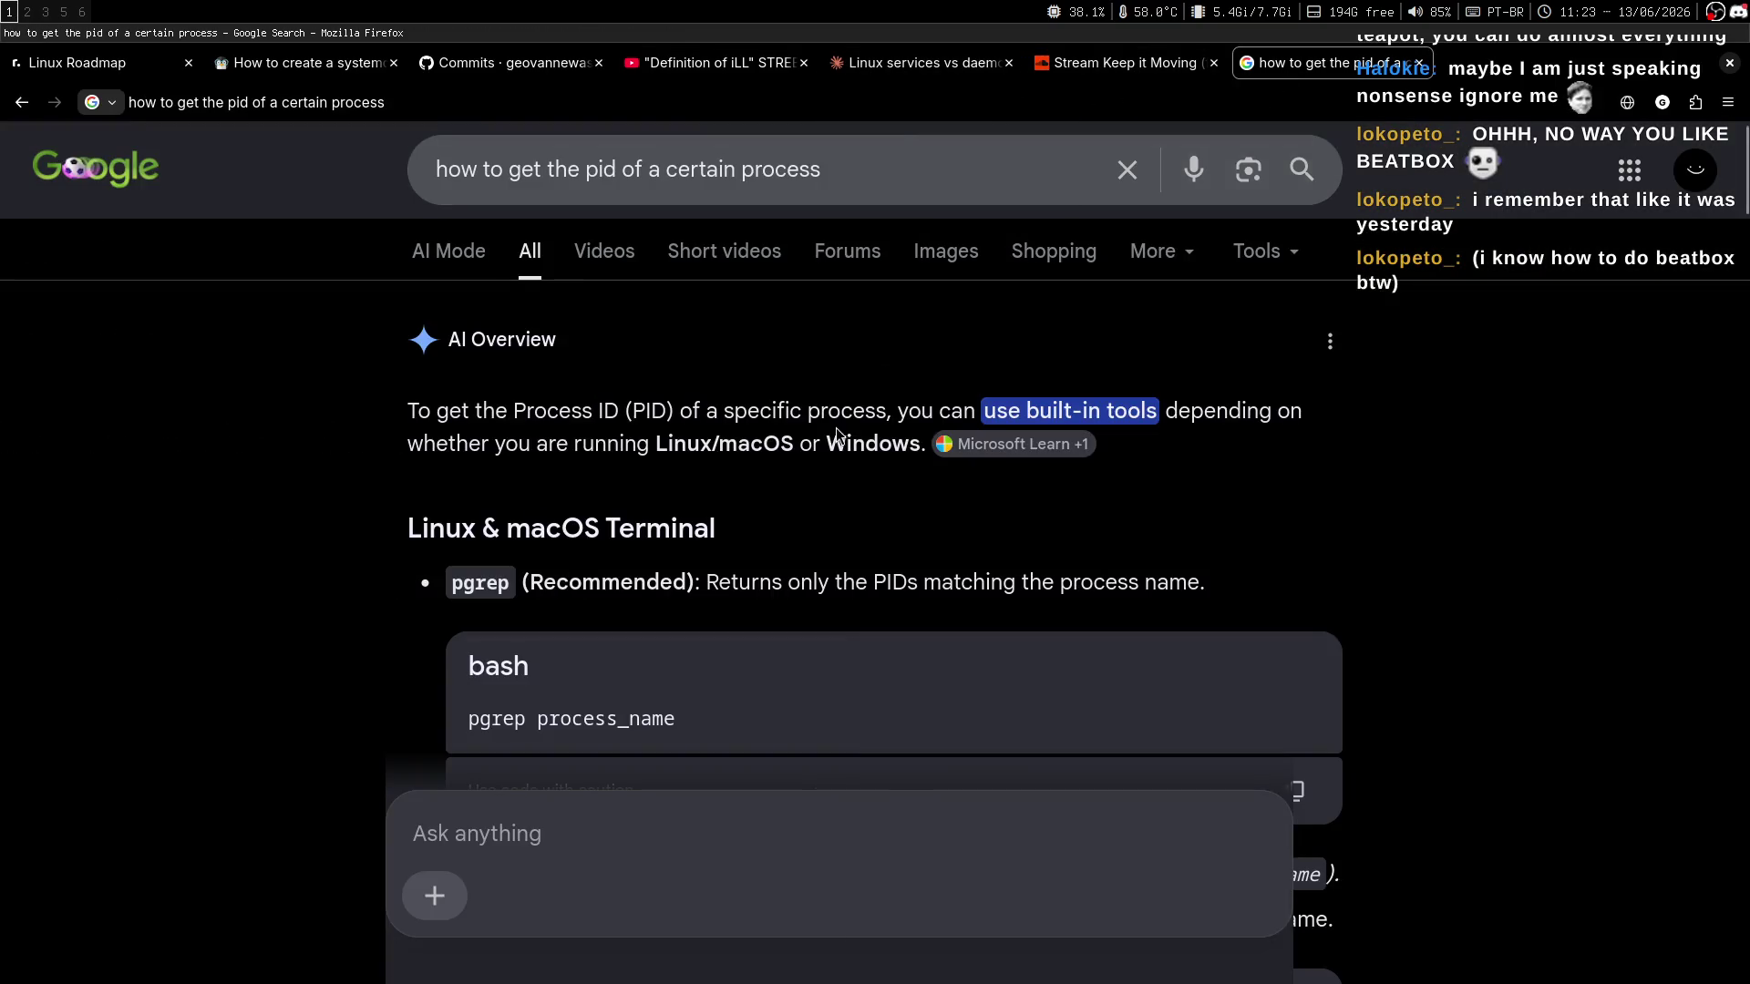
left_click(898, 77)
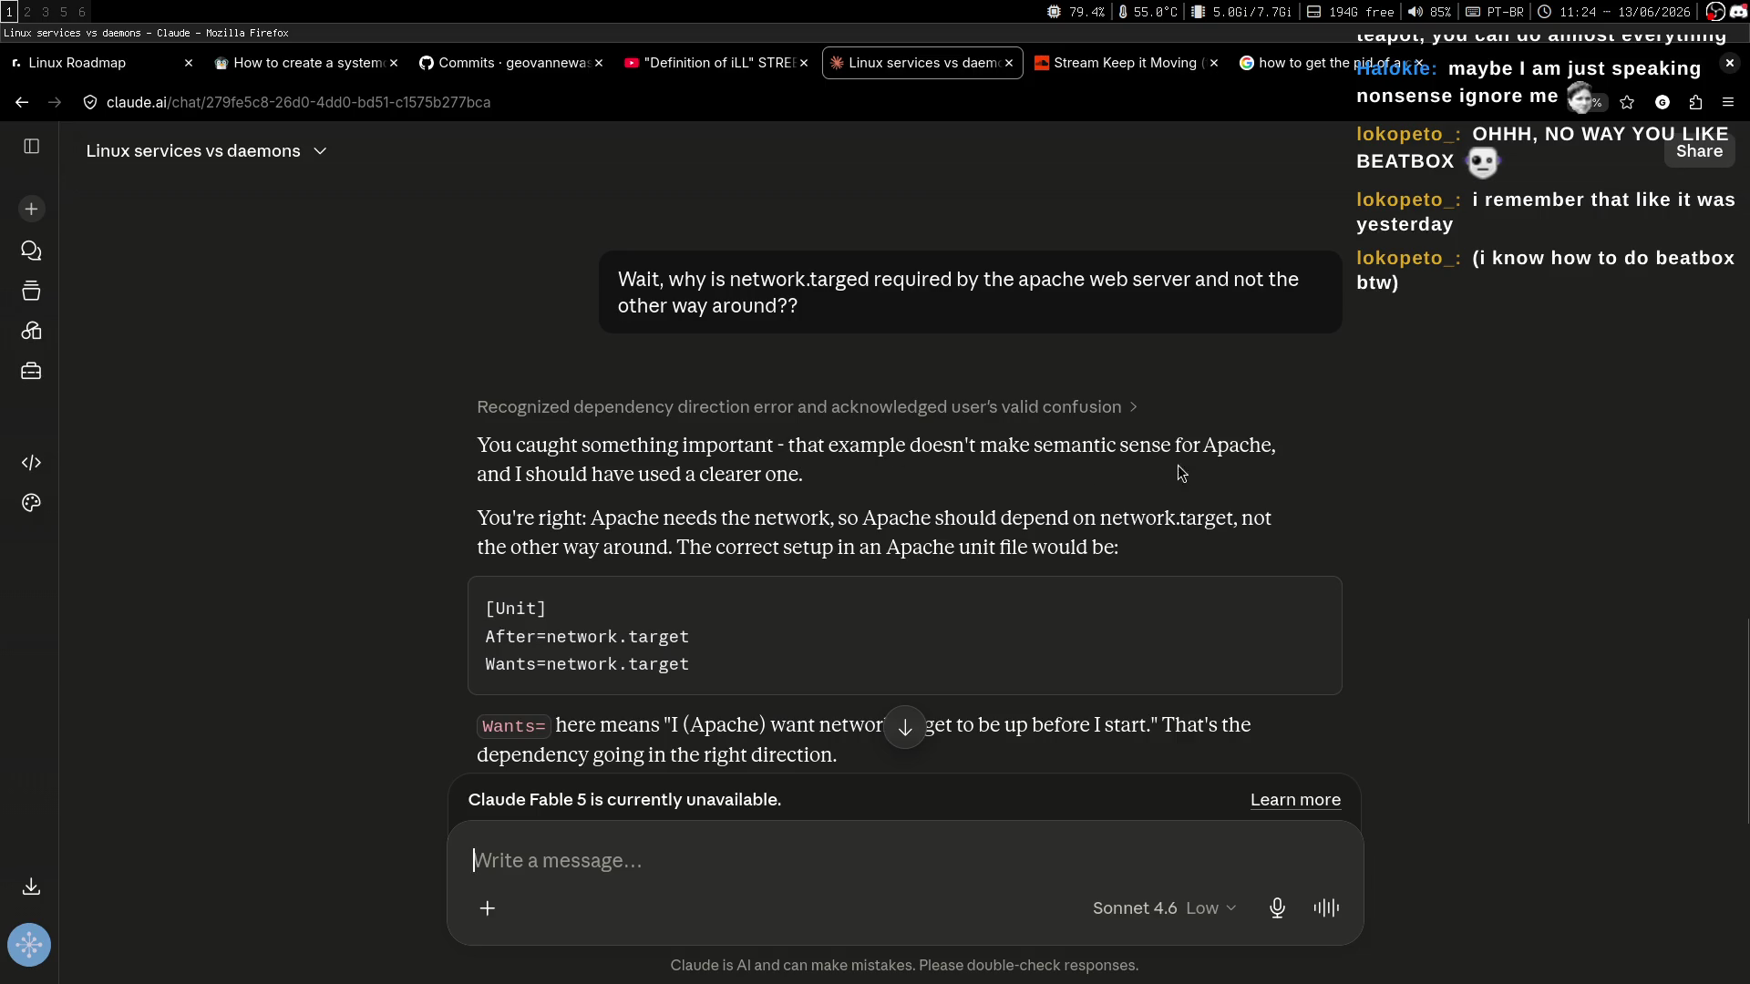
Read through Claude's reply on Apache depending on network.target, highlighting key phrases.
left_click_drag(1033, 446, 1299, 441)
left_click(1298, 457)
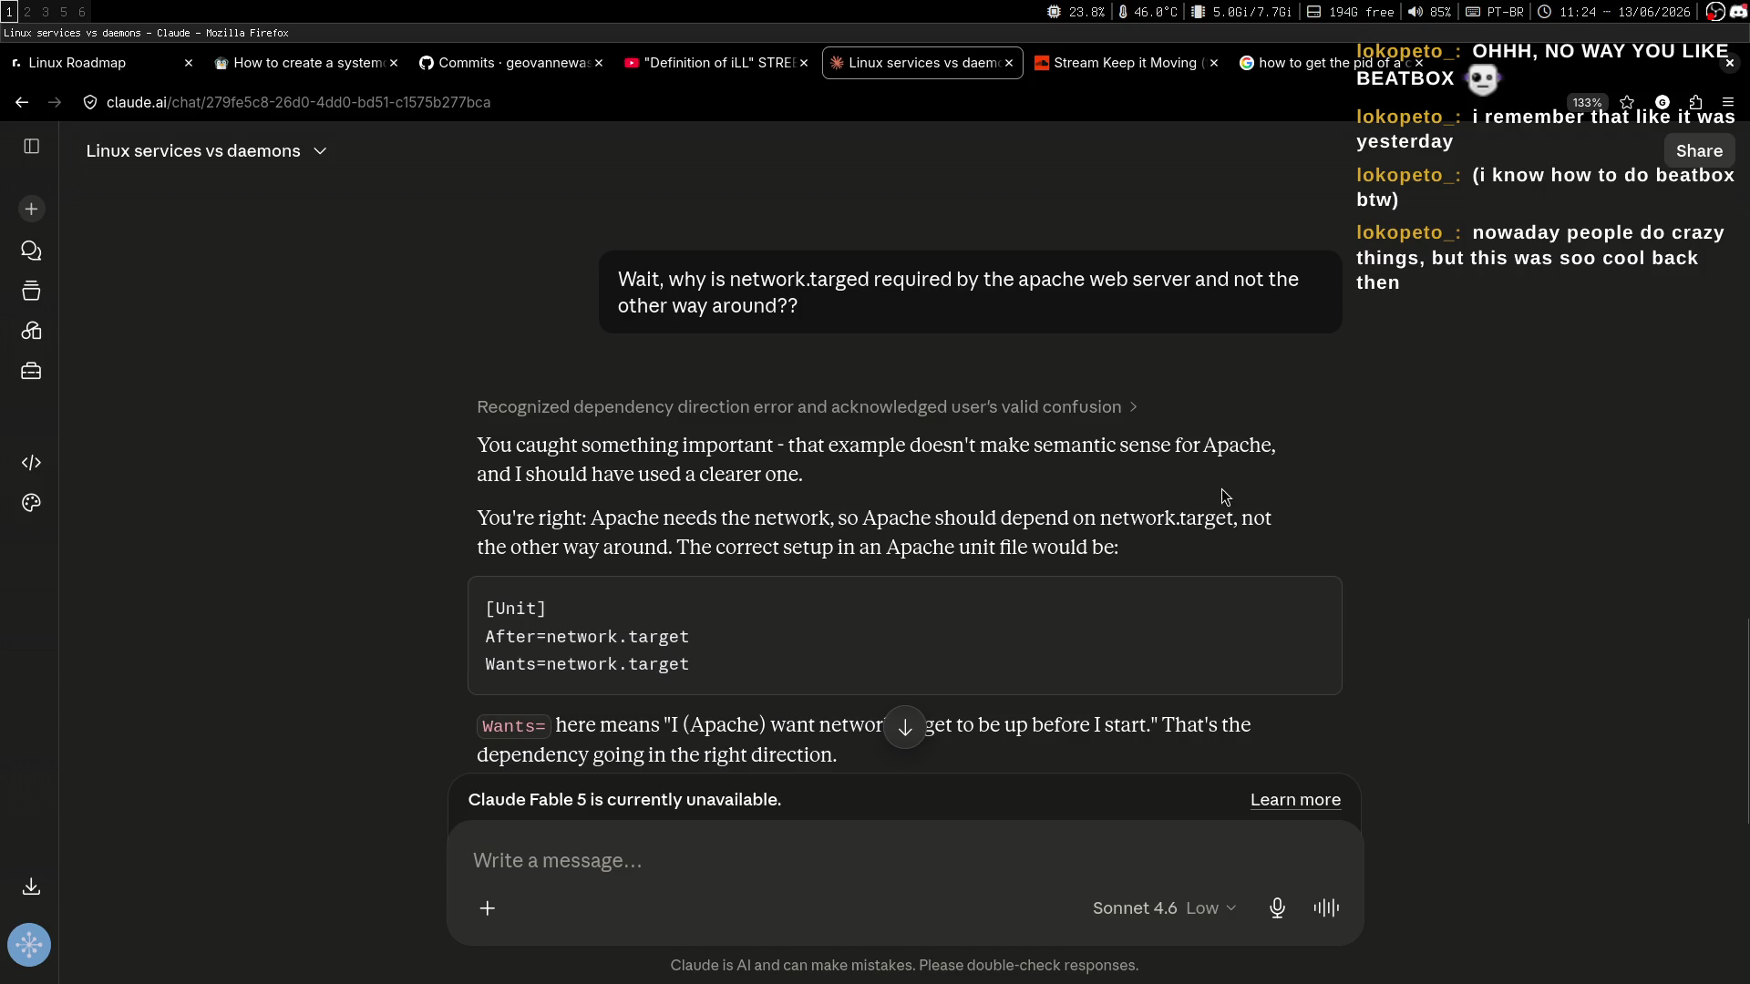
scroll(1312, 456, "down", 2)
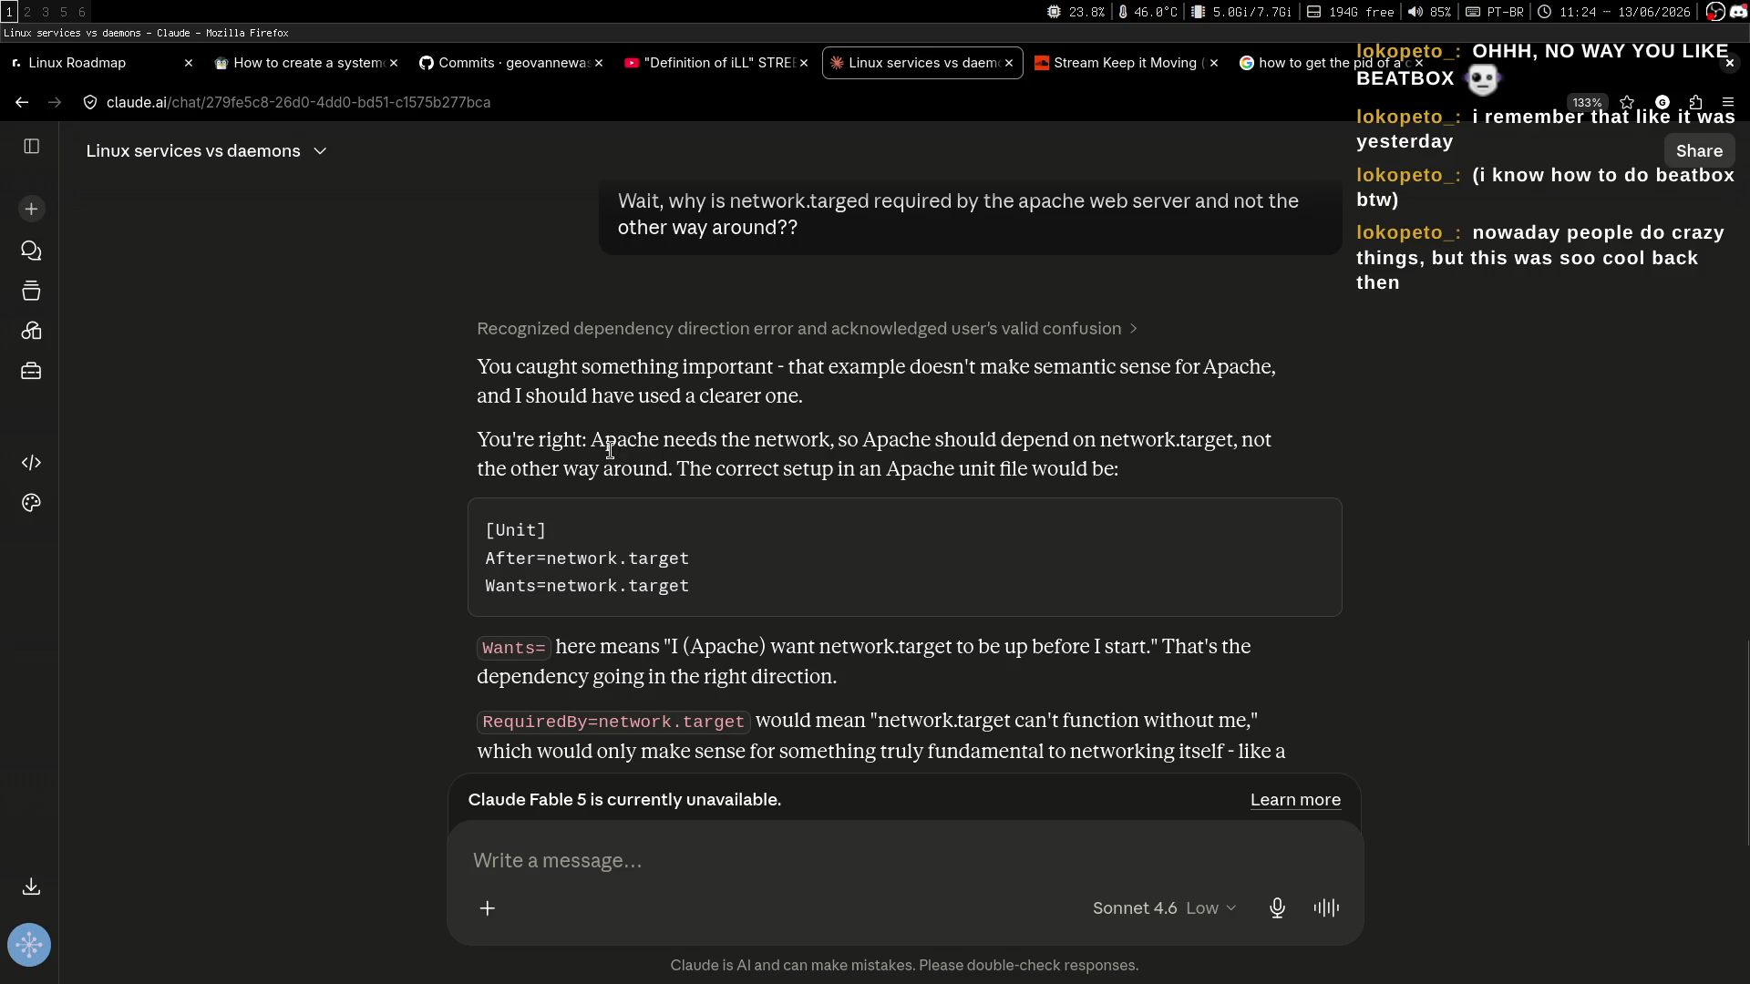
mouse_move(617, 442)
left_mouse_down()
mouse_move(793, 442)
mouse_move(648, 442)
mouse_move(775, 442)
mouse_move(756, 442)
left_mouse_up()
left_click(975, 490)
left_click_drag(1236, 446, 1101, 445)
left_click(1030, 463)
scroll(898, 483, "down", 1)
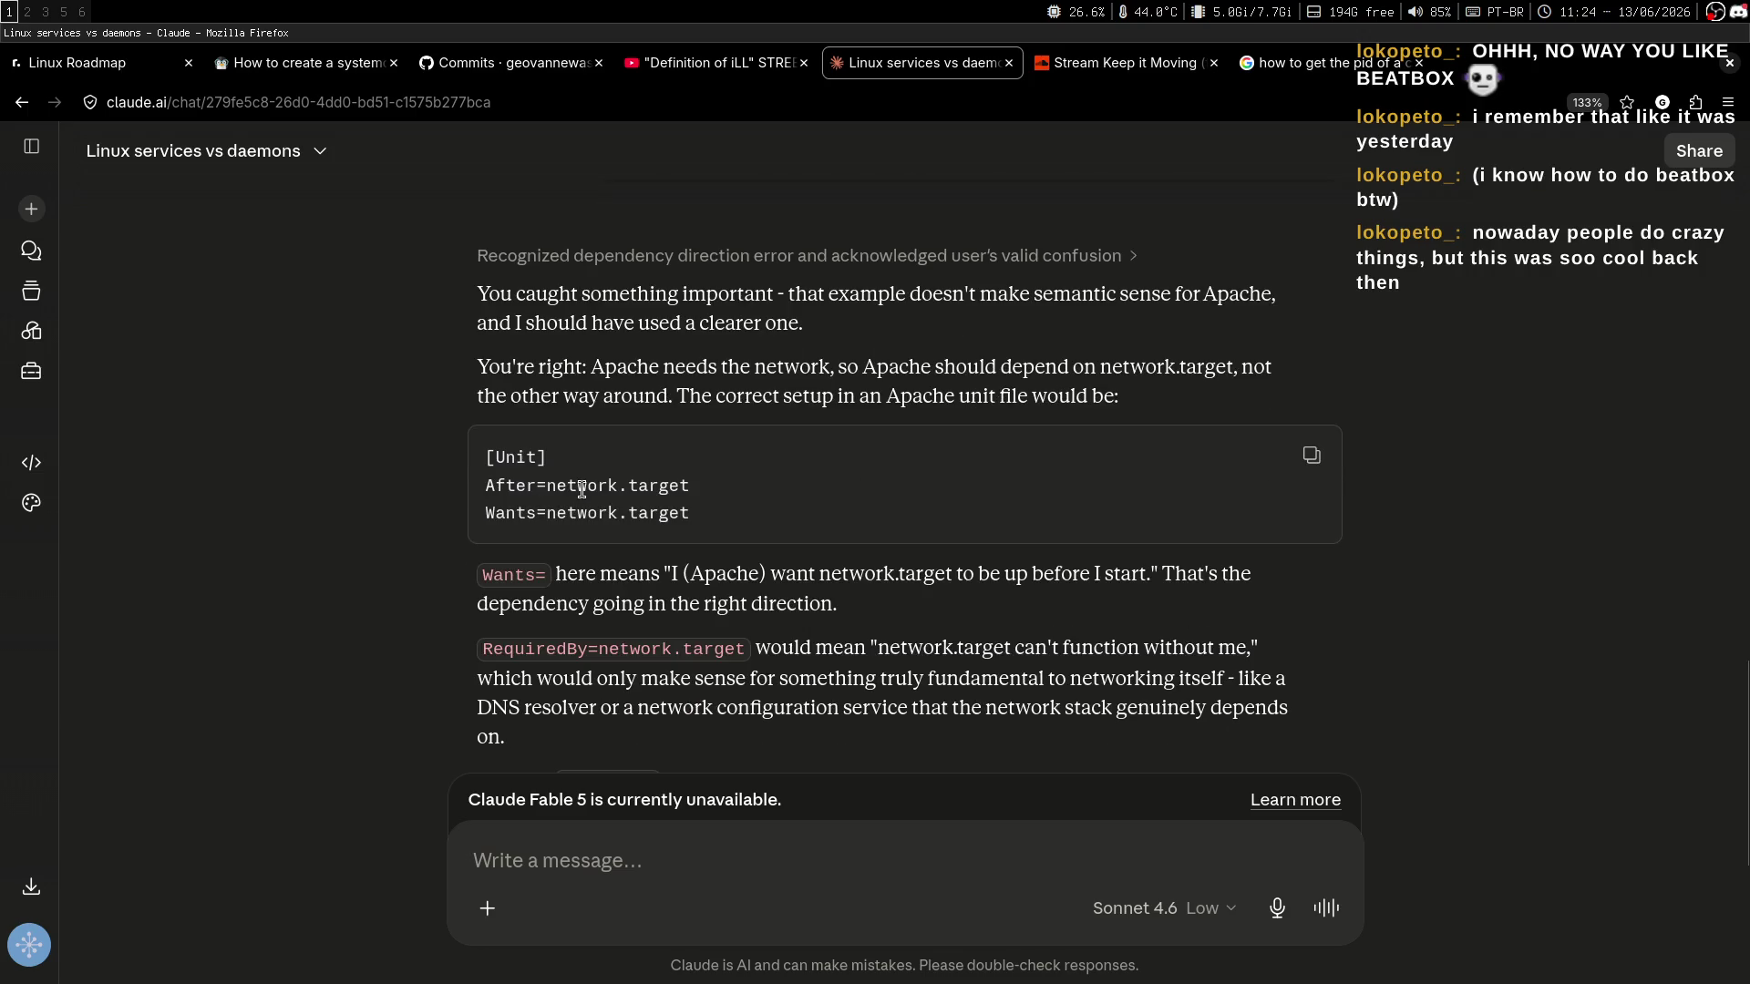
Compare the reply against the Neovim notes and highlight the After=network.target example line.
key("super+2")
key("super+1")
key("super+2")
key("super+1")
left_click_drag(485, 499, 770, 486)
Compare the notes' RequiredBy=network.target example with the rest of Claude's corrected reply.
left_click(770, 487)
key("super+2")
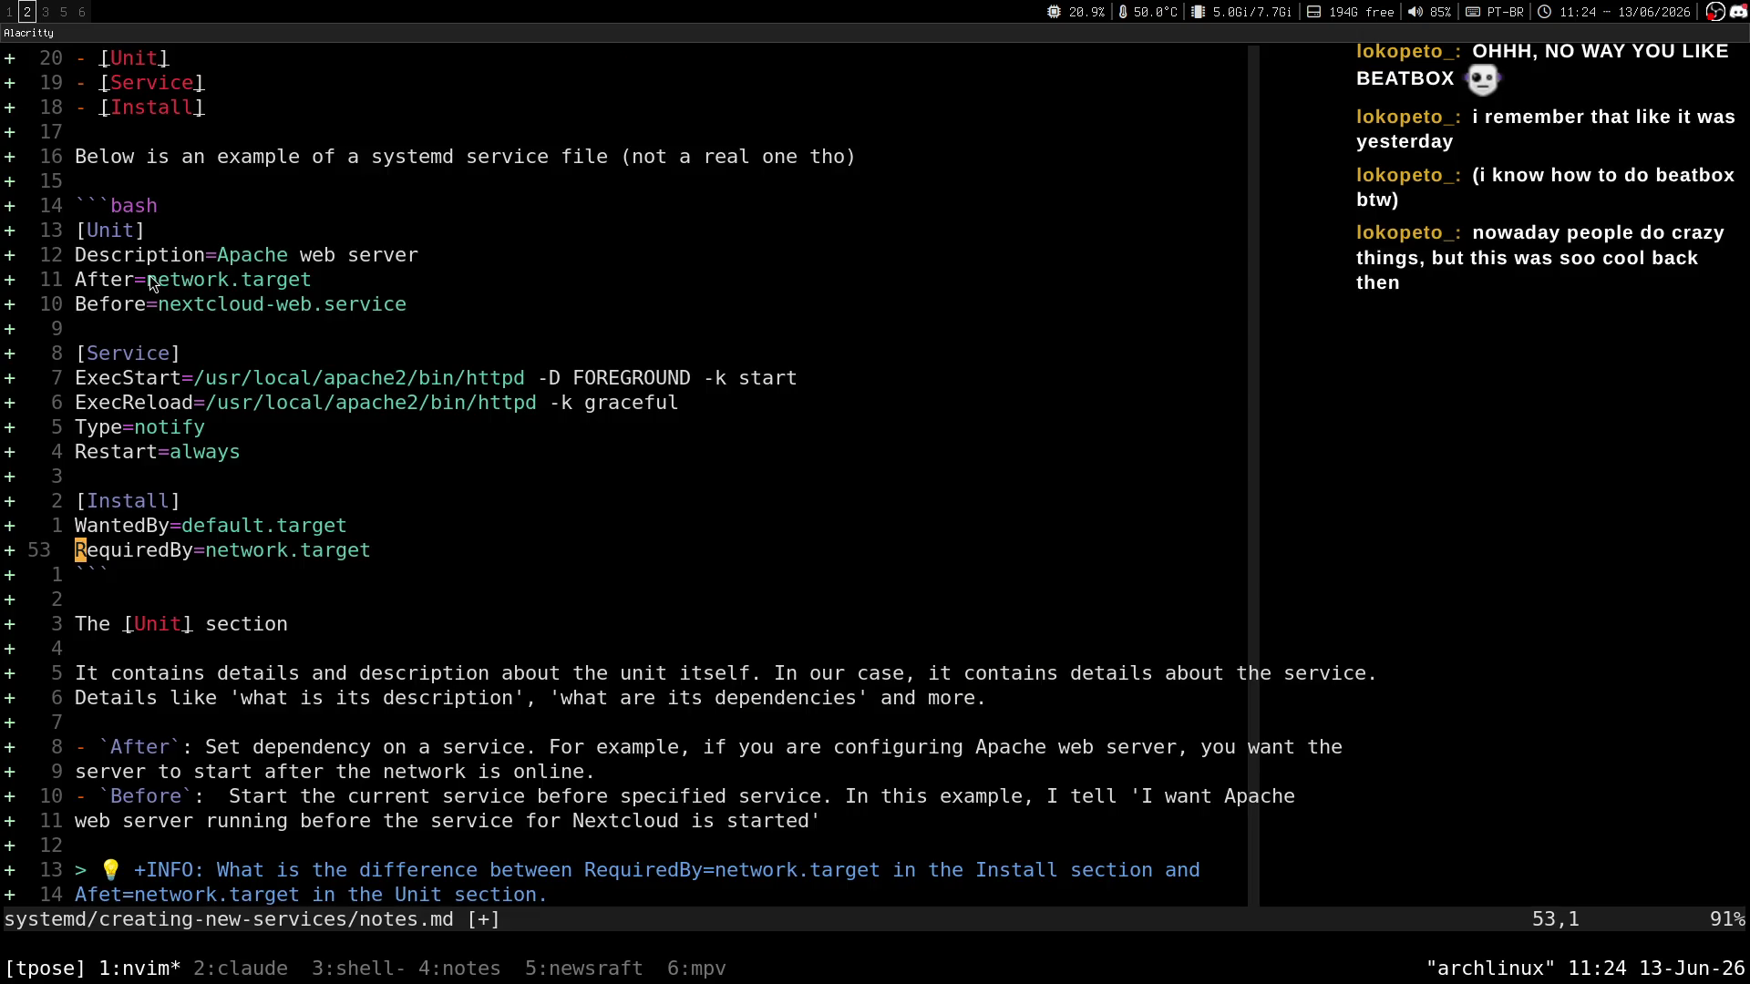
key("super+1")
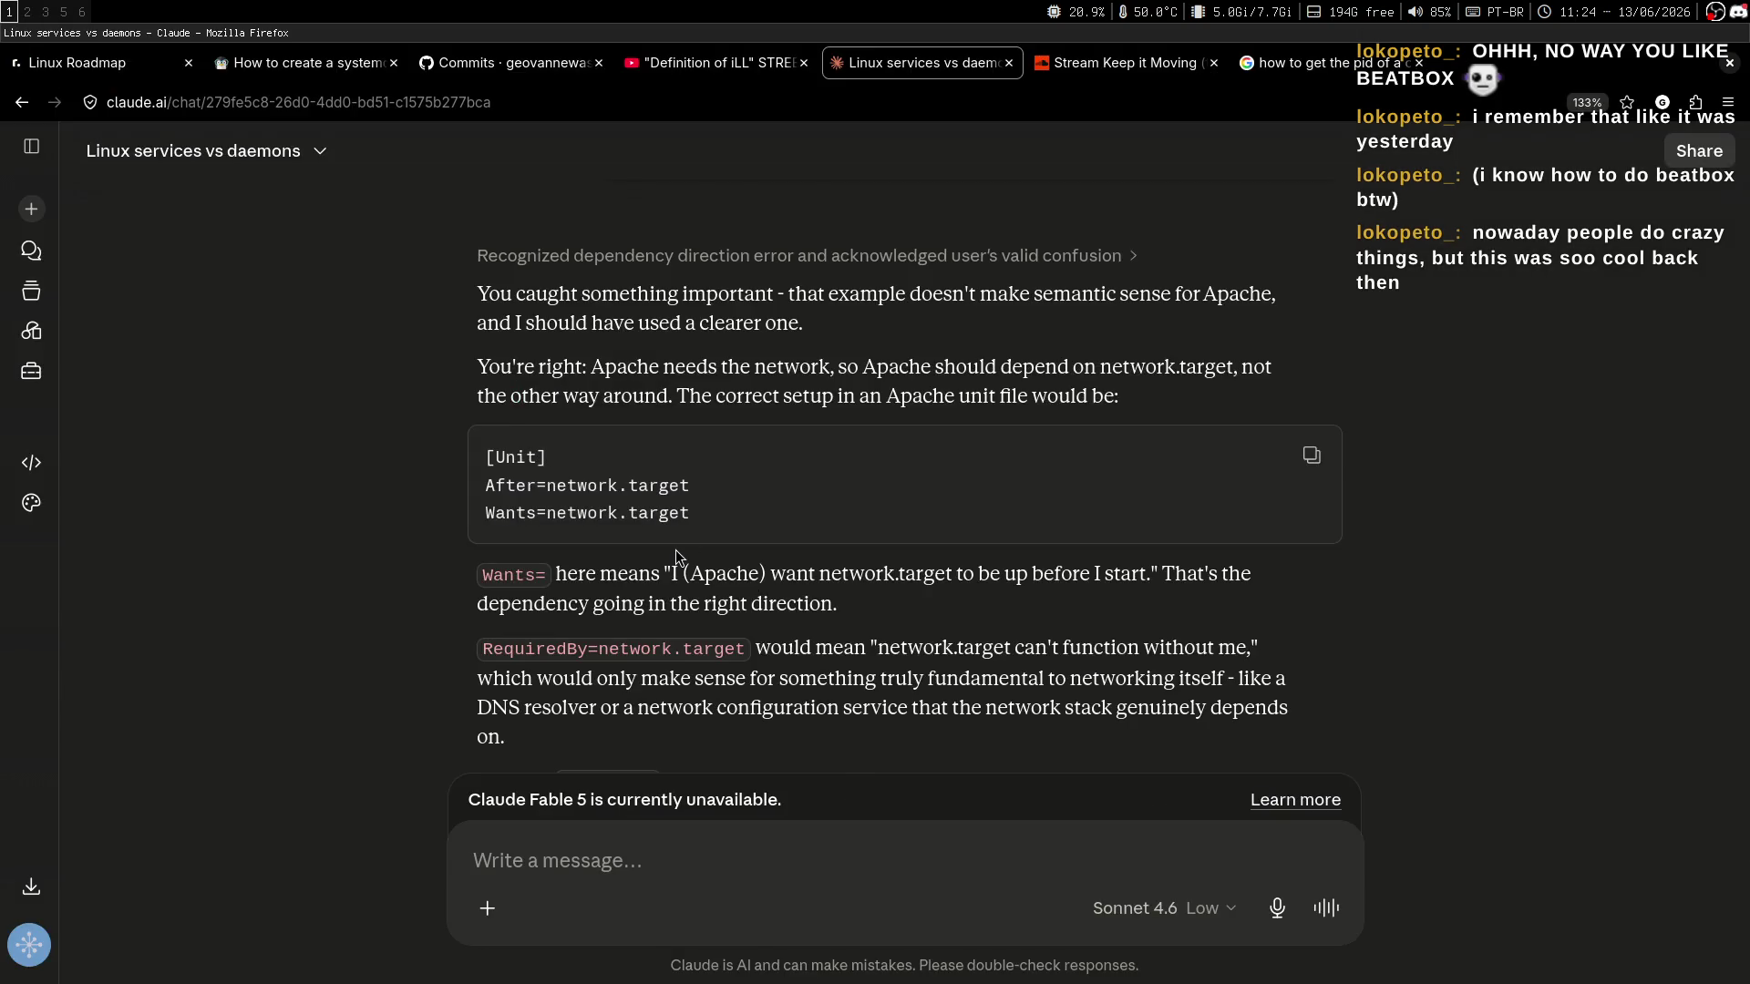
key("super+2")
key("super+1")
middle_click(960, 486)
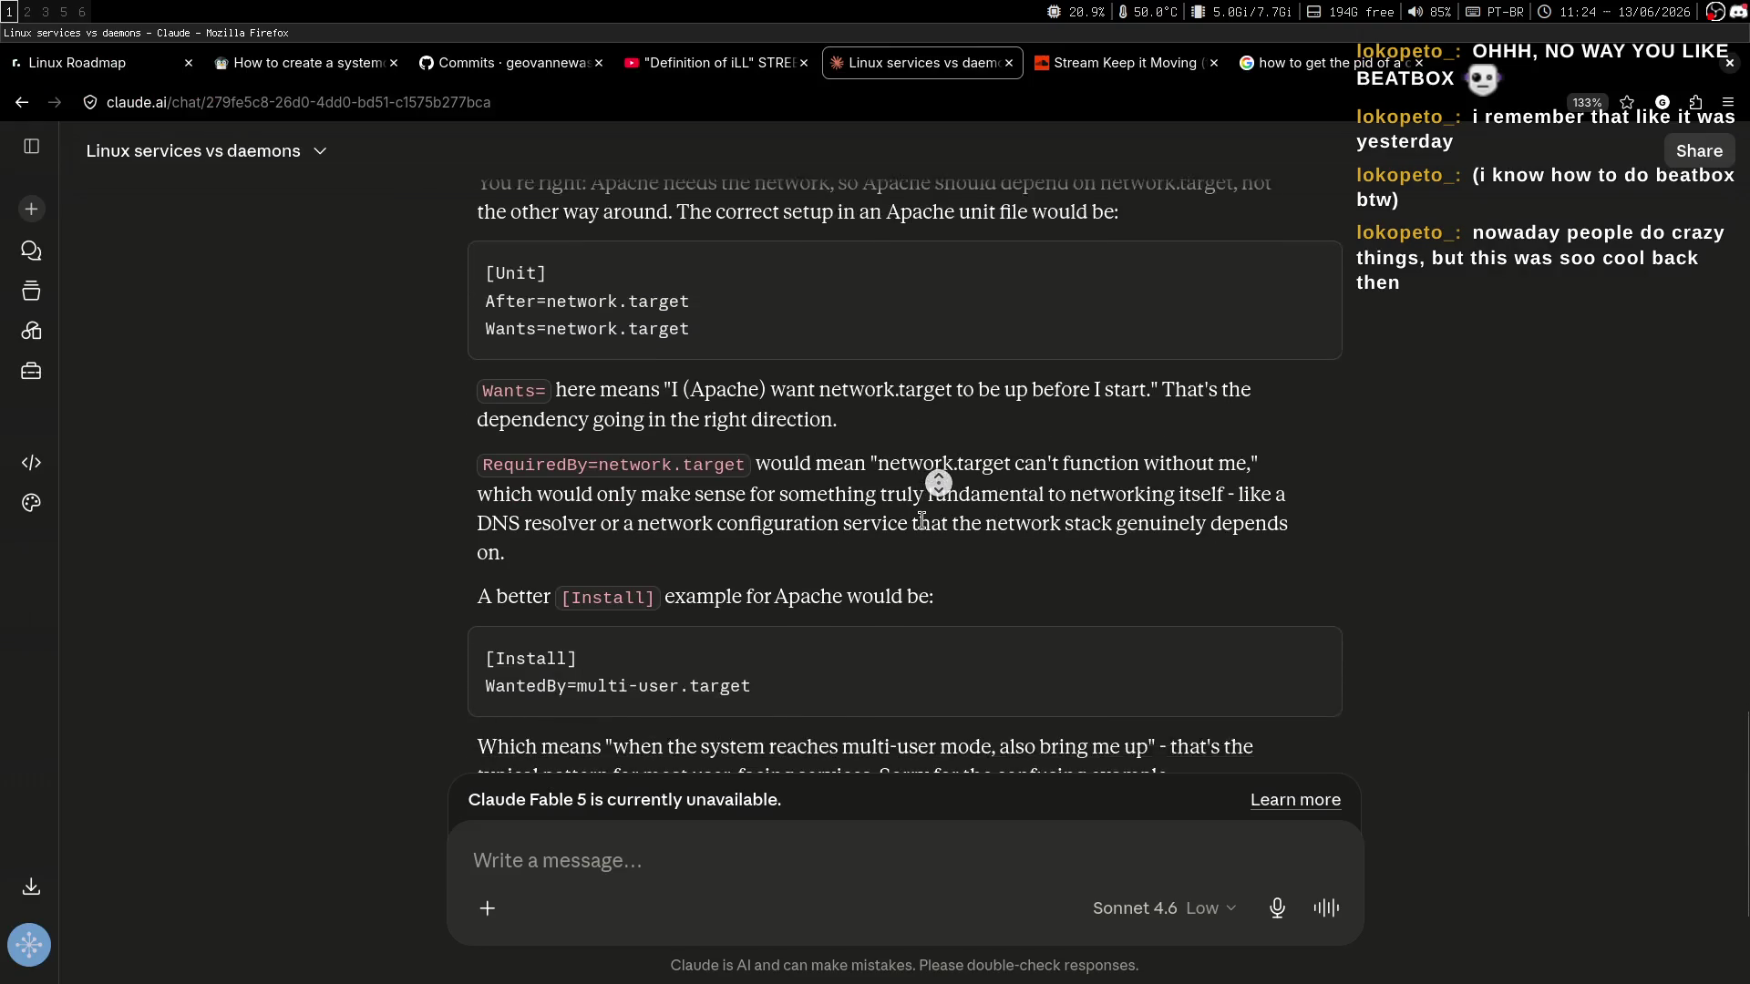
left_click(873, 521)
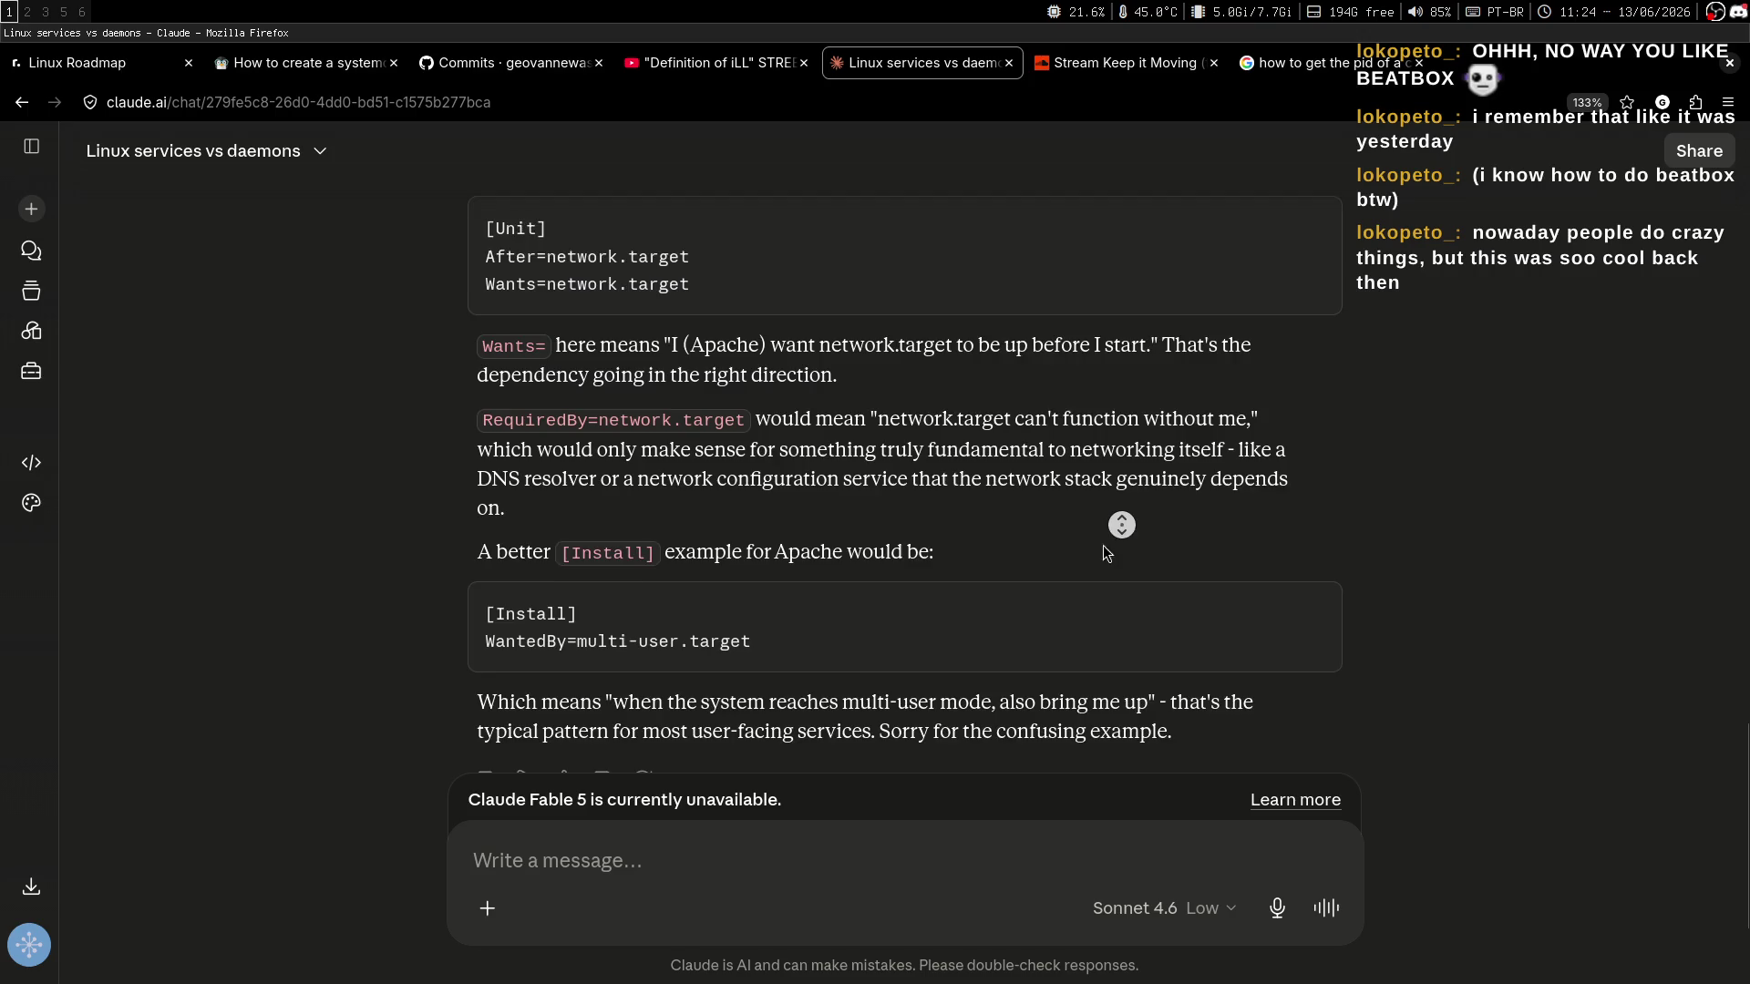
Read the reply's multi-user mode explanation, glancing at the notes and stream chat.
scroll(744, 509, "down", 3)
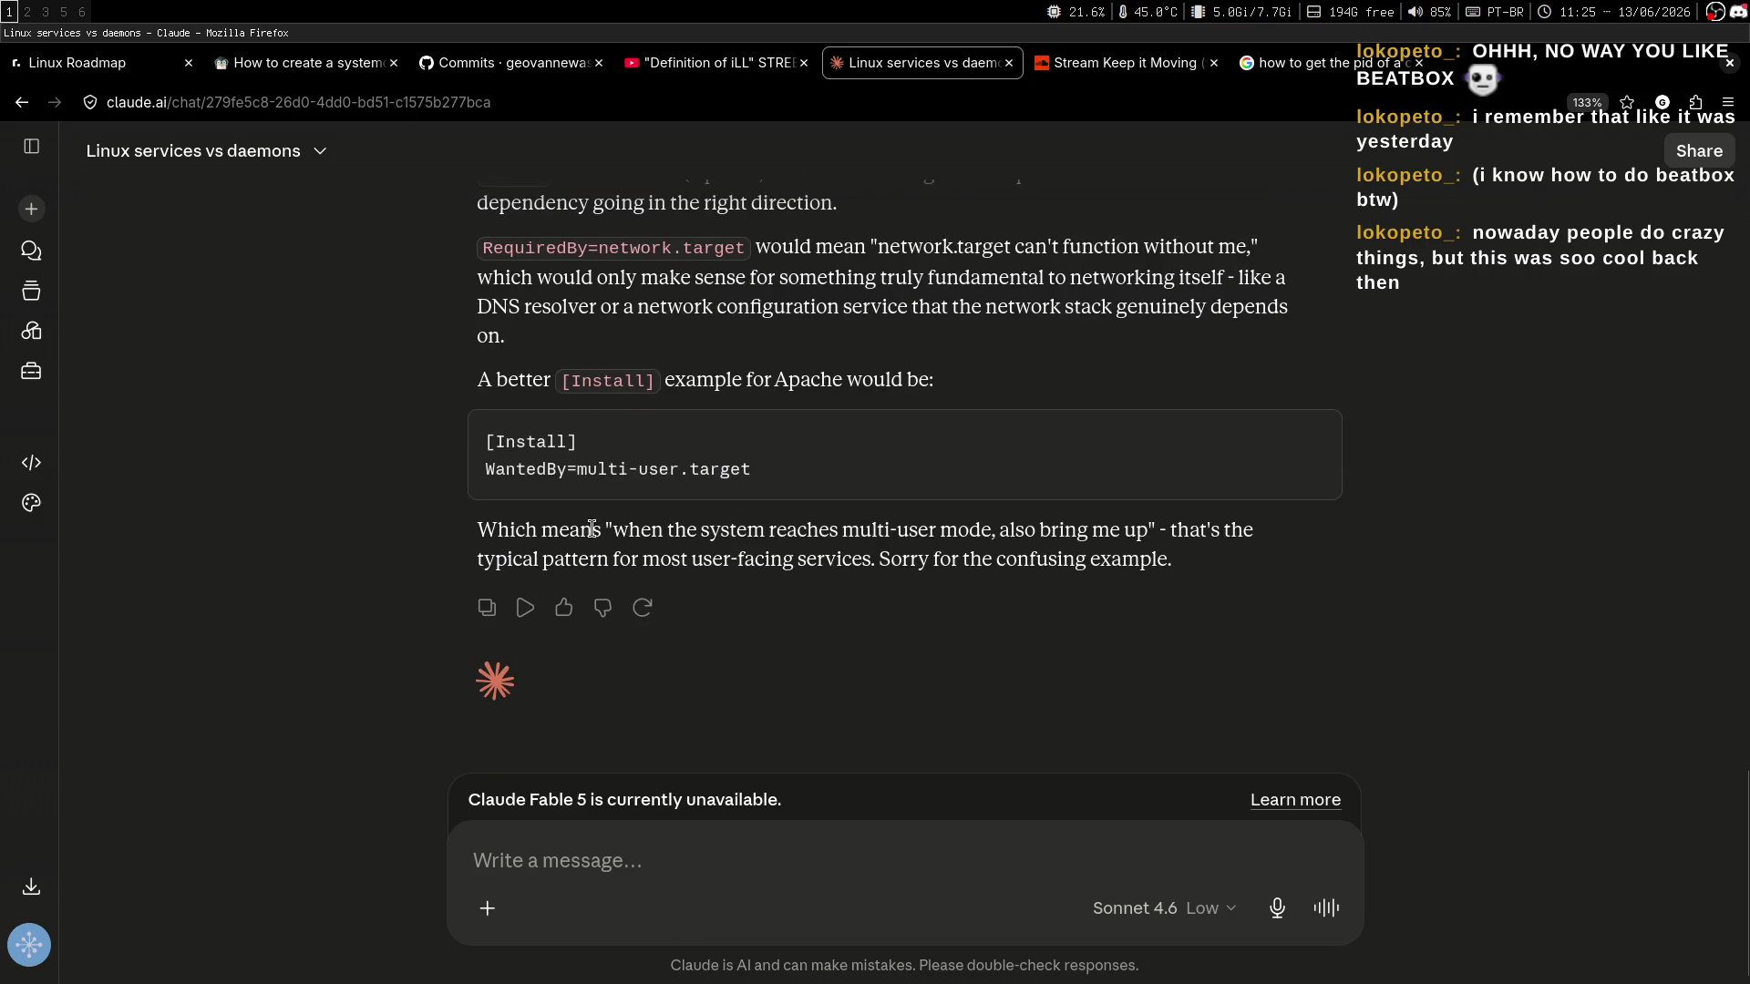
left_click_drag(496, 530, 938, 530)
left_click(934, 533)
key("super+2")
key("super+3")
key("super+2")
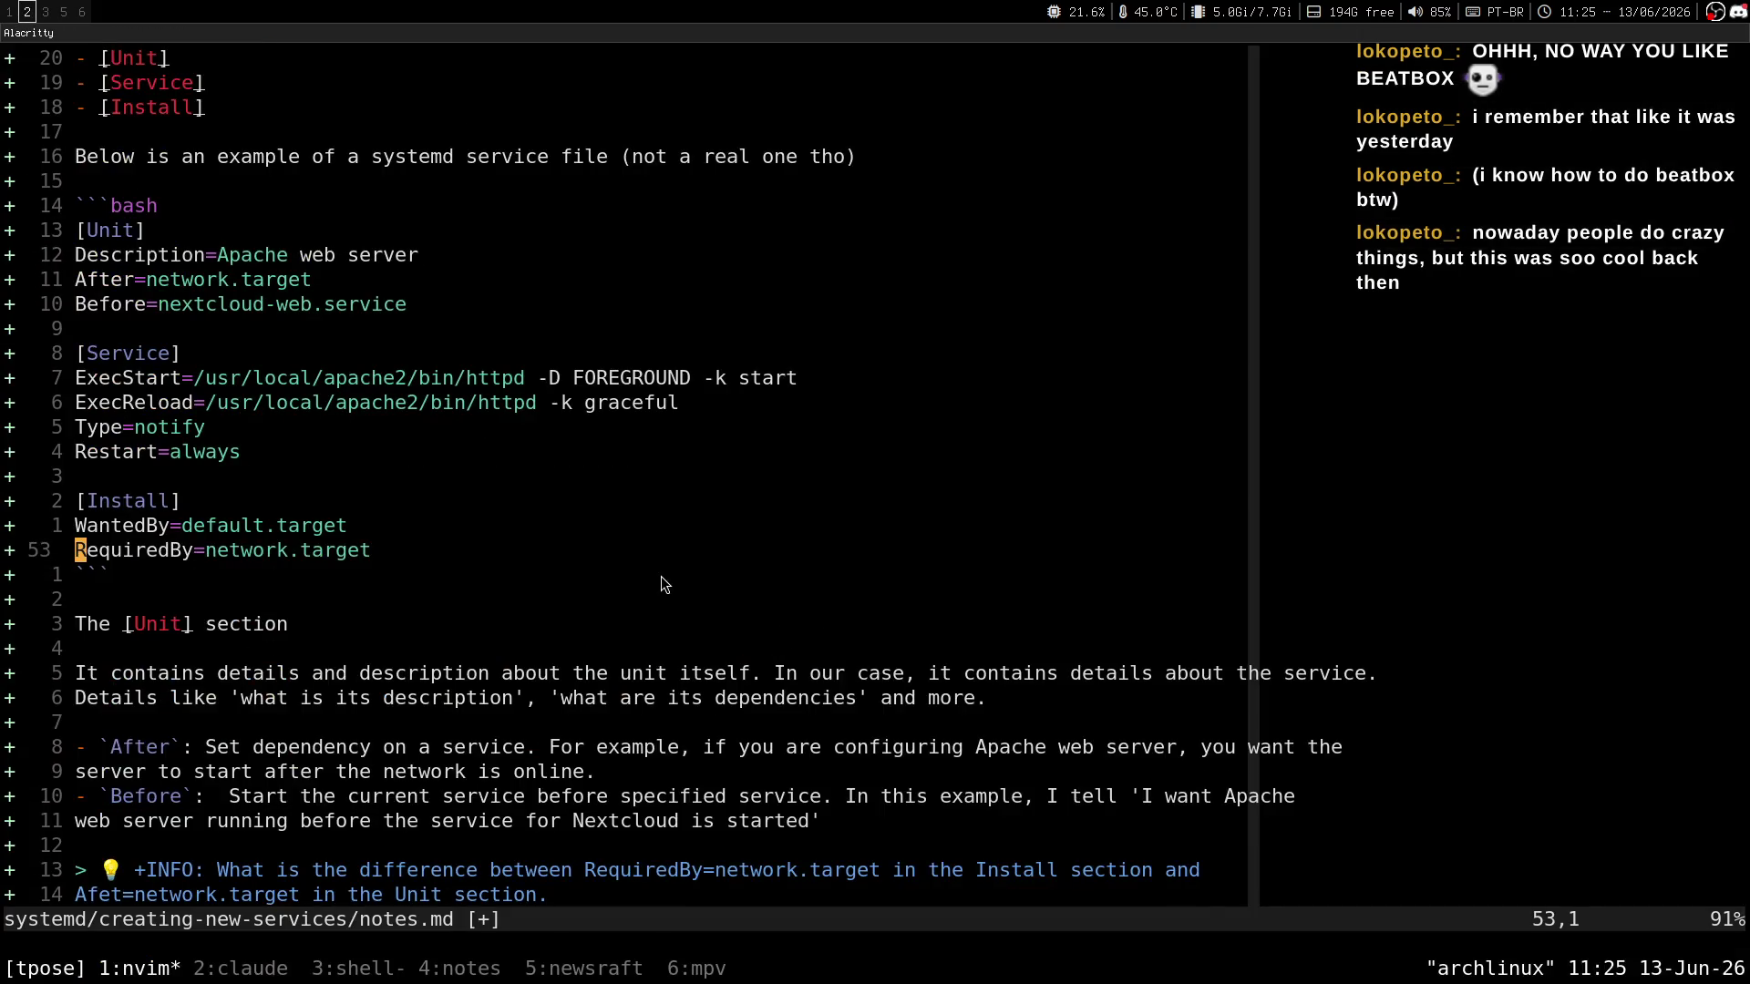
key("super+1")
Open the Linux Handbook 'How to create a systemd service' article showing its example service file.
scroll(1005, 339, "up", 4)
scroll(1005, 339, "up", 6)
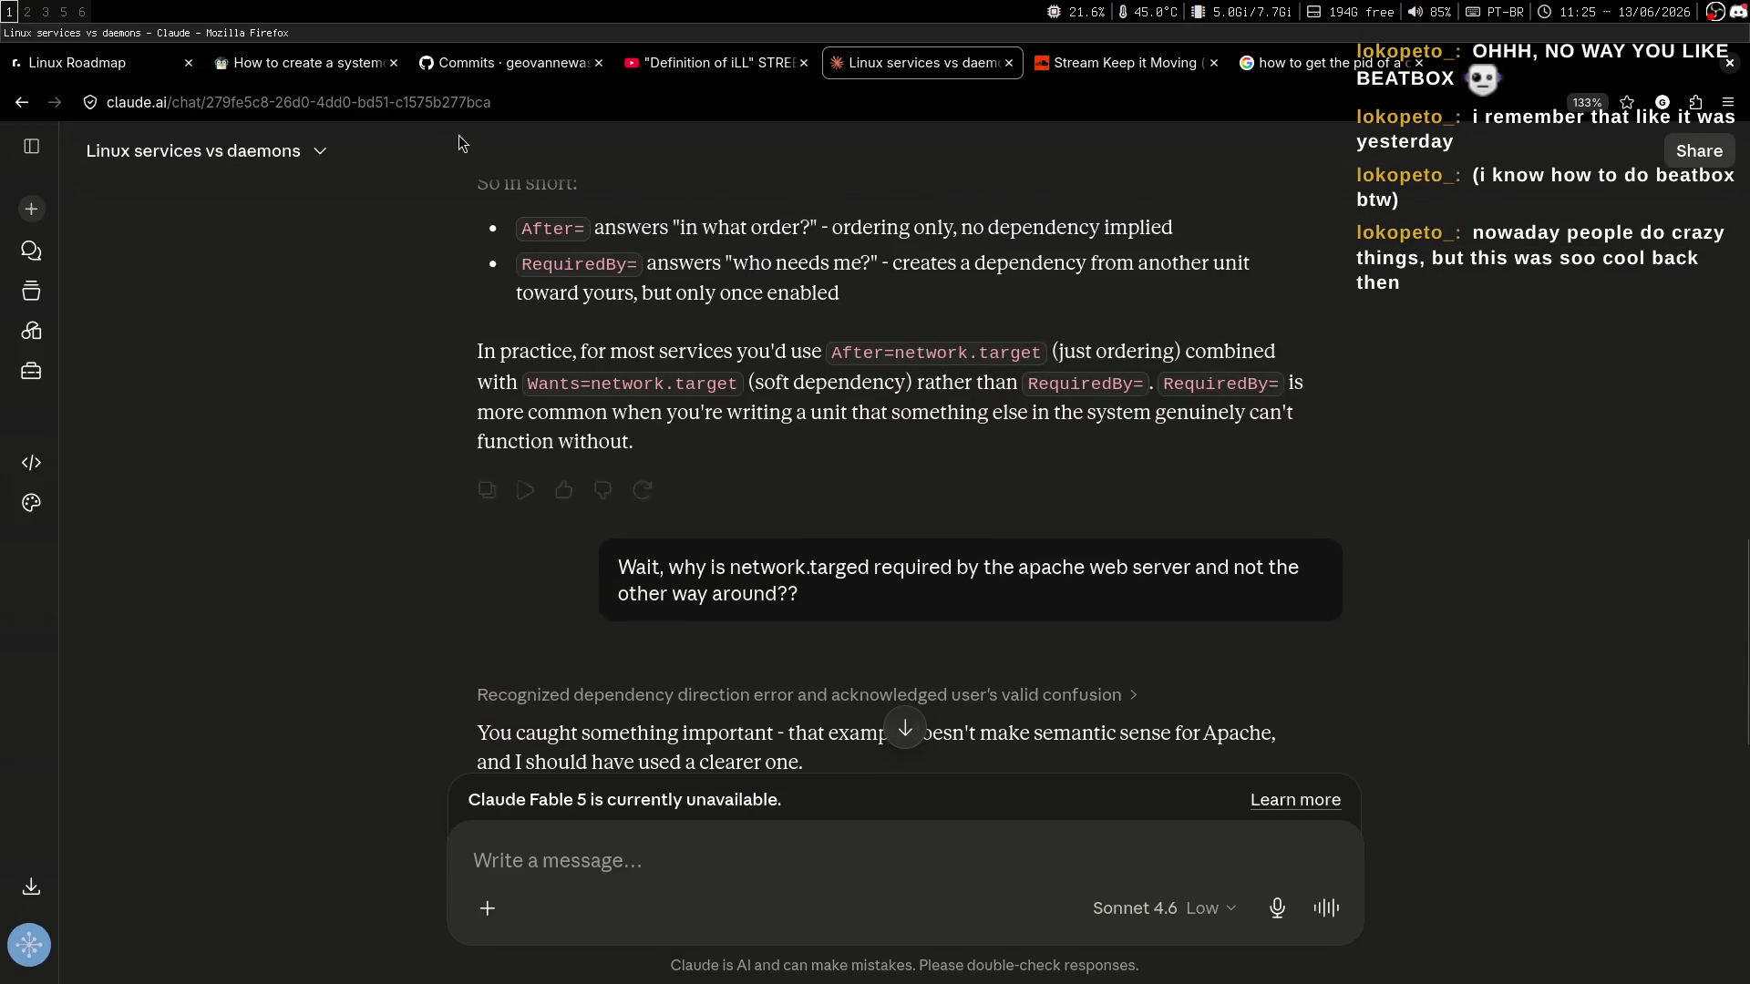
left_click(300, 62)
scroll(483, 506, "up", 8)
Scroll through and select the Linux Handbook example service file, then bring up the Chatterino chat.
scroll(483, 506, "down", 1)
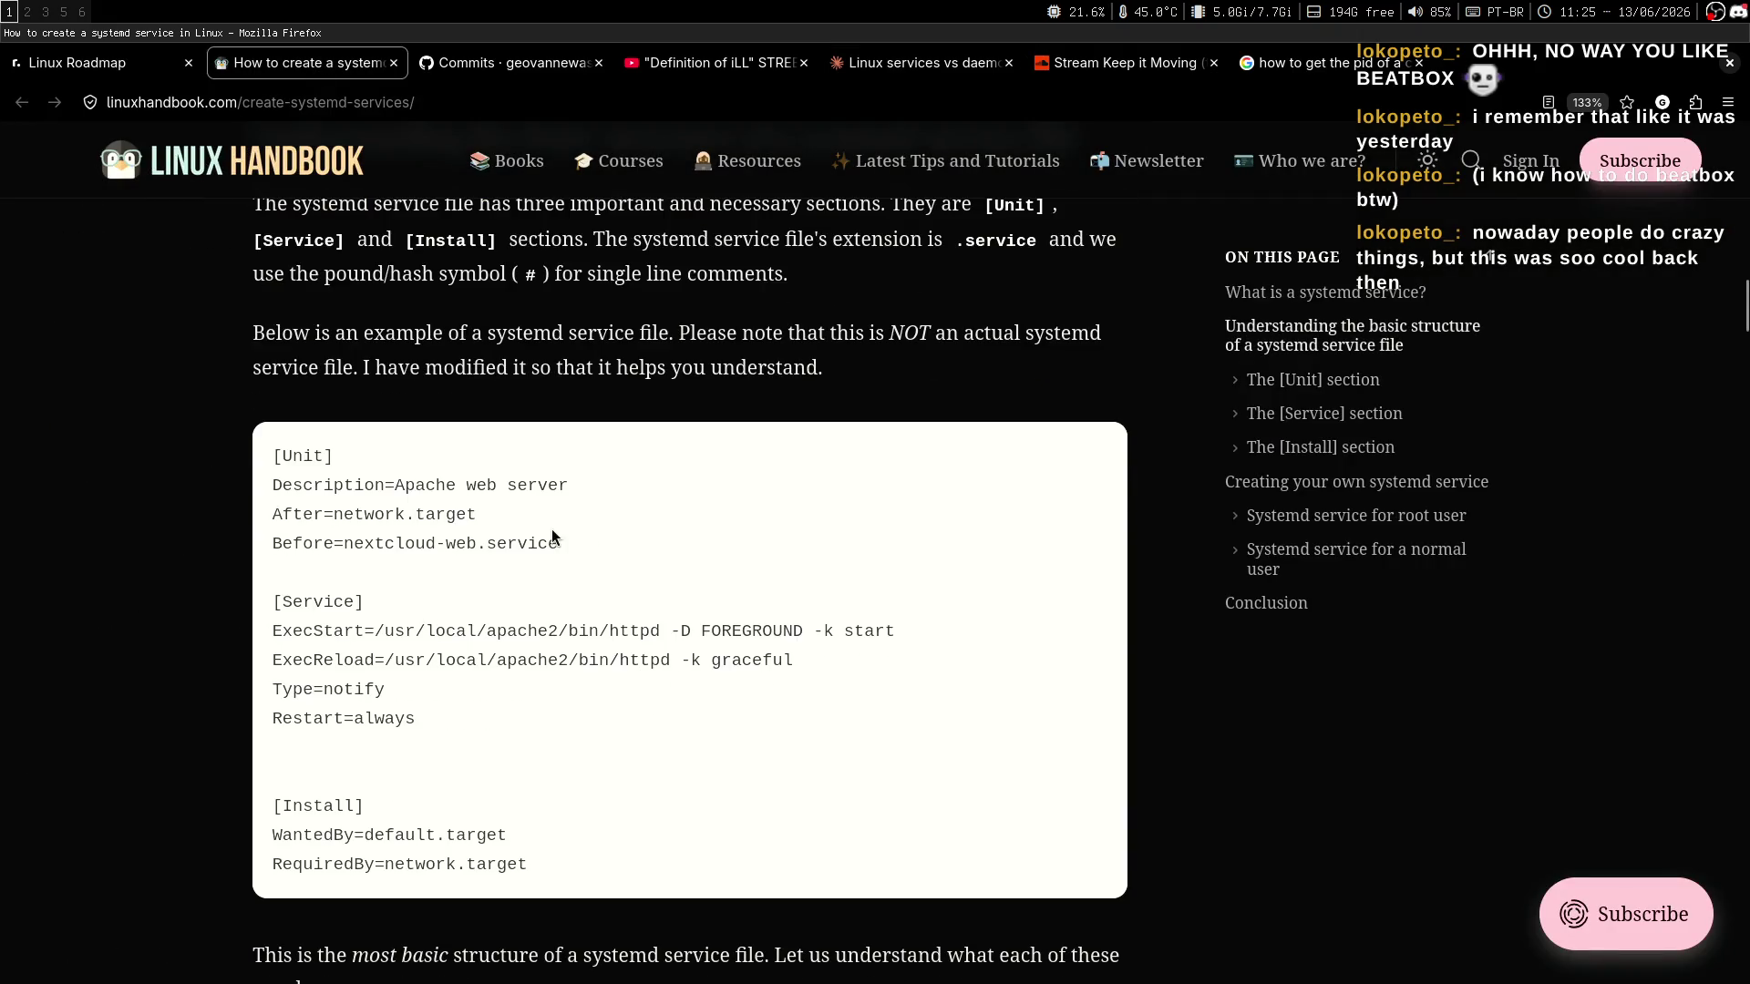
mouse_move(273, 451)
left_mouse_down()
mouse_move(557, 543)
mouse_move(556, 866)
left_mouse_up()
scroll(623, 738, "down", 3)
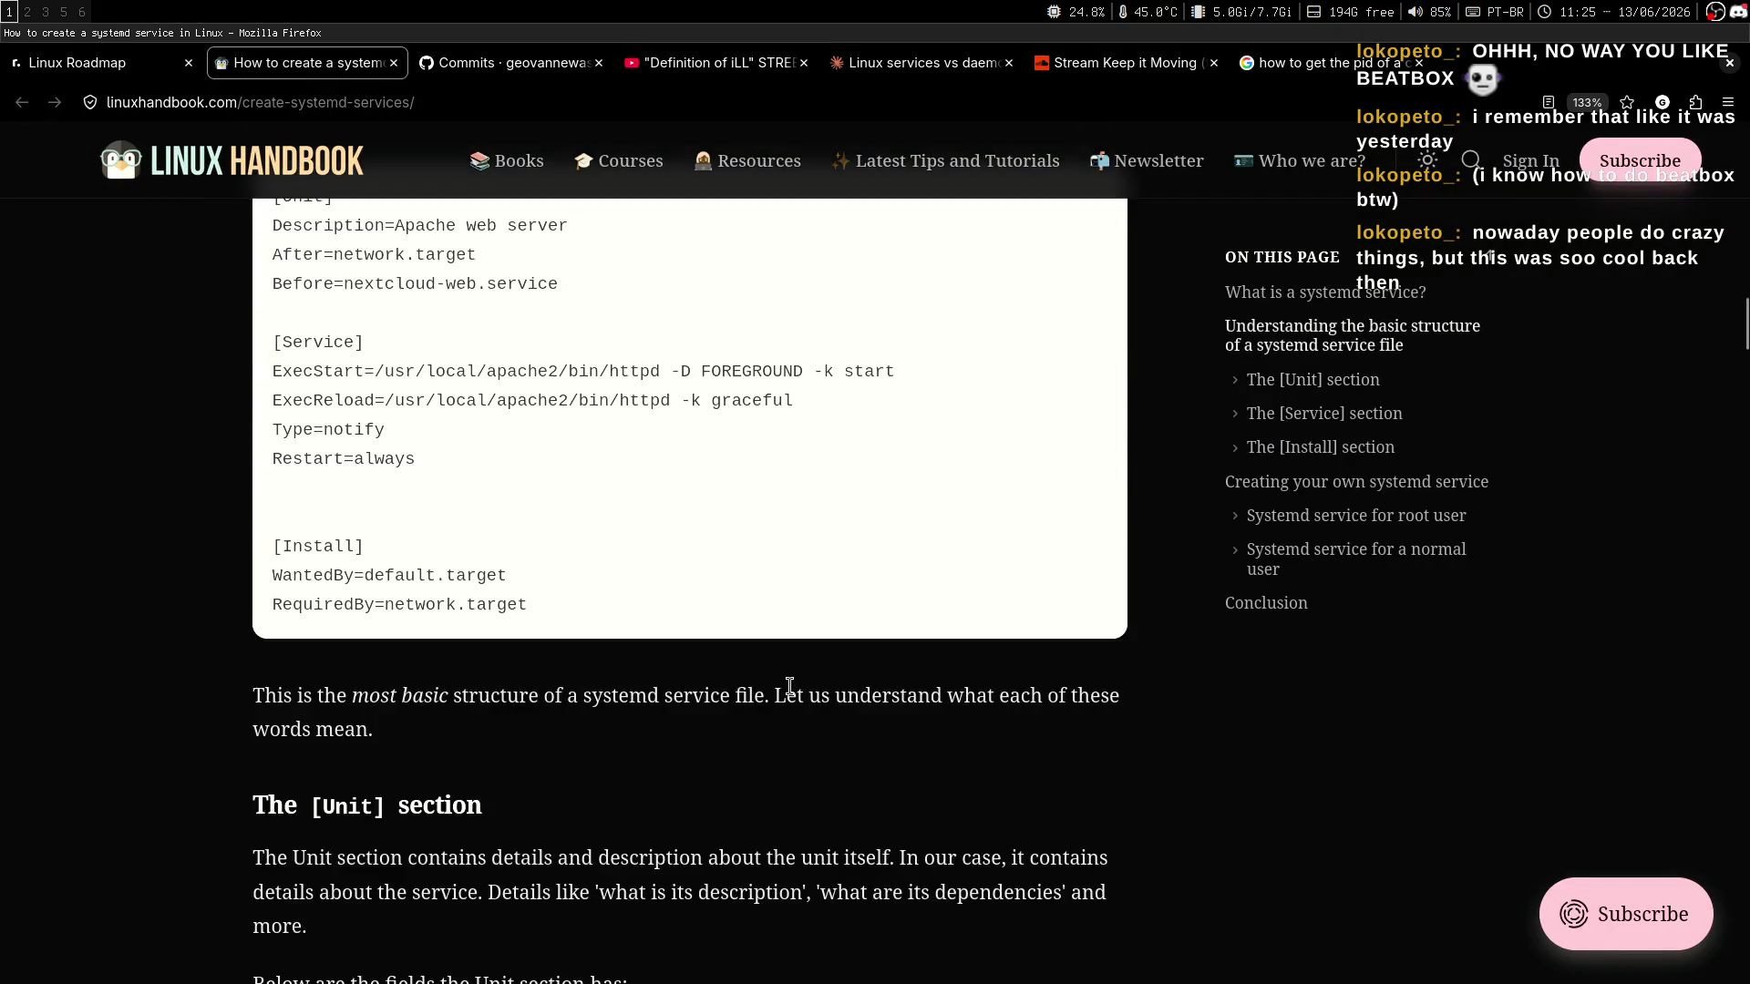
key("super+3")
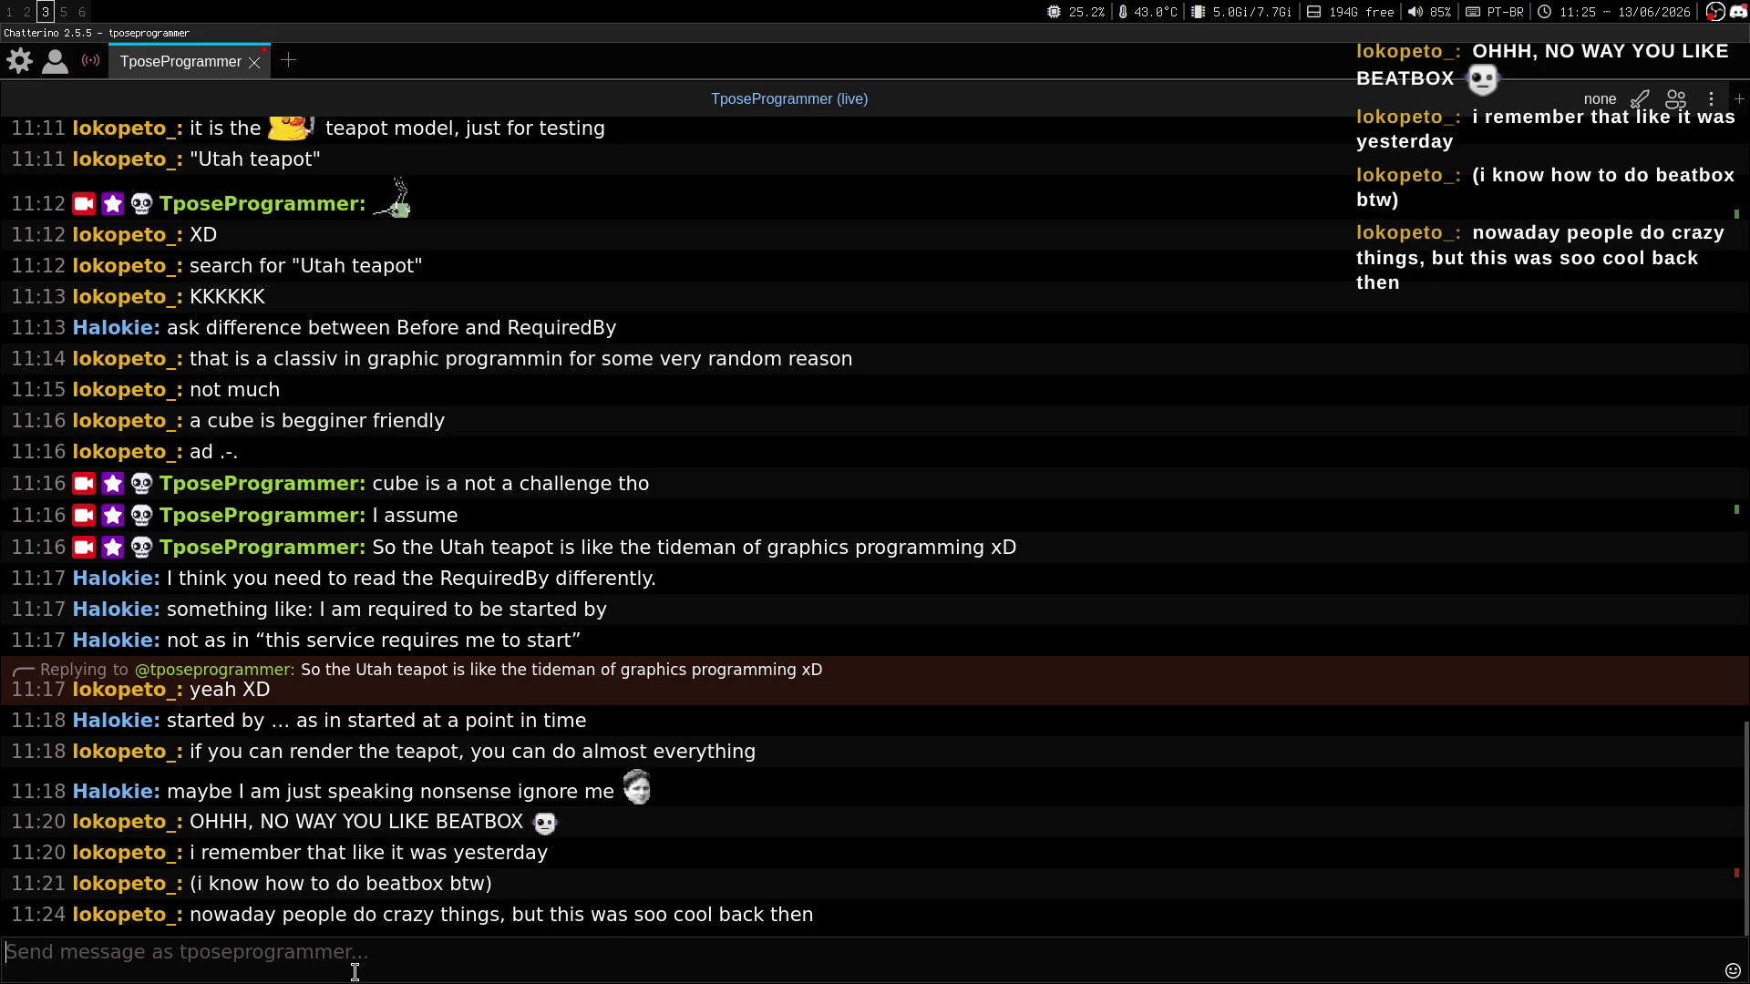
Send the 'D-low' reply to the stream chat and save notes.md in Neovim.
type("D-low")
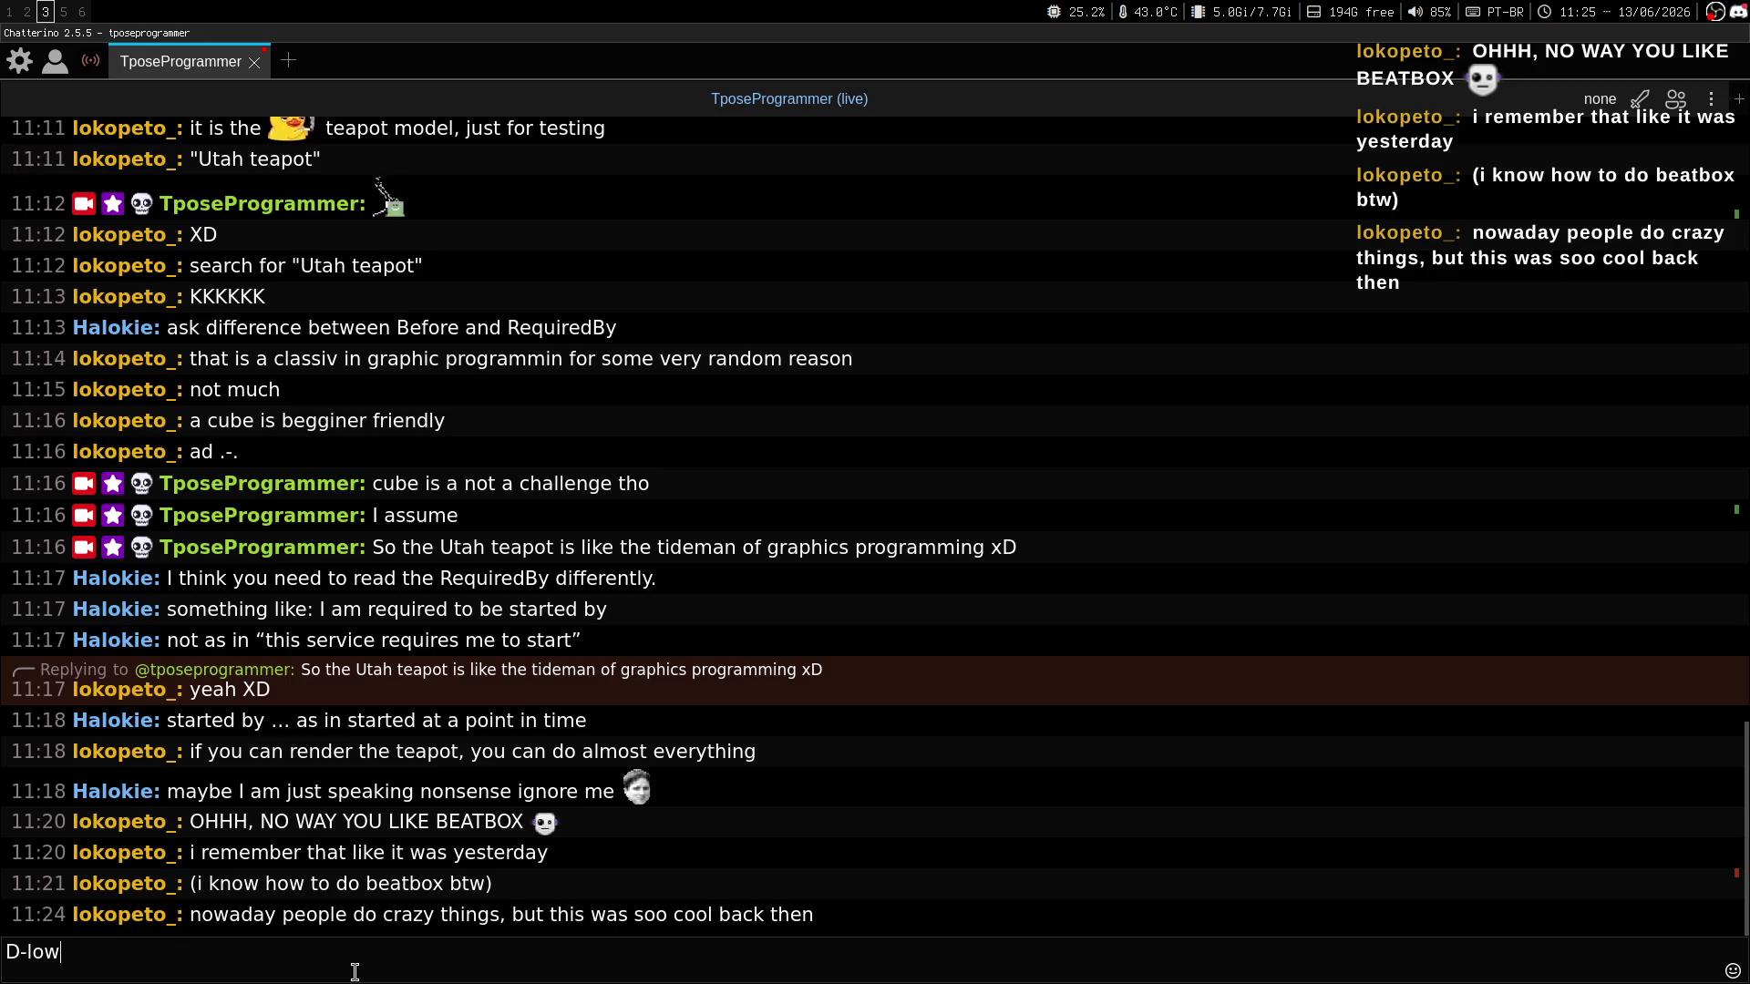
key("Return")
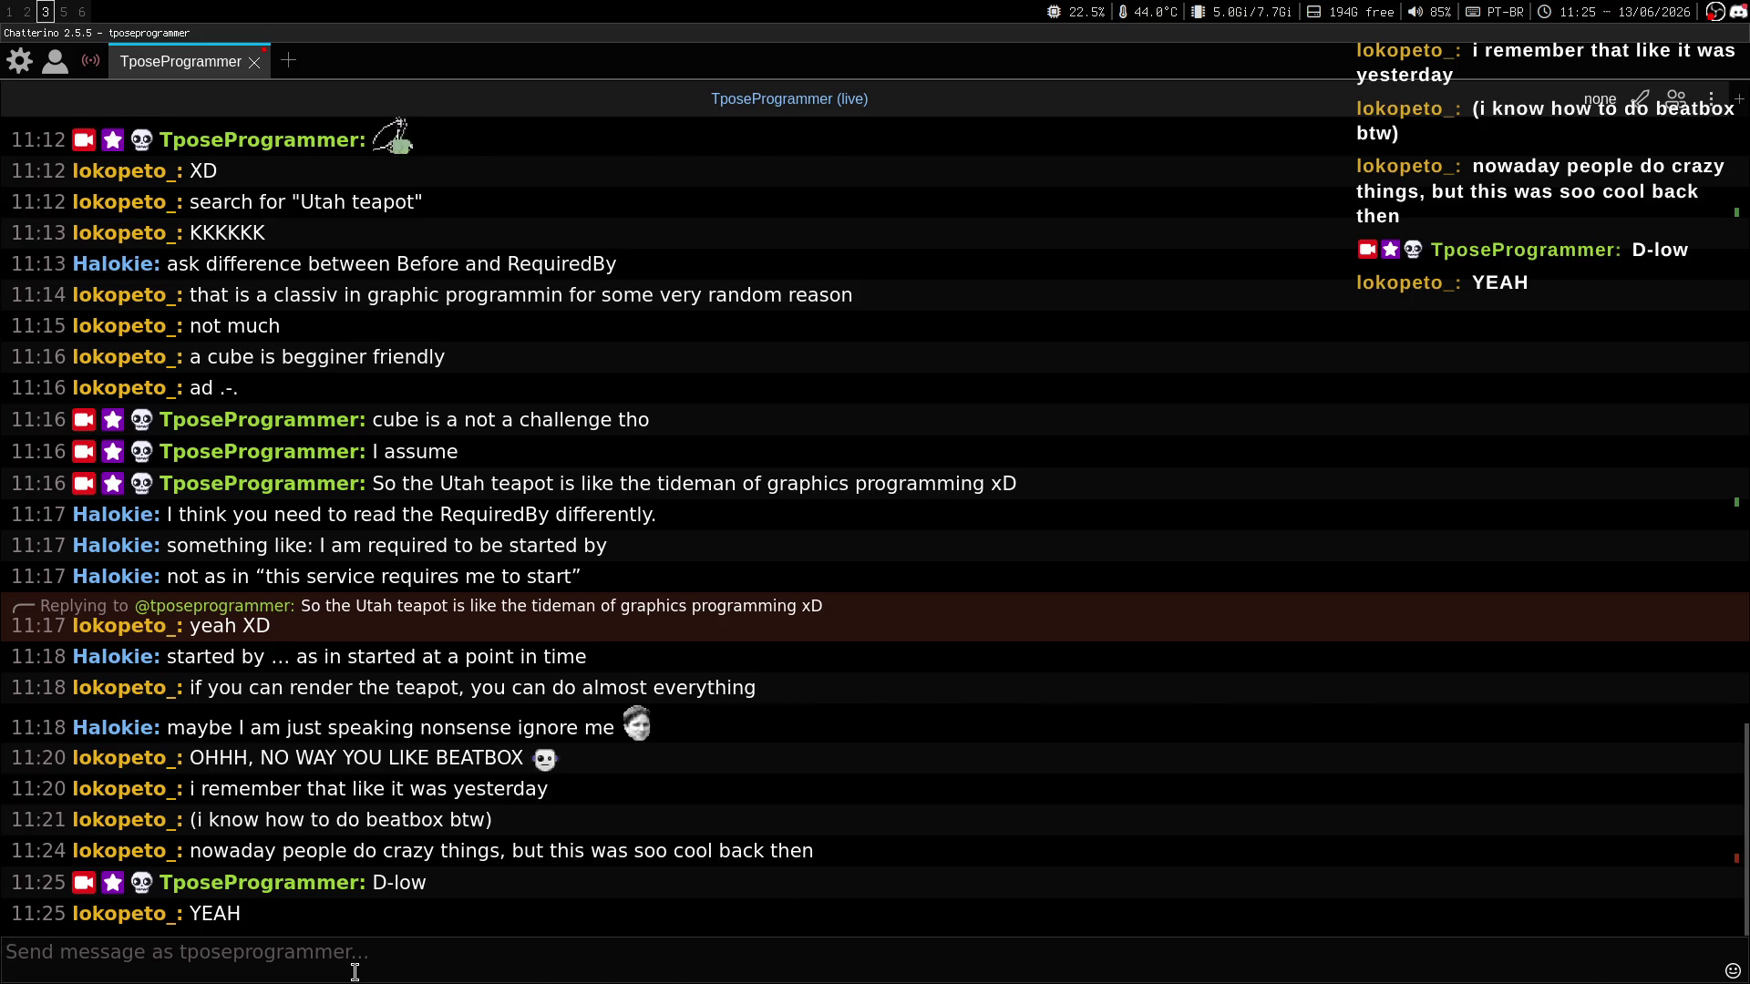
key("super+2")
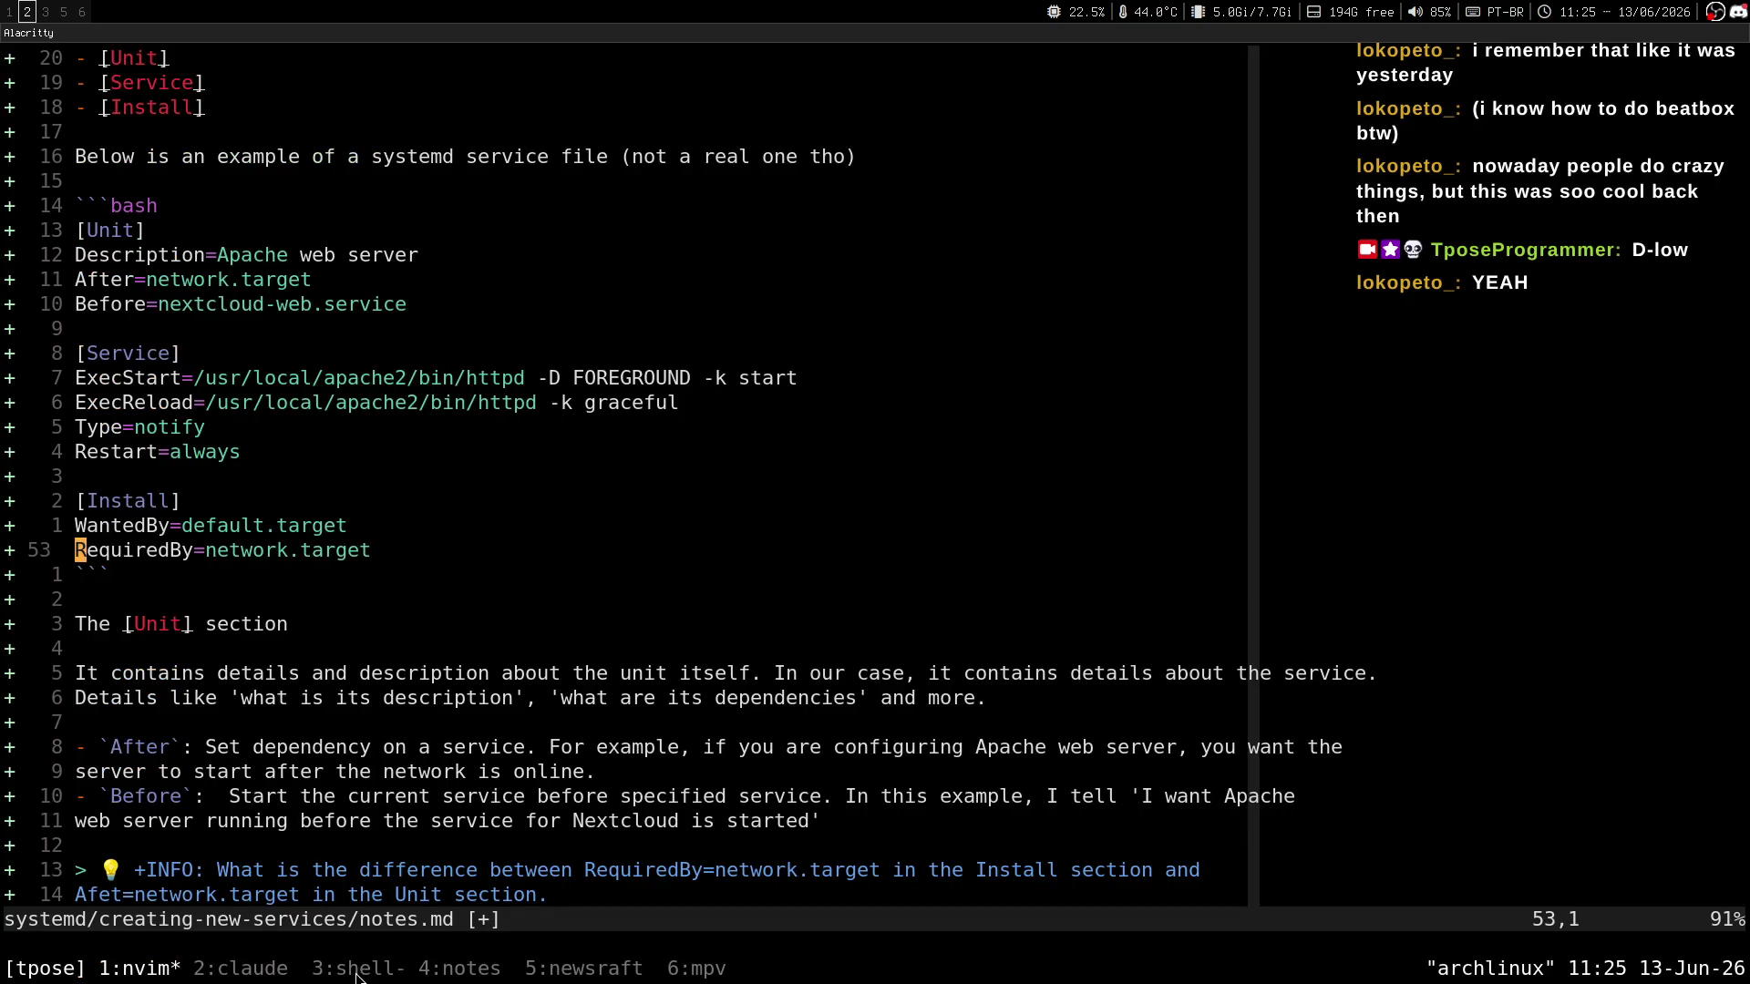
key("ctrl+s")
Check the chat for responses, review the end of notes.md, then return to the Linux Handbook article.
key("super+3")
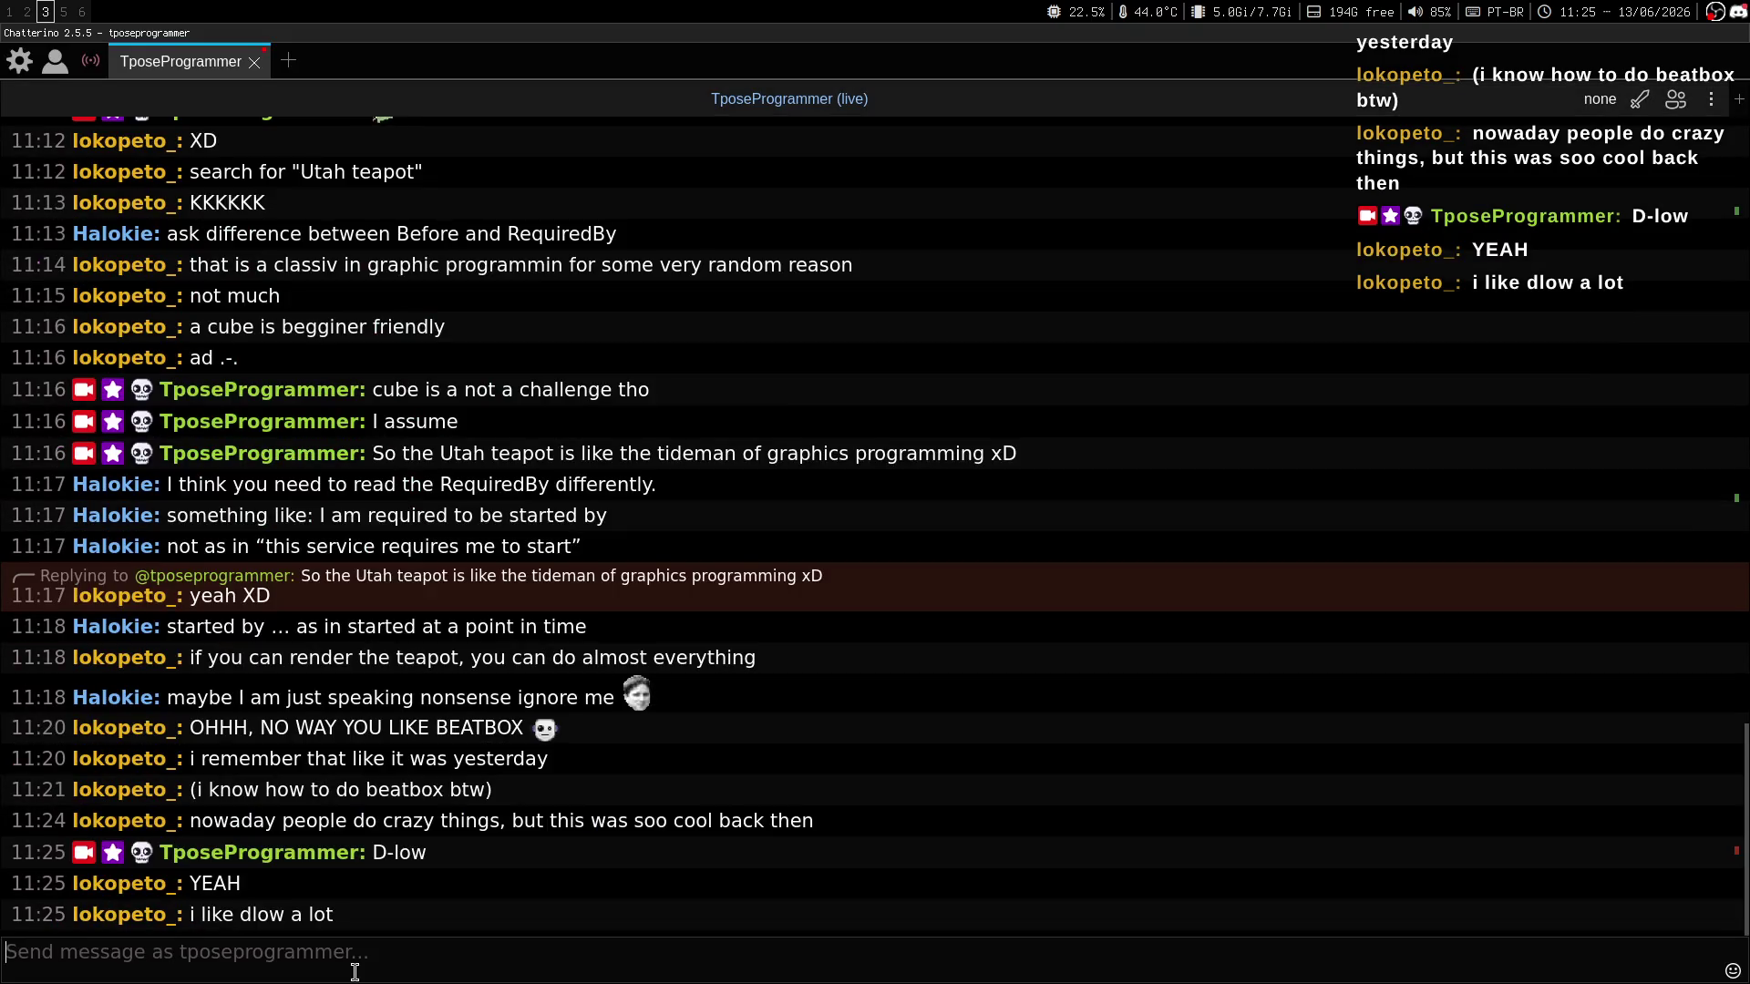
key("super+2")
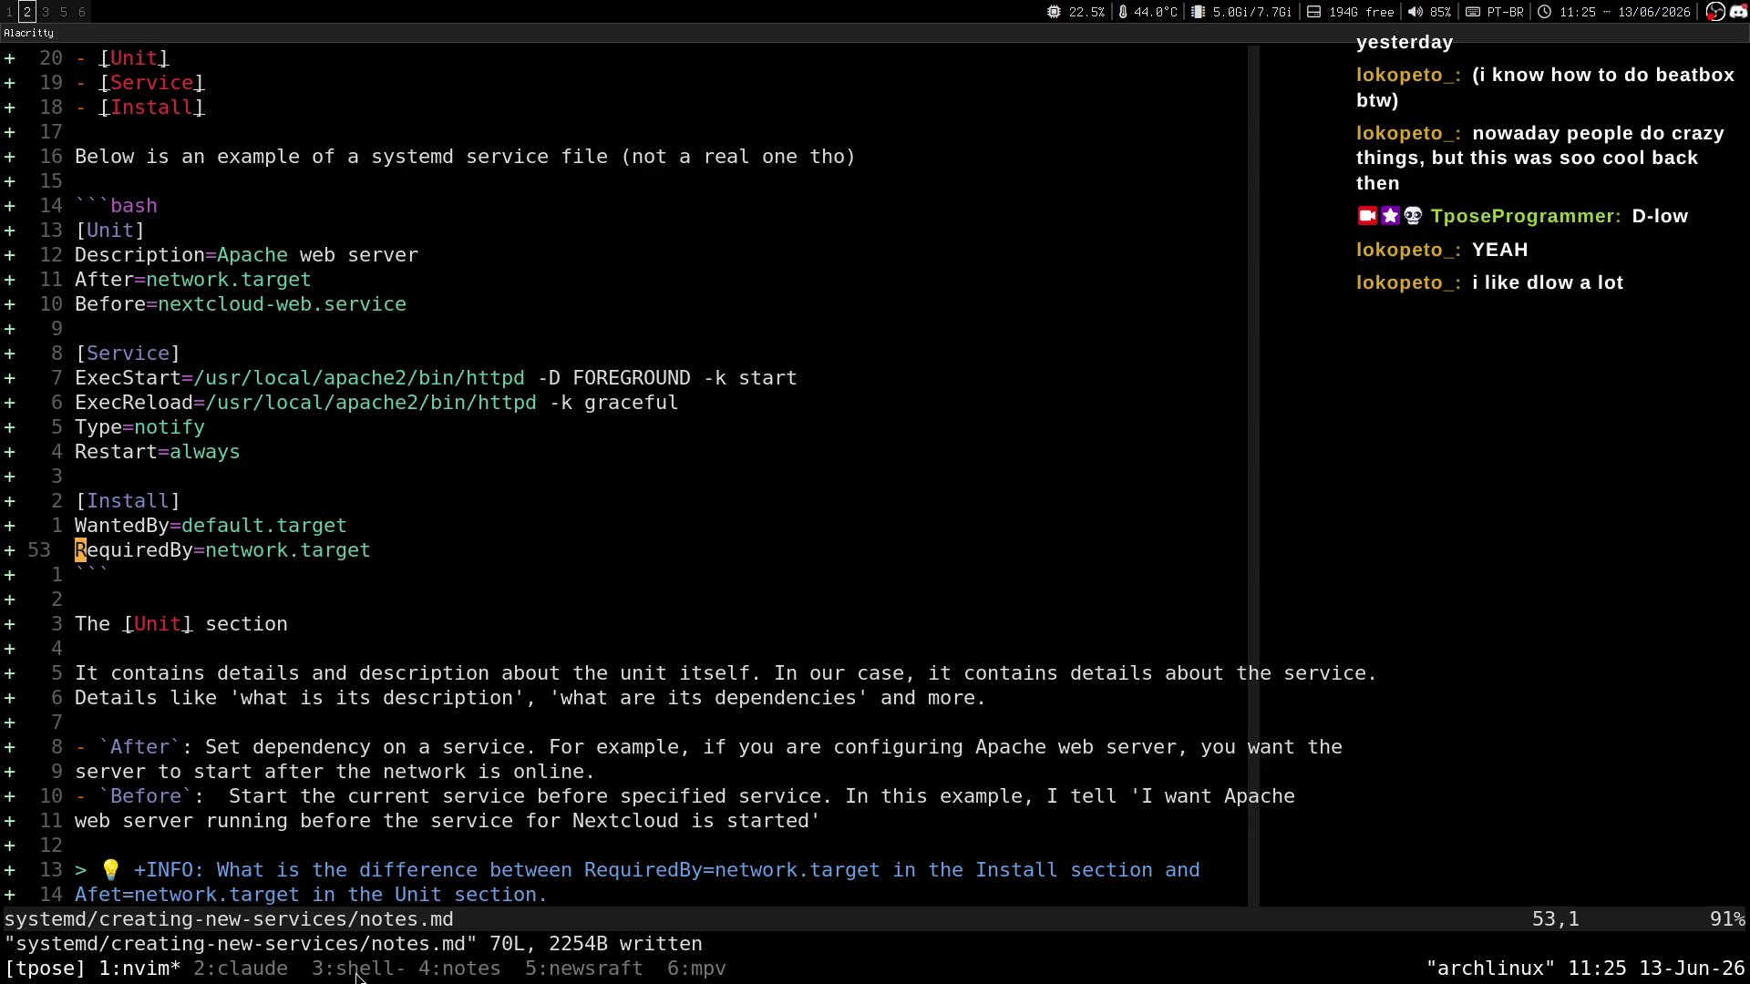
key("super+3")
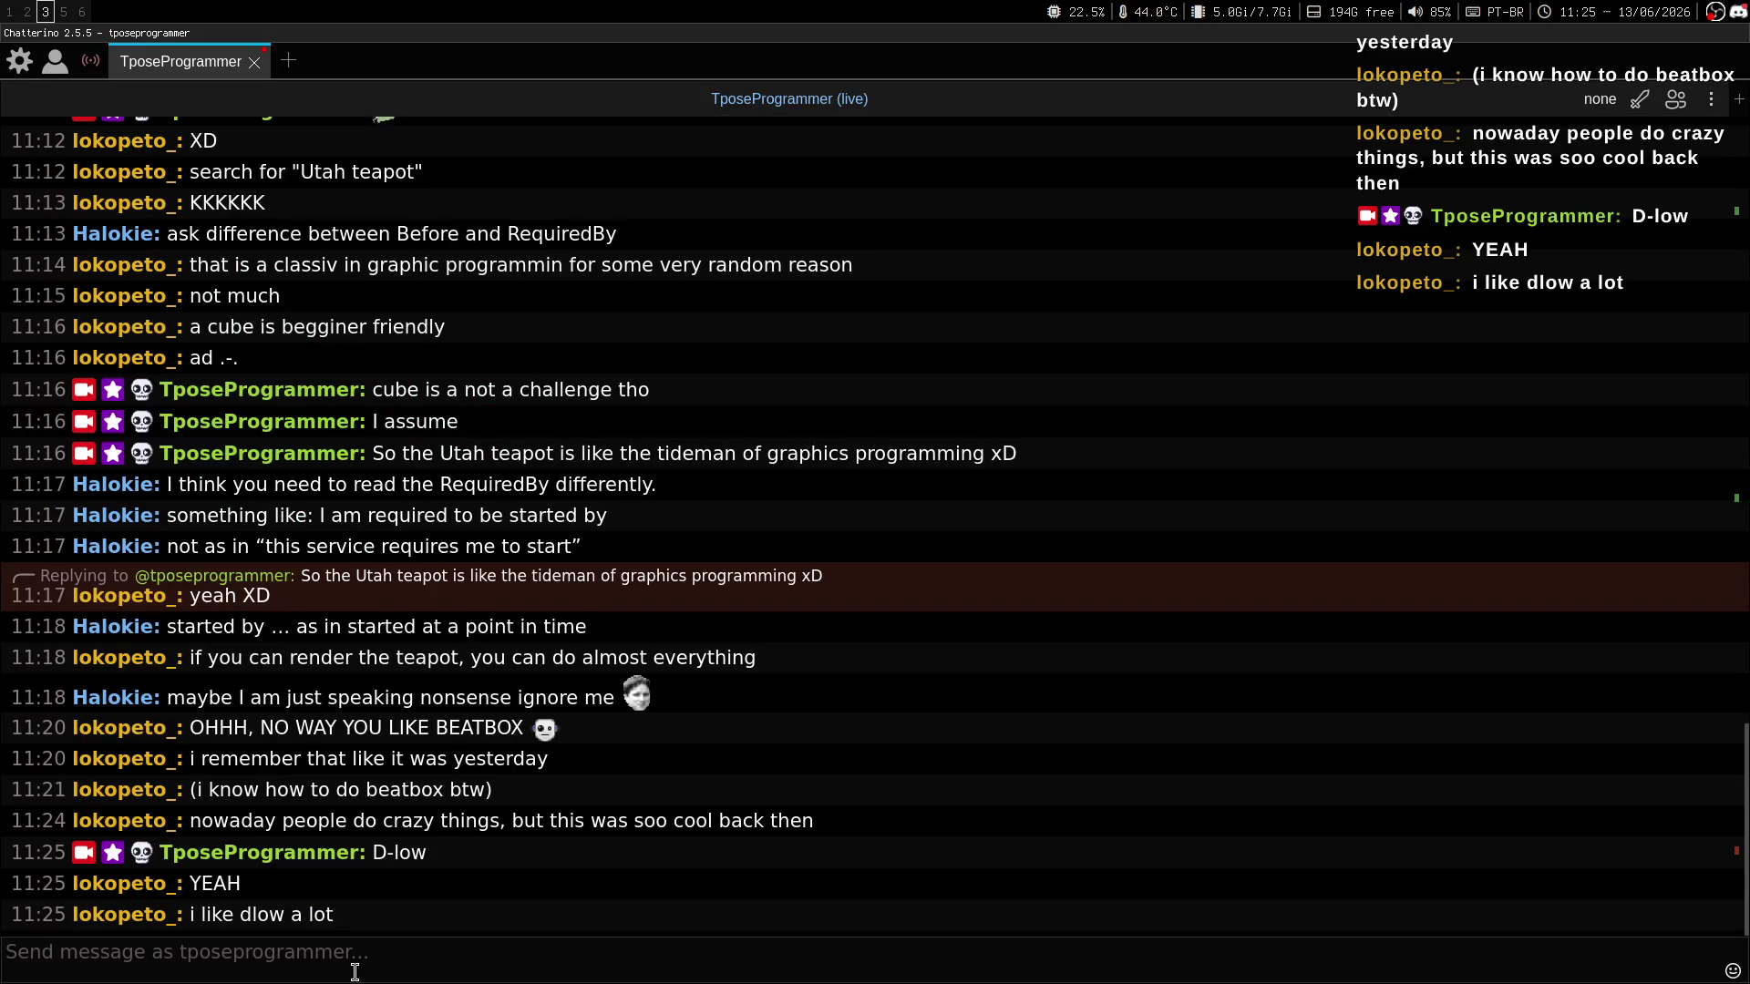
key("super+2")
key("super+3")
key("super+2")
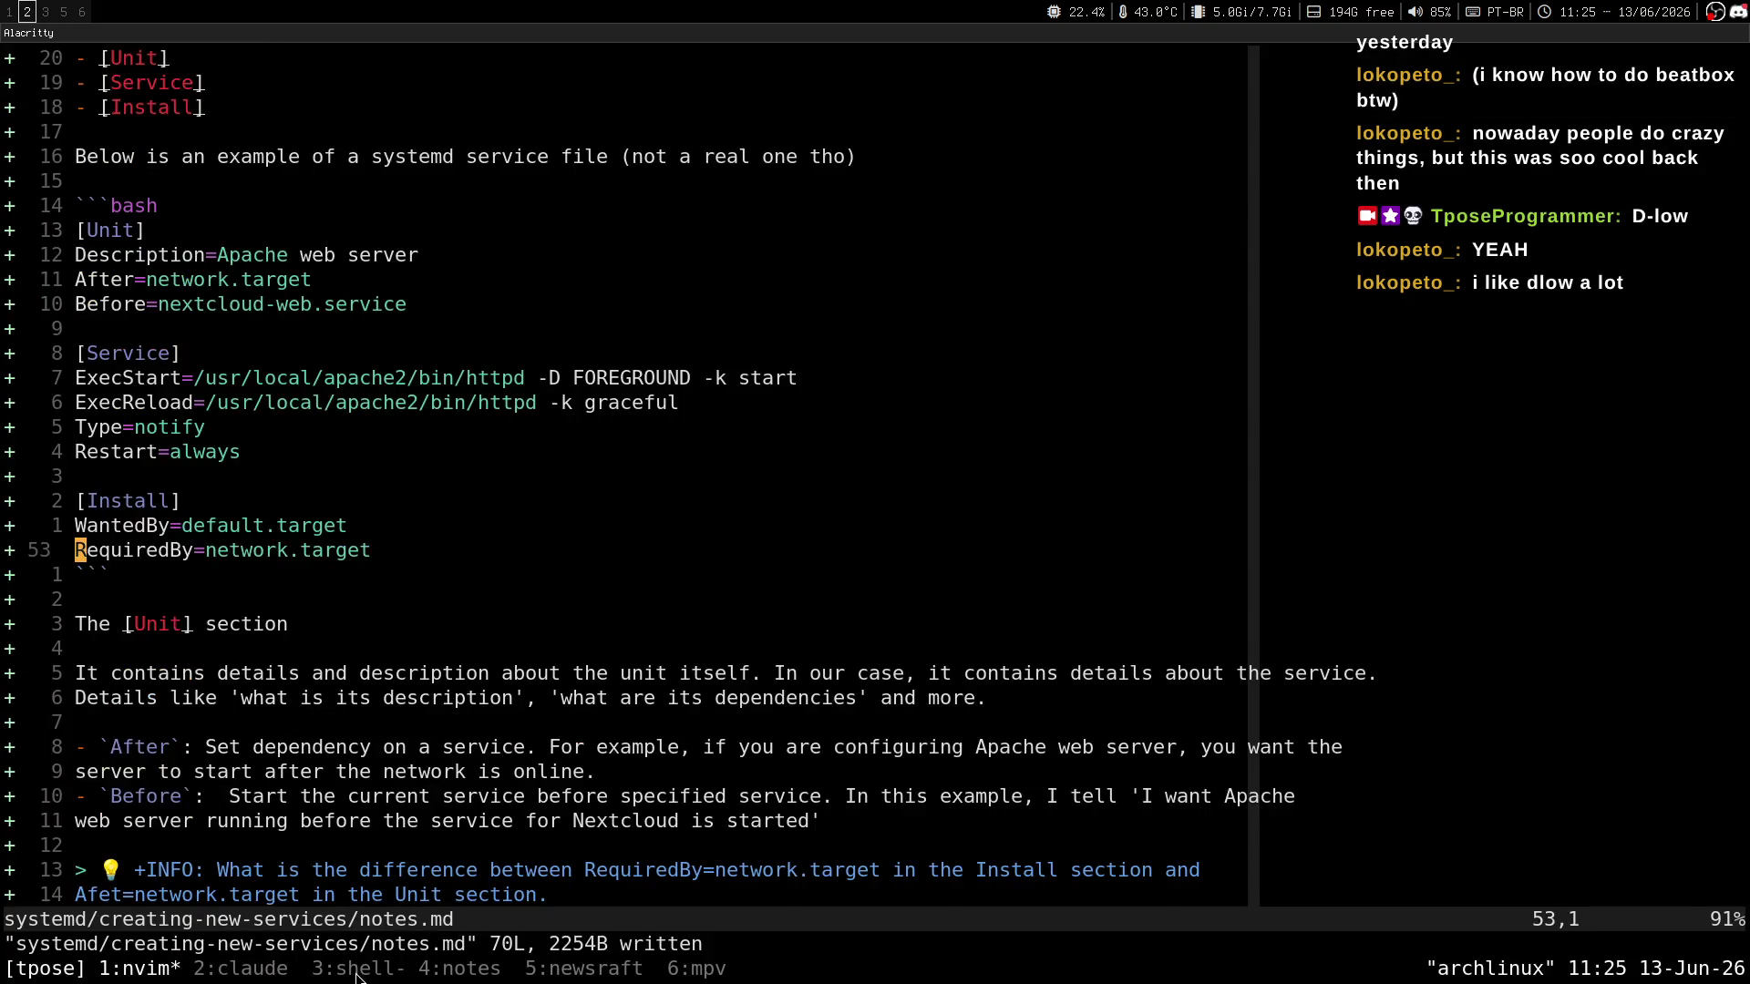
key("super+1")
key("super+2")
key("shift+g")
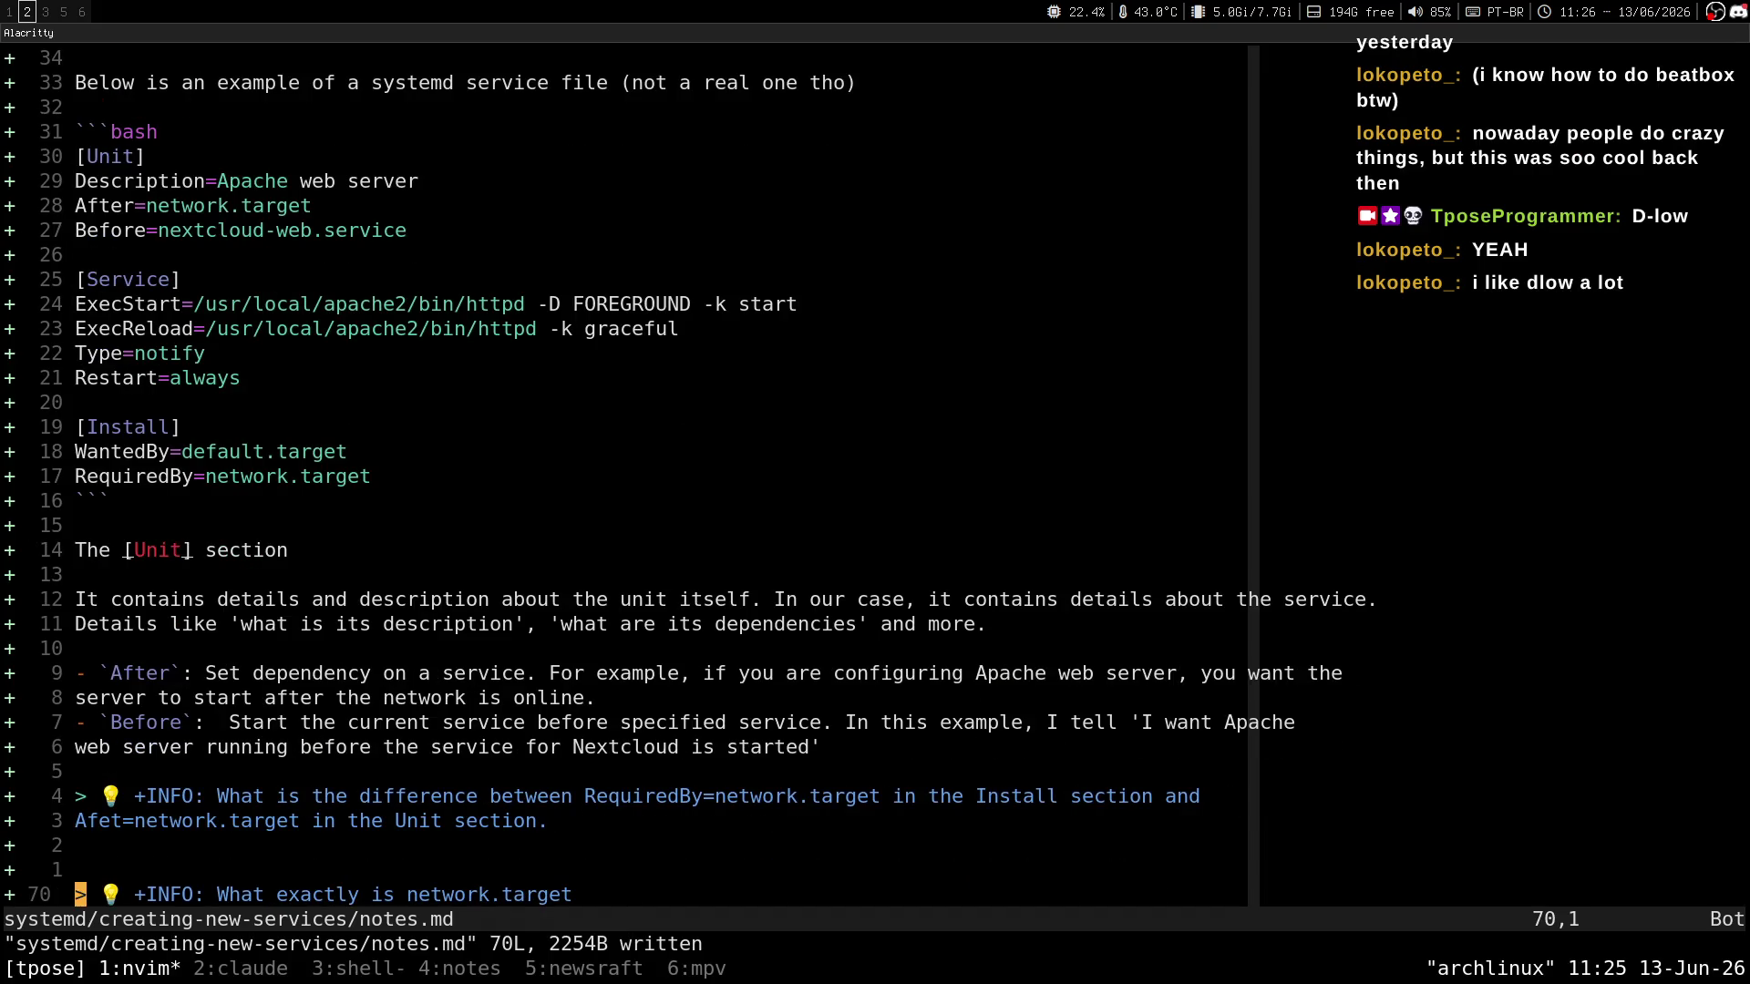
key("k")
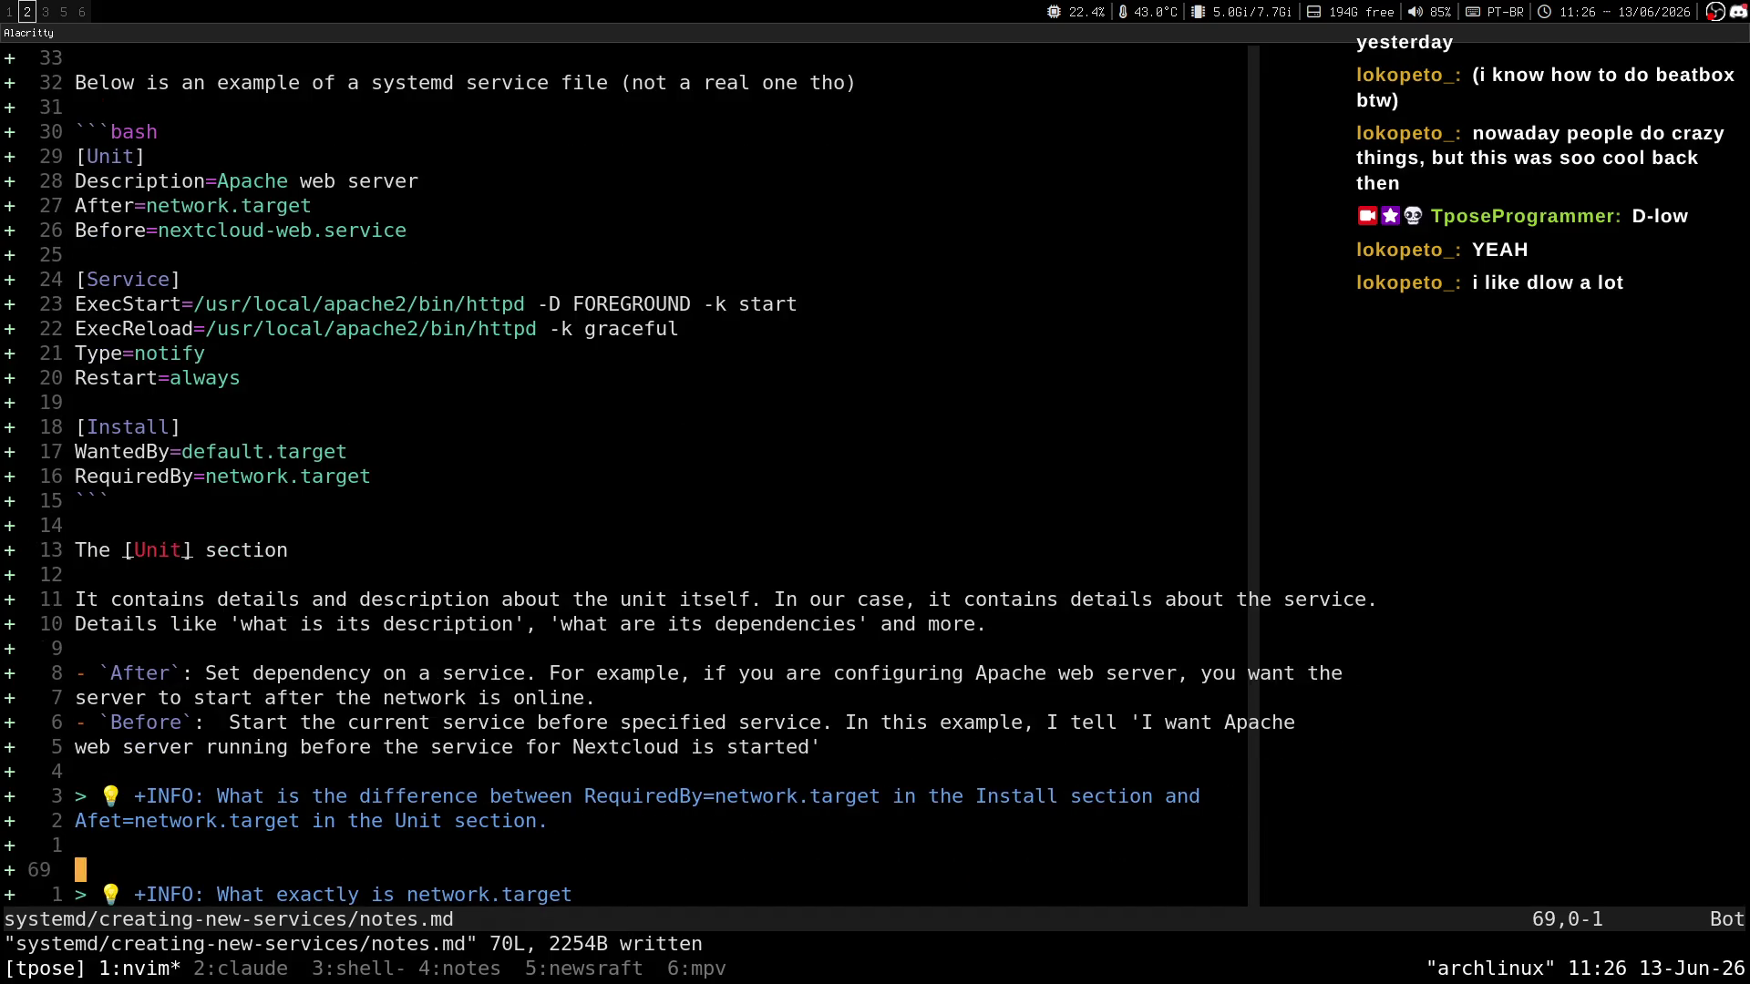
key("k")
key("k")
key("super+1")
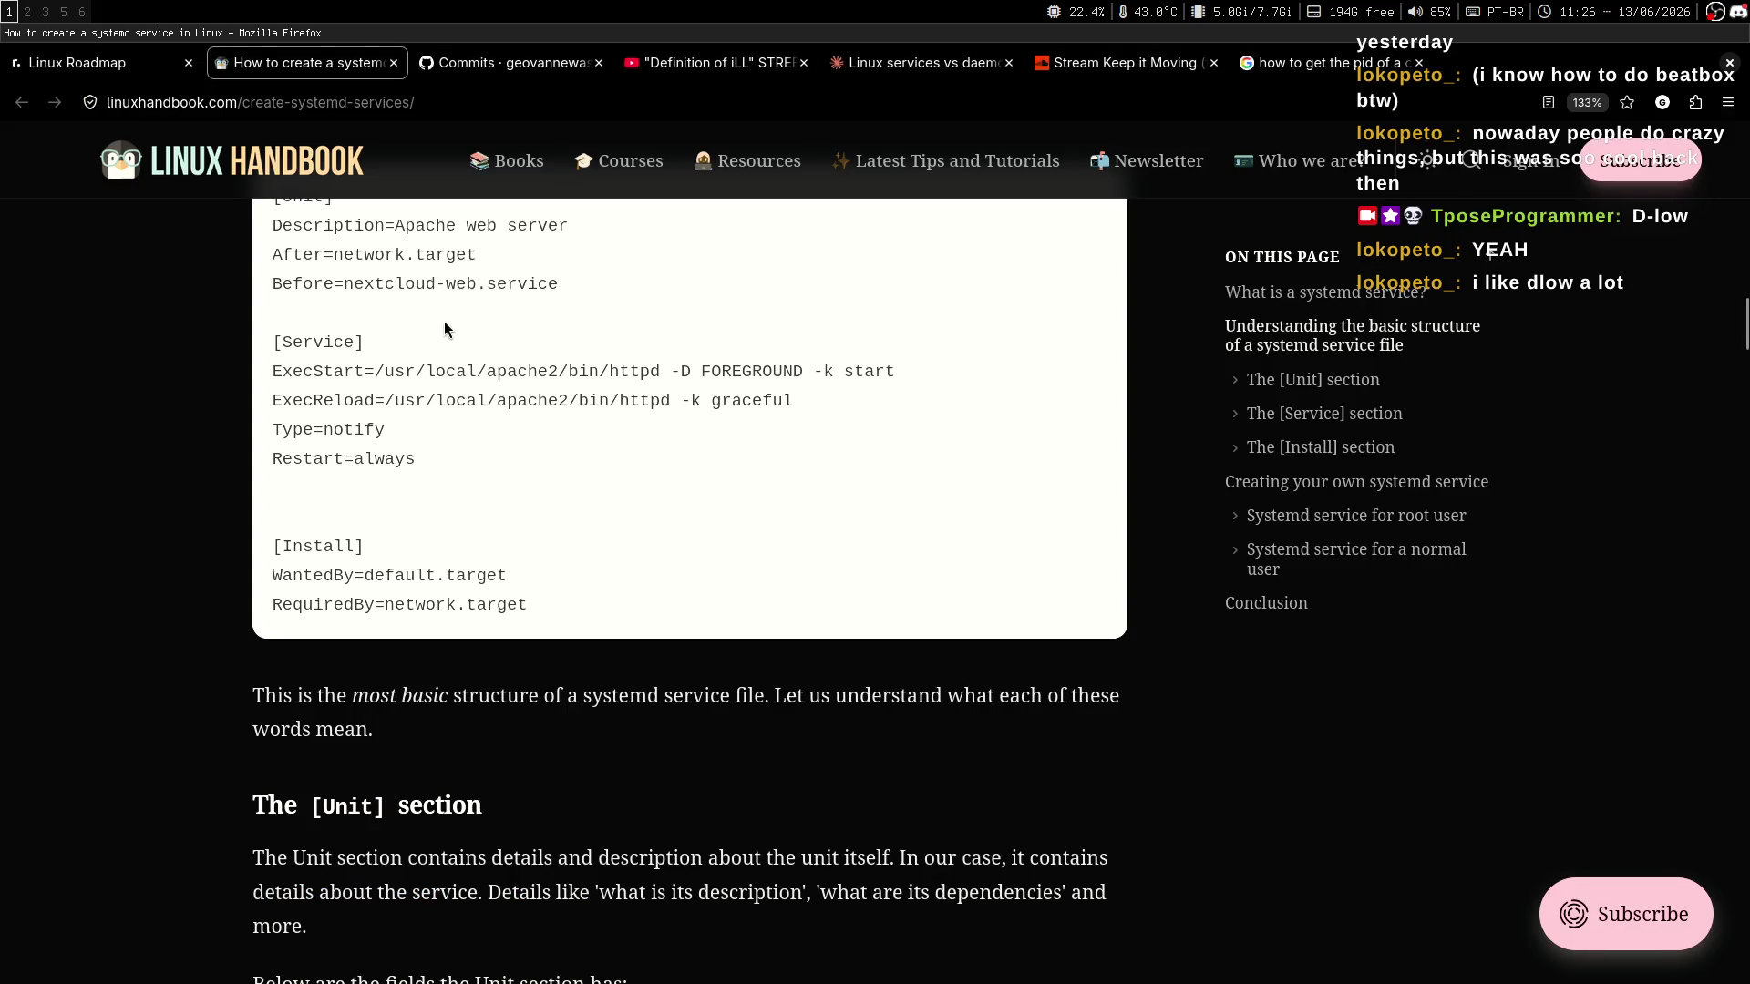
Select and study the [Service] lines of the Linux Handbook example service file.
key("super+3")
key("super+1")
mouse_move(272, 341)
left_mouse_down()
mouse_move(437, 515)
mouse_move(382, 550)
left_mouse_up()
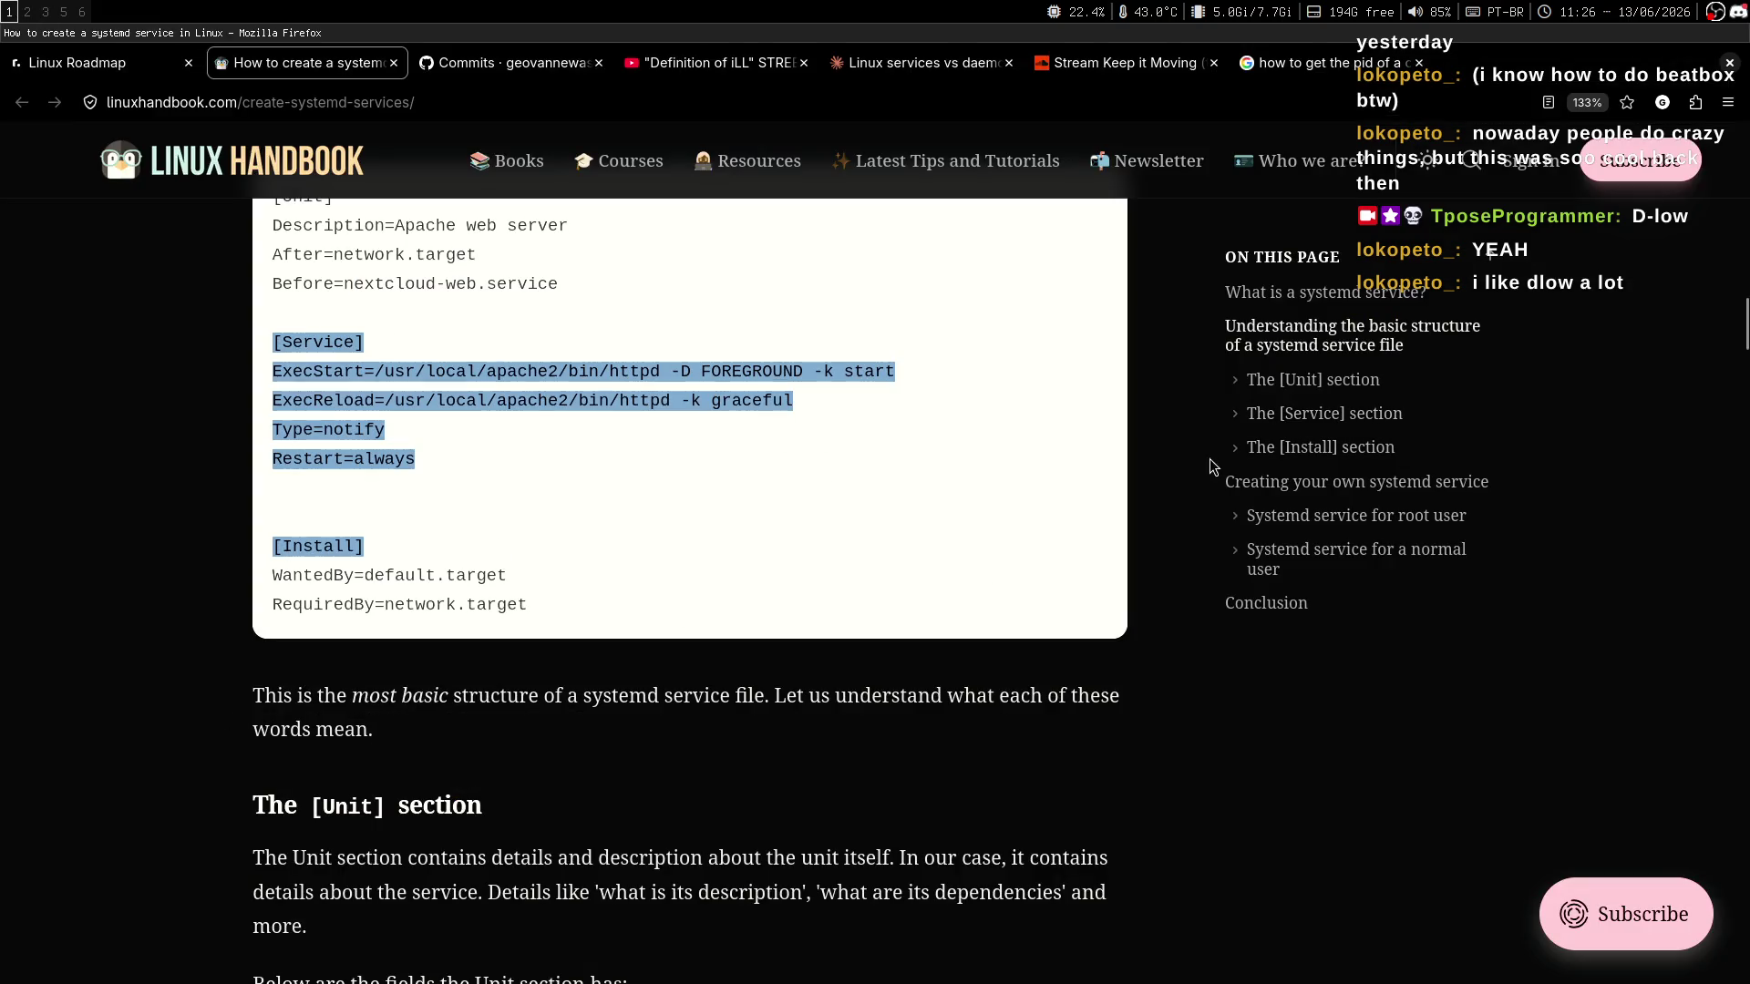
mouse_move(1740, 342)
left_mouse_down()
mouse_move(1741, 364)
mouse_move(1740, 320)
mouse_move(1740, 367)
mouse_move(1742, 332)
left_mouse_up()
left_click_drag(273, 275, 599, 578)
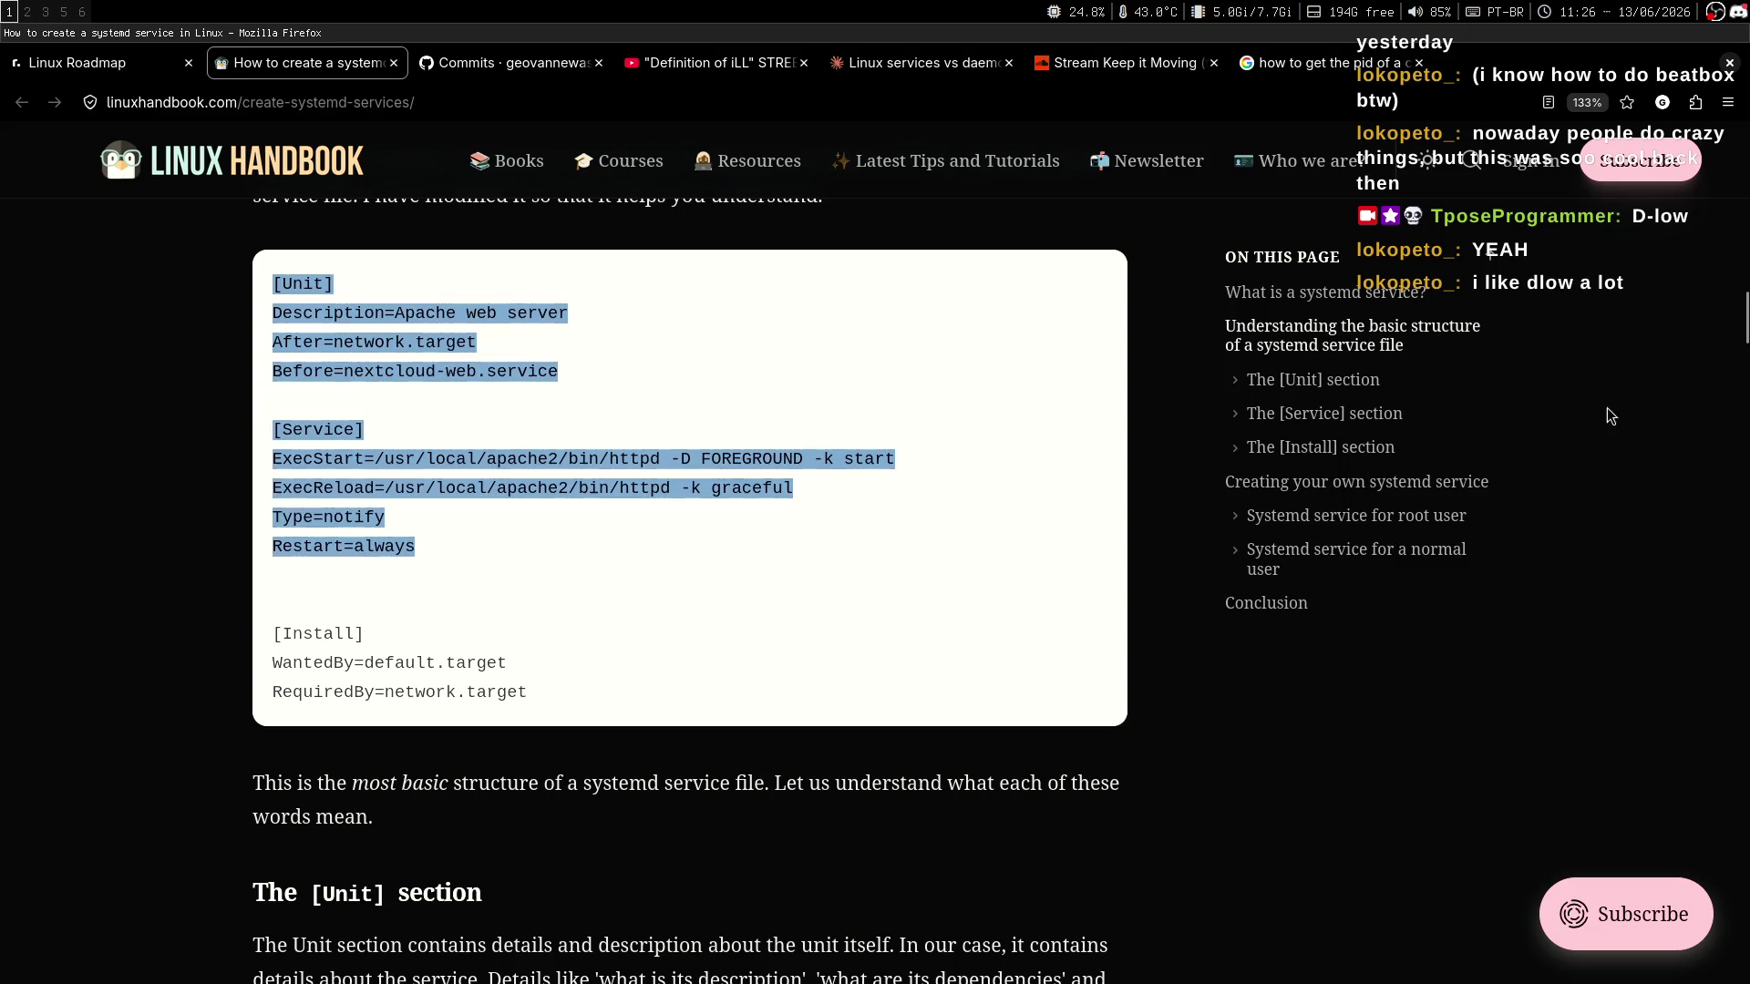
mouse_move(1743, 337)
left_mouse_down()
mouse_move(1742, 389)
mouse_move(1743, 321)
left_mouse_up()
left_click(711, 410)
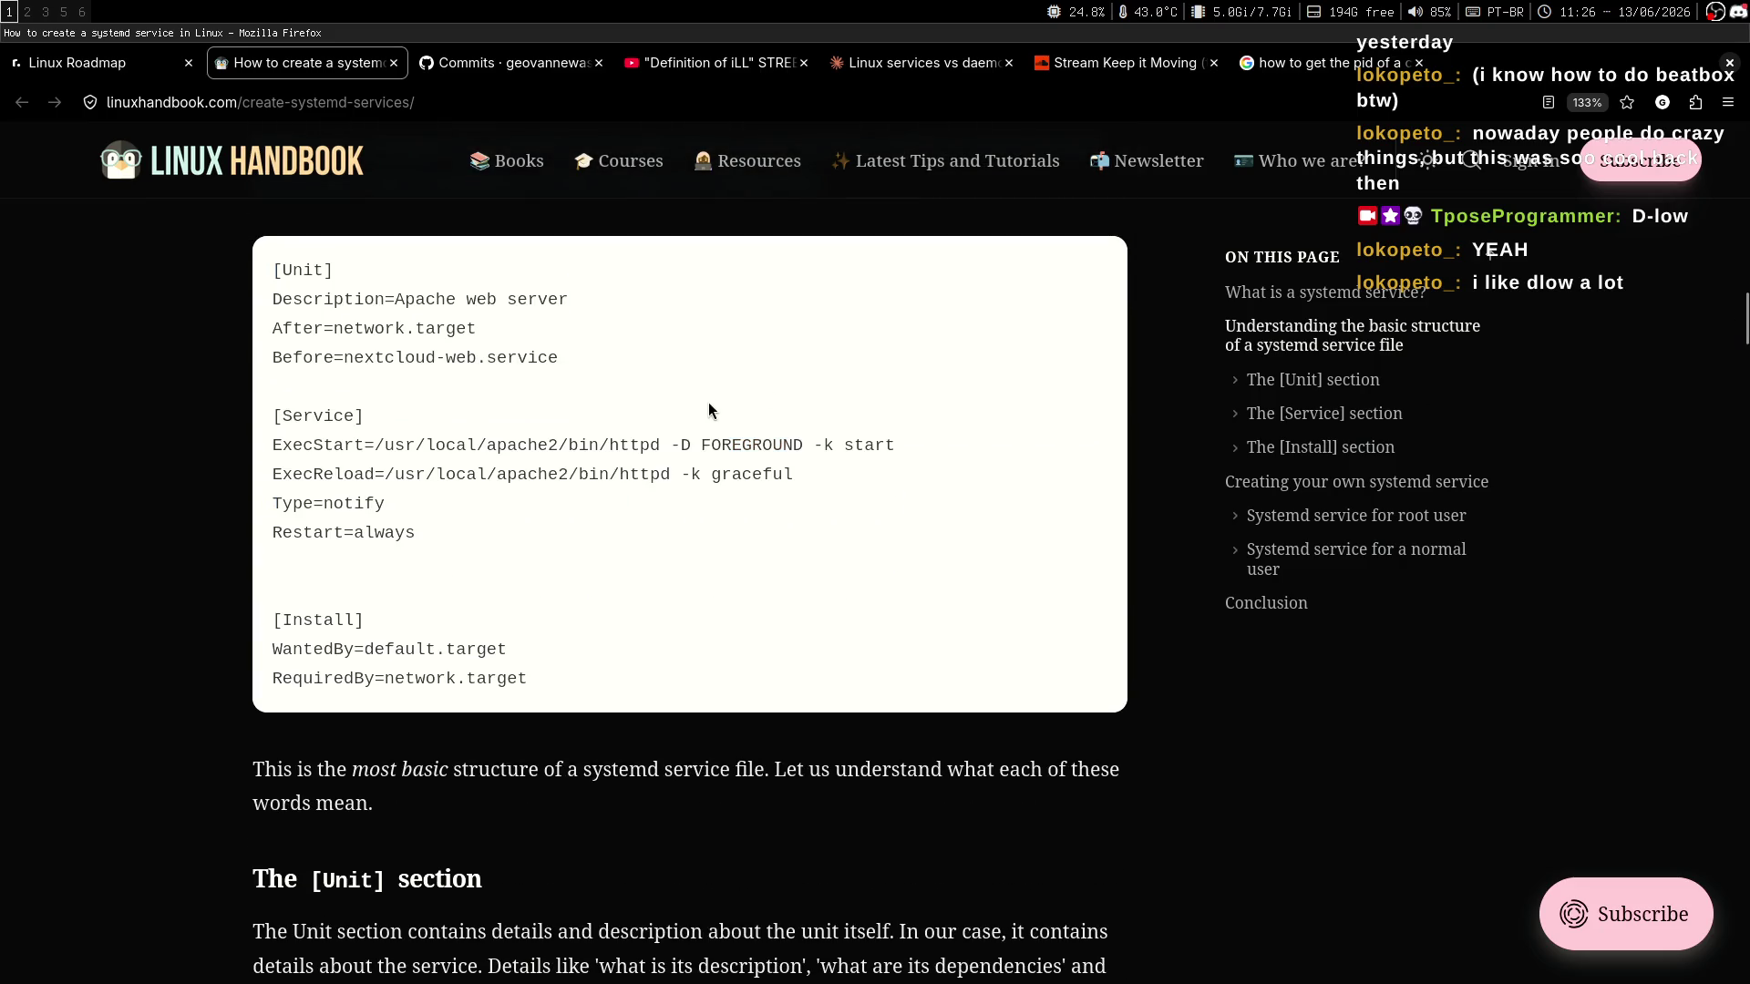
left_click_drag(368, 342, 535, 561)
left_click(545, 571)
Autoscroll the article down past the example service file to the root-user section.
middle_click(990, 501)
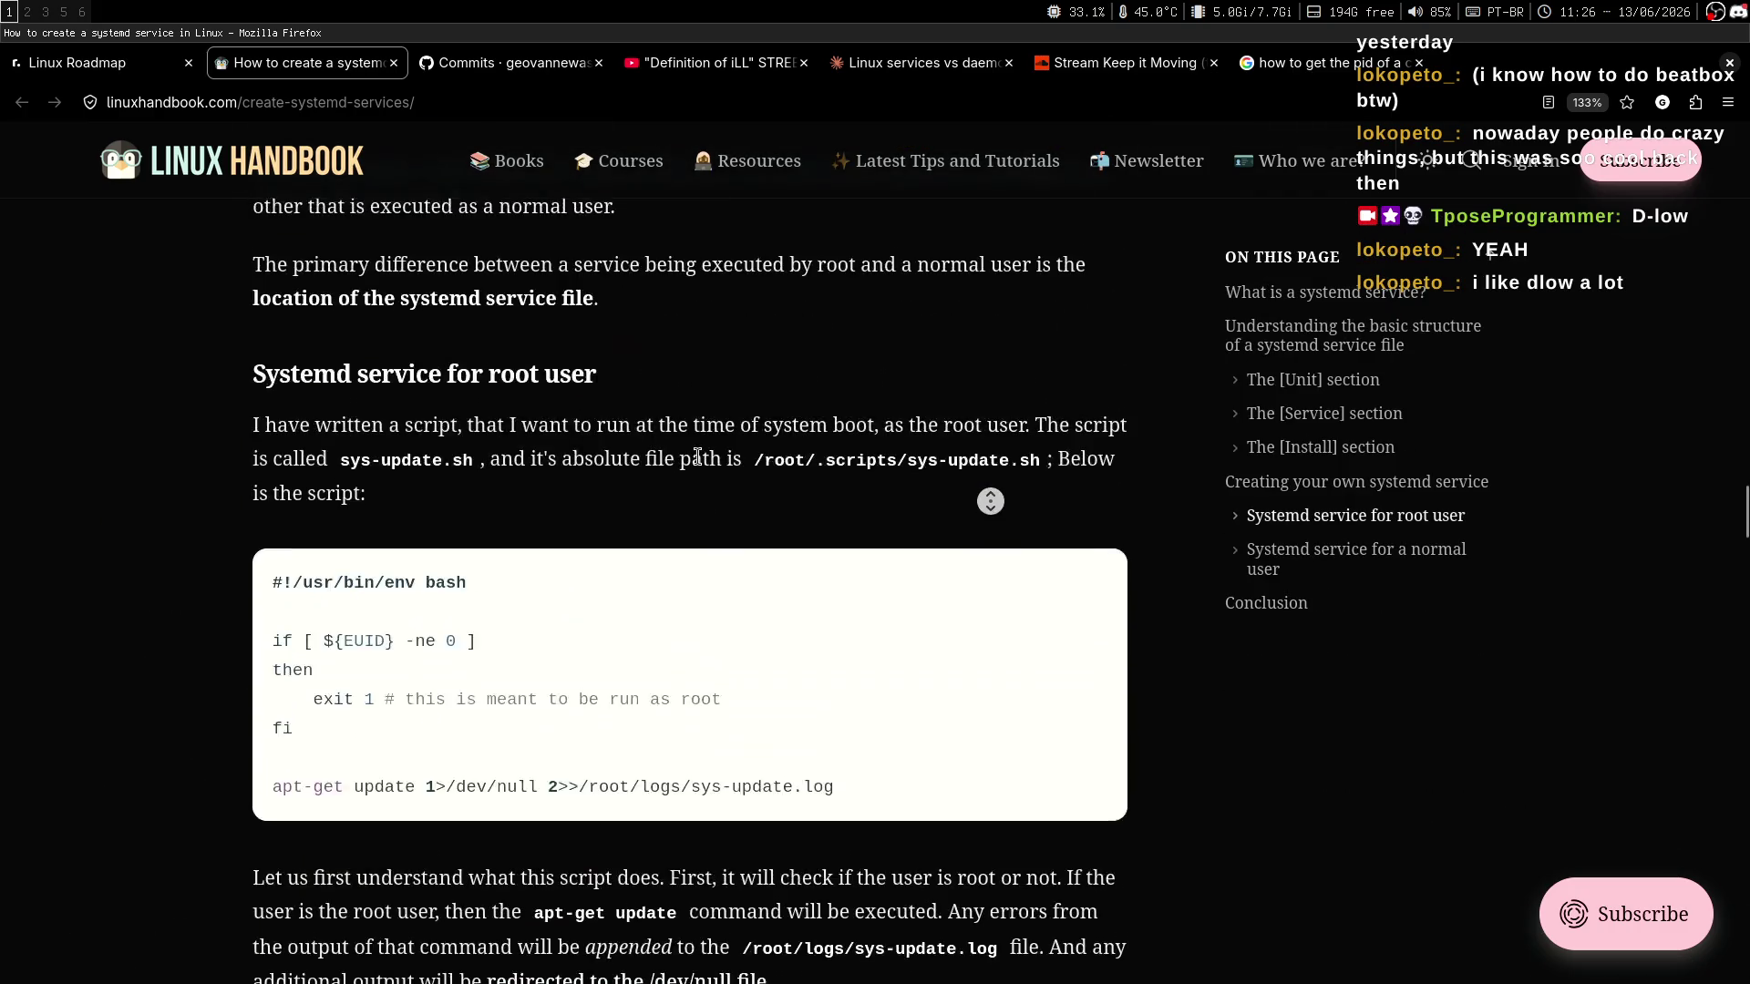
left_click(649, 499)
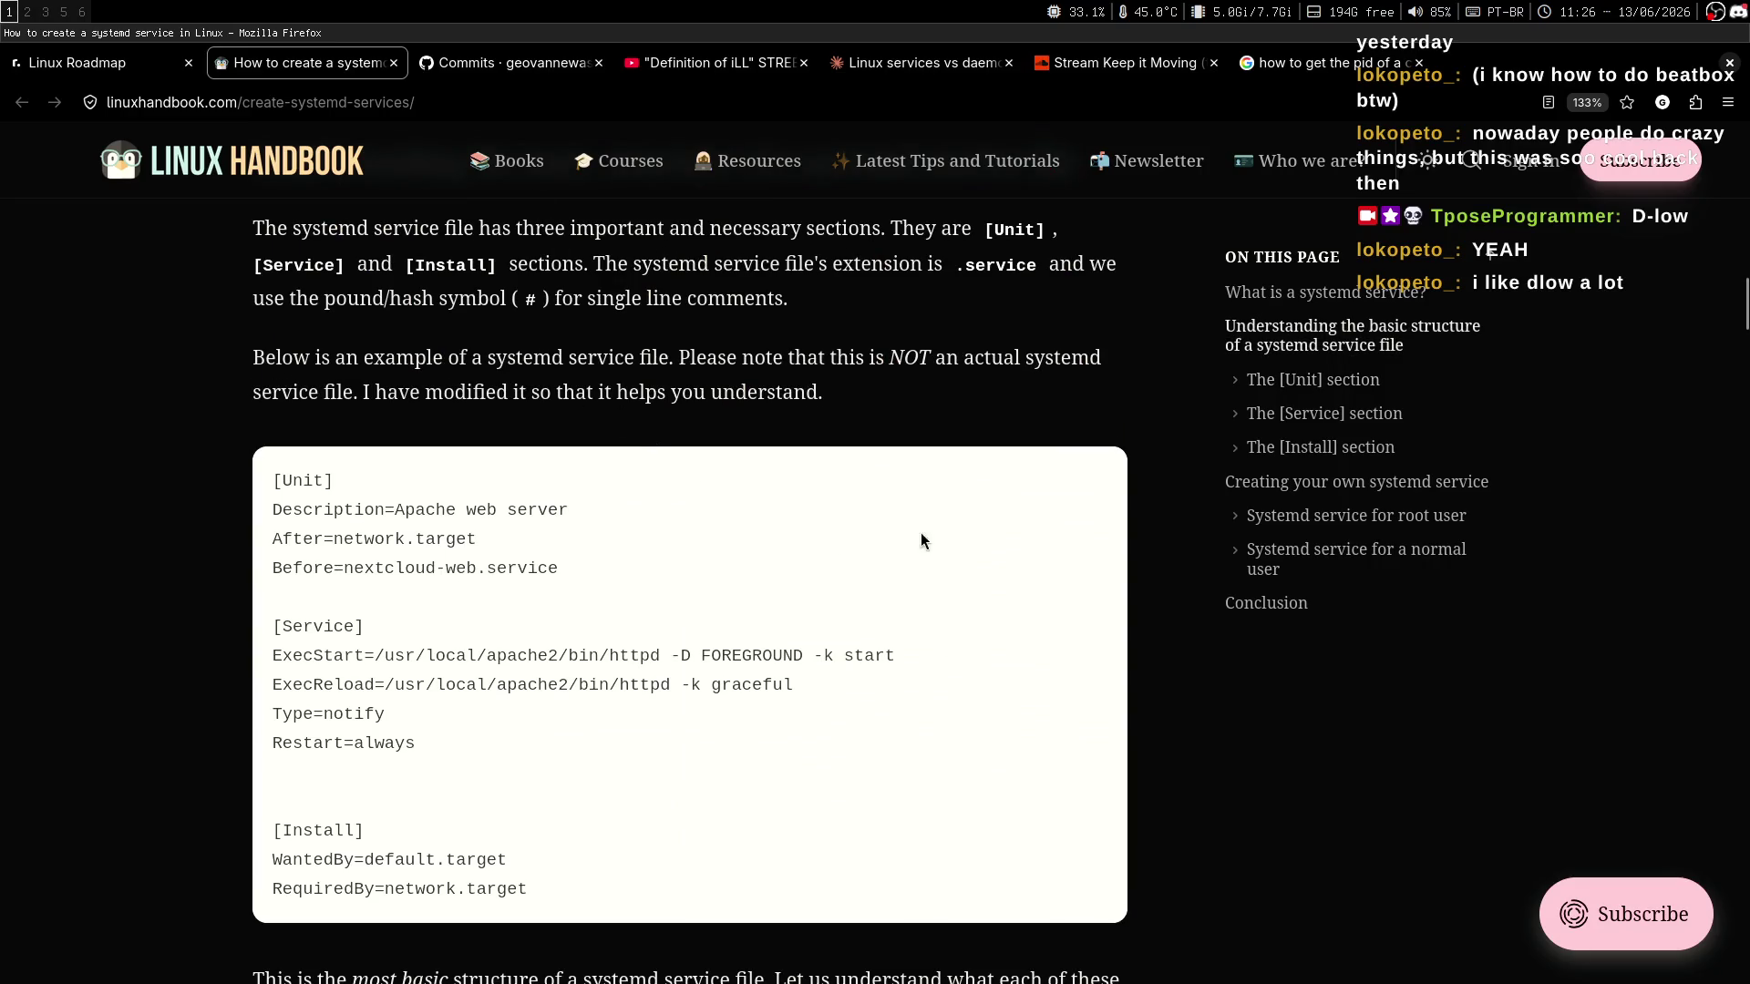
scroll(902, 556, "down", 2)
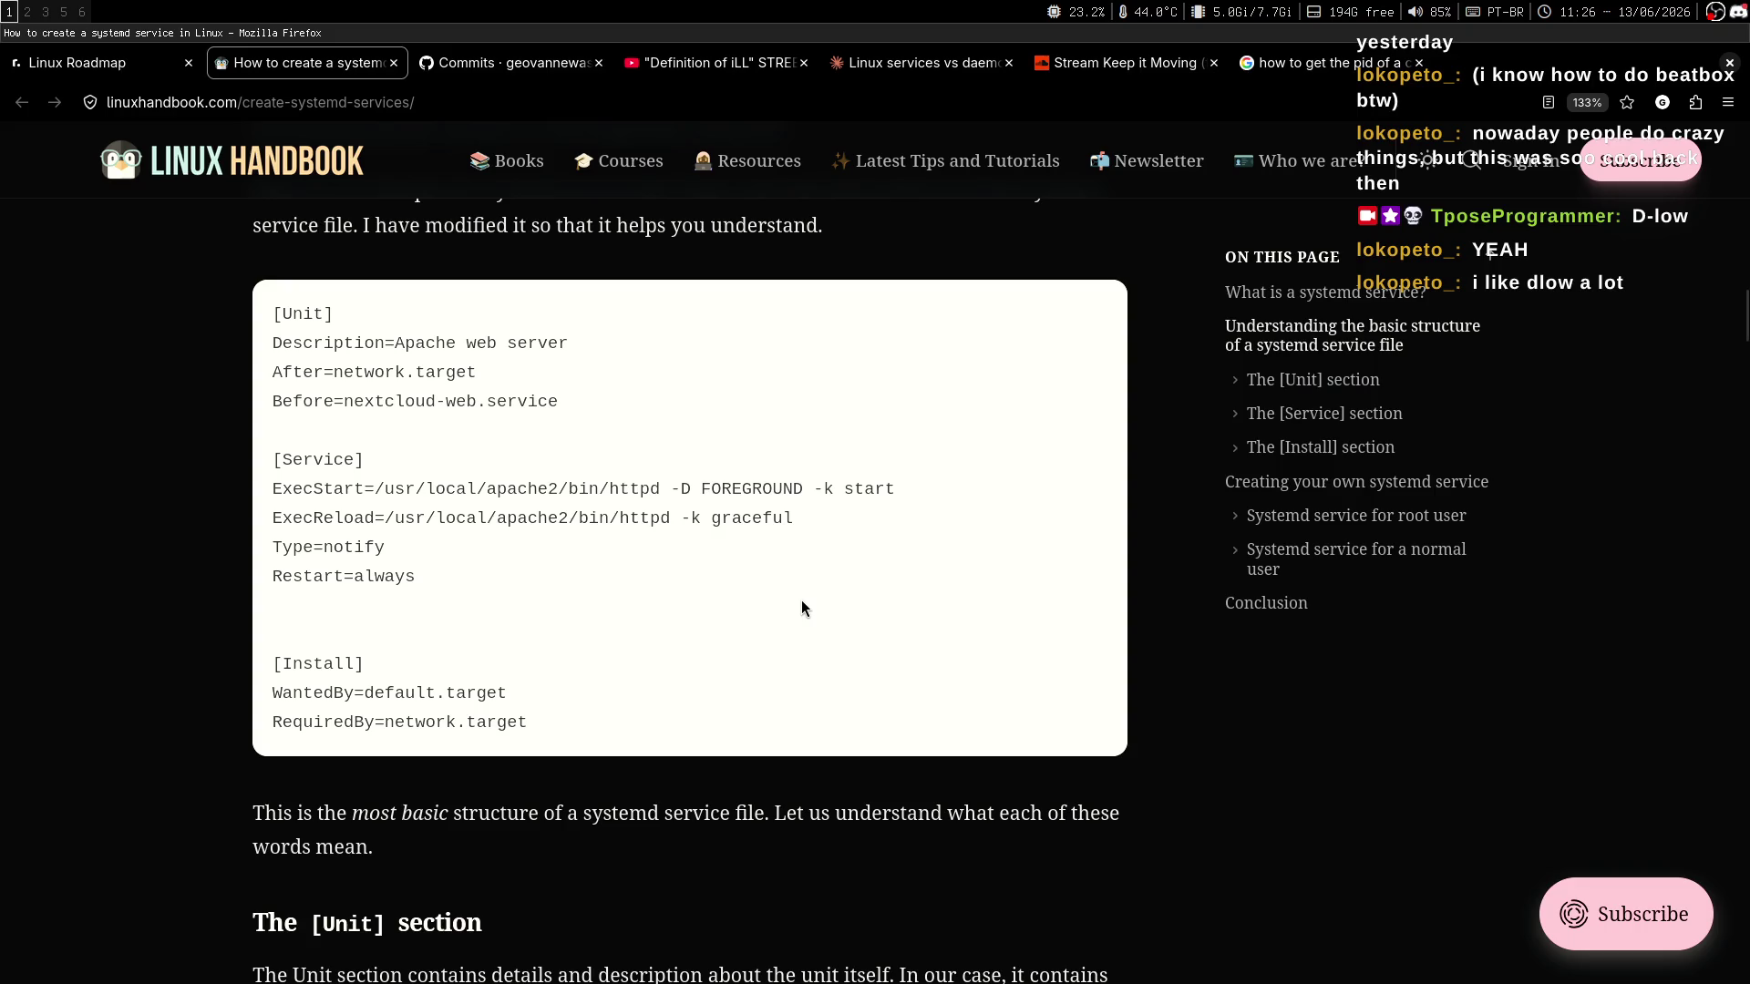
key("alt+5")
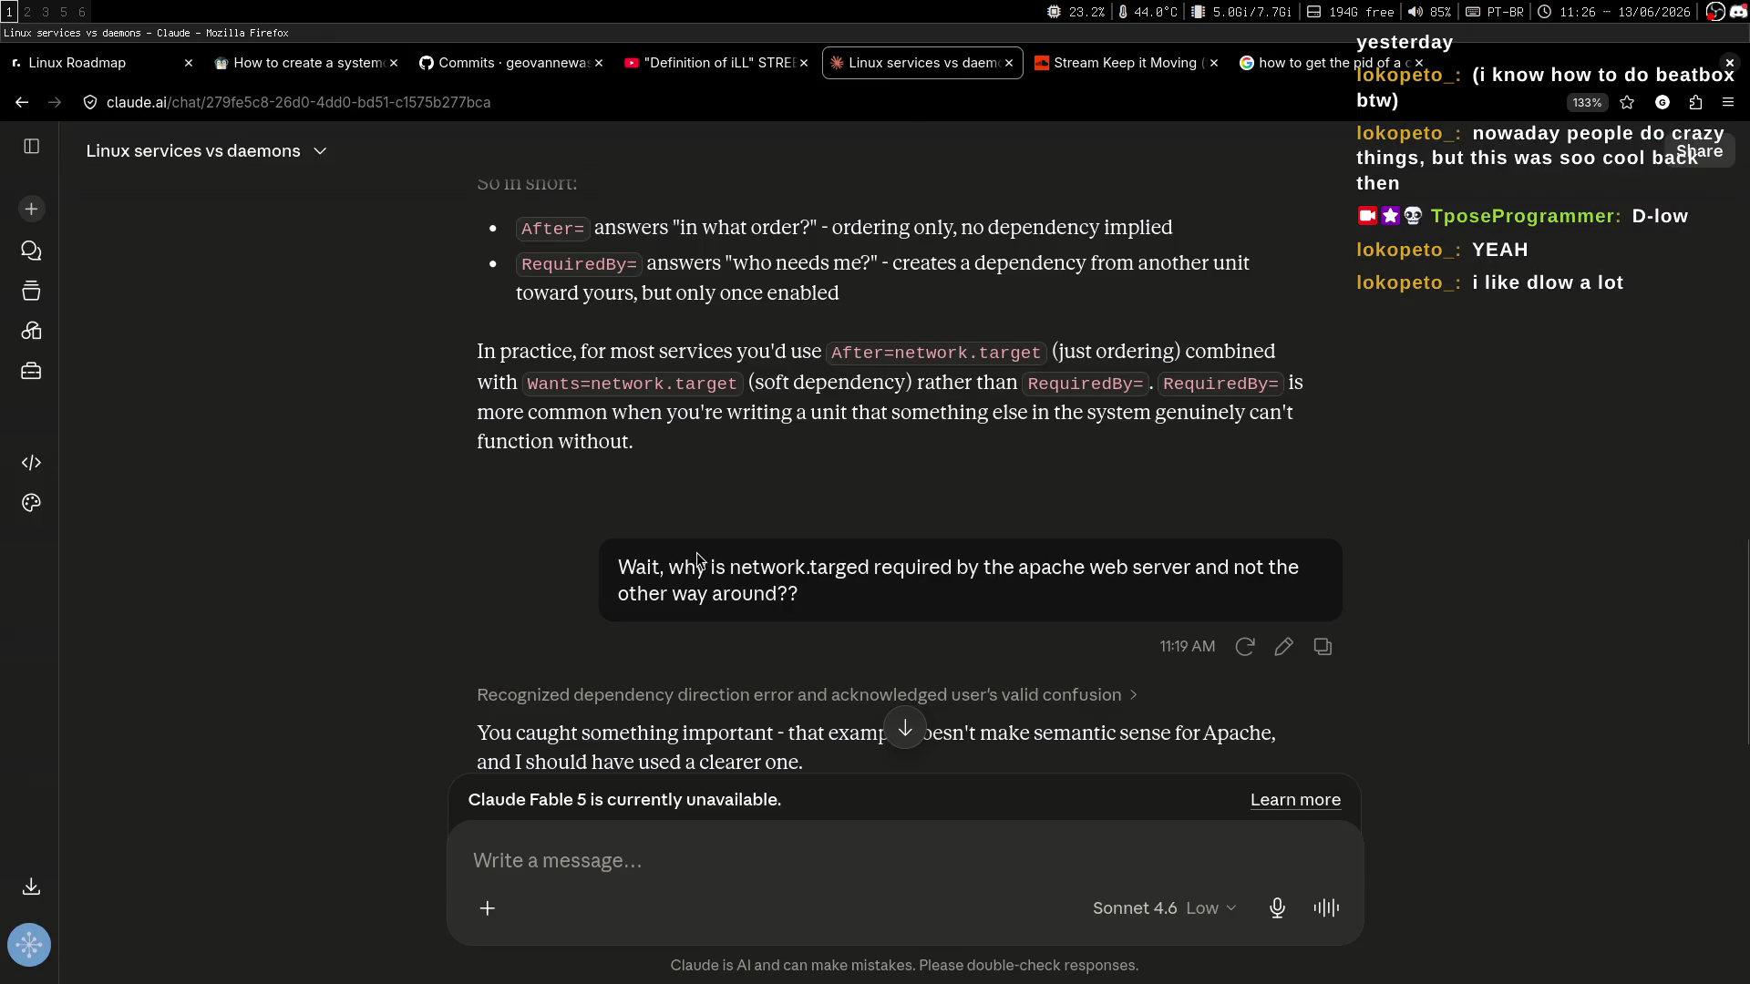
Compare Claude's dependency-direction answer with the [Unit] example in notes.md, then start a fresh Google query.
scroll(438, 411, "up", 15)
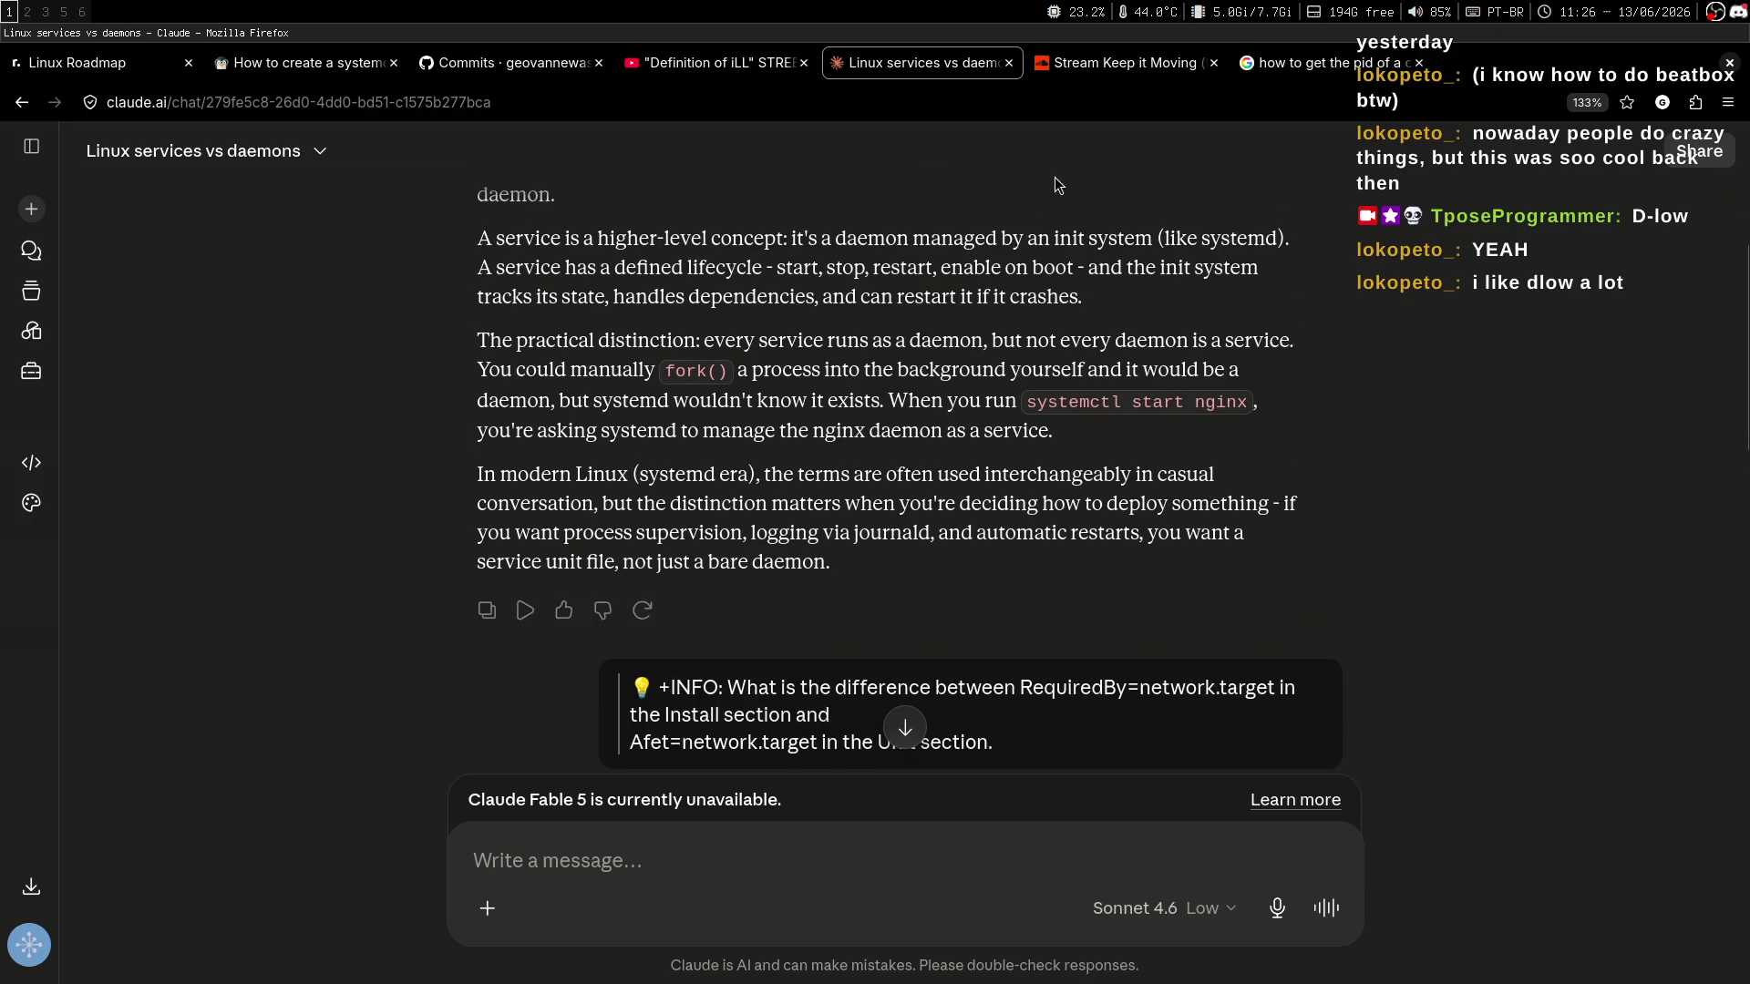
scroll(1041, 494, "down", 10)
key("super+2")
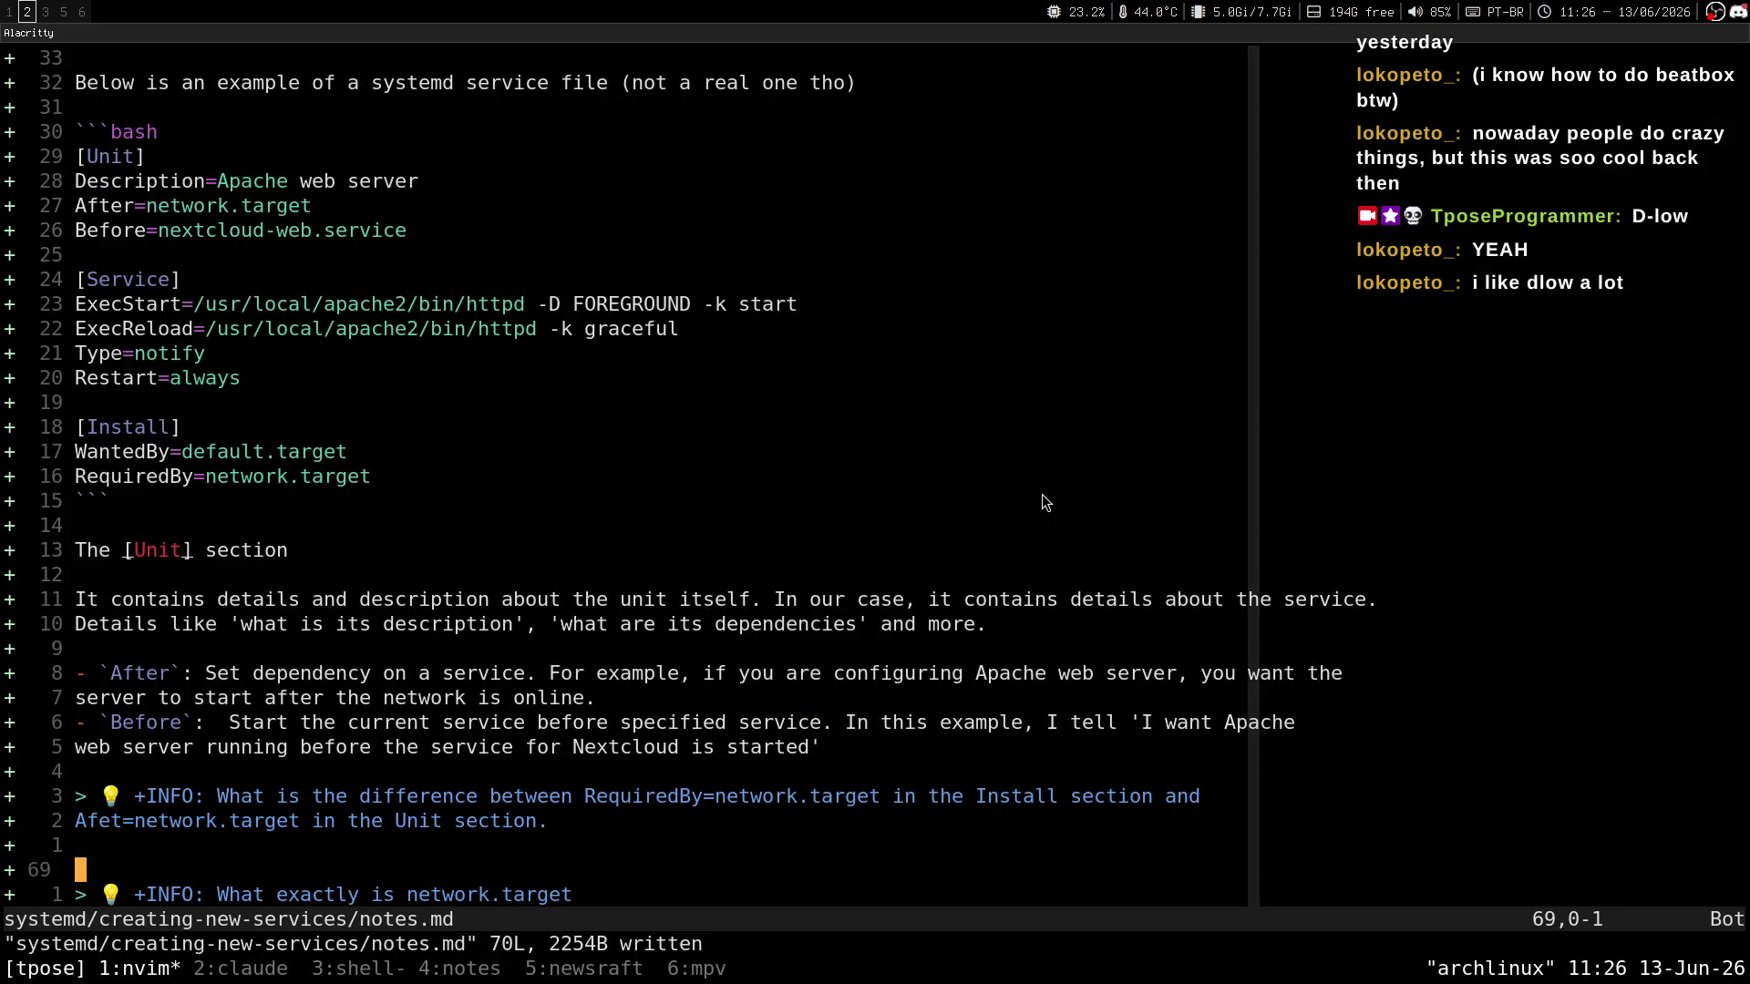
key("j")
key("N")
key("N")
key("j")
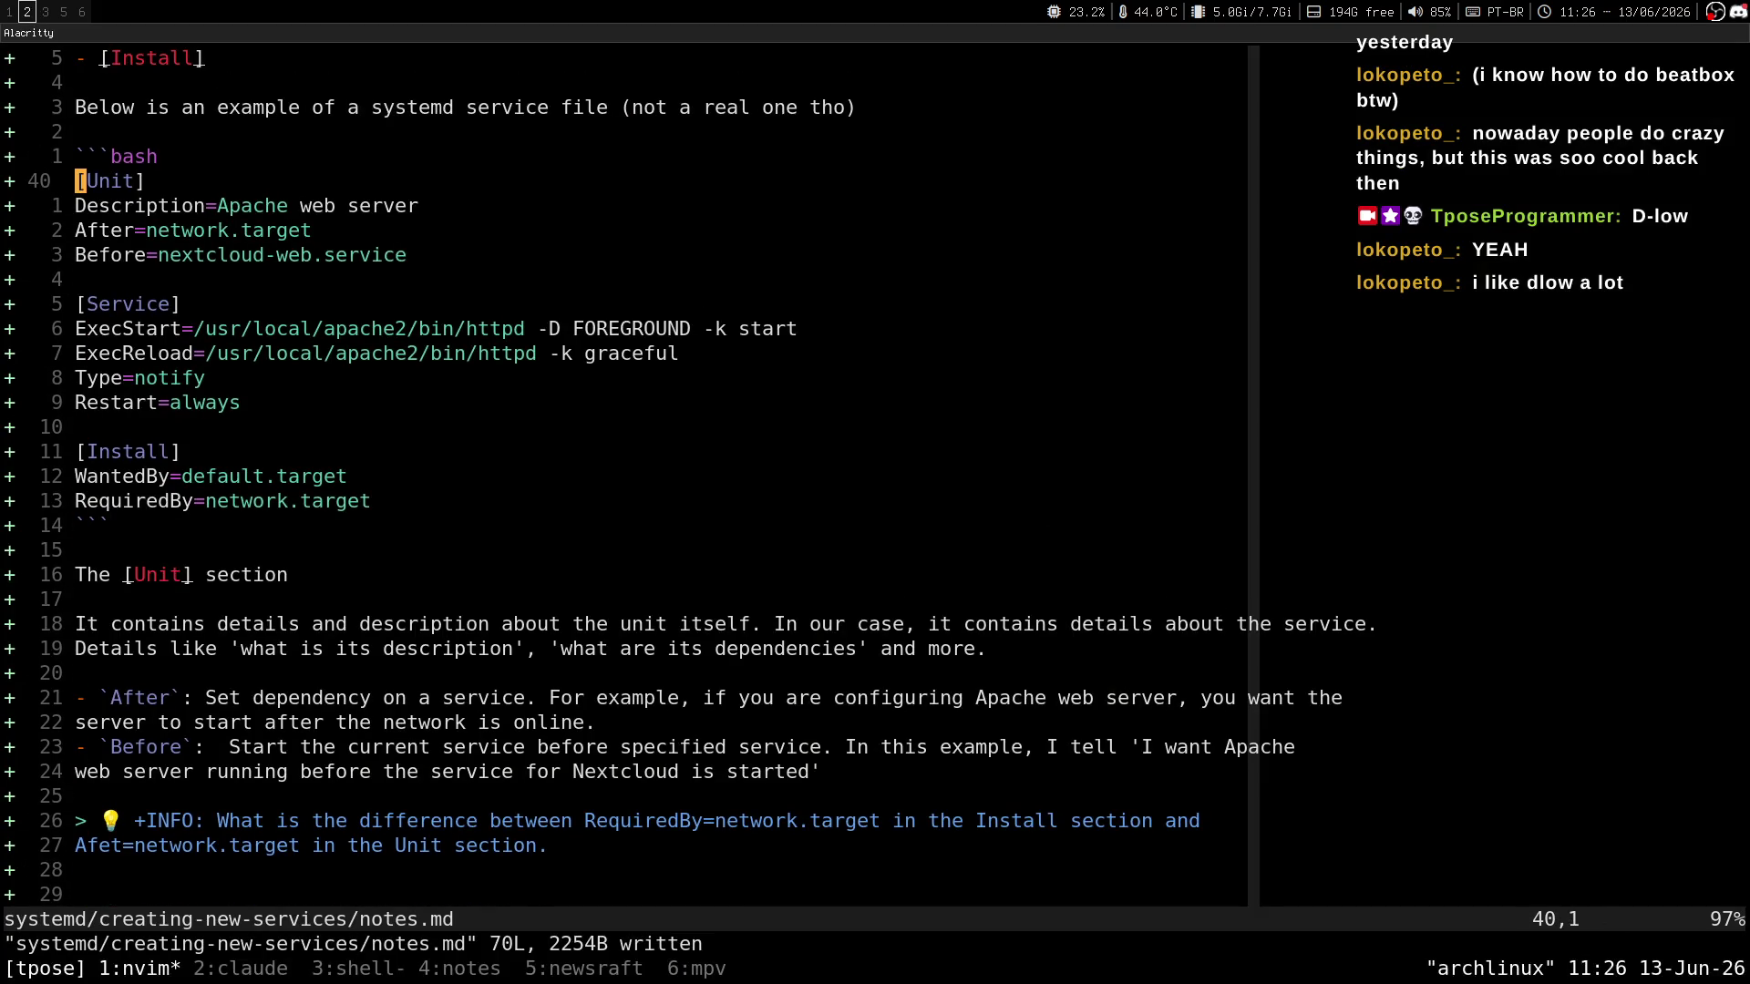
key("super+1")
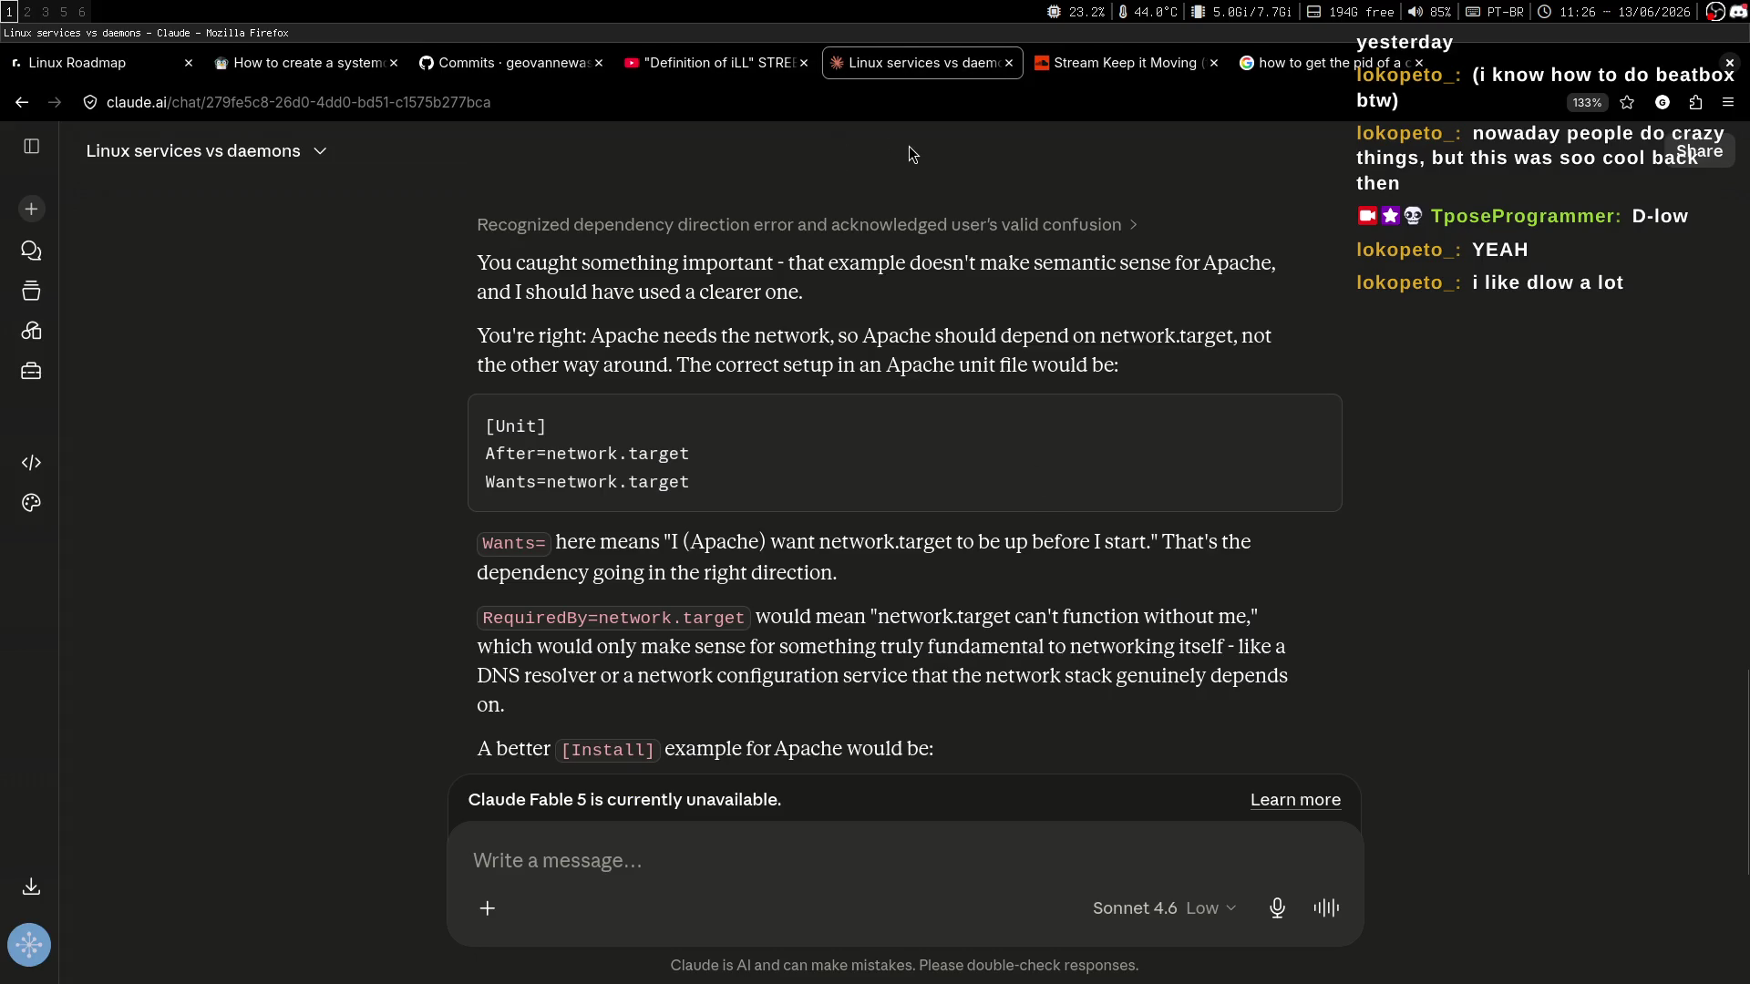
left_click(1285, 59)
key("slash")
Search Google for 'systemd unit file install section'.
type("syst")
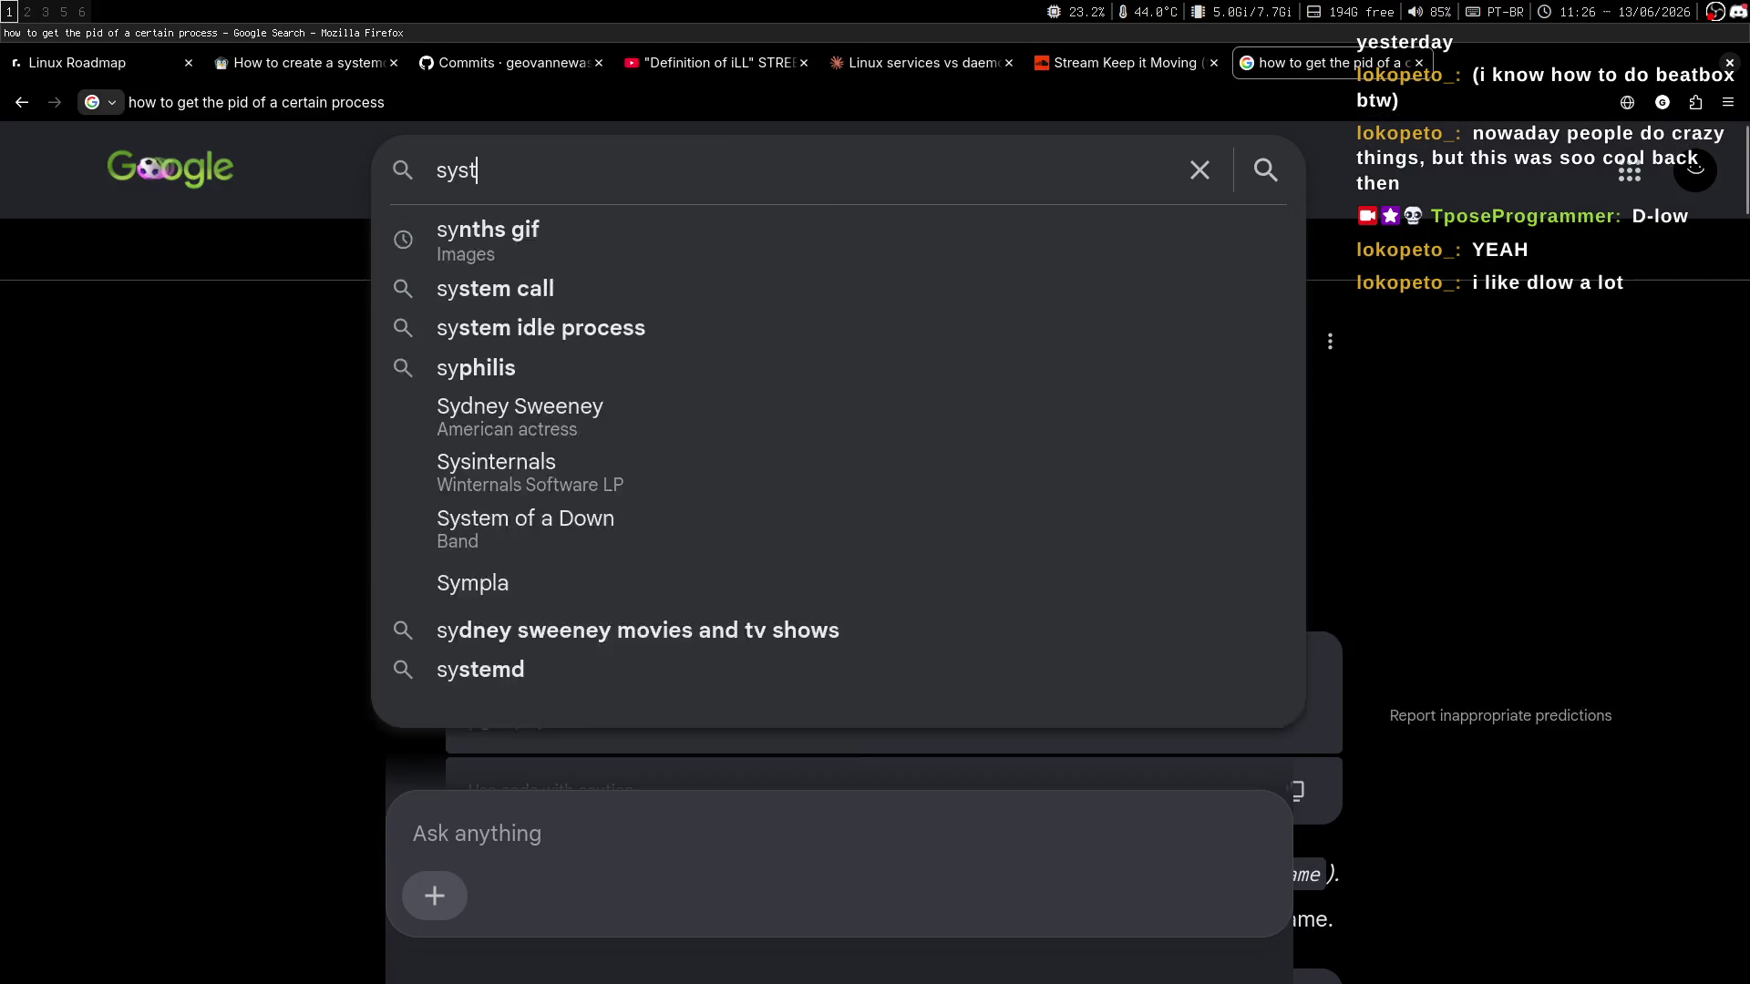
type("med unit file")
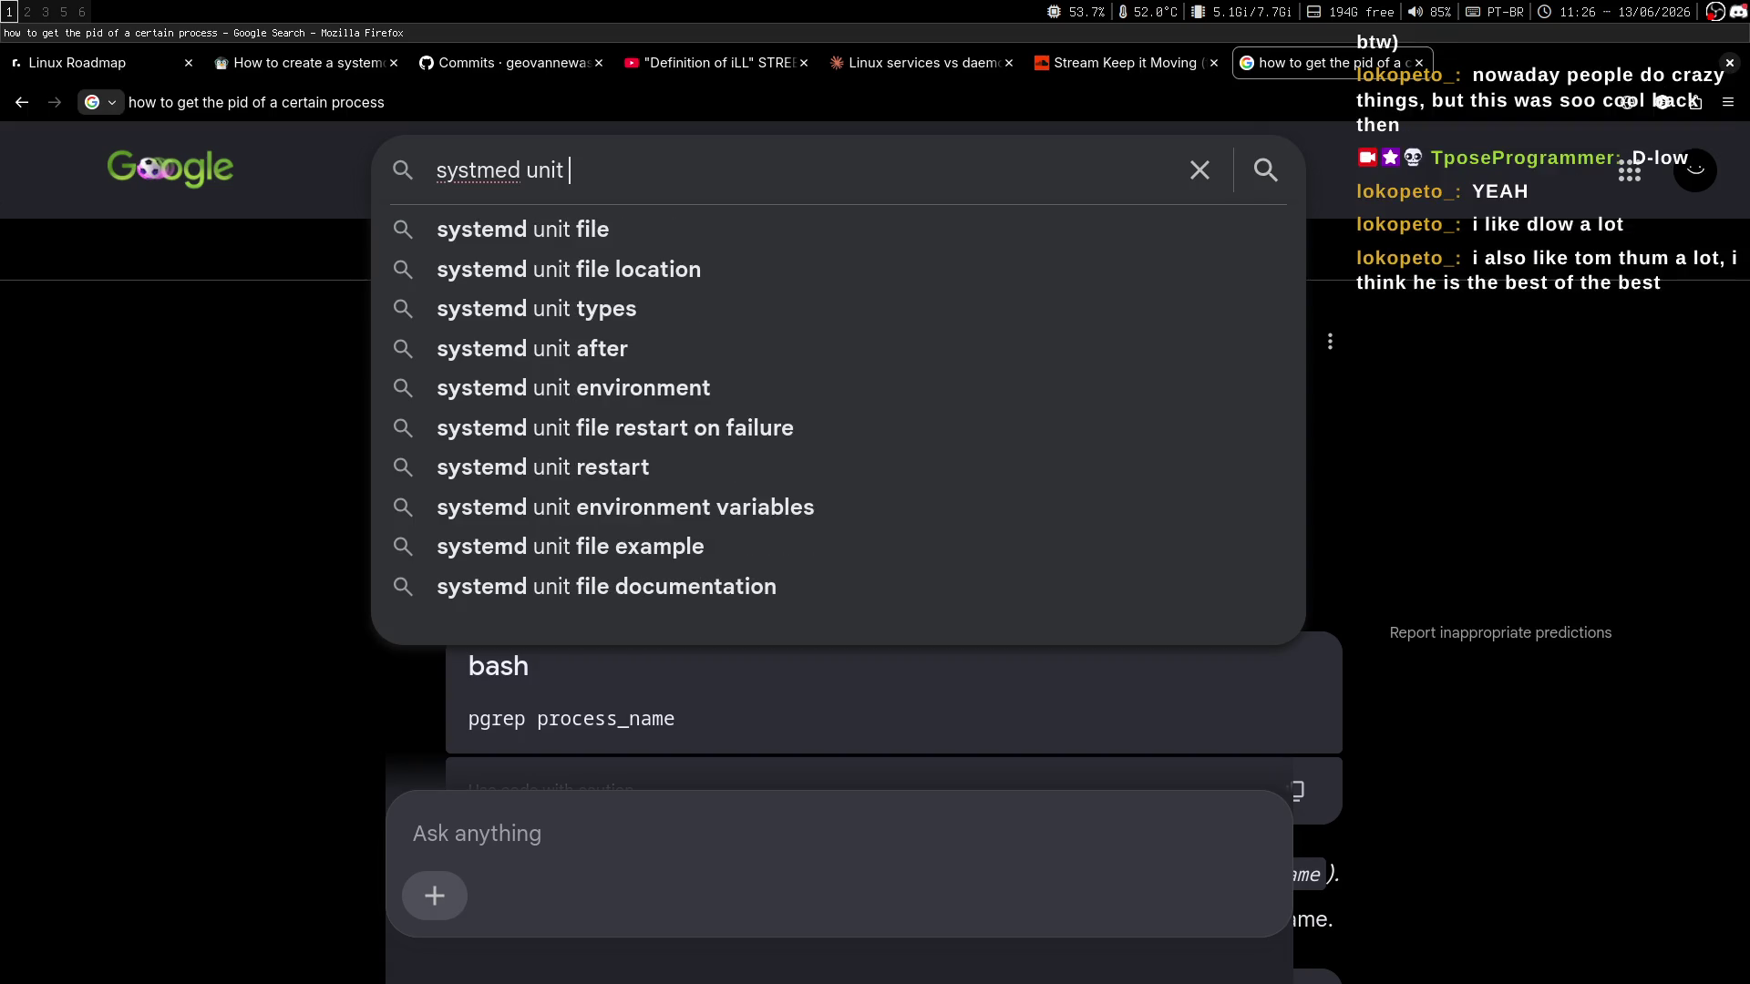
key("alt+Tab")
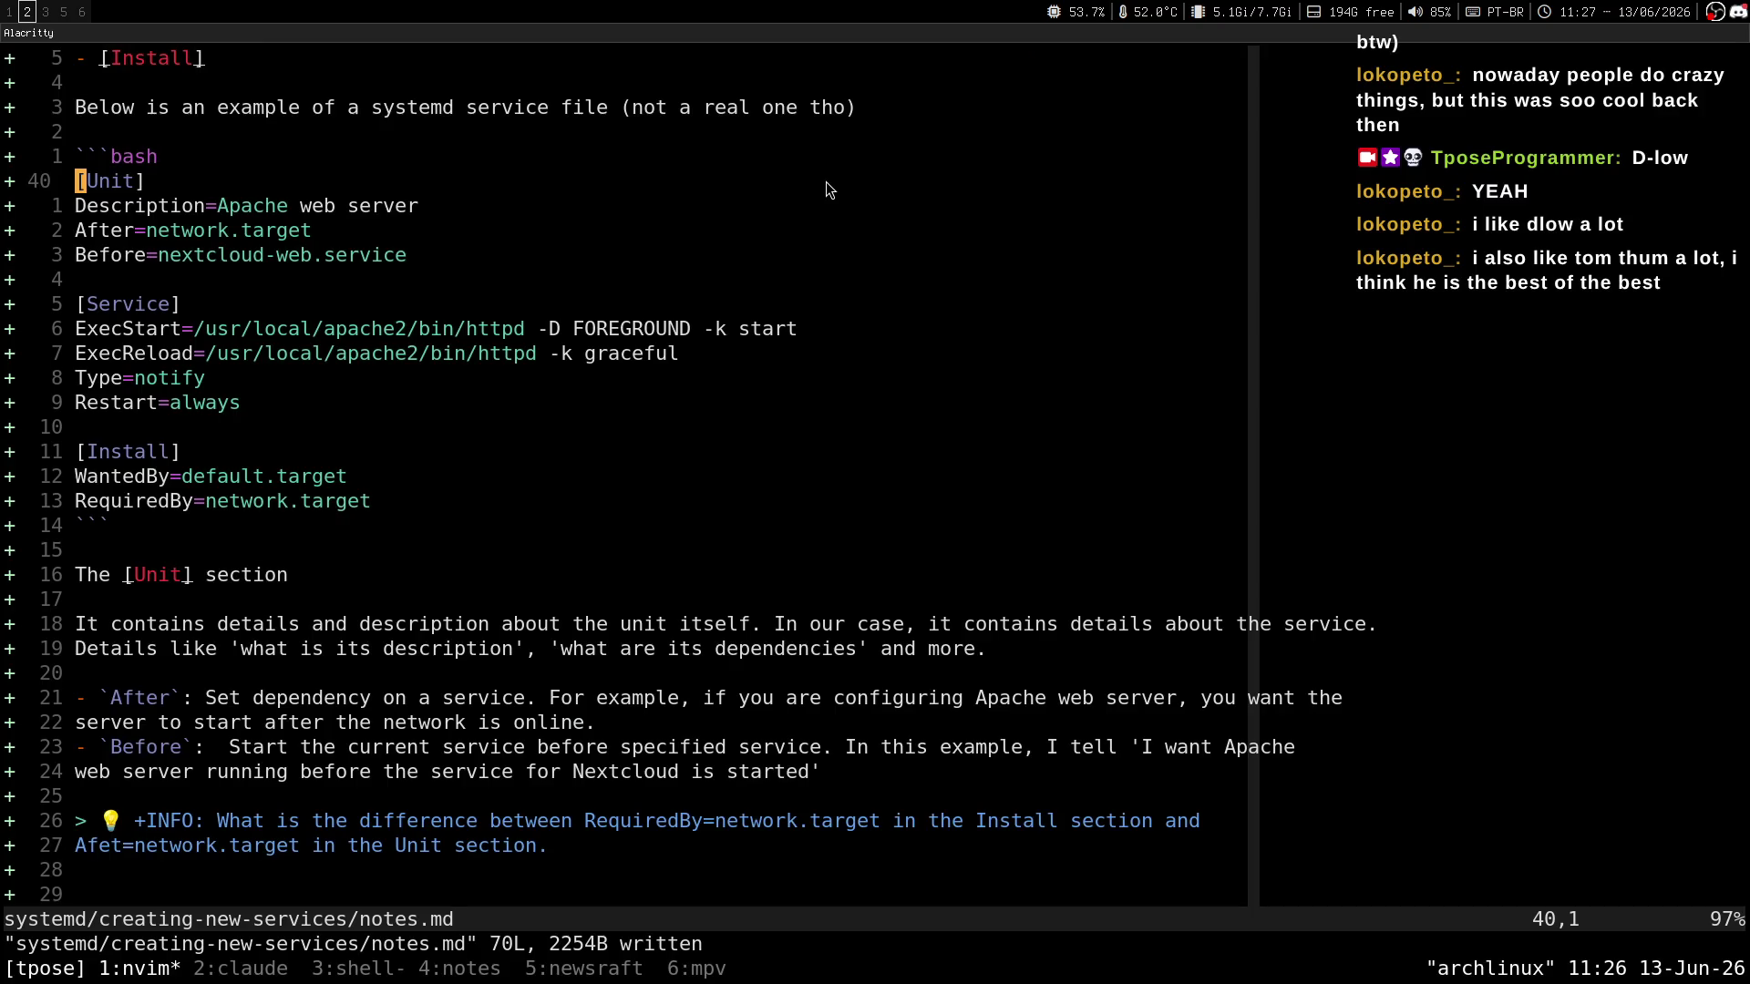
key("alt+Tab")
type("Install se")
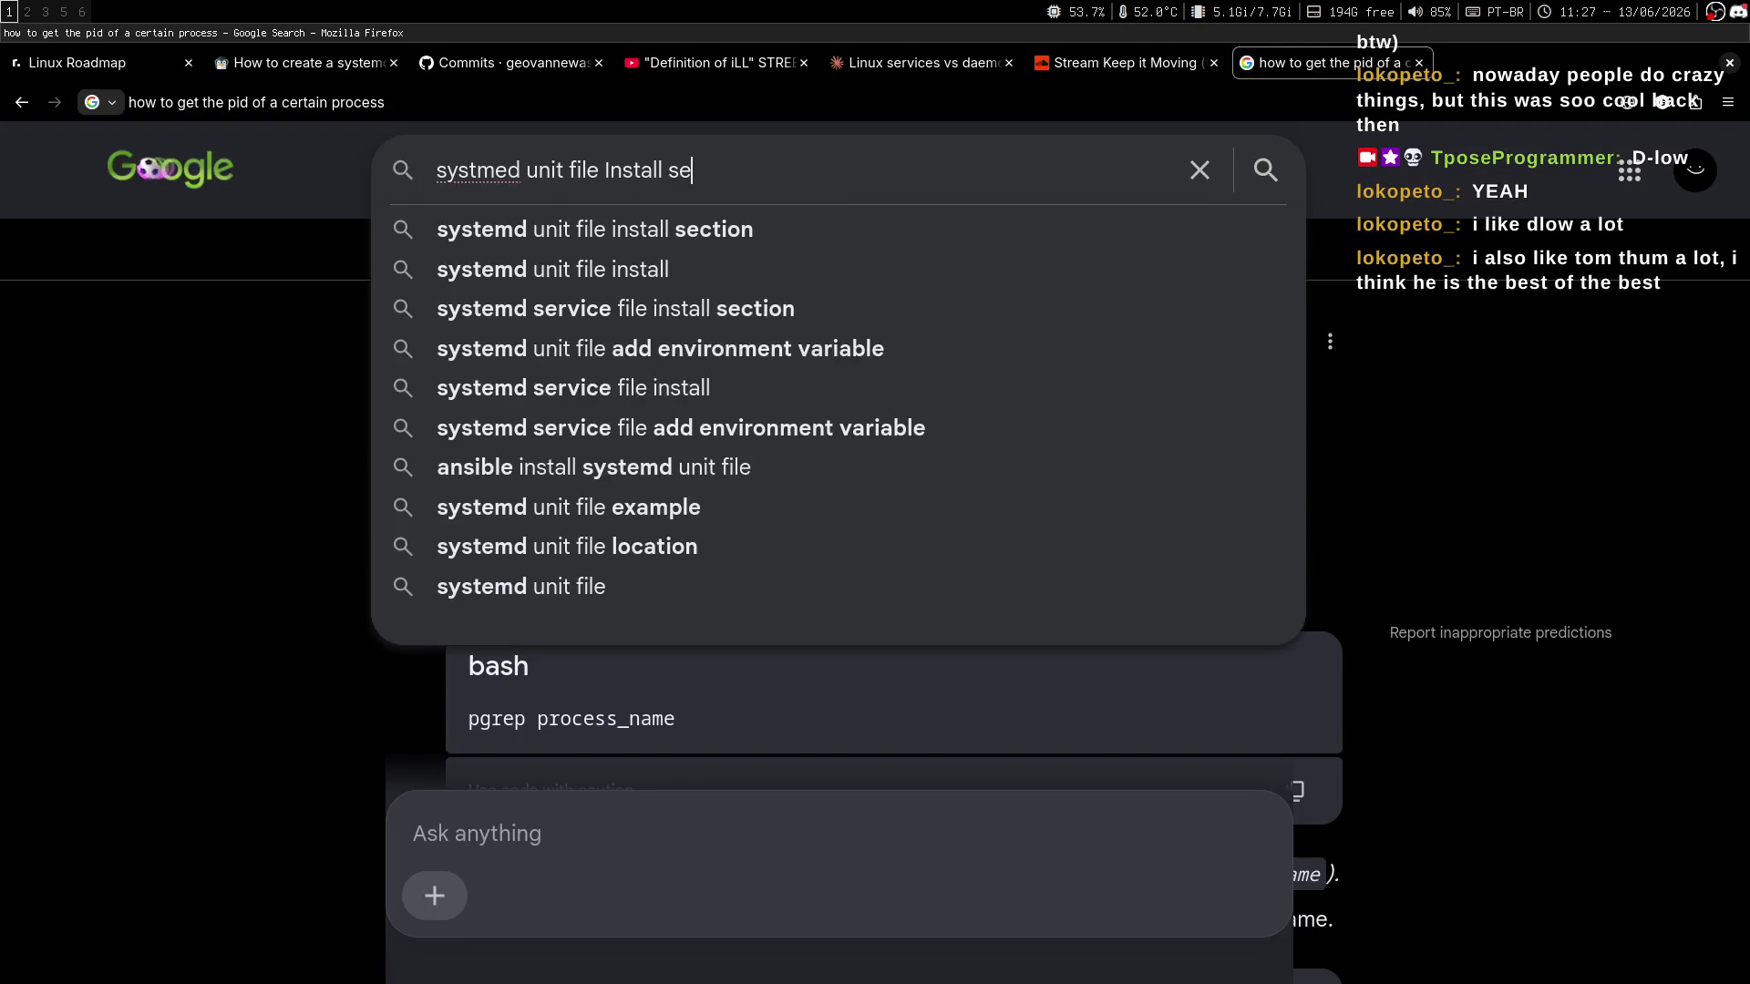
key("Down")
key("Return")
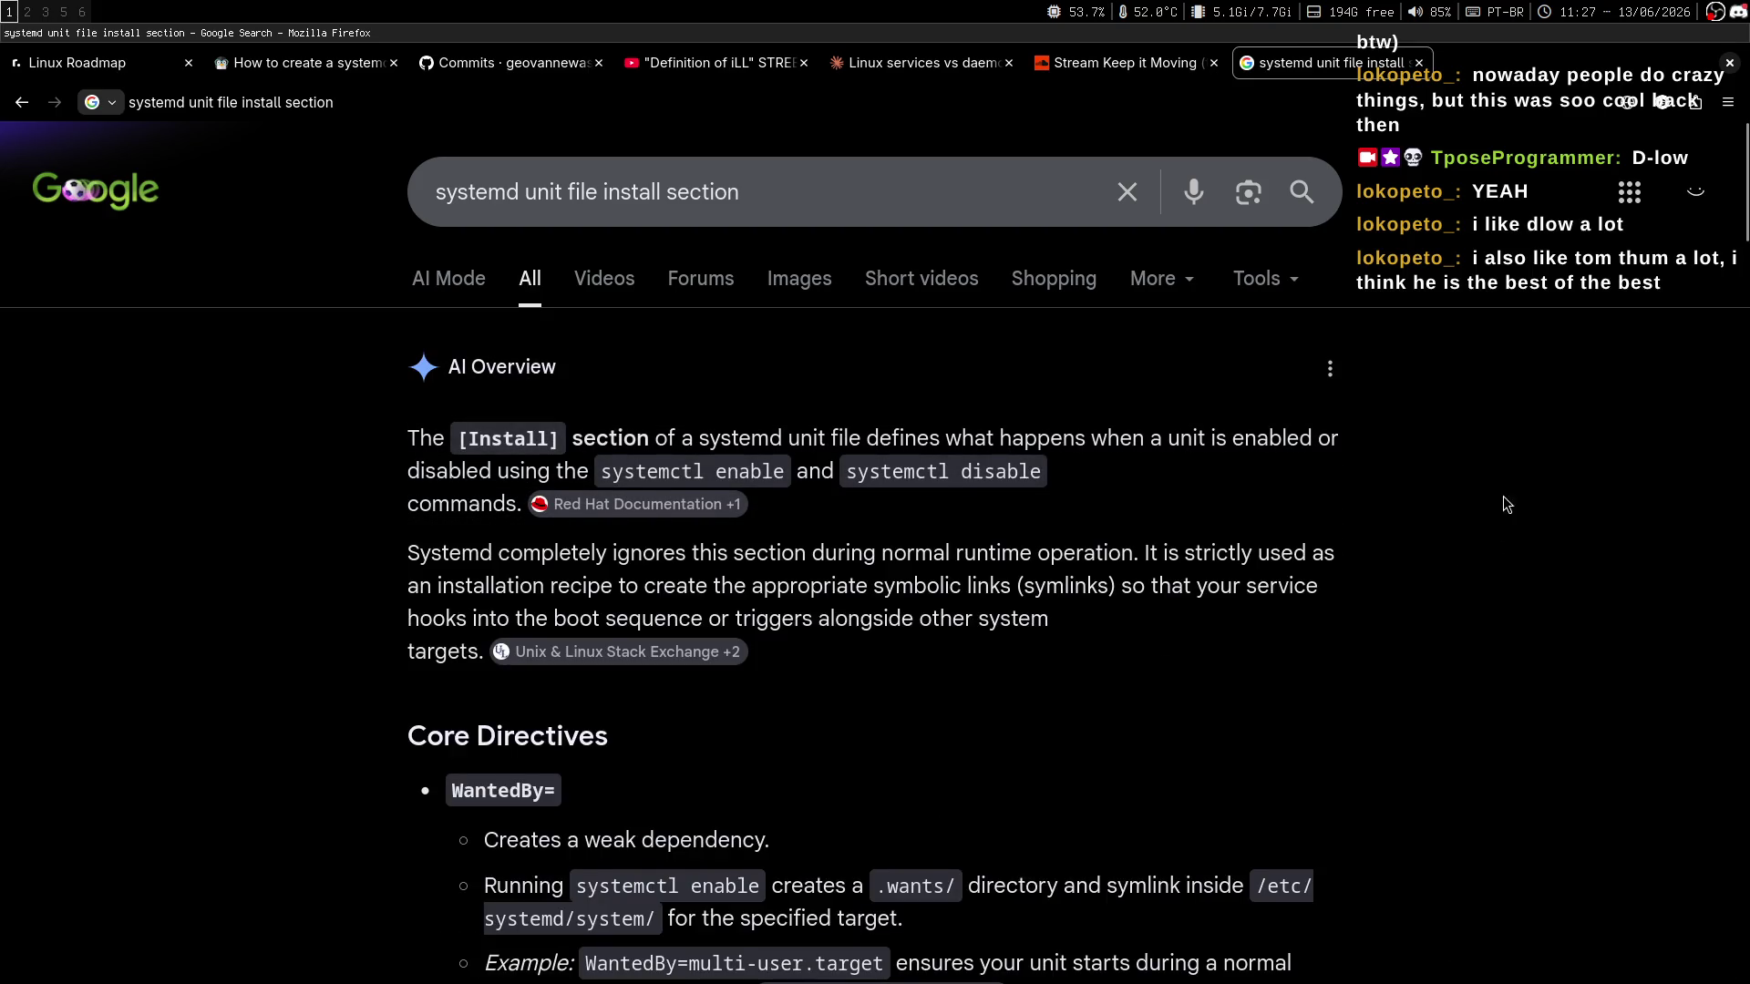
Highlight the AI Overview's definition of the [Install] section and its runtime-operation note.
scroll(1504, 501, "down", 2)
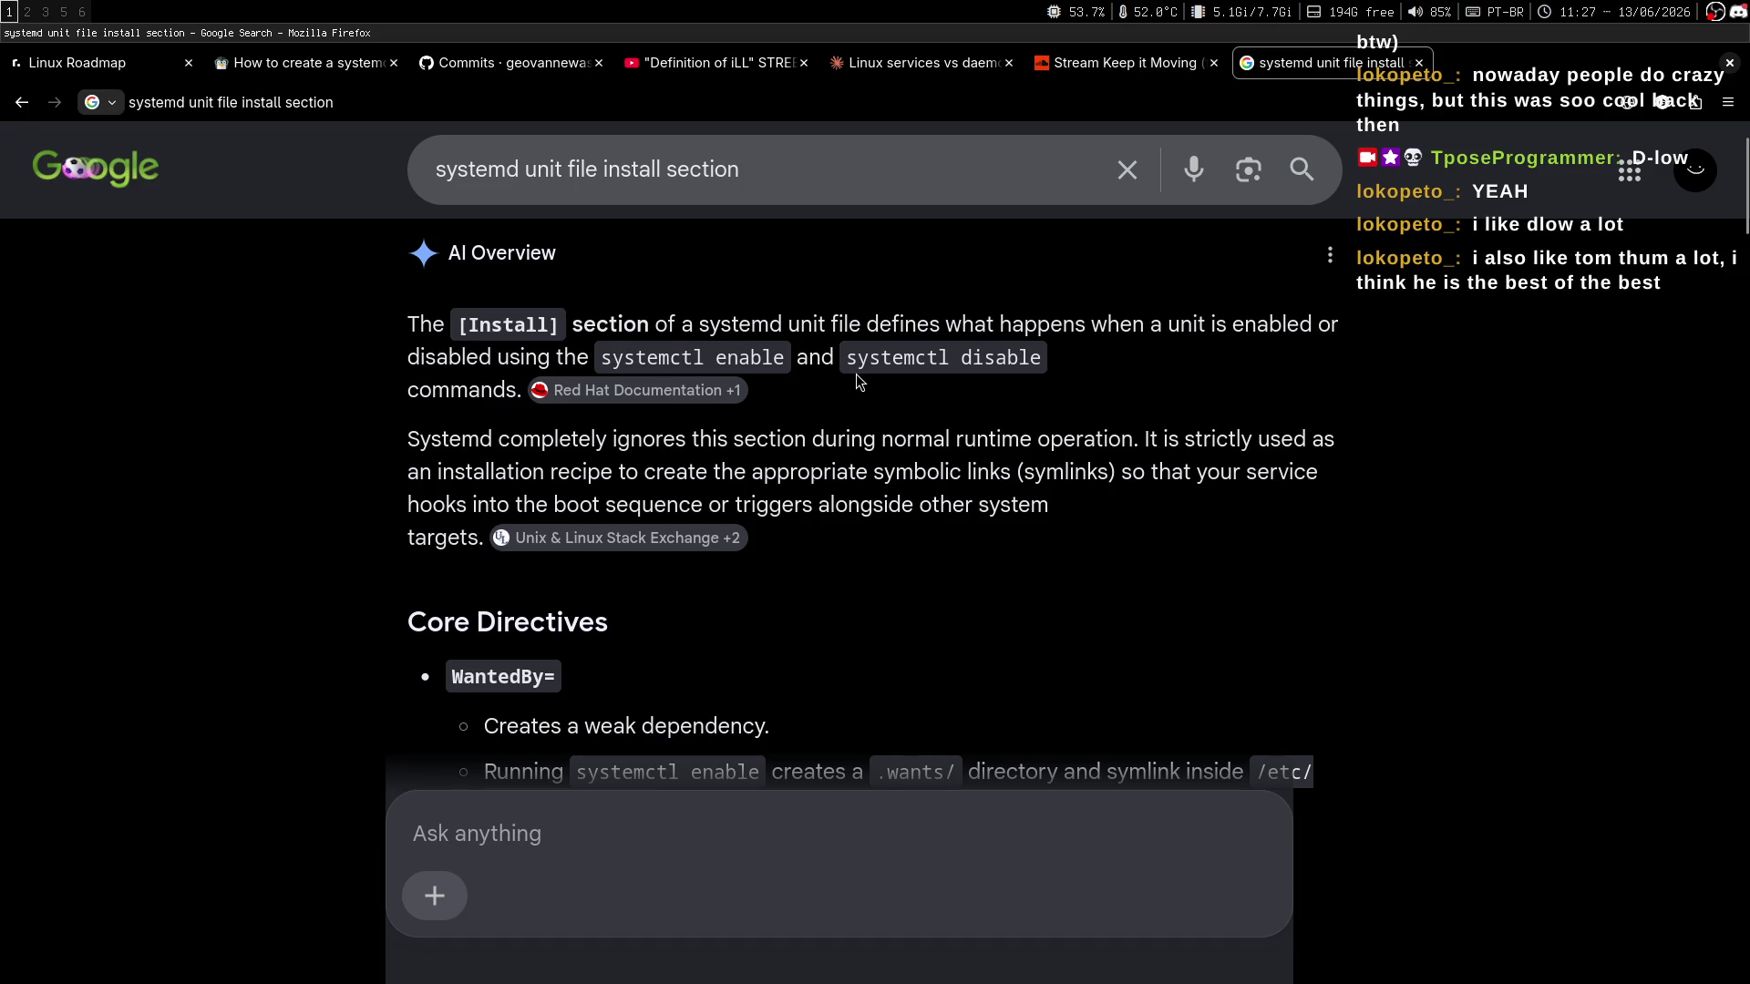
left_click_drag(742, 324, 1274, 319)
left_click(1239, 357)
scroll(1116, 422, "down", 3)
left_click_drag(407, 311, 777, 311)
left_click_drag(932, 310, 1096, 312)
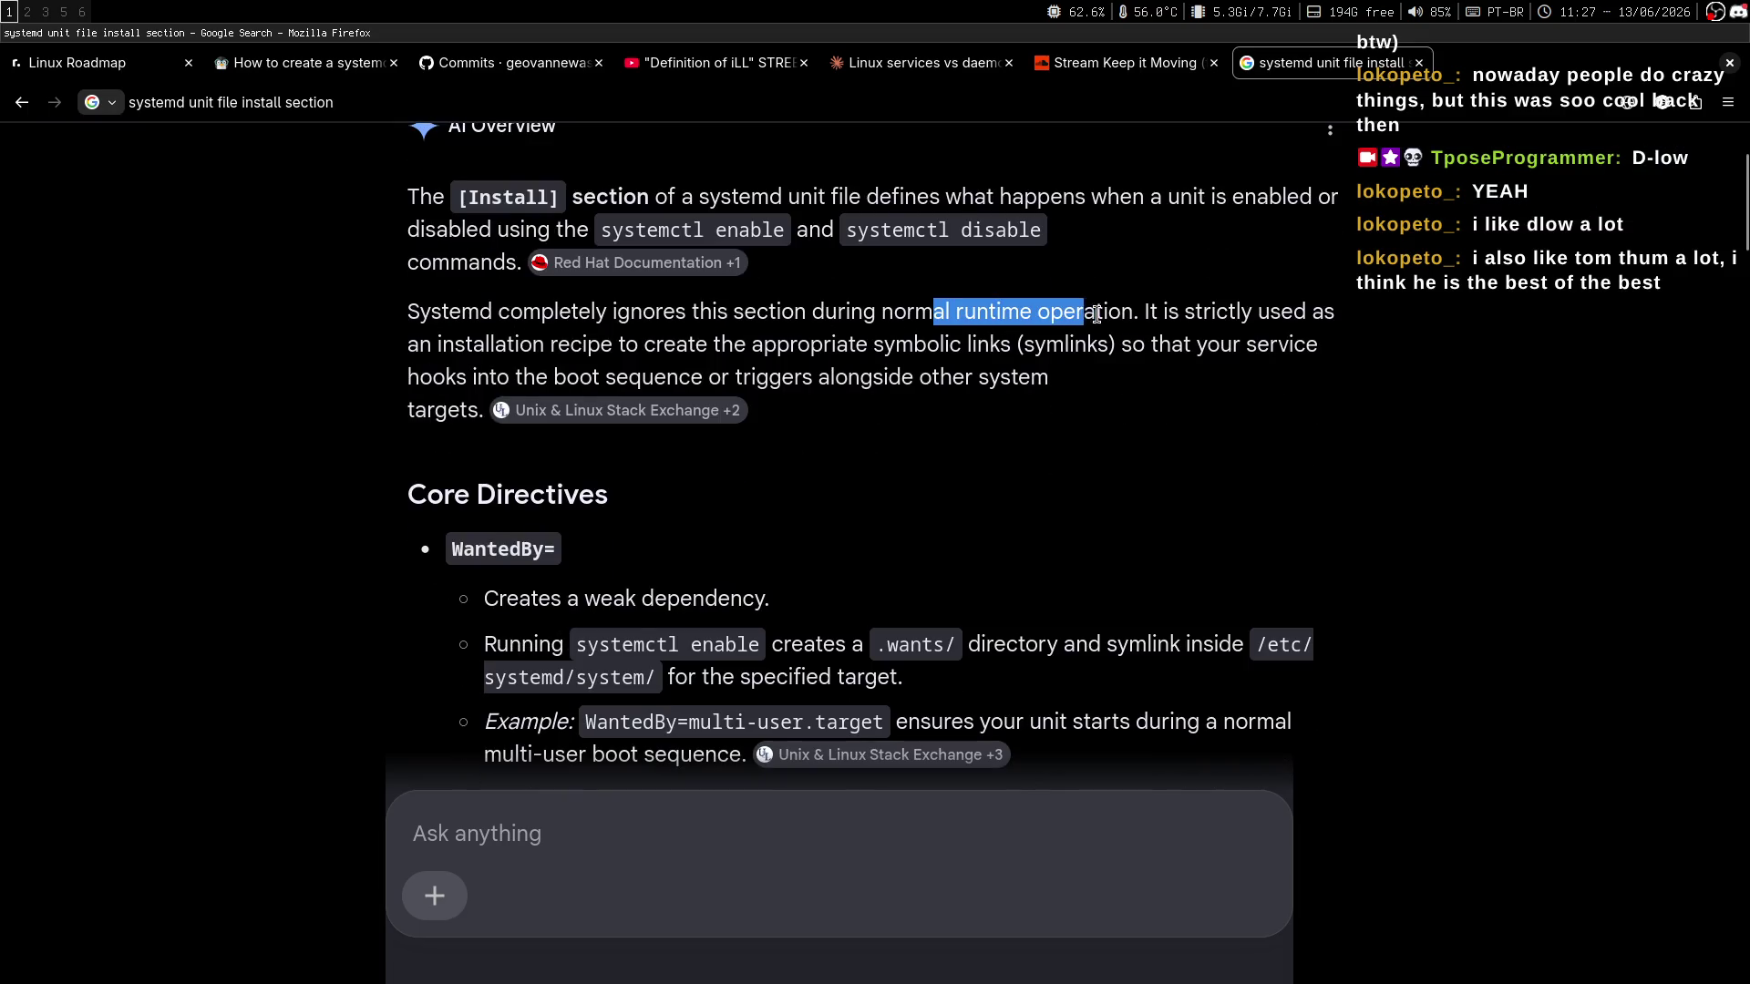
left_click(1097, 352)
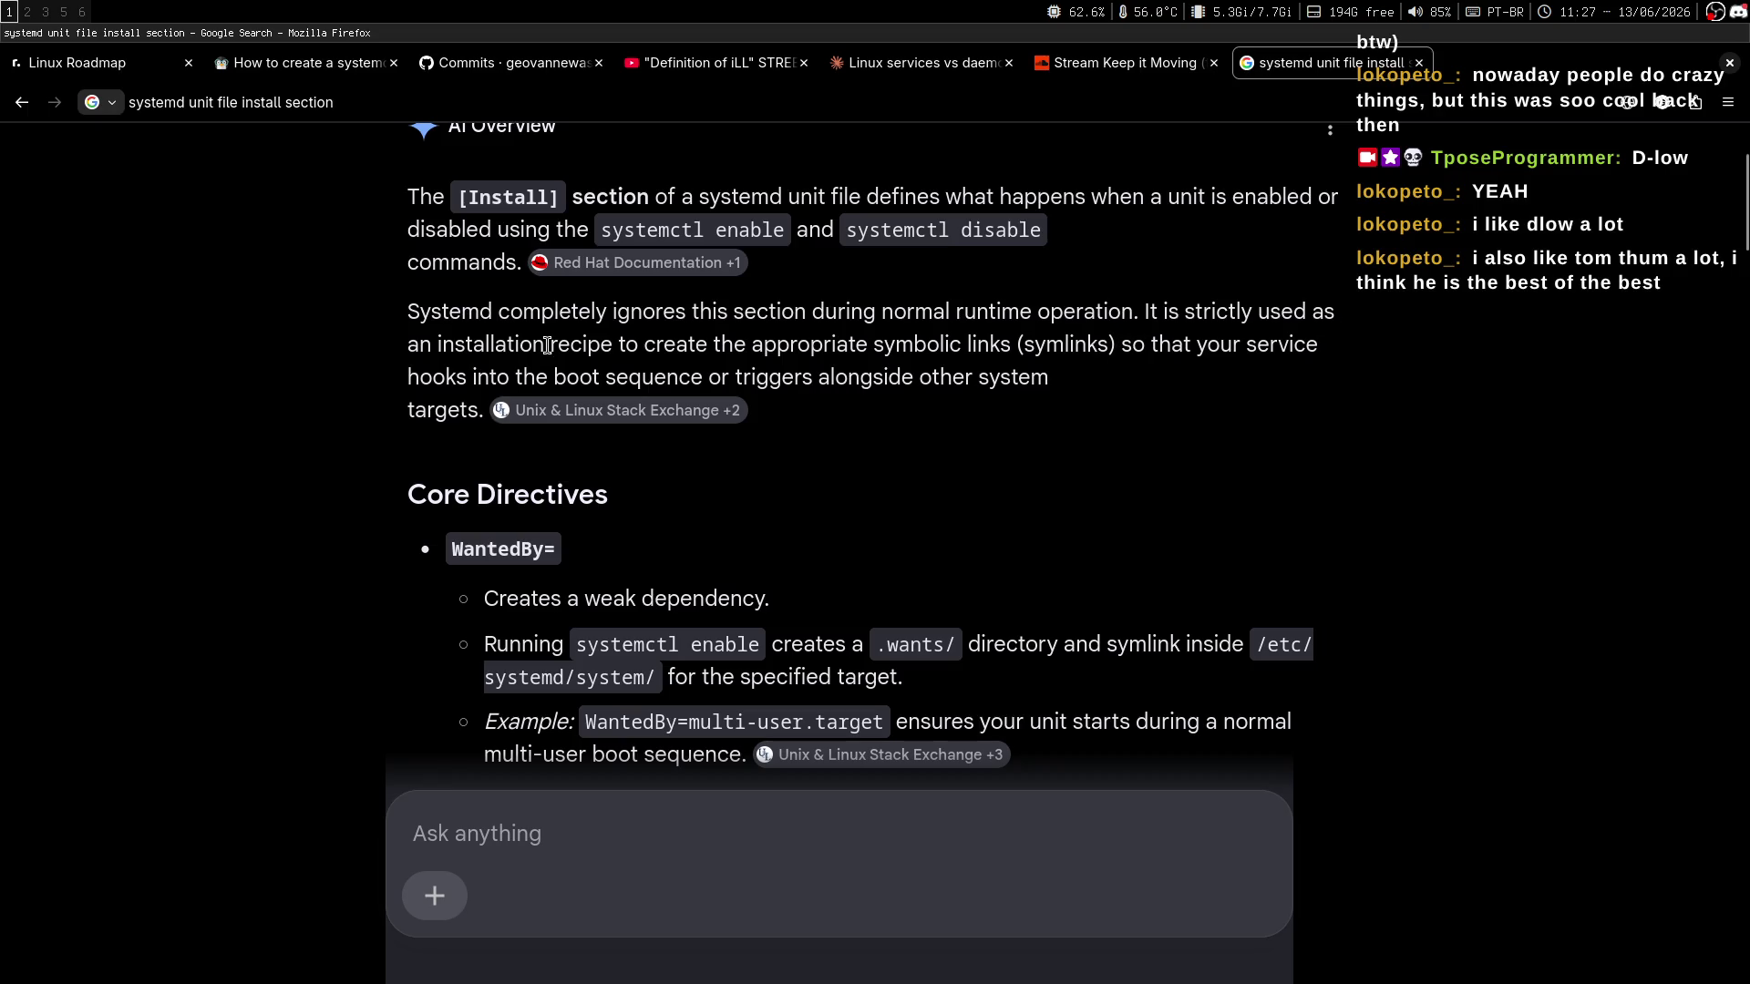
Highlight the overview lines on the installation recipe and hooking into boot.
left_click_drag(412, 344, 855, 332)
left_click(960, 378)
left_click_drag(430, 345, 962, 342)
left_click(949, 373)
mouse_move(433, 369)
left_mouse_down()
mouse_move(678, 375)
mouse_move(848, 344)
left_mouse_up()
left_click(855, 376)
Glance at the notes, then highlight the target text in the AI Overview.
scroll(1032, 343, "down", 3)
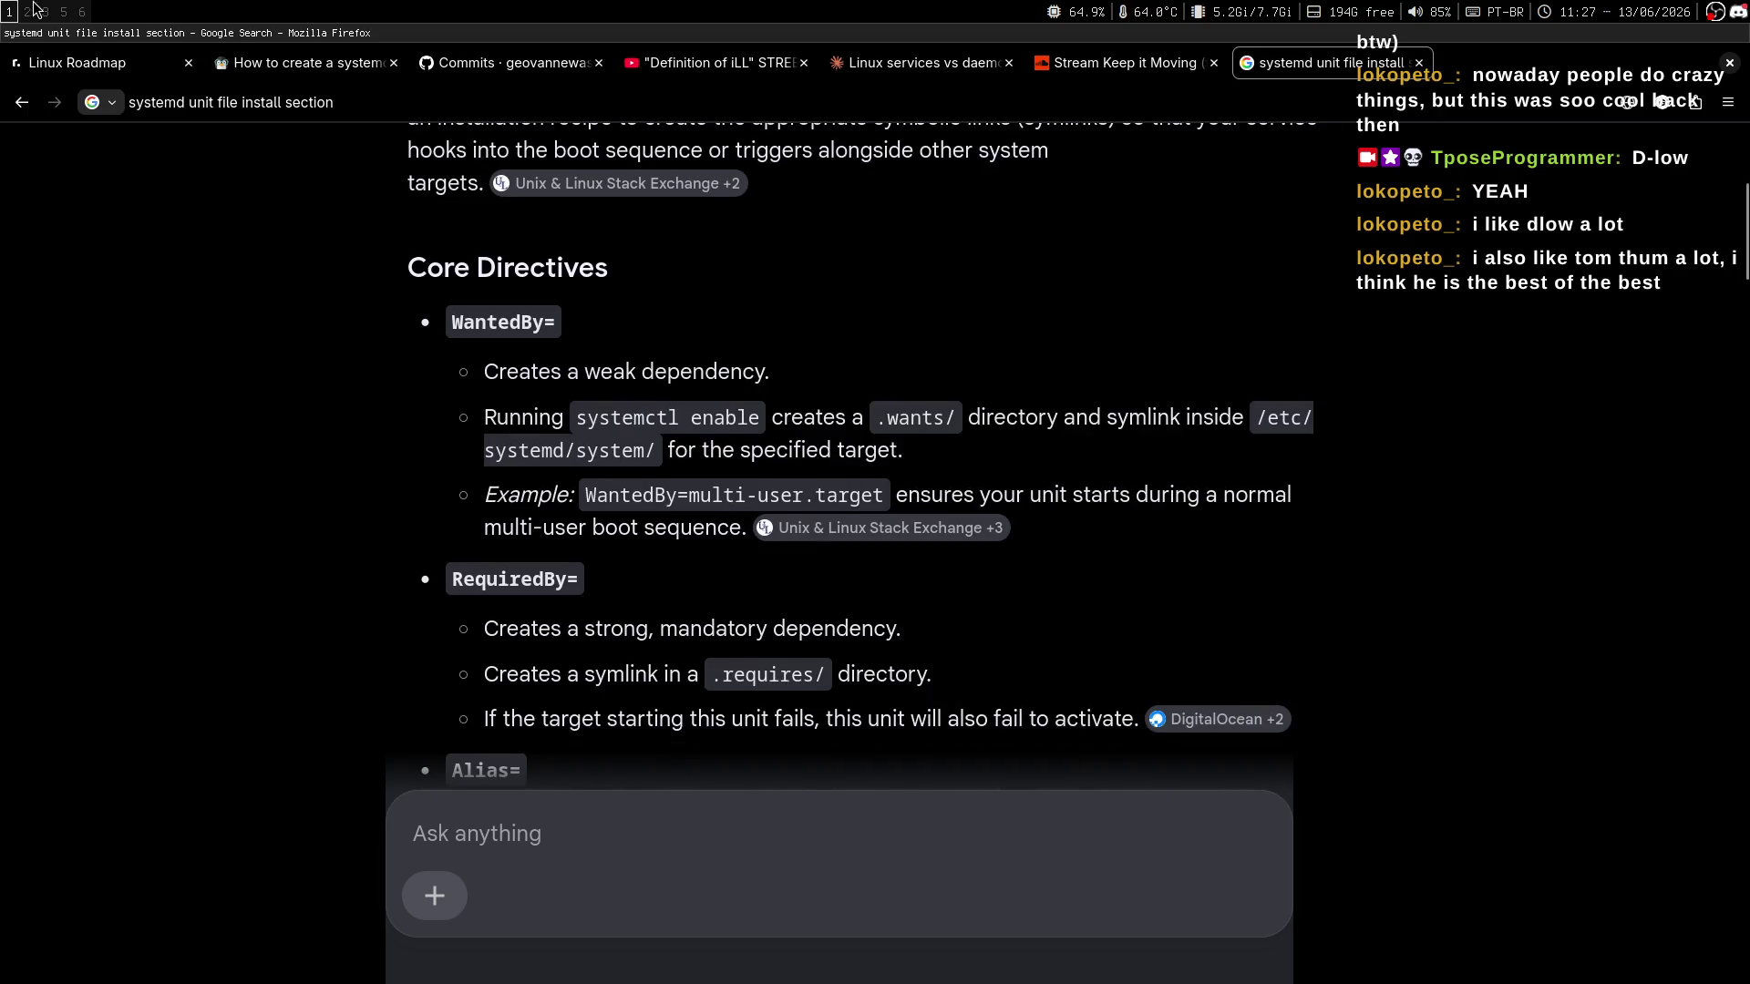
left_click(27, 11)
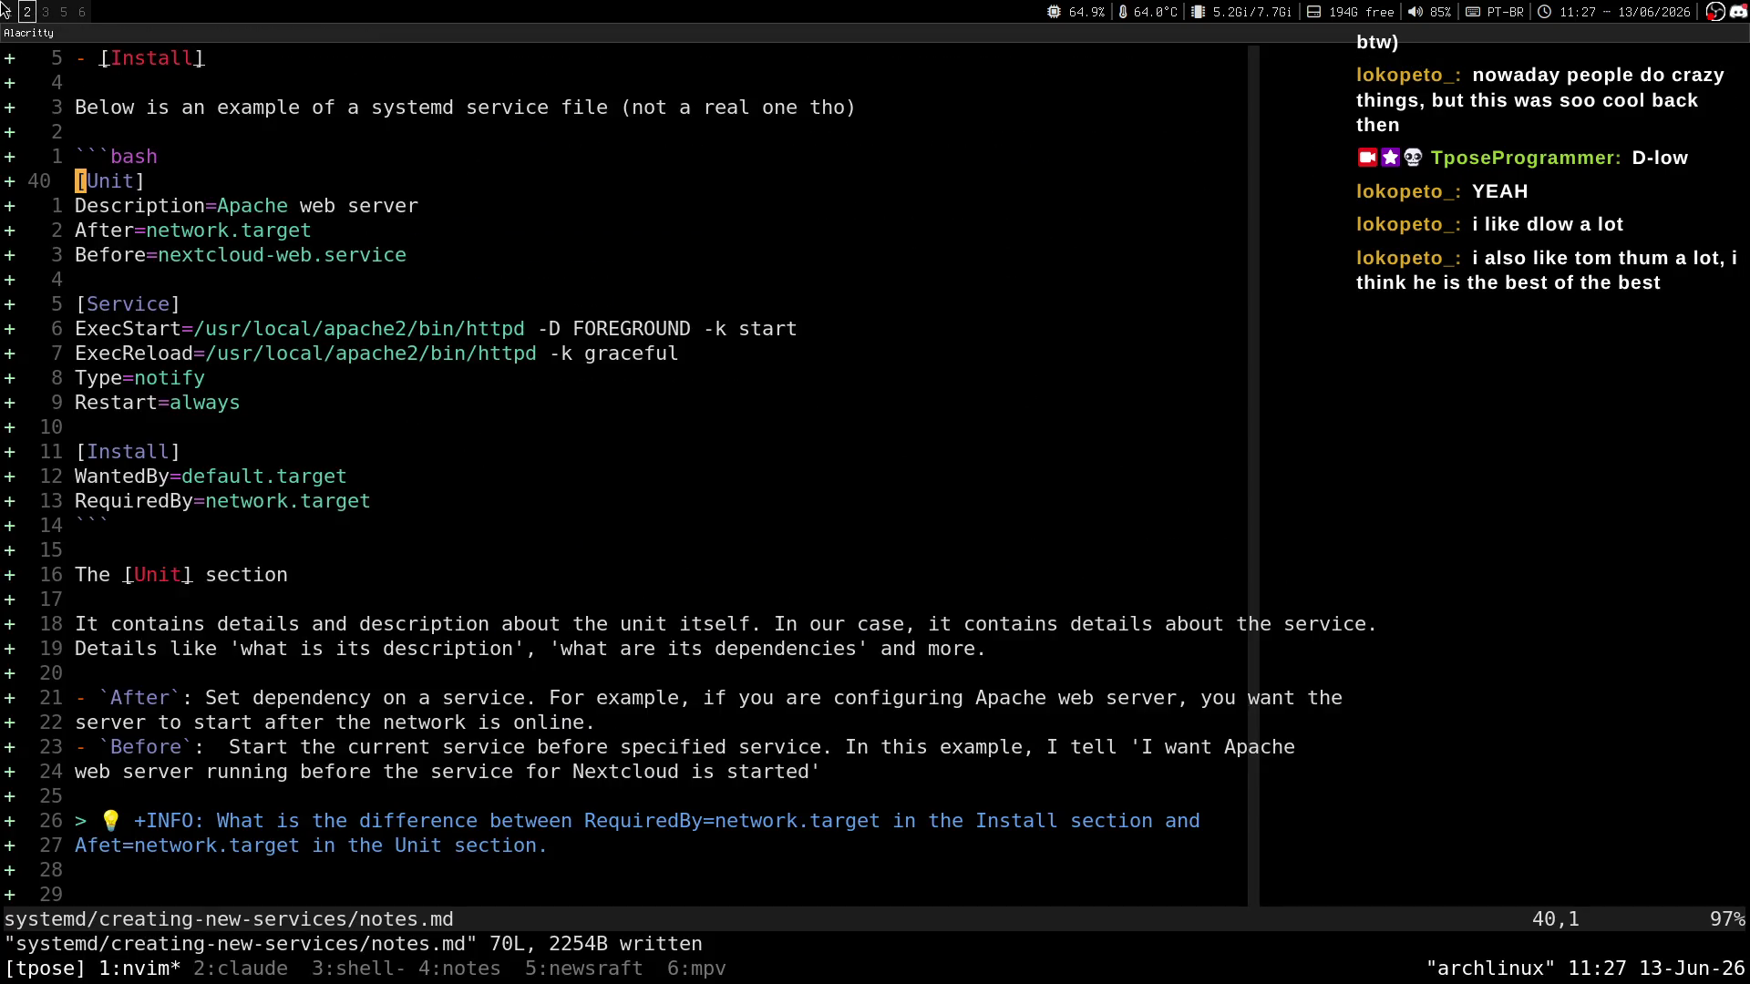
left_click(7, 11)
scroll(800, 293, "up", 1)
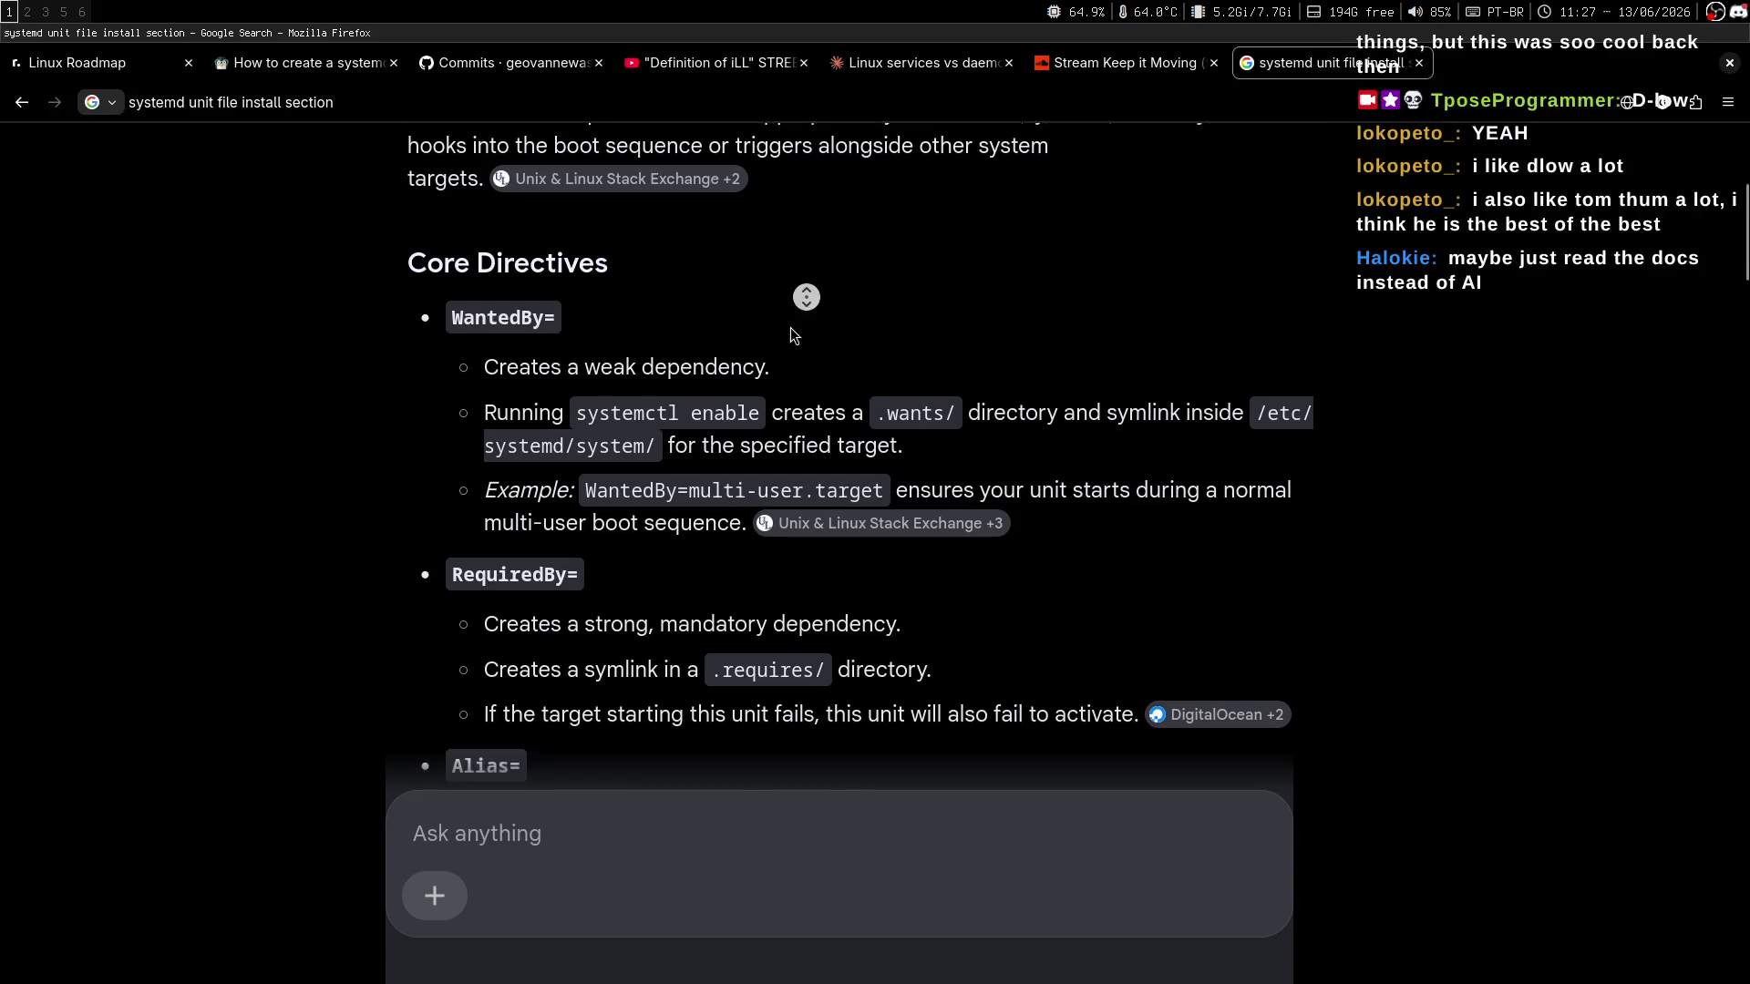
scroll(779, 346, "down", 1)
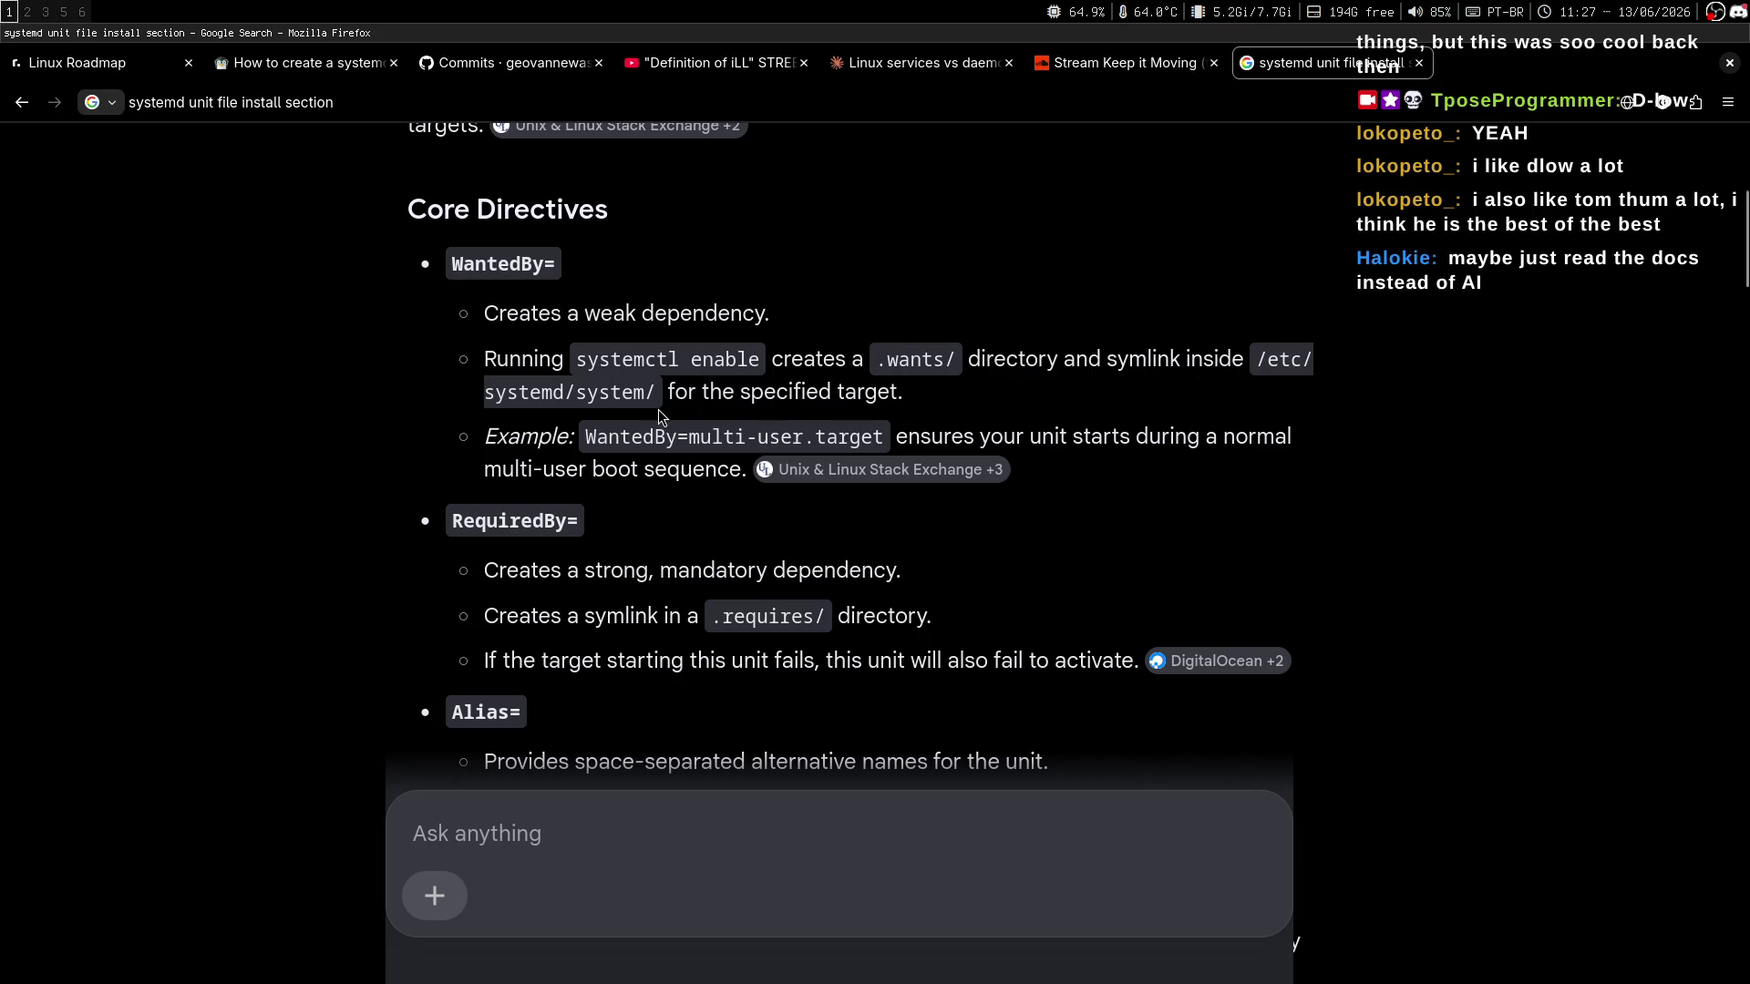
left_click_drag(662, 391, 906, 394)
left_click(907, 393)
Scroll to RequiredBy= and highlight its sentence about the target failing.
scroll(1108, 426, "down", 1)
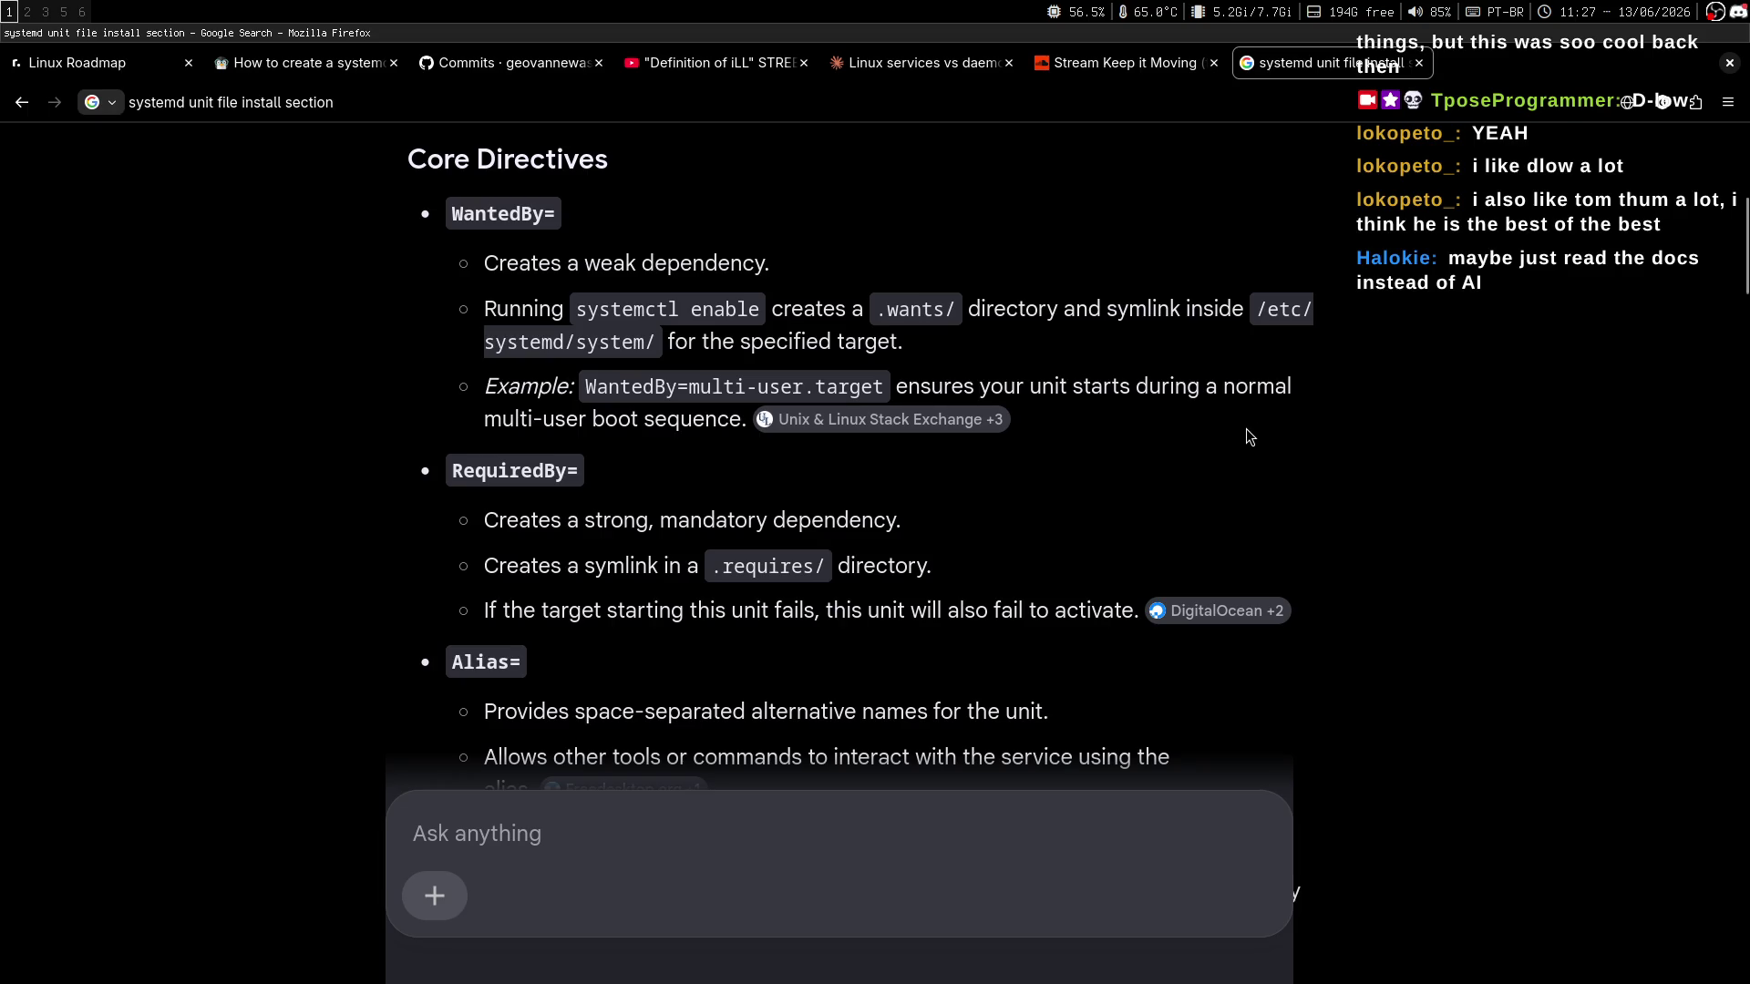
scroll(1194, 392, "down", 2)
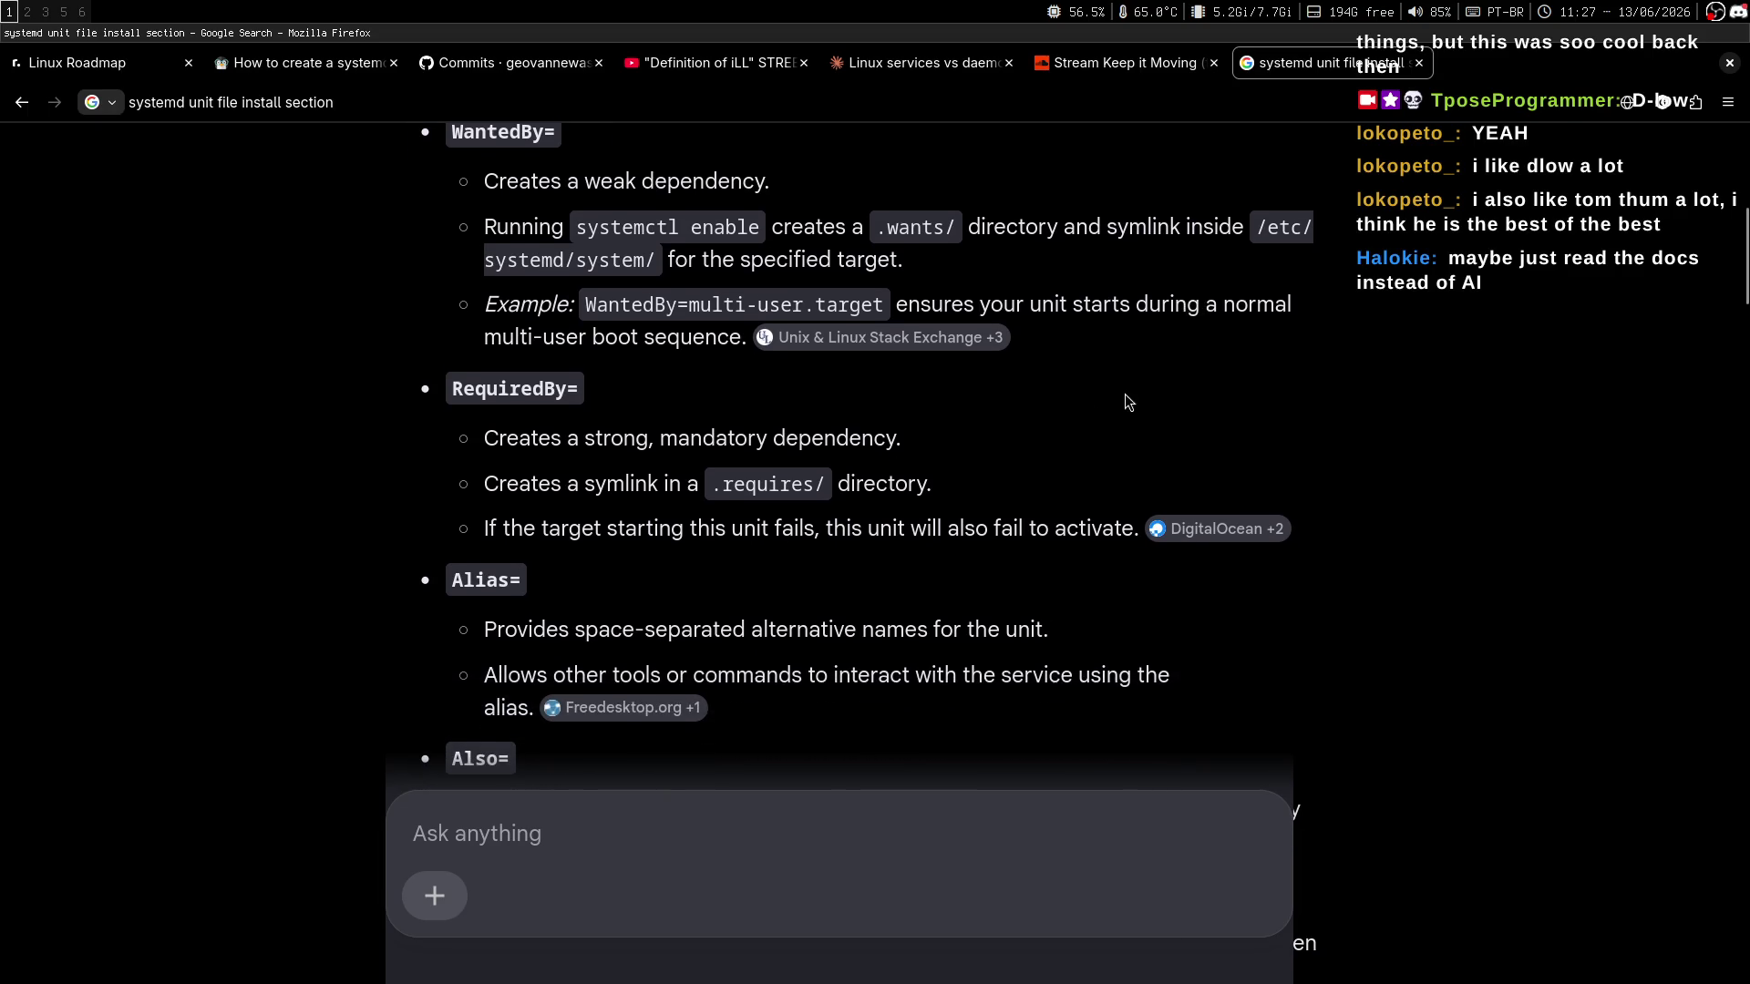
scroll(1128, 402, "down", 1)
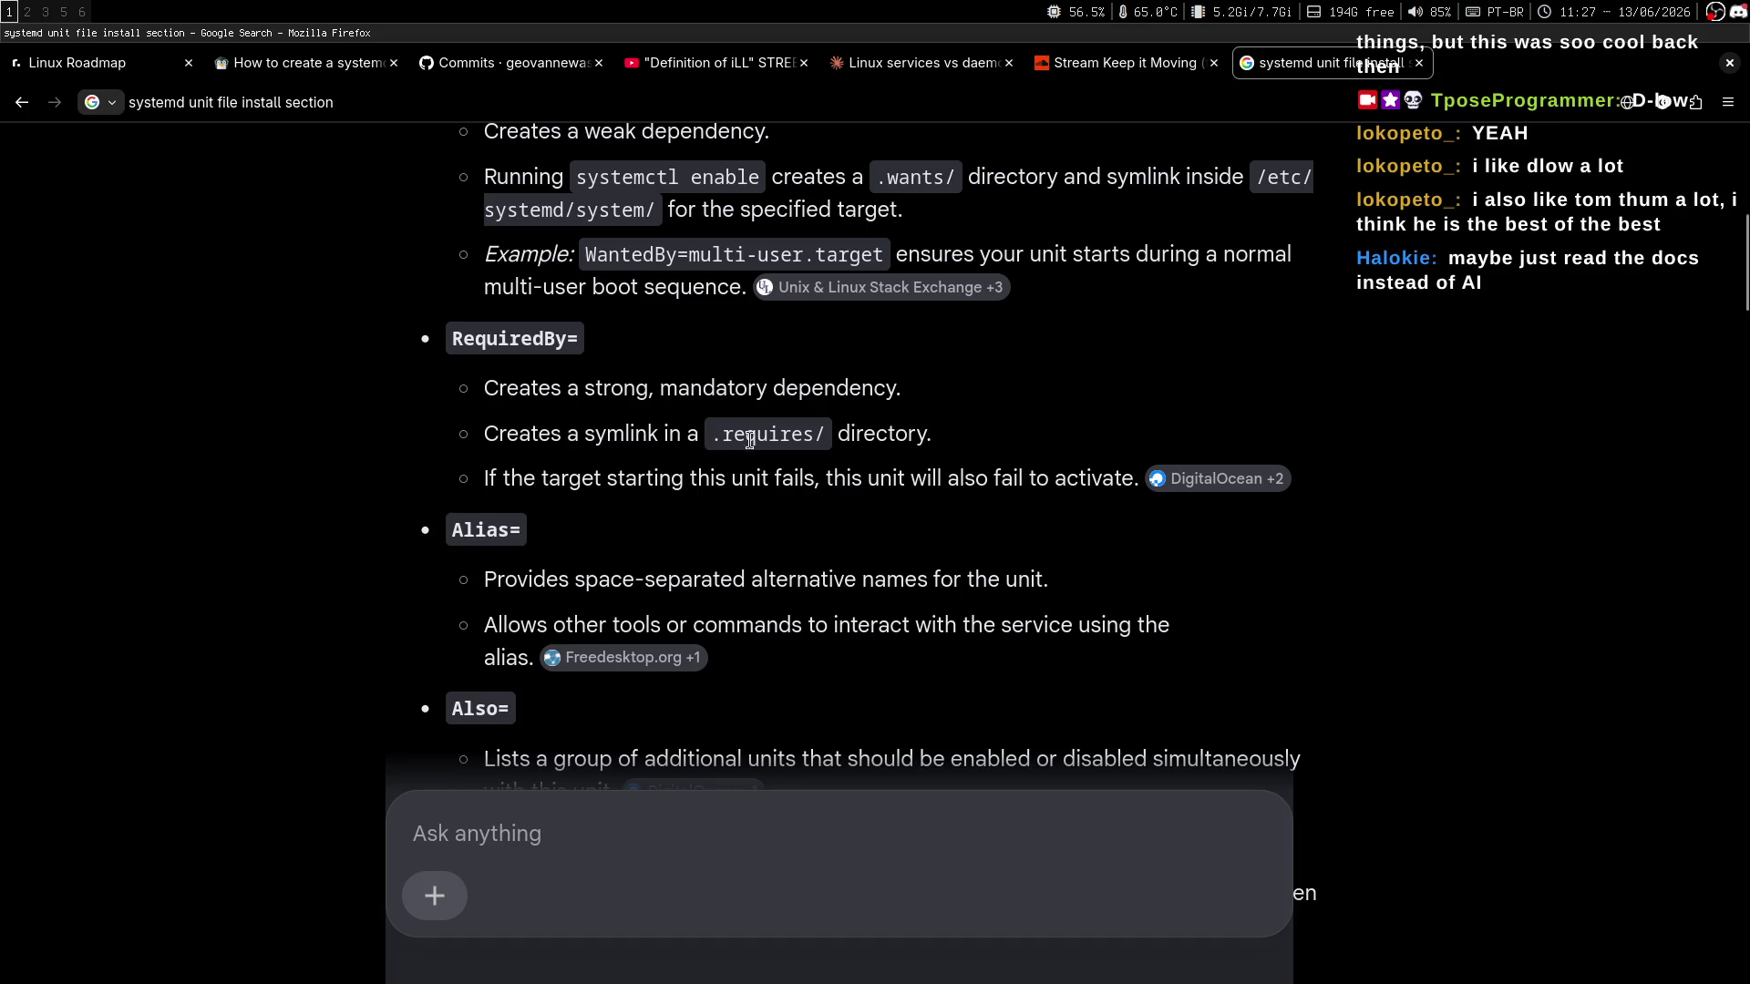
left_click_drag(500, 478, 937, 478)
left_click(863, 539)
left_click_drag(513, 480, 829, 478)
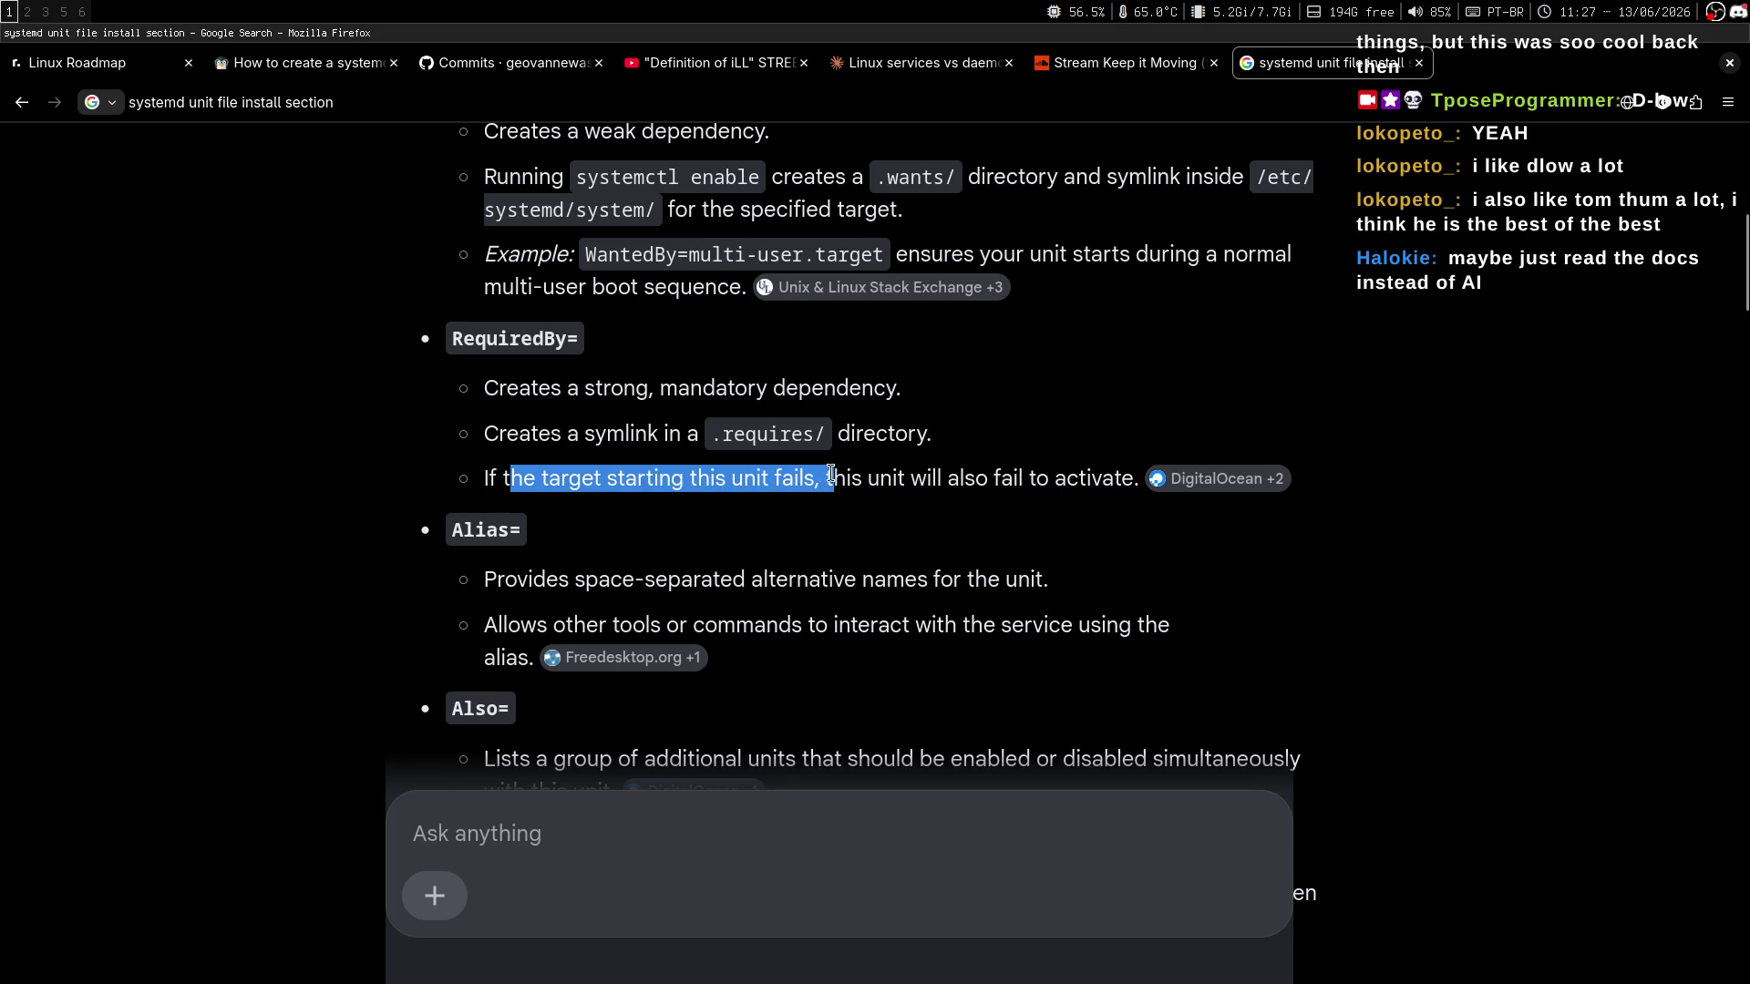
left_click(820, 520)
left_click_drag(507, 481, 744, 478)
left_click(734, 511)
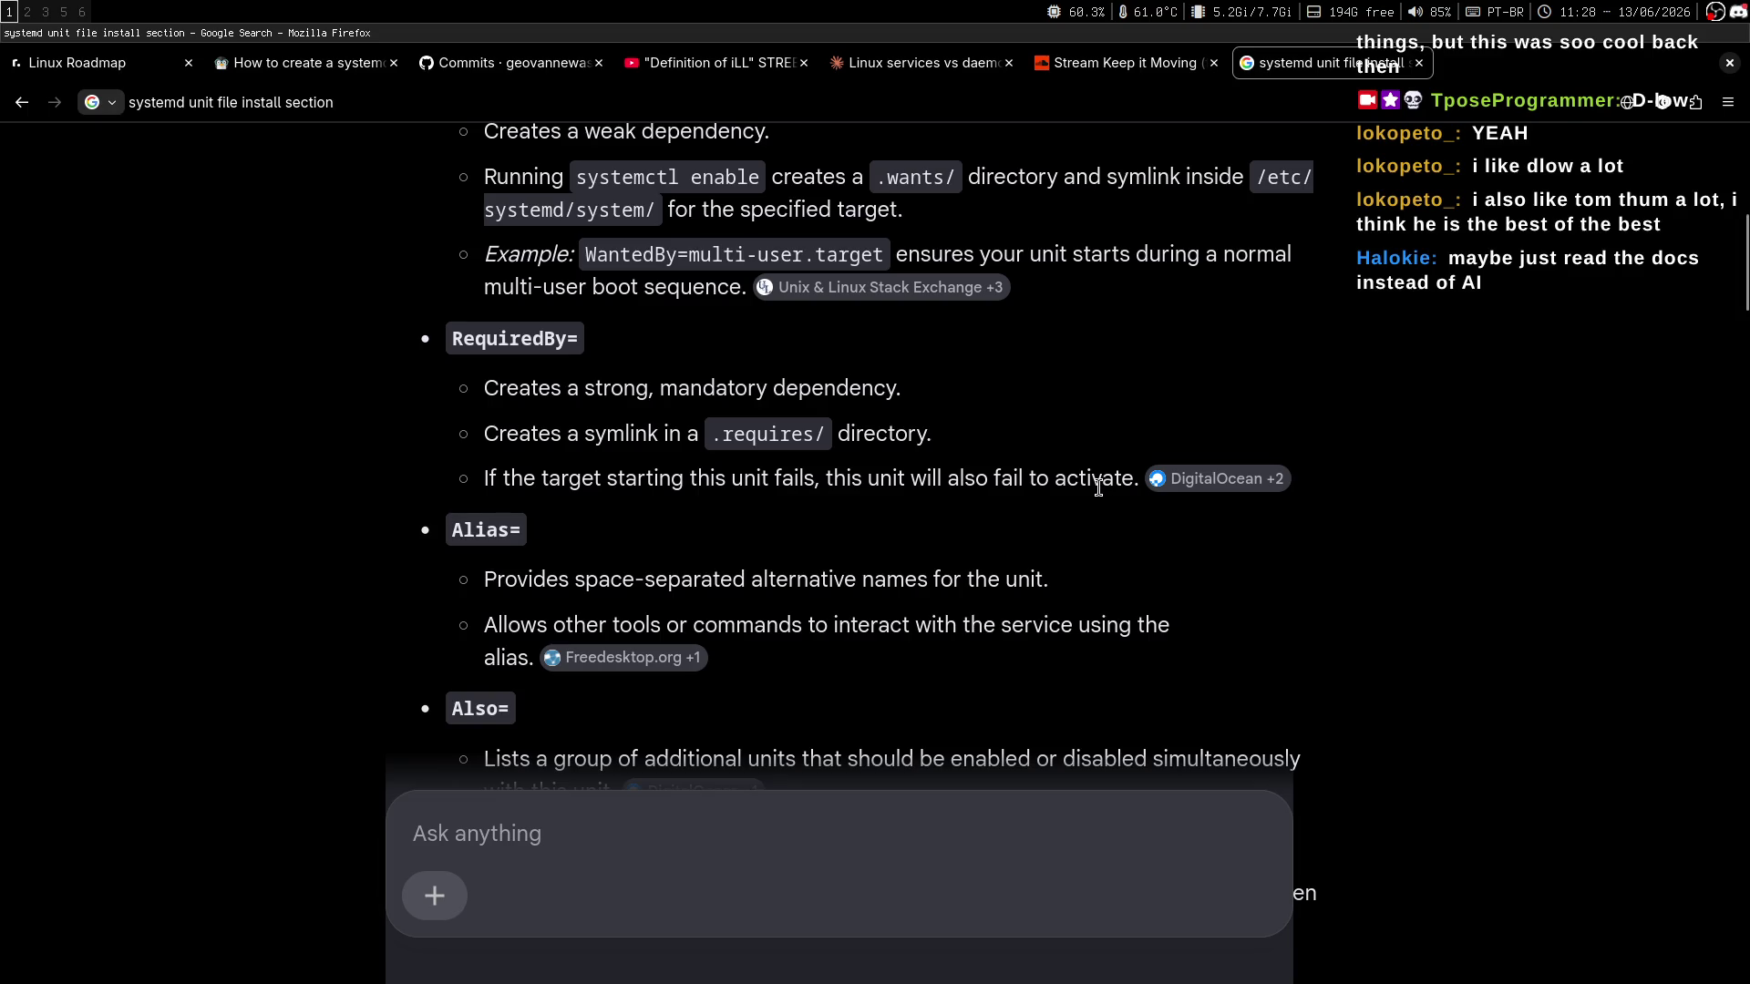
Scroll the AI overview to its example ini unit file and inspect the Alias myapp-legacy.service line.
middle_click(1039, 406)
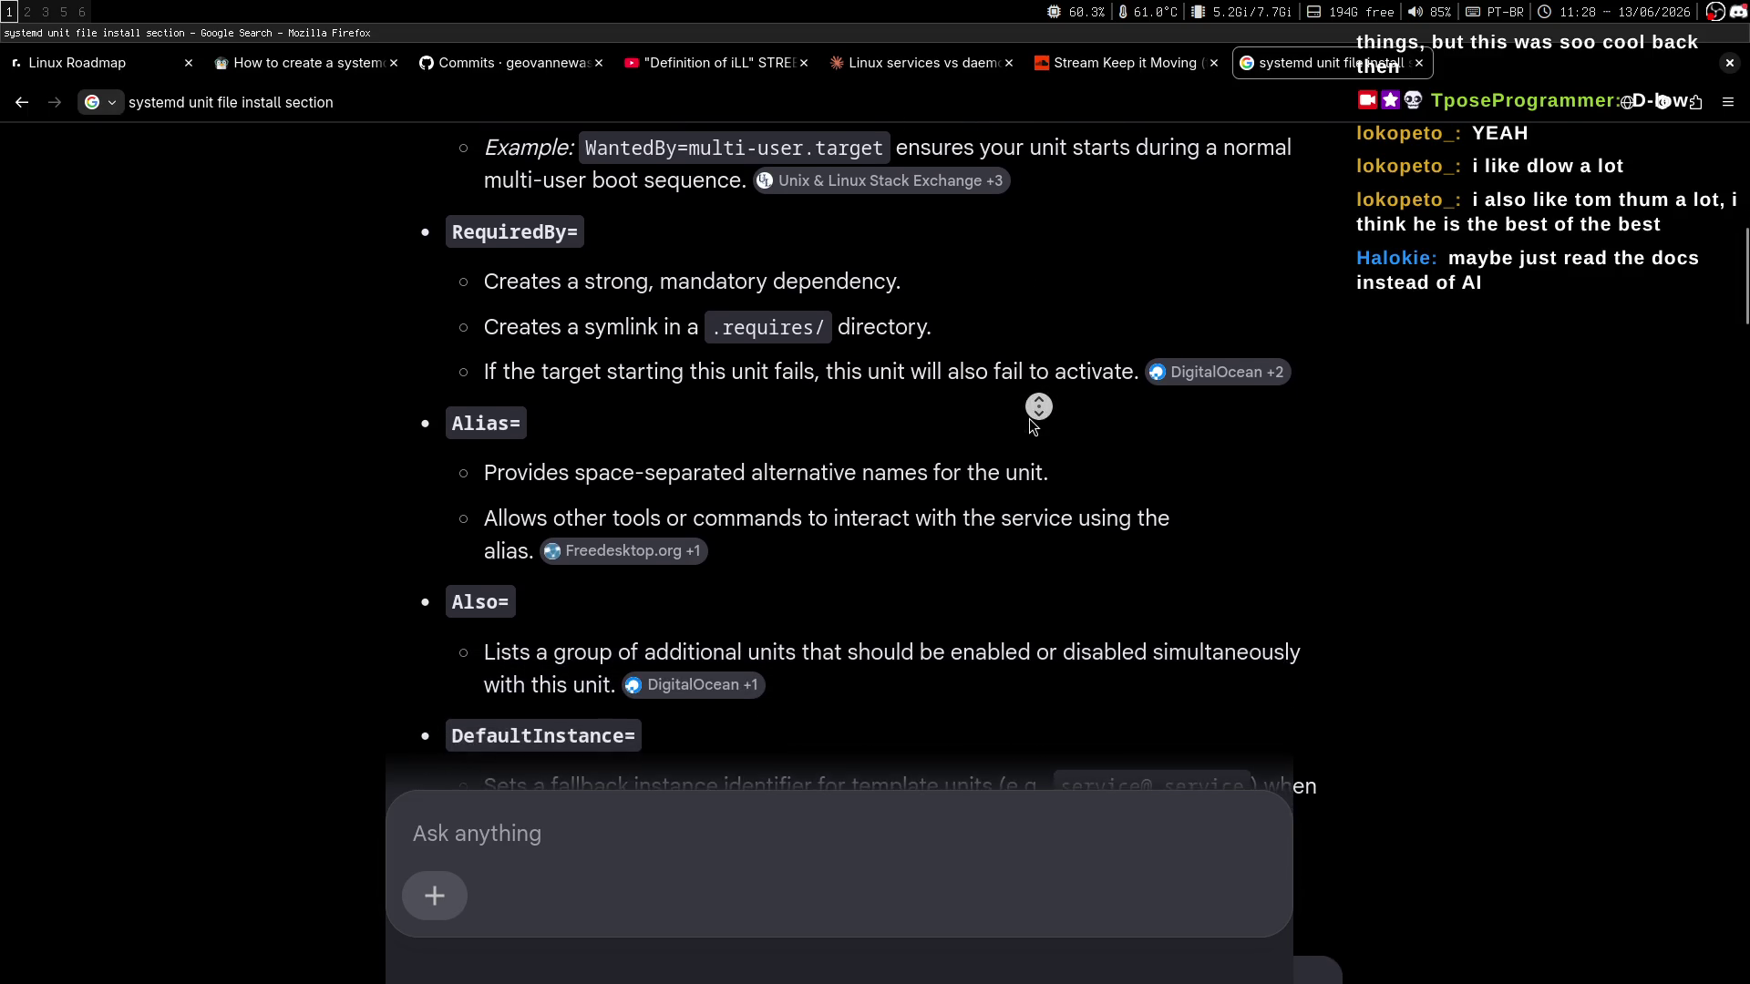
left_click(653, 363)
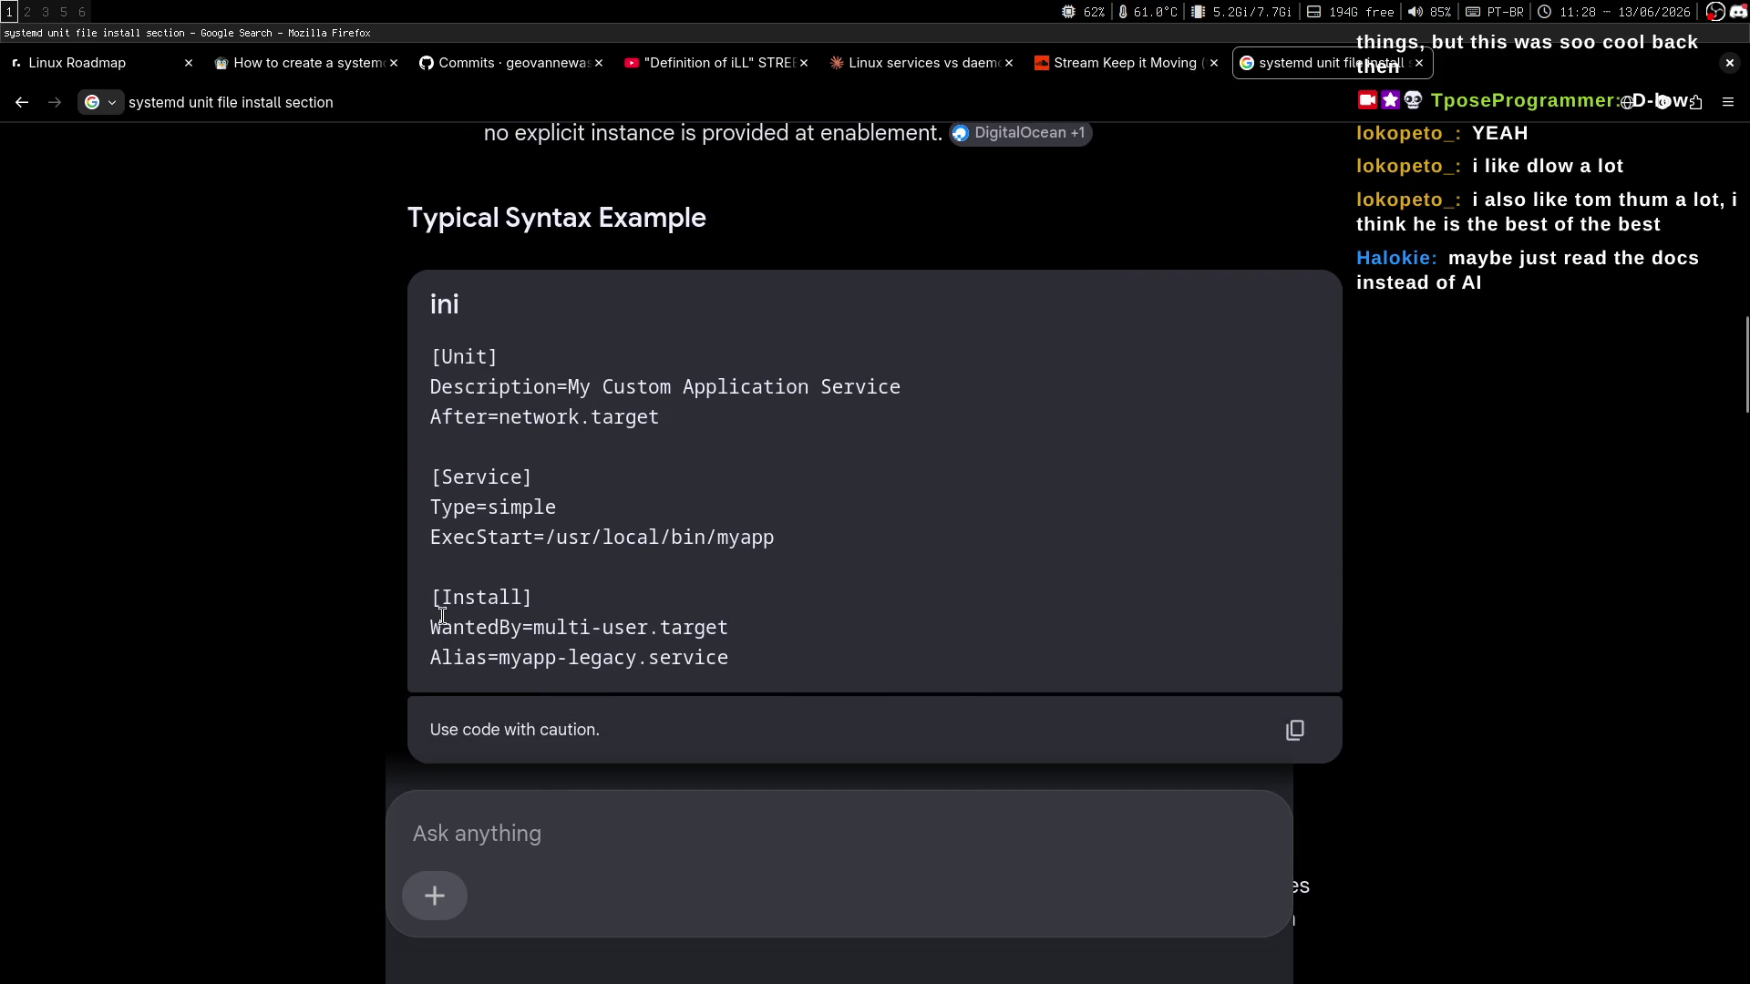
mouse_move(540, 668)
left_mouse_down()
mouse_move(769, 664)
mouse_move(522, 628)
left_mouse_up()
left_click(769, 663)
left_click(521, 629)
Check the nvim notes and the stream chat, then come back to the Google results.
left_click(26, 11)
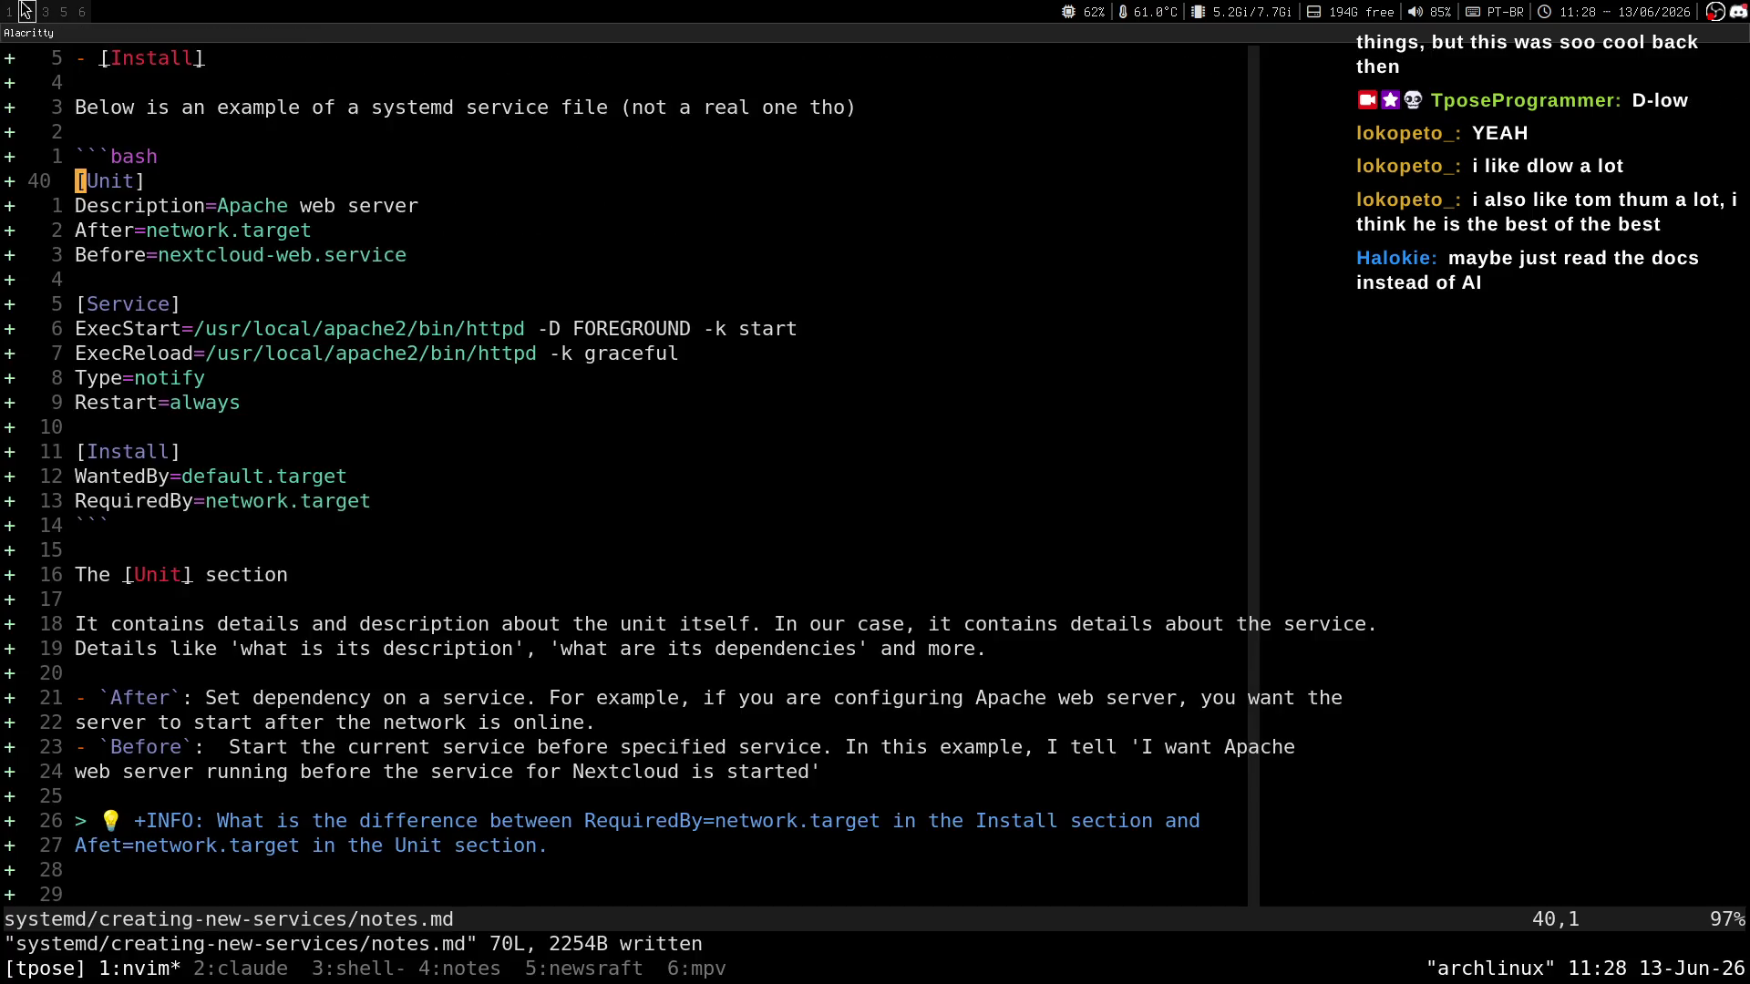
left_click(35, 11)
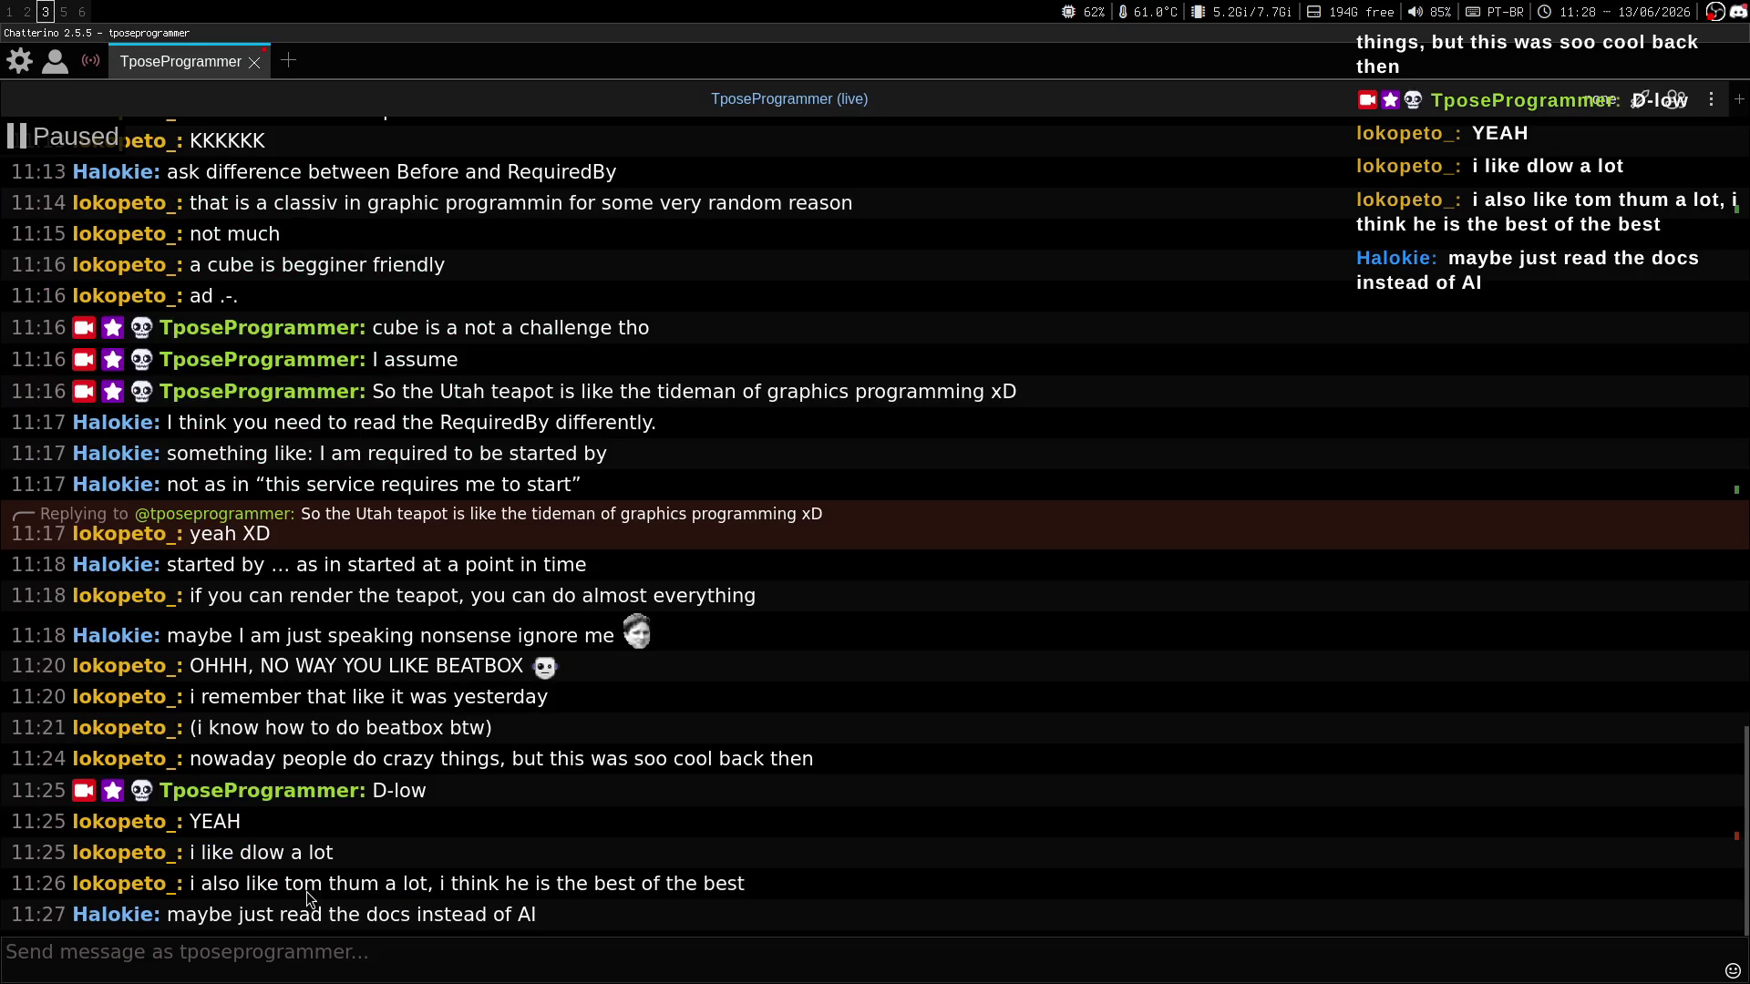
left_click(27, 10)
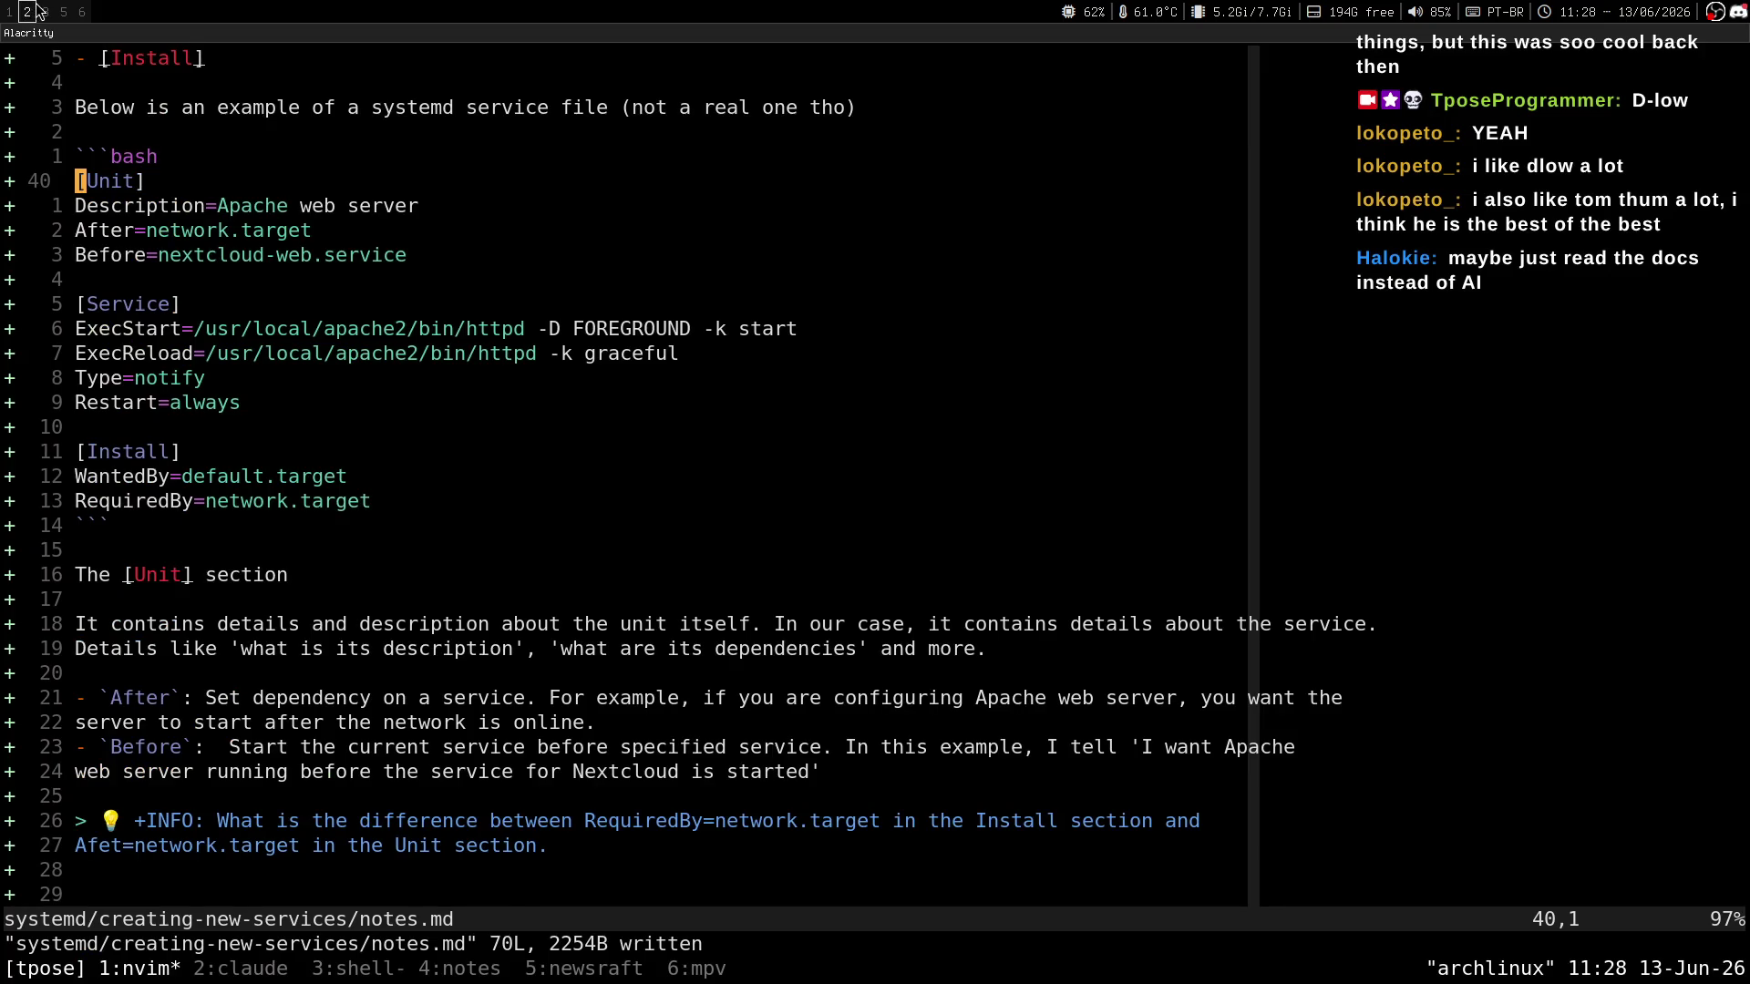
left_click(40, 11)
left_click(8, 11)
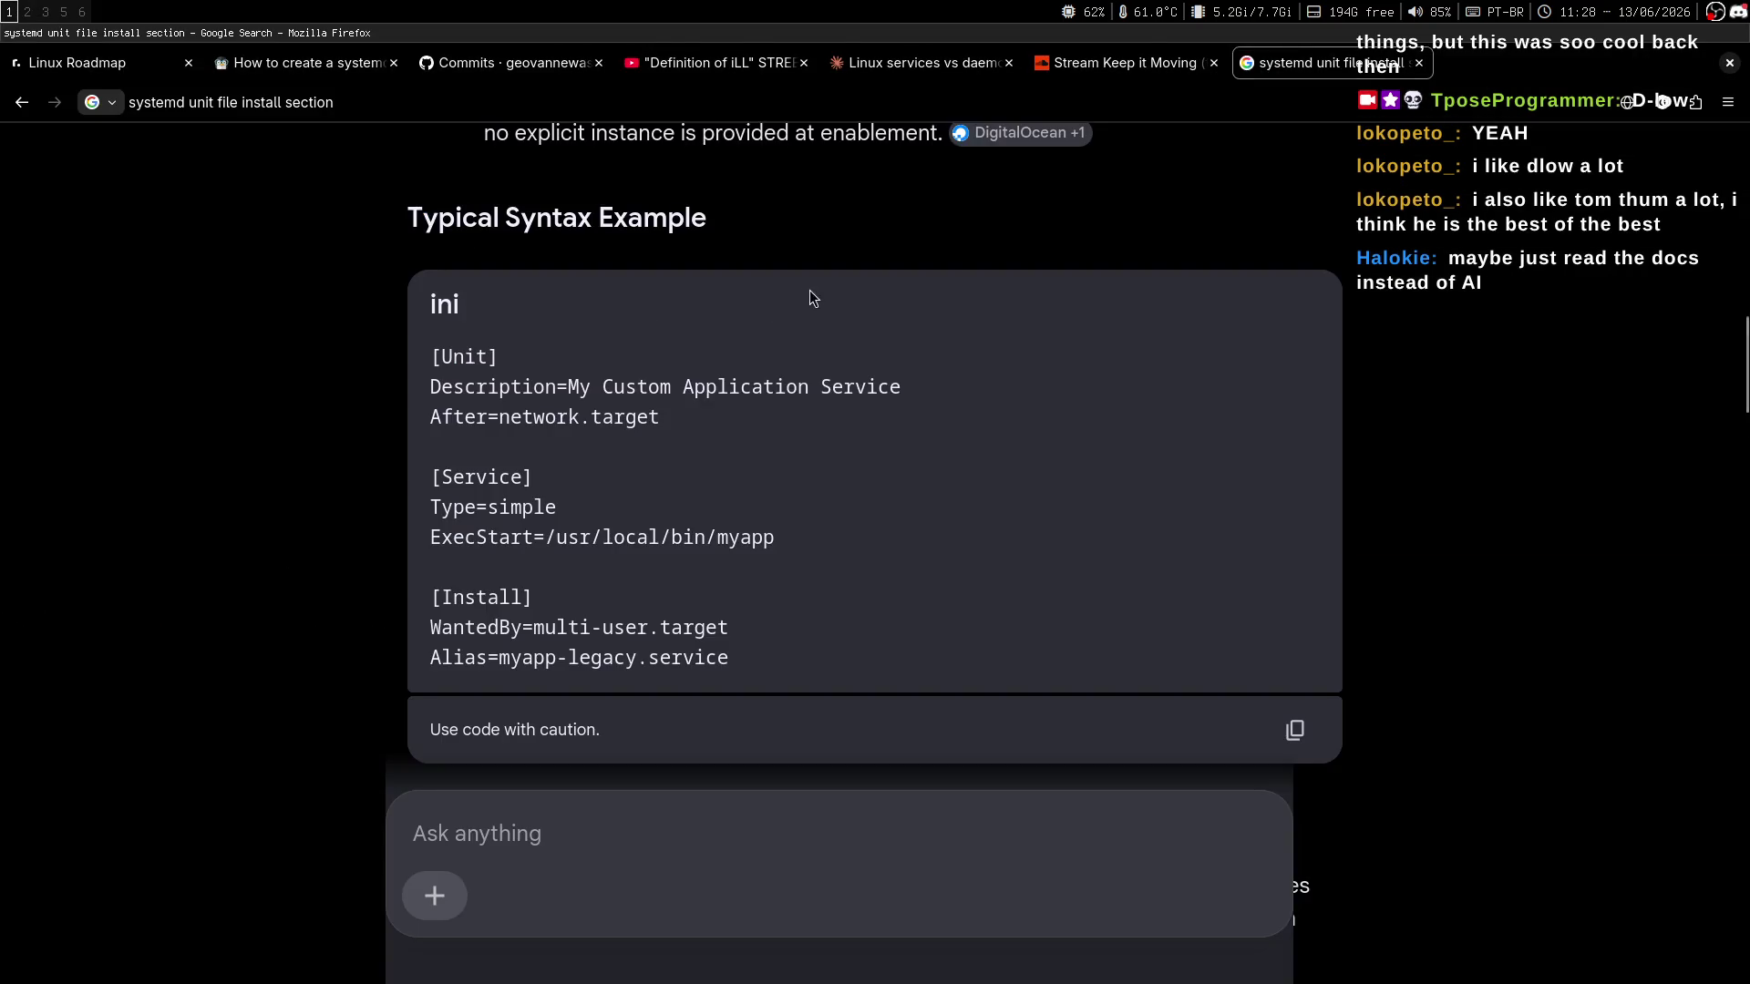
Read the overview's Key Behaviors to Note section, then open the freedesktop.org systemd.unit result.
middle_click(1560, 376)
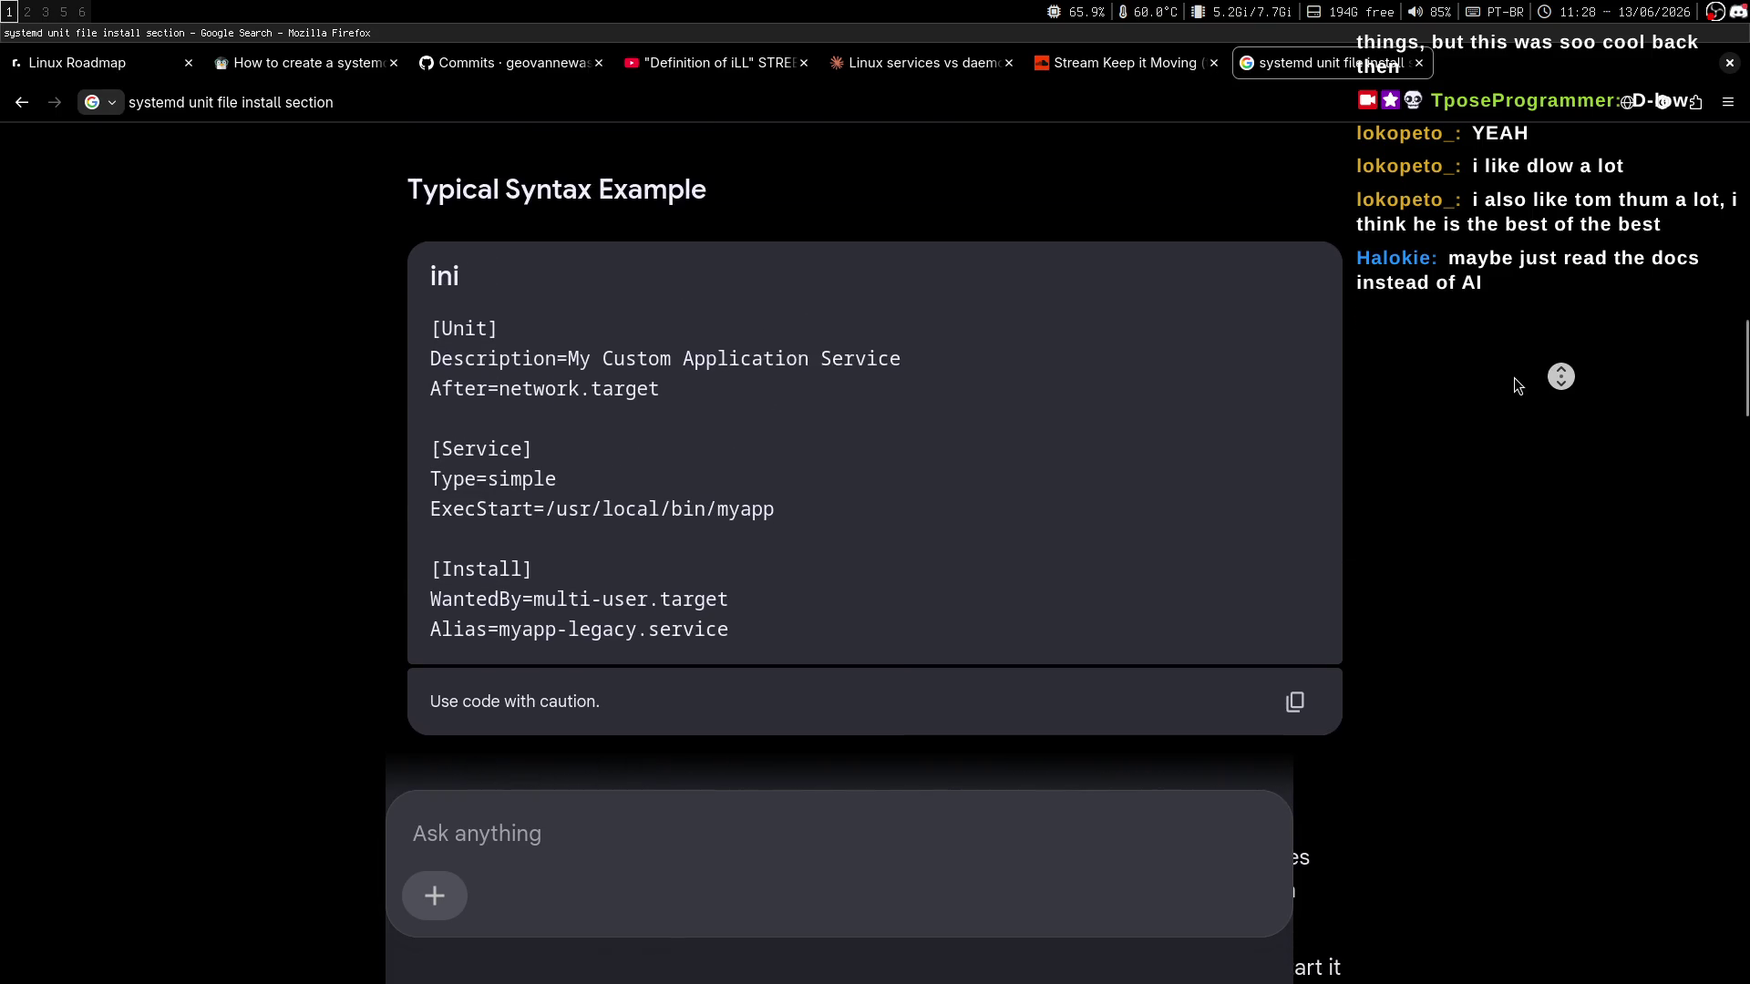
middle_click(1513, 378)
middle_click(1542, 333)
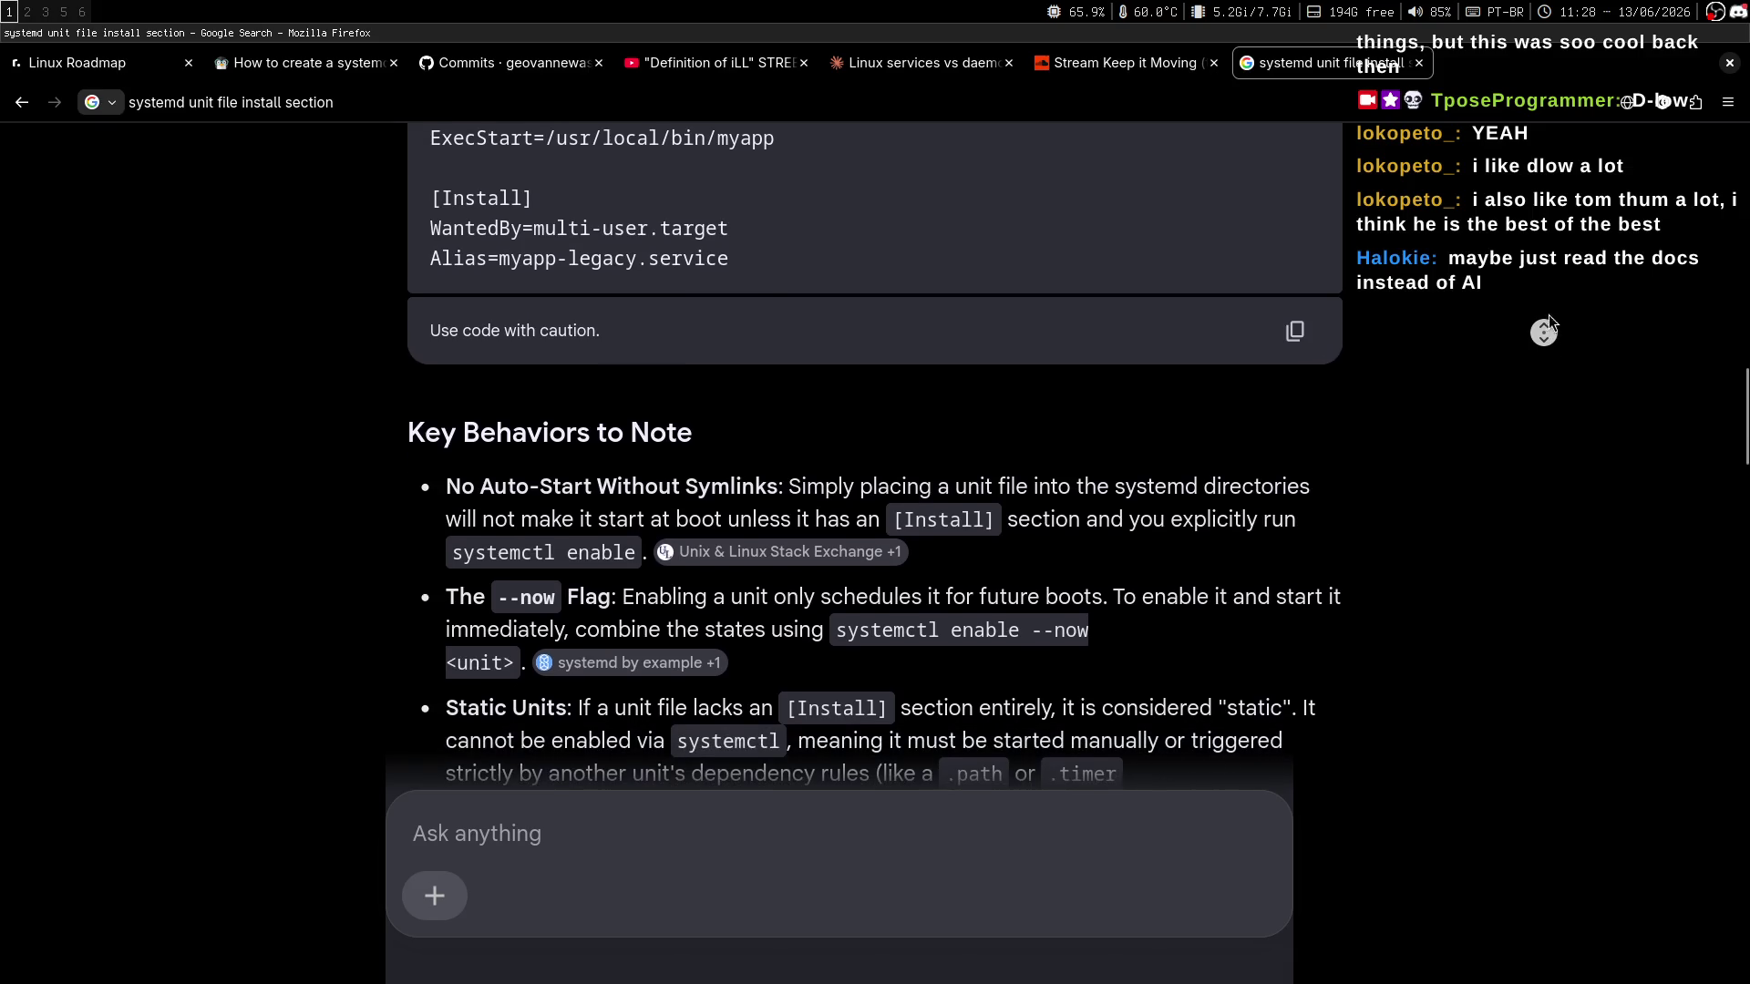
middle_click(1539, 332)
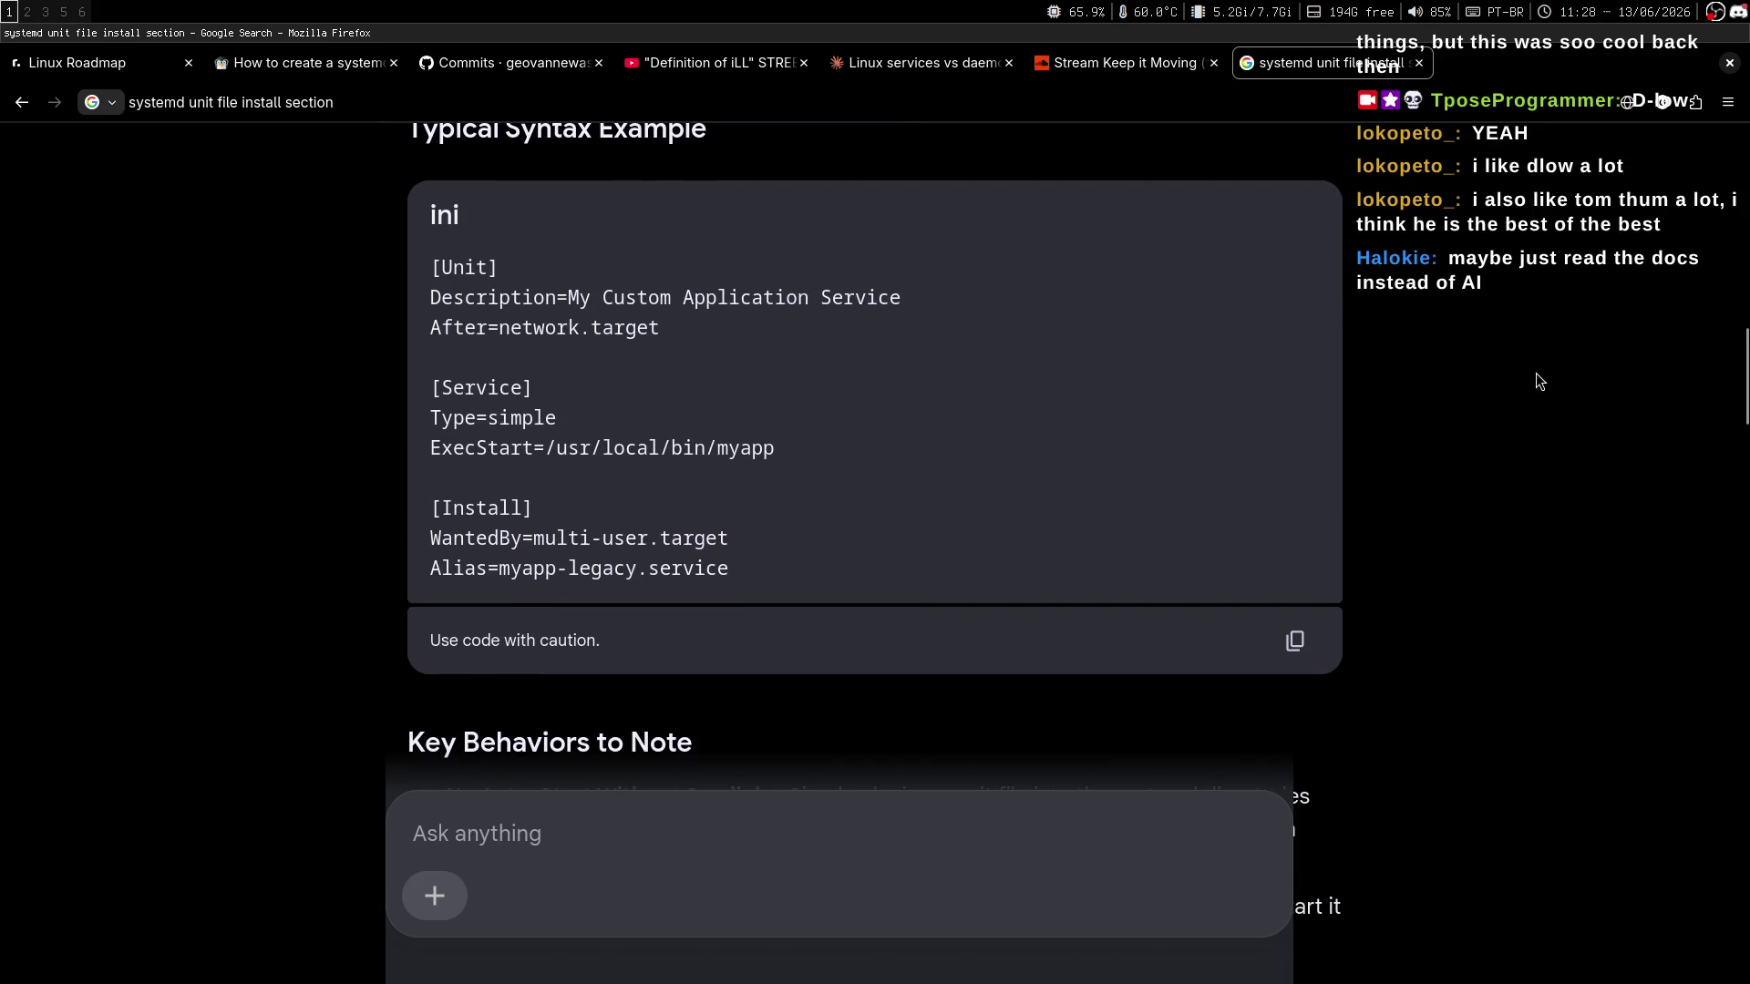
mouse_move(1745, 373)
left_mouse_down()
mouse_move(1734, 560)
mouse_move(1682, 597)
left_mouse_up()
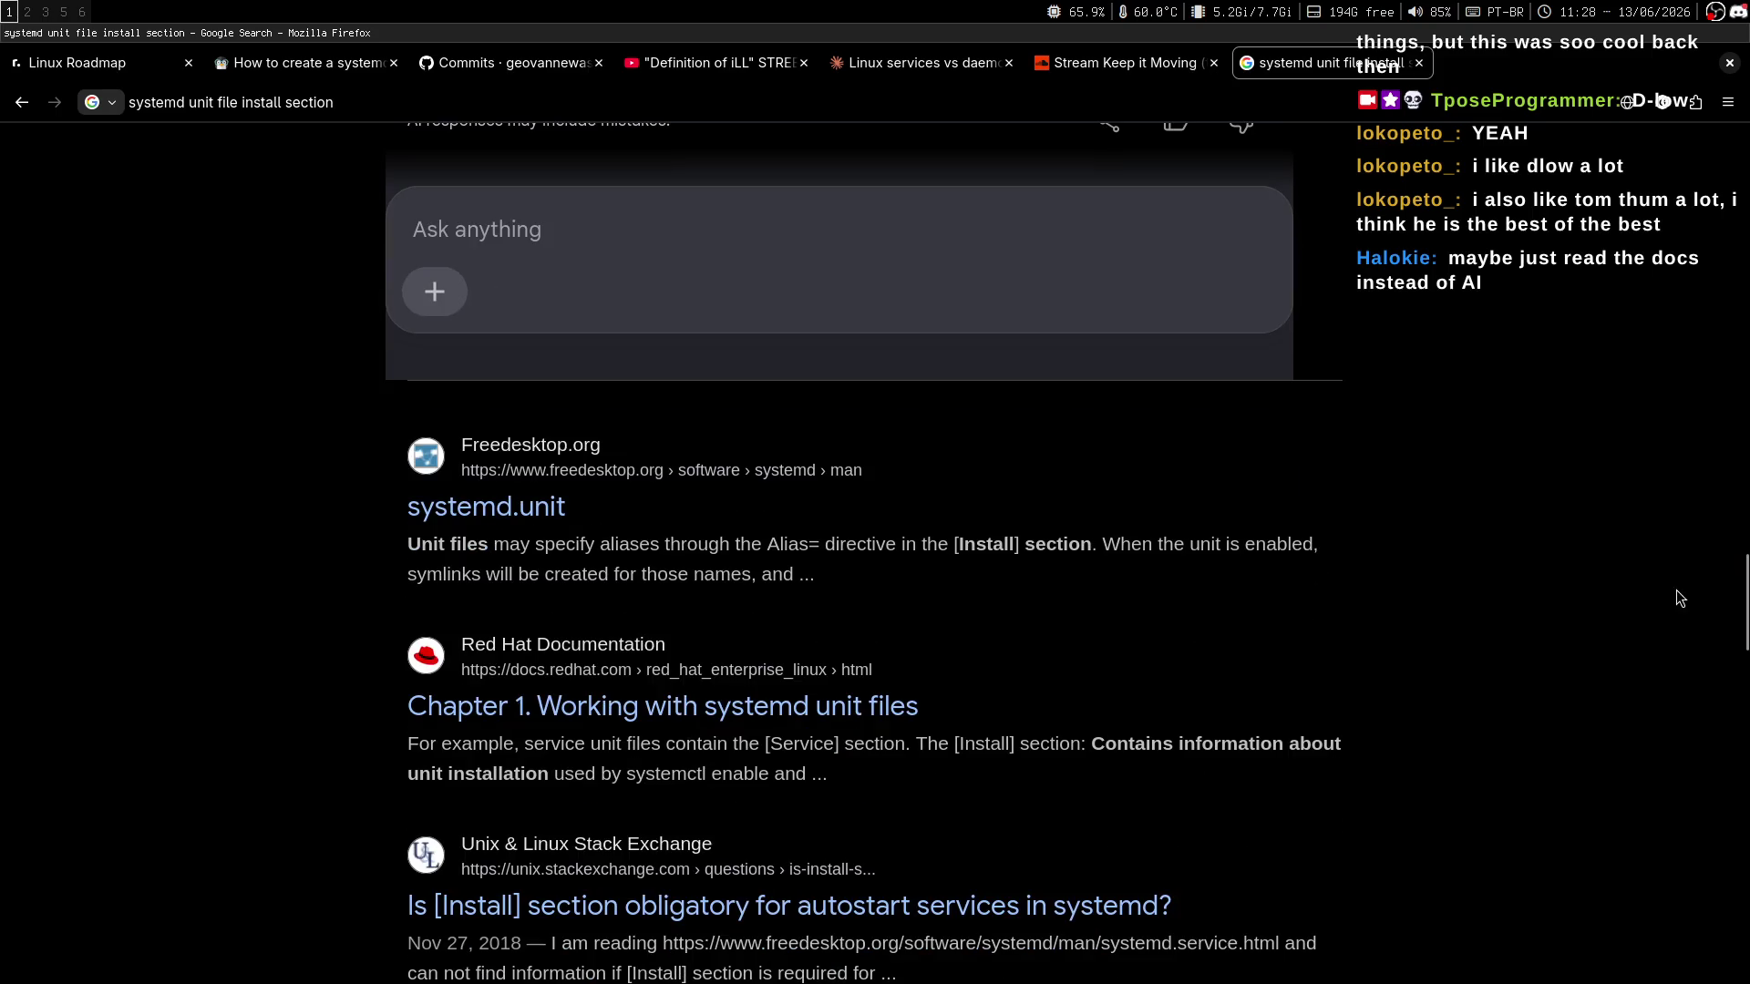
left_click(477, 526)
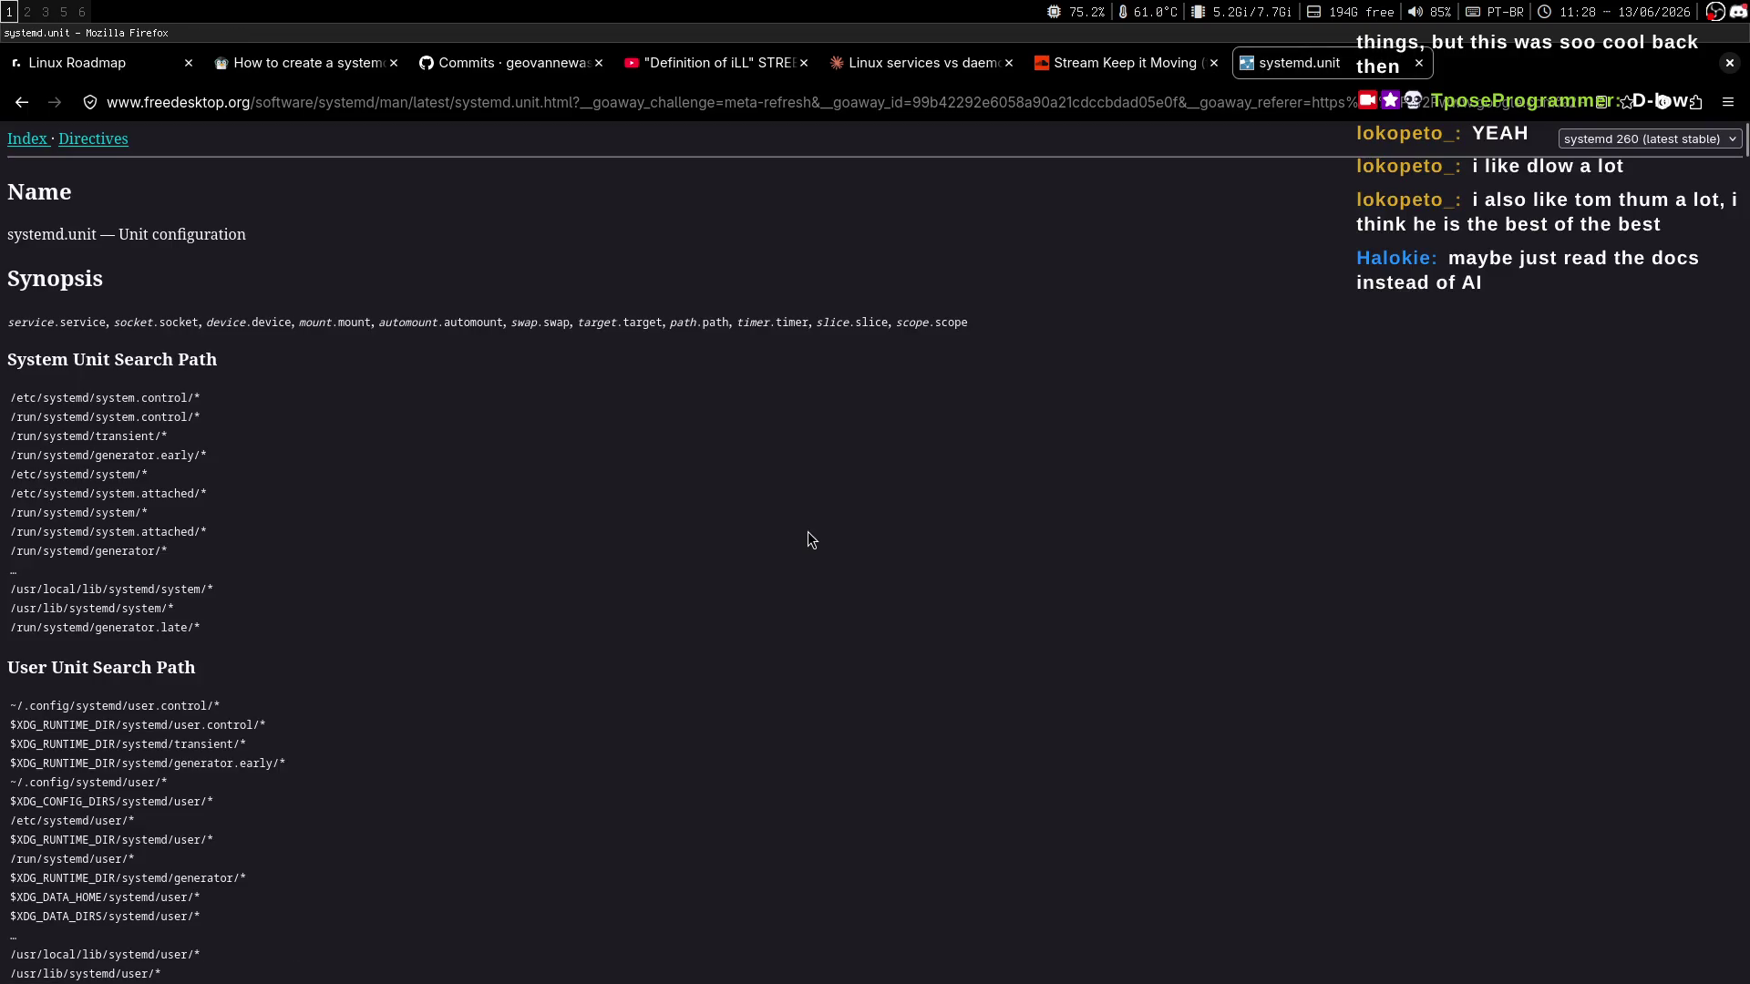
Scroll the systemd.unit man page to its Description section, glancing at the nvim notes.
scroll(807, 532, "down", 5)
left_click_drag(1744, 157, 1744, 127)
middle_click(766, 361)
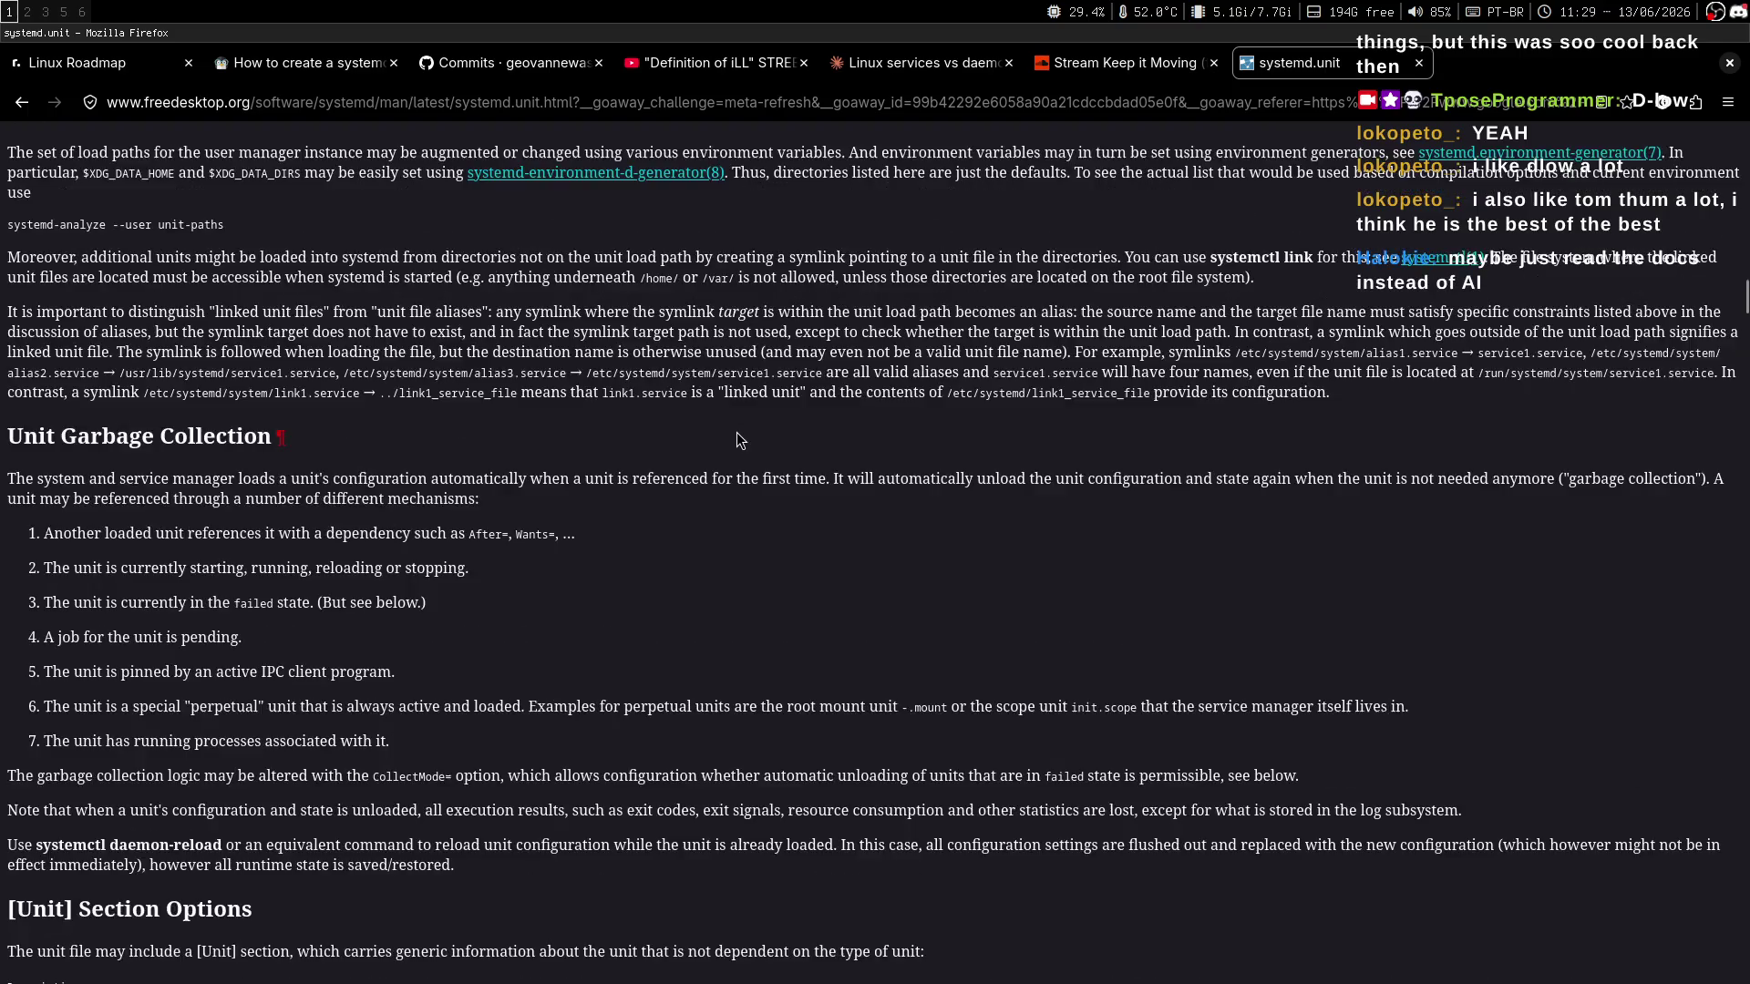
scroll(959, 474, "up", 4)
key("super+2")
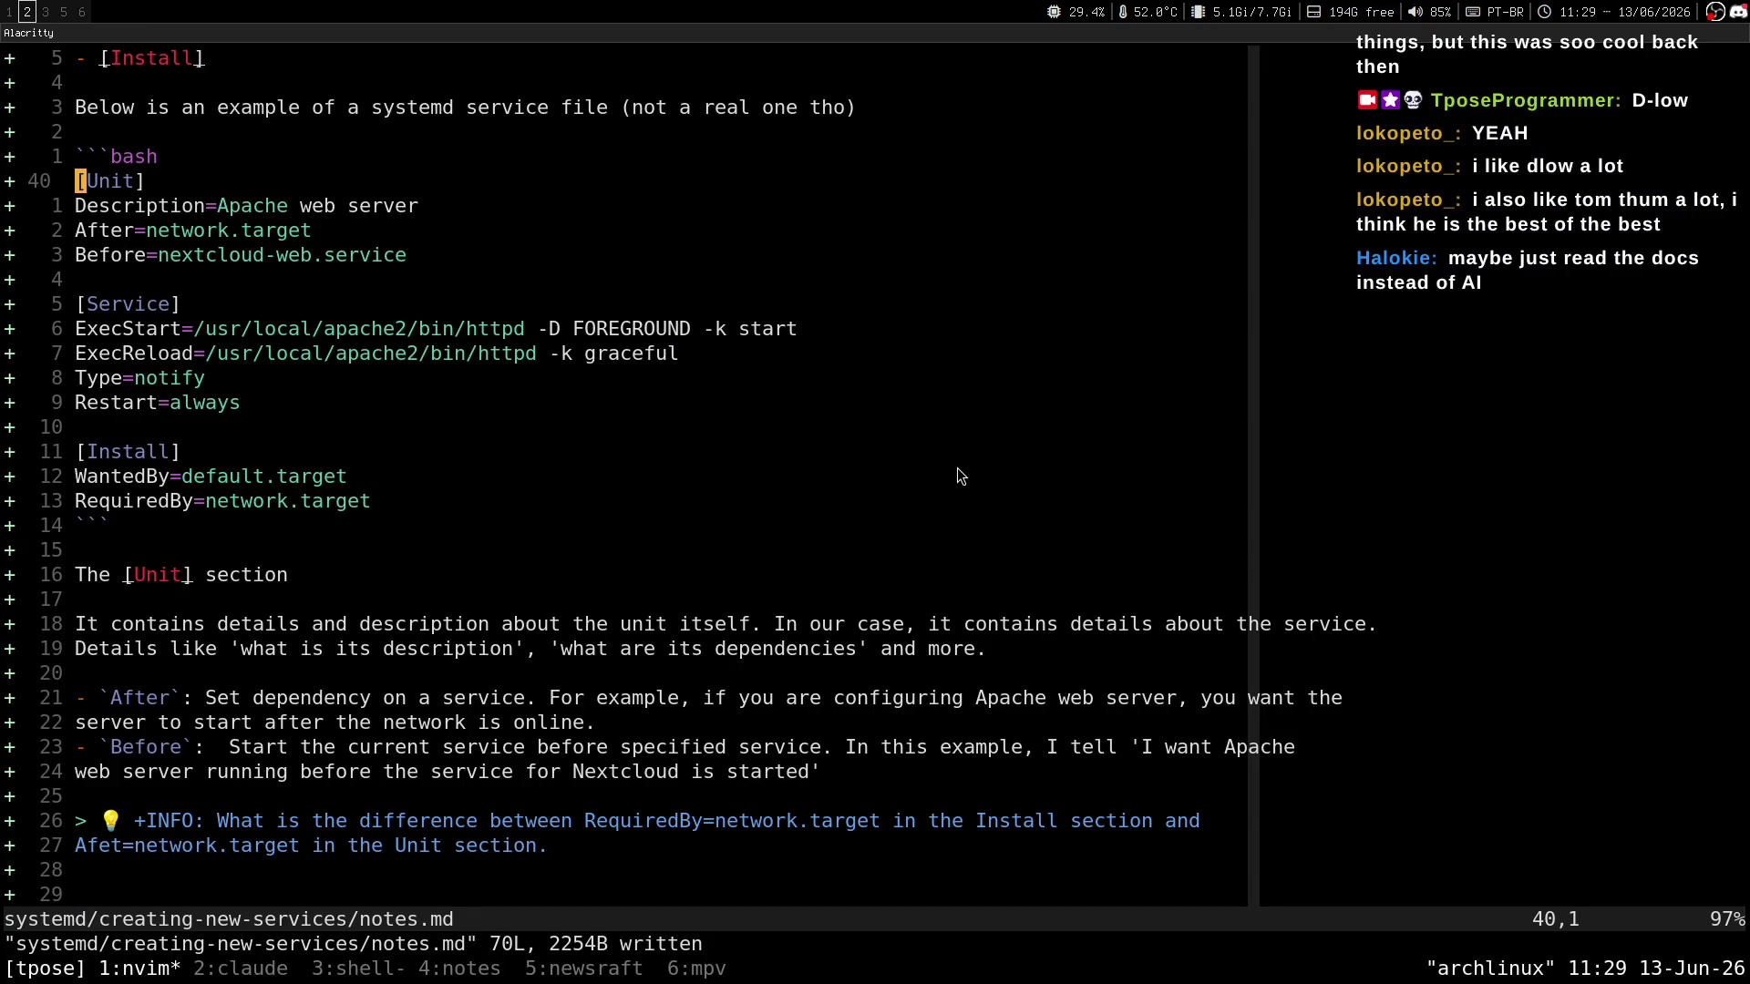
key("super+1")
Search the page for RequiredBy from the top and zoom the text to 150%.
key("g")
key("g")
key("slash")
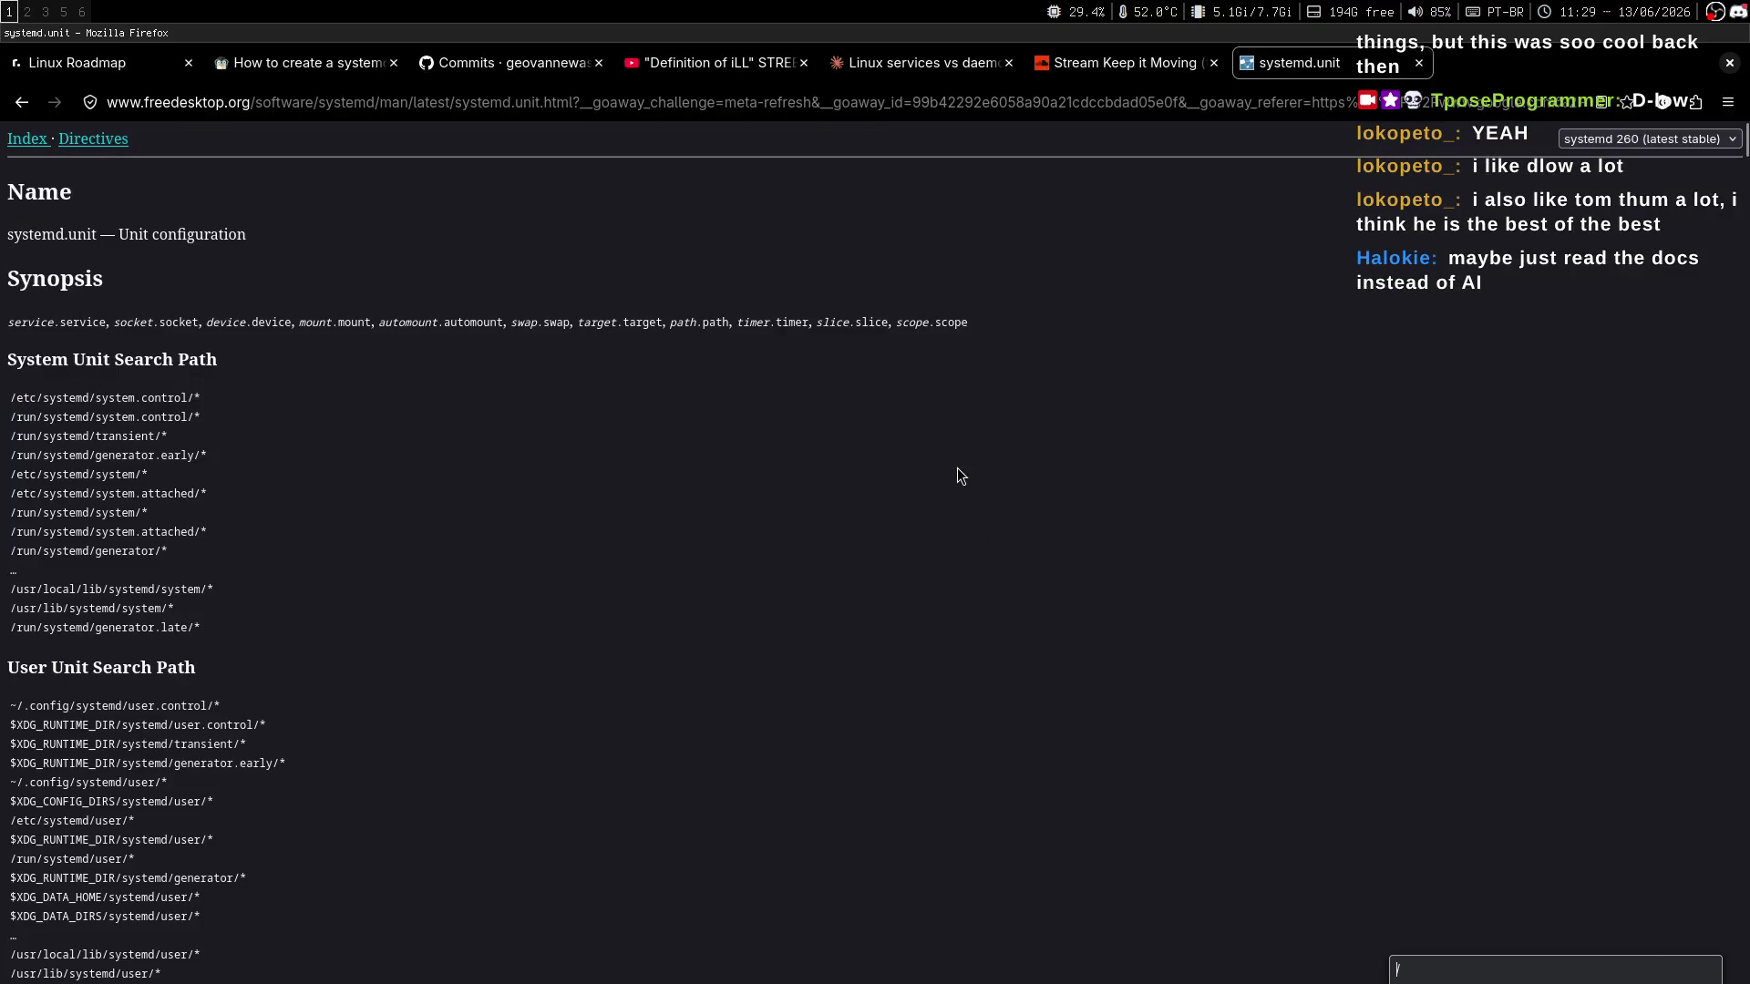
type("R")
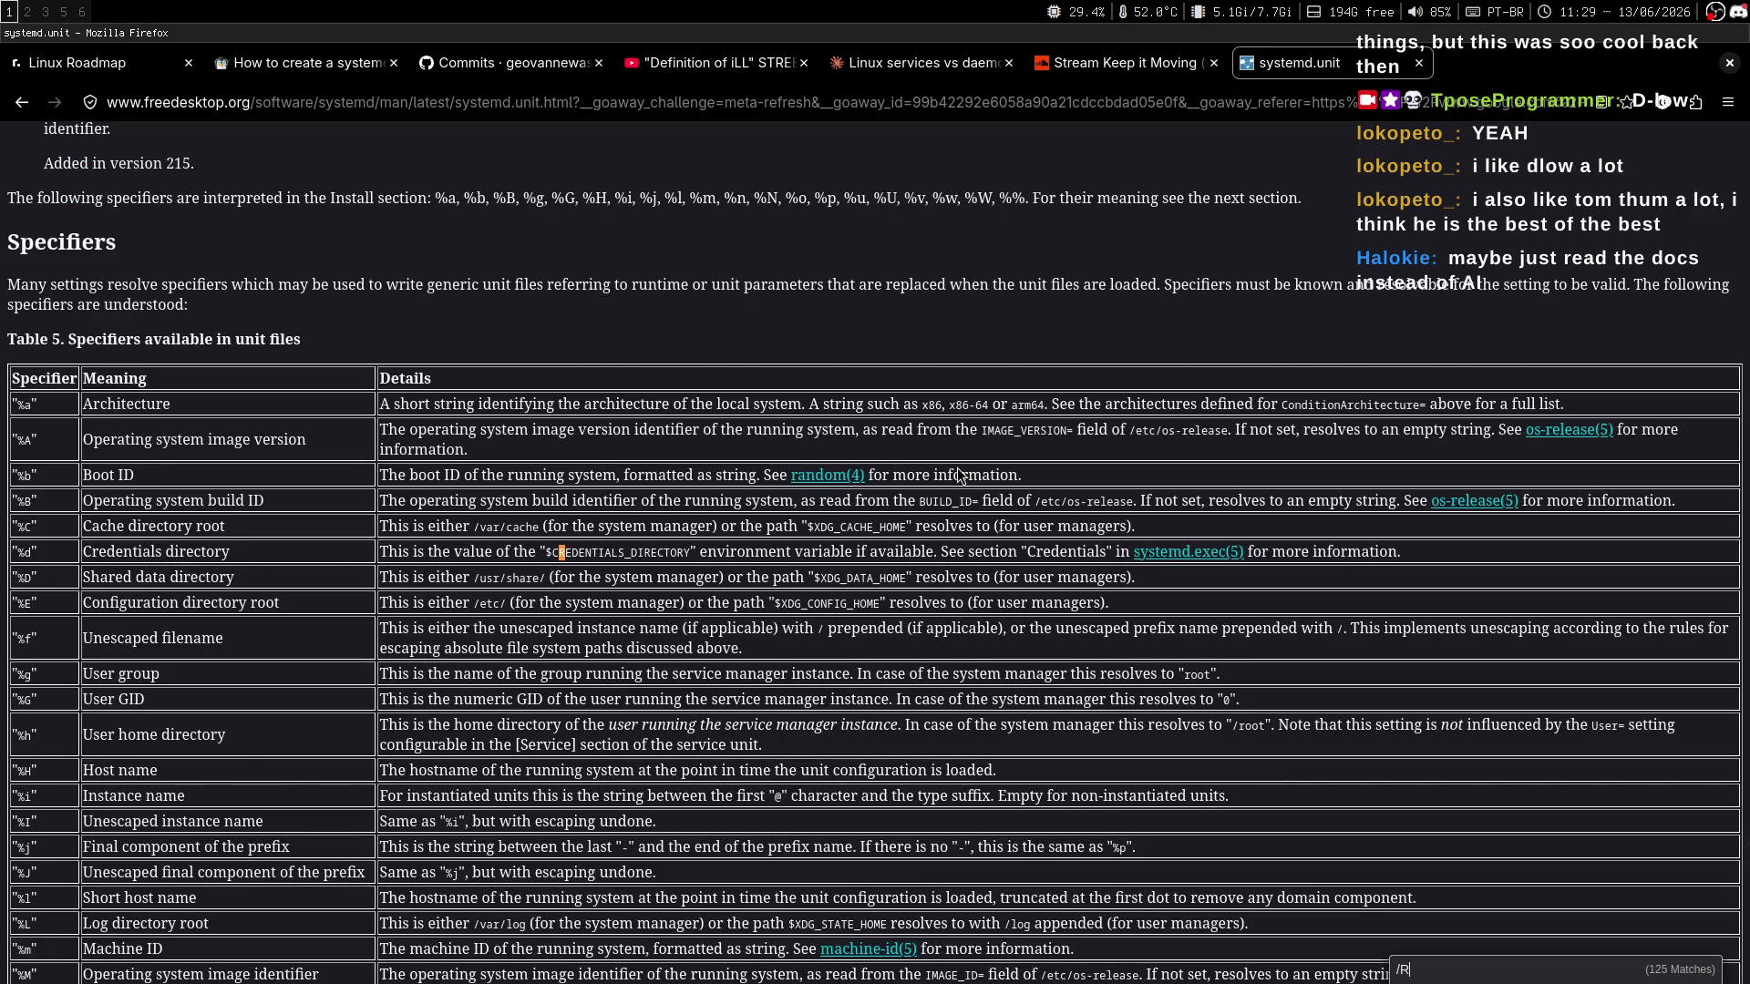
type("equired")
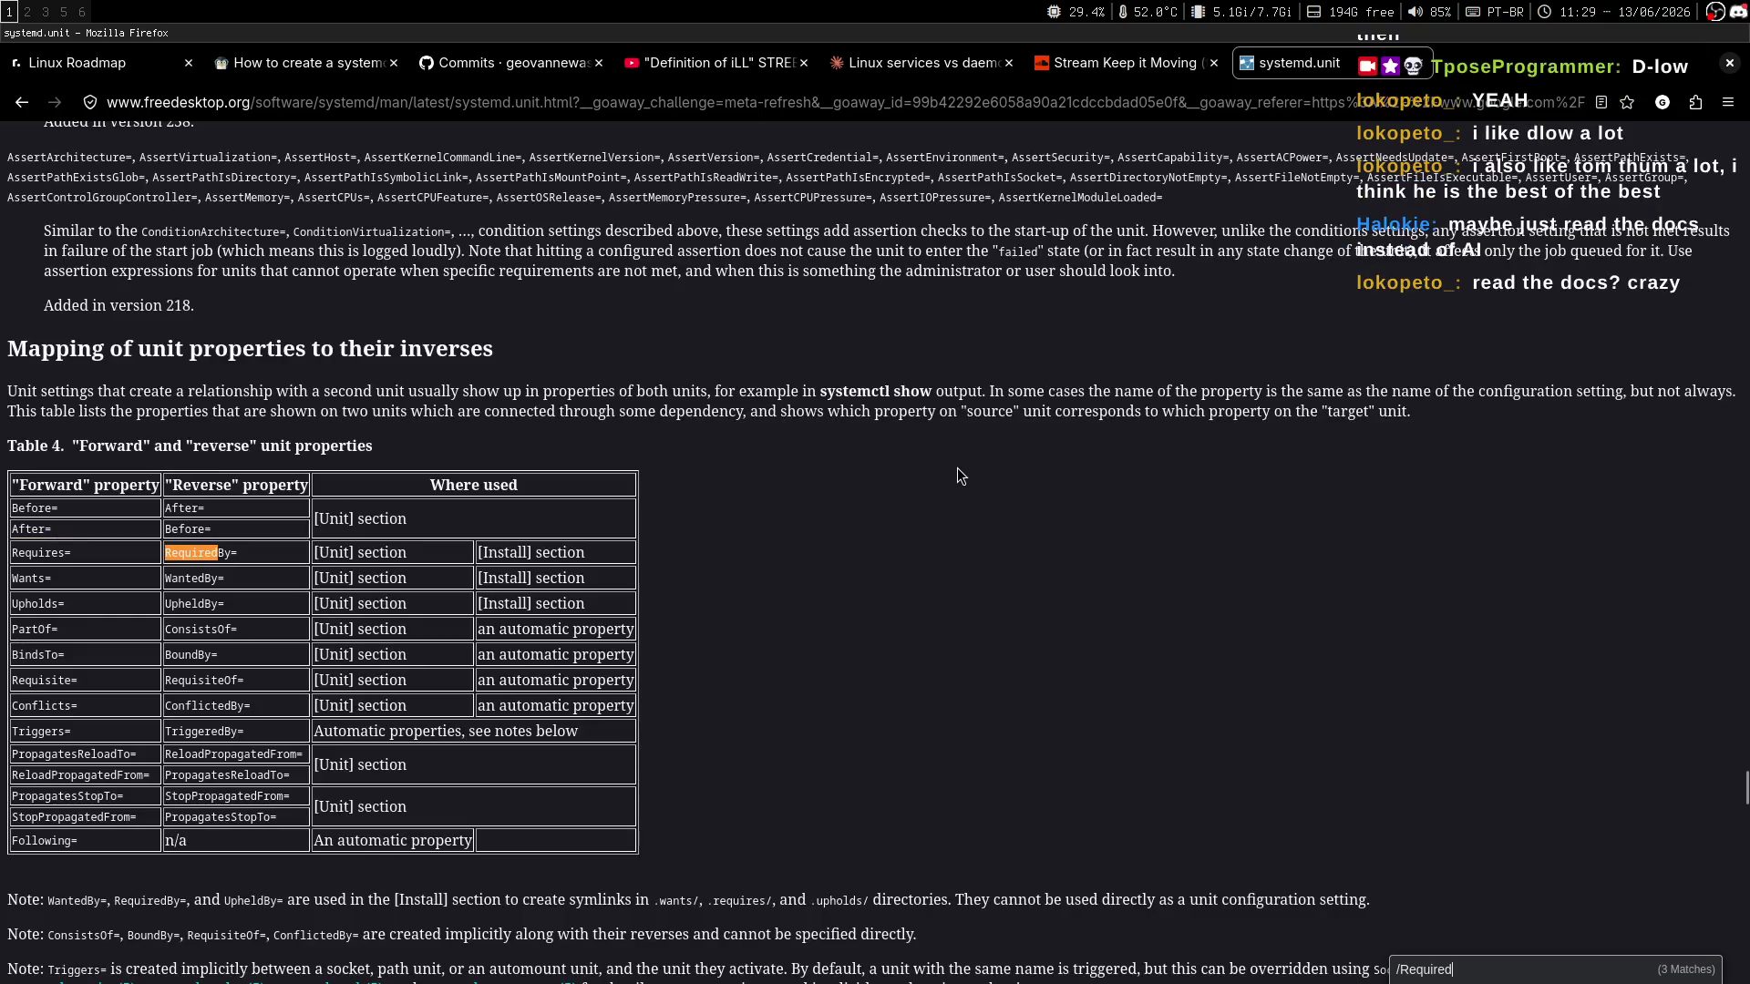
type("y")
key("Return")
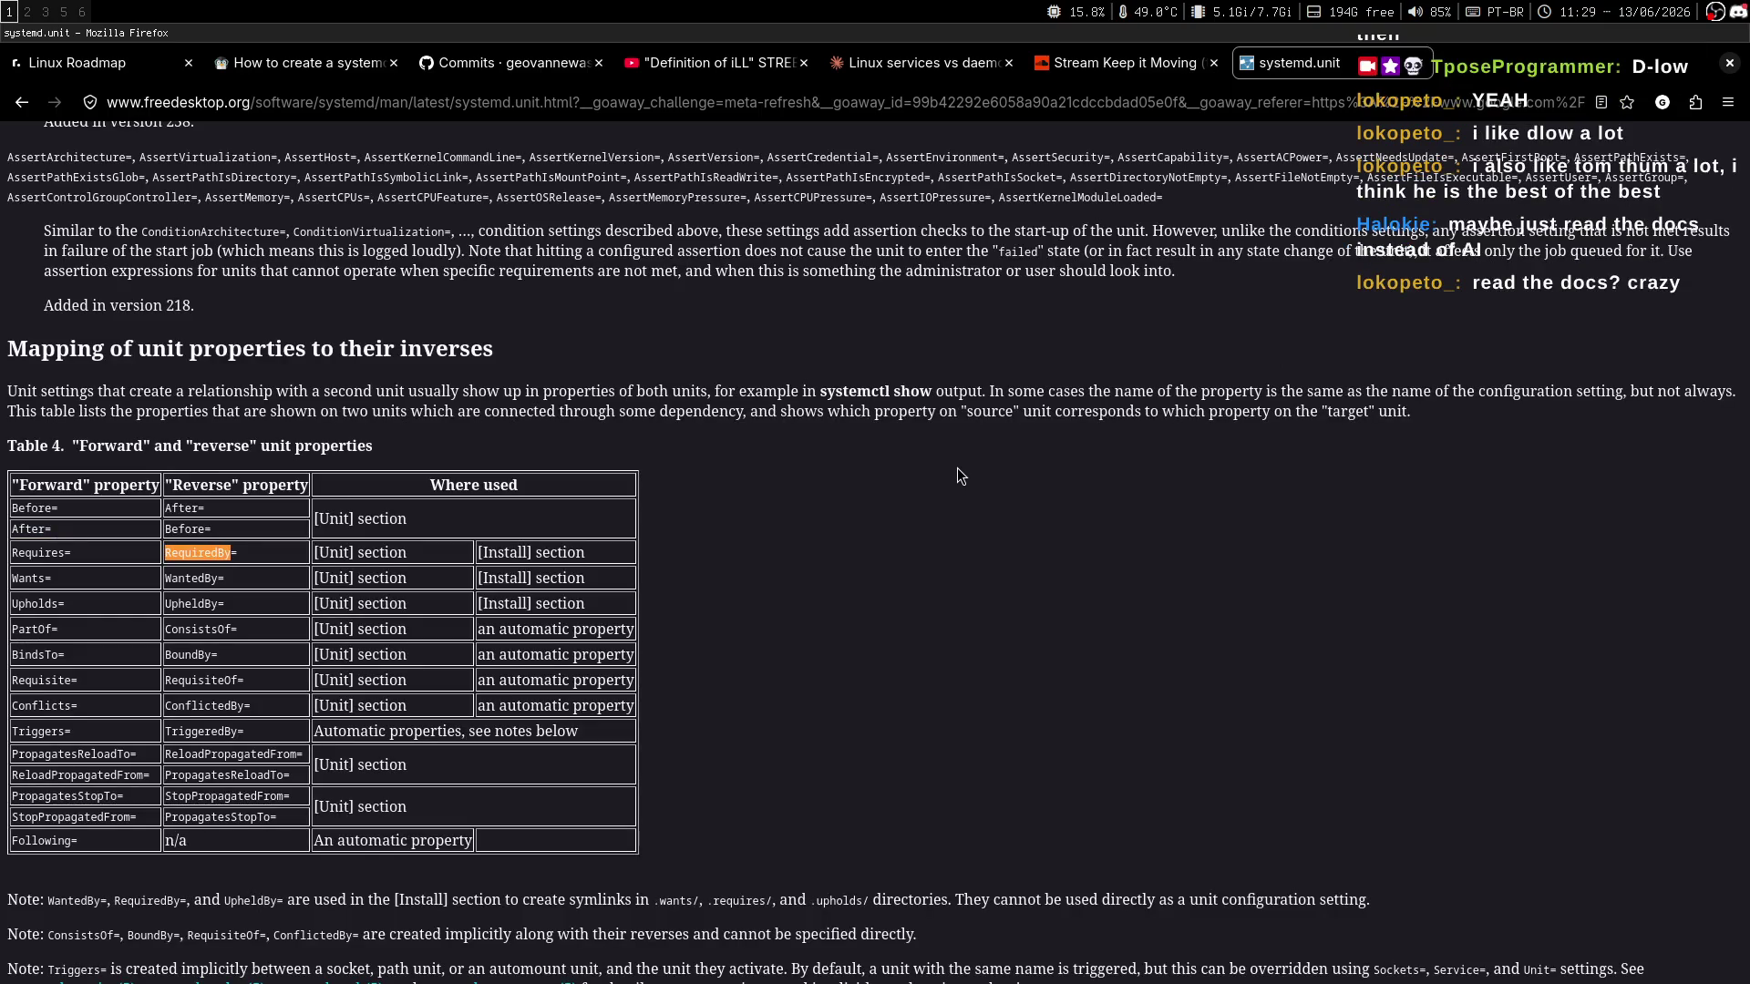
scroll(957, 476, "down", 2)
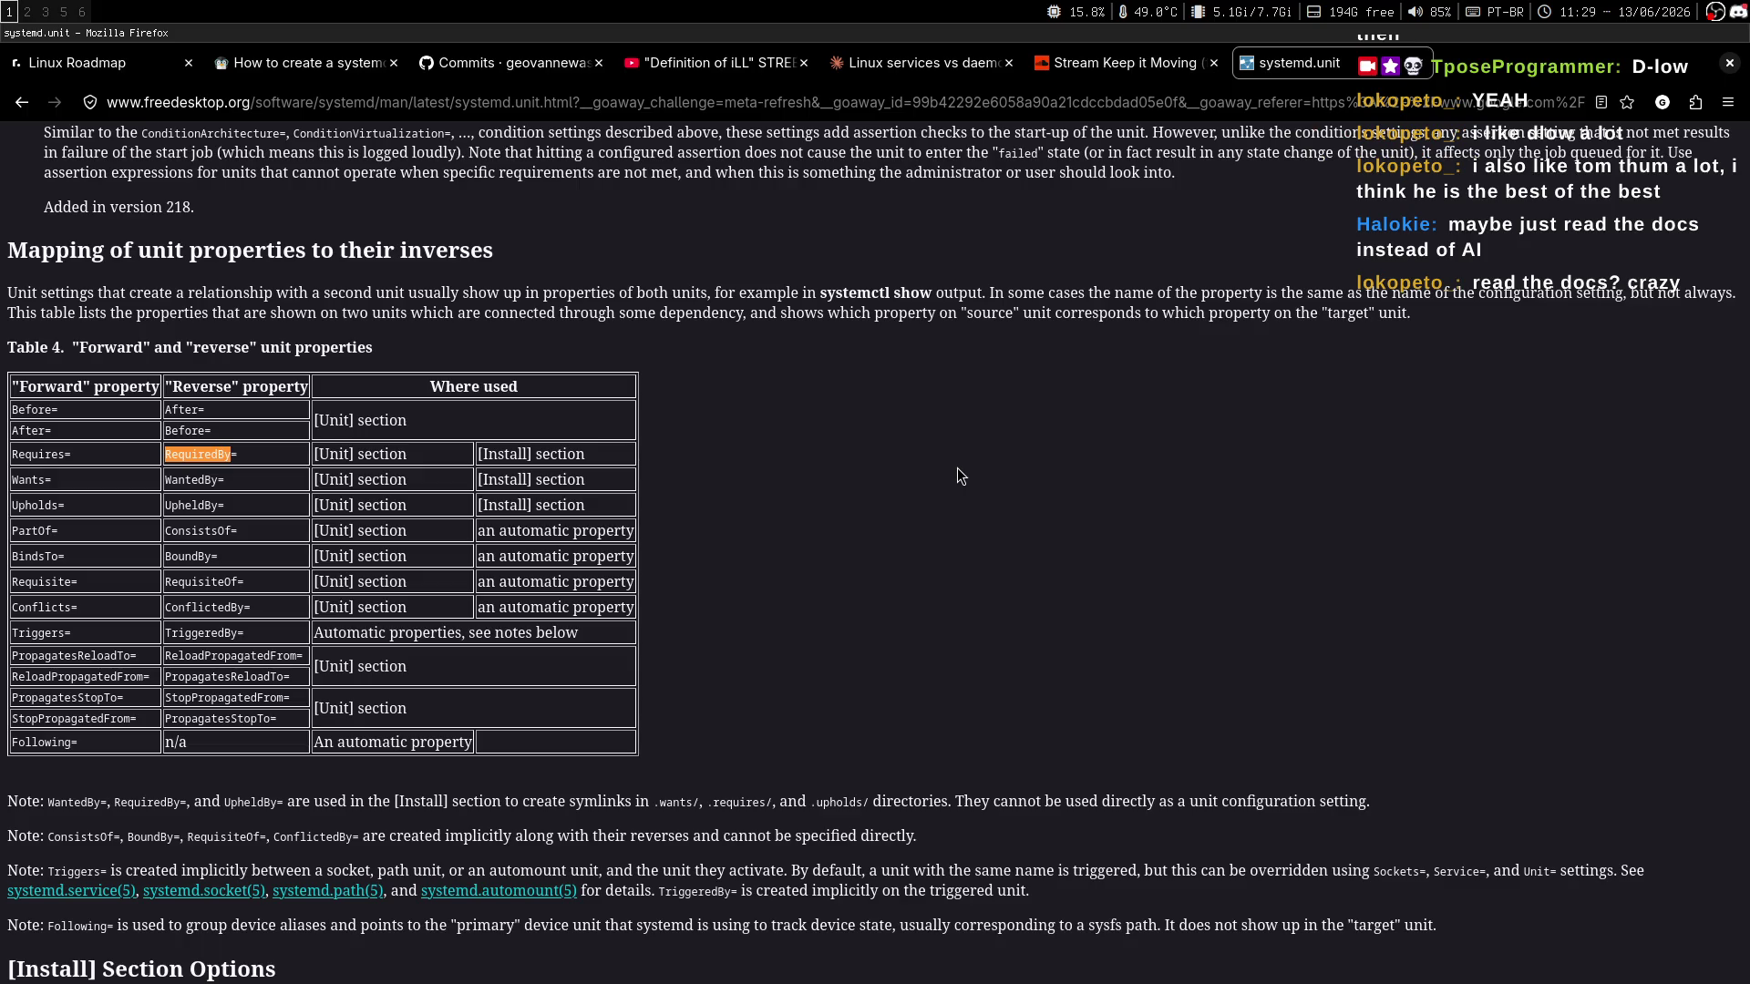
key("ctrl+plus")
key("ctrl+plus")
key("ctrl+plus")
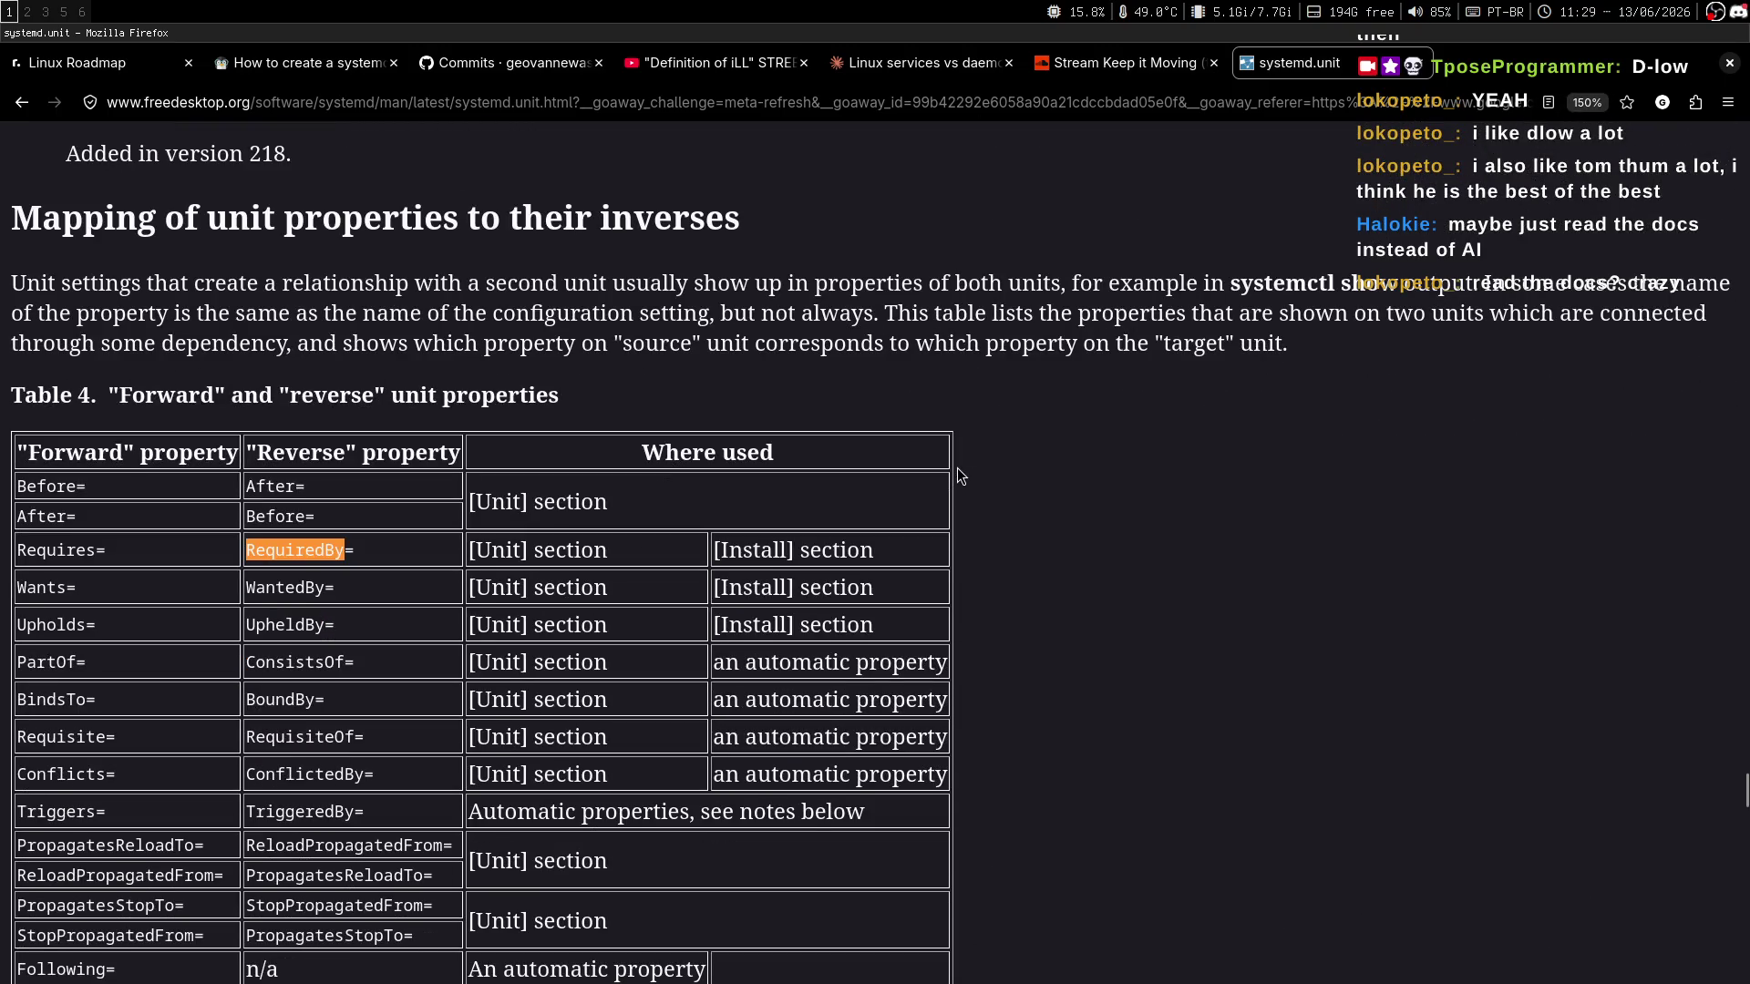
Search the man page for 'install' to reach the table's notes.
key("slash")
type("install")
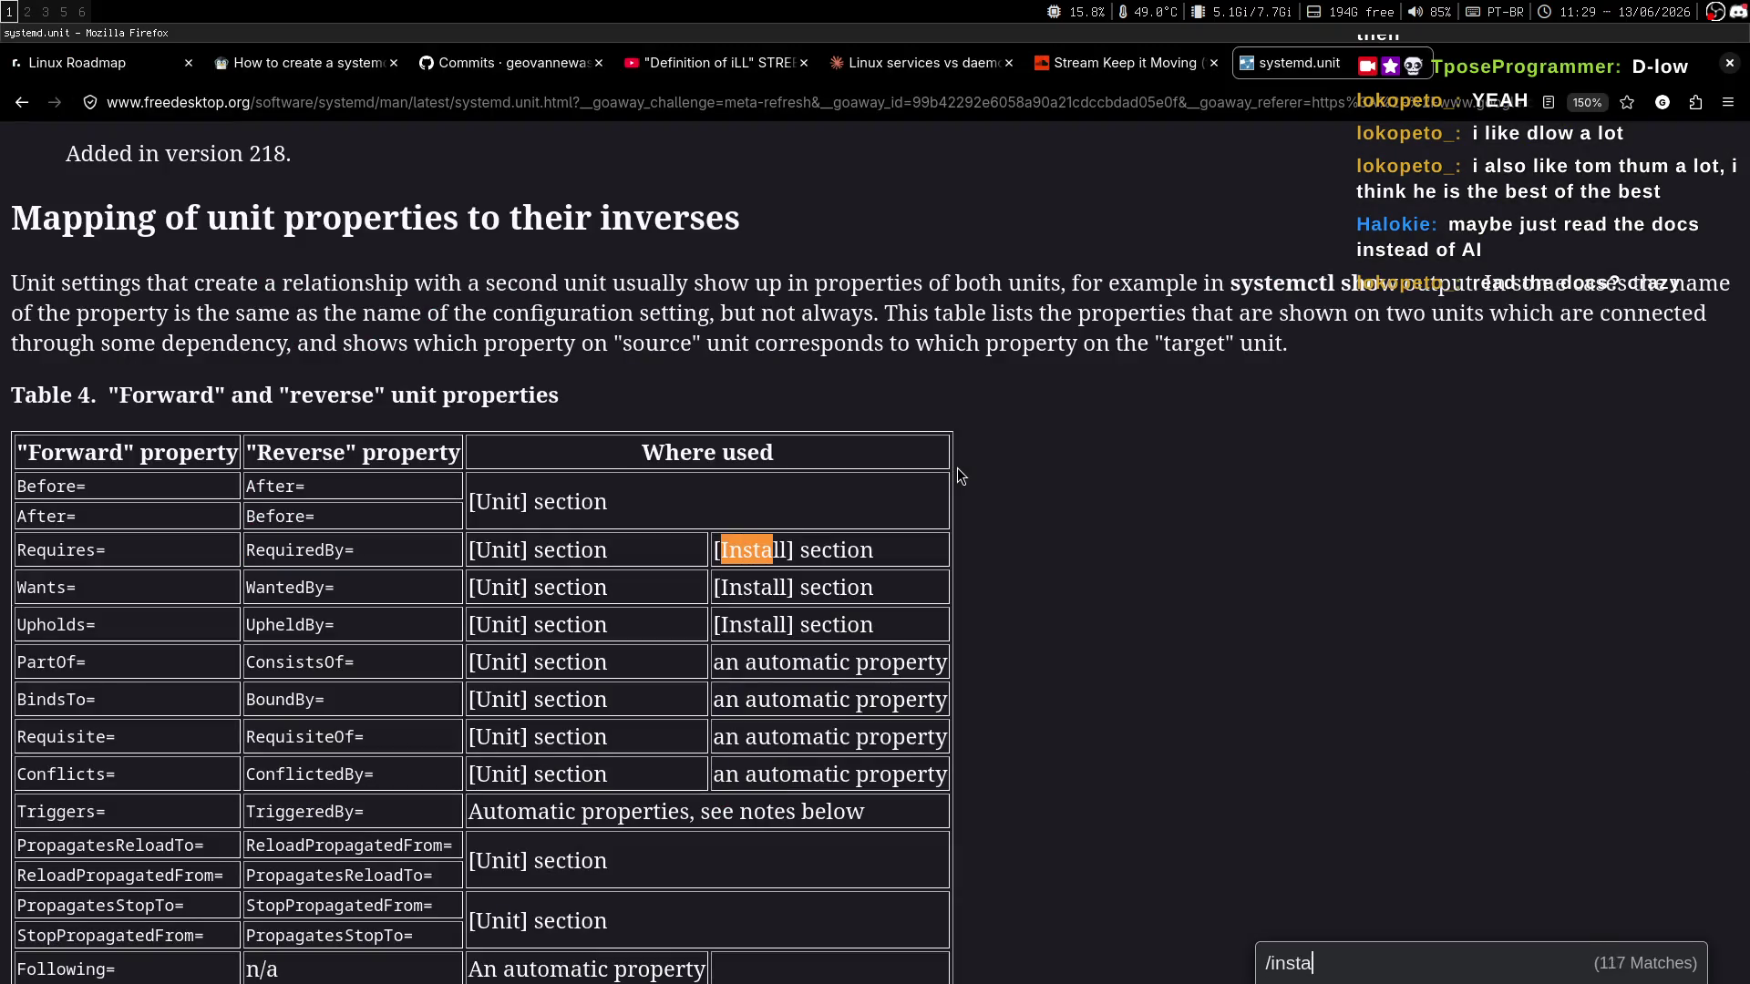
key("Return")
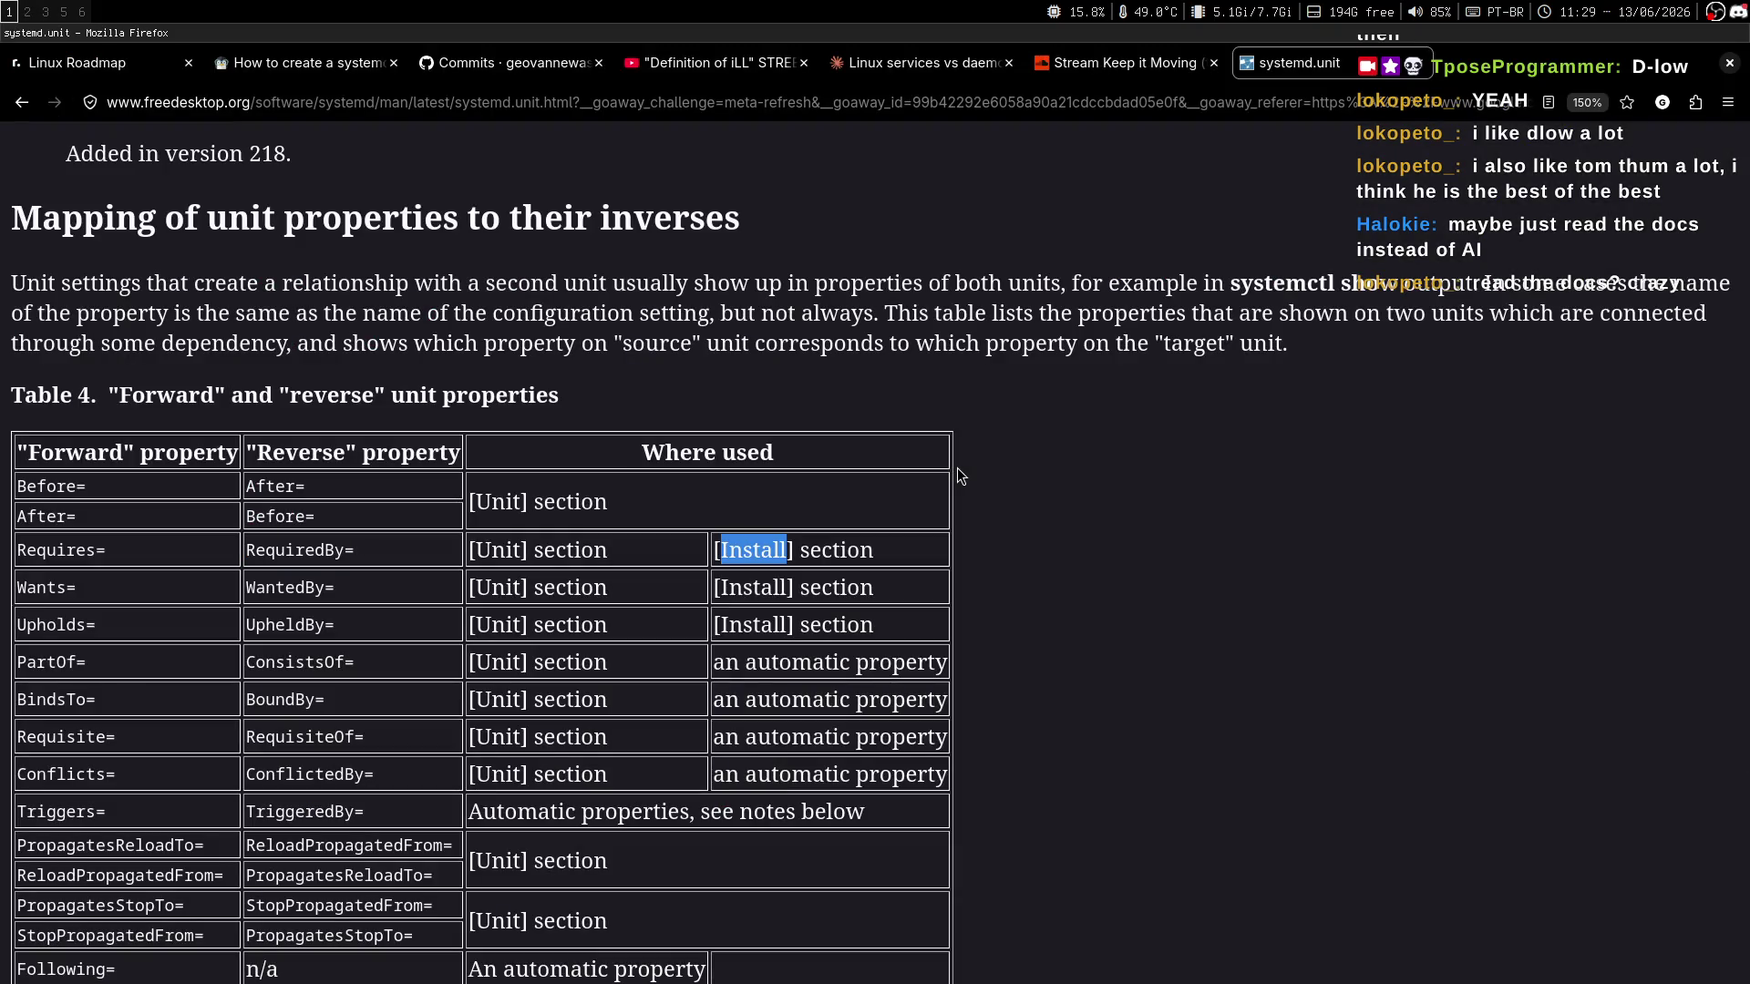
left_click(960, 475)
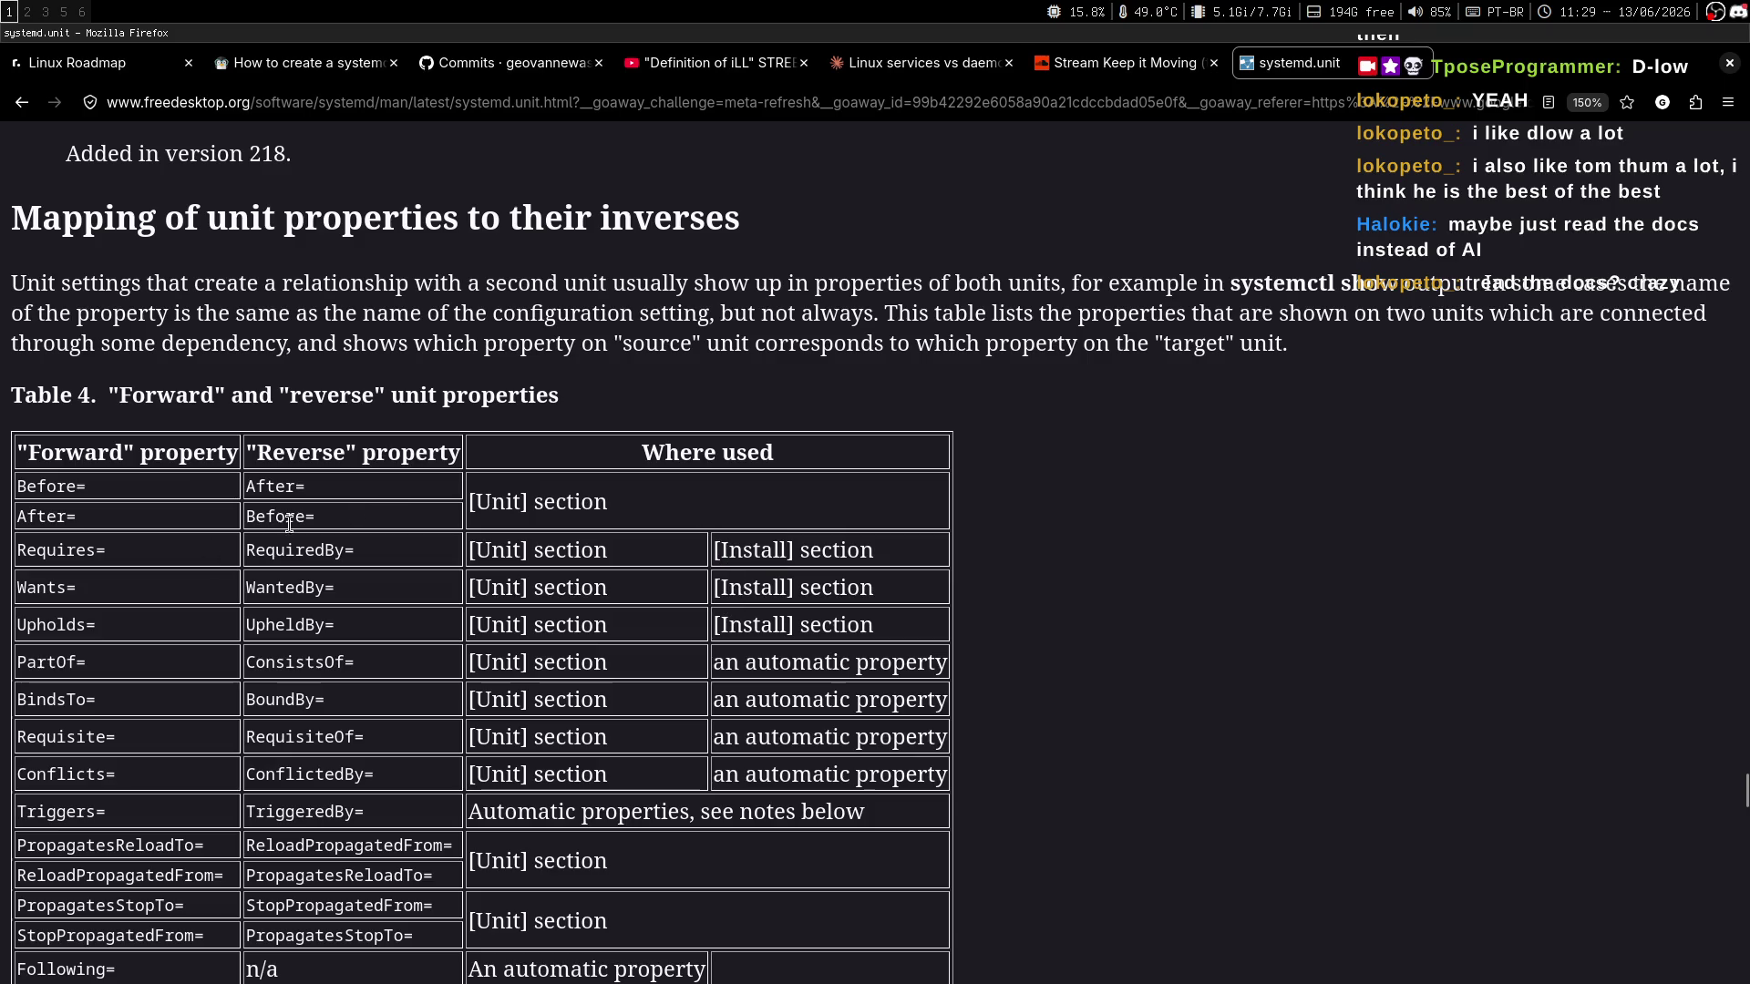
left_click_drag(832, 549, 847, 549)
left_click(790, 551)
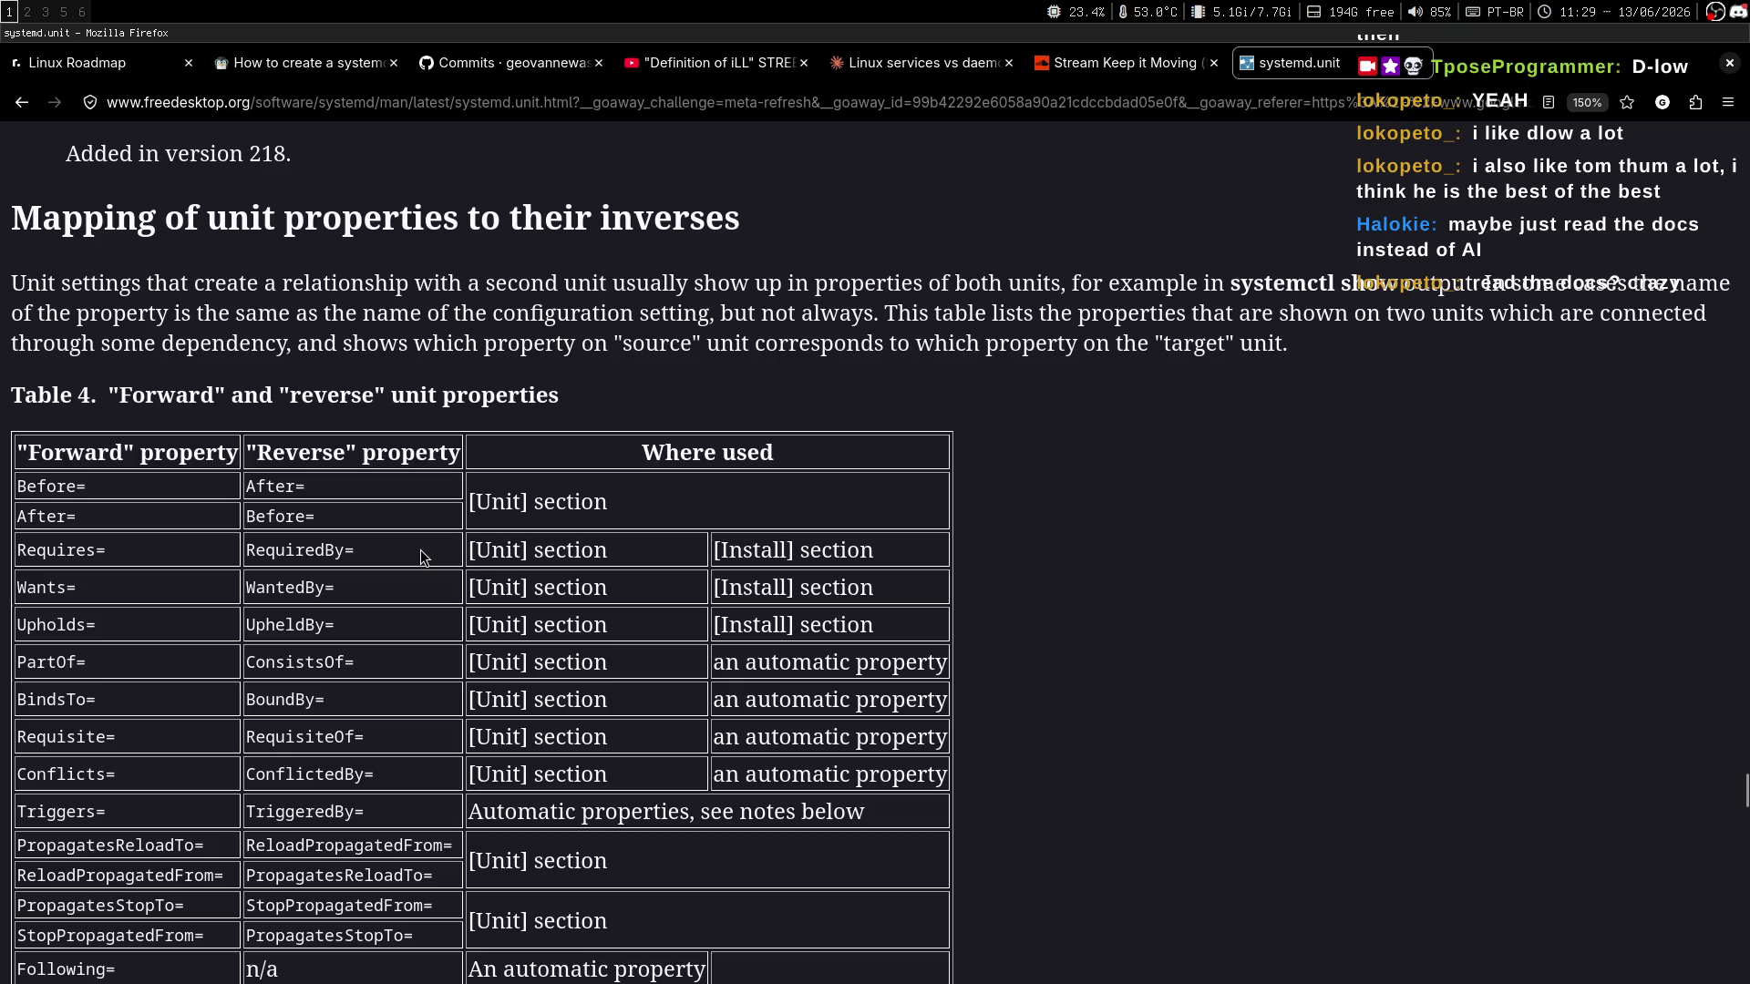
scroll(1124, 541, "down", 5)
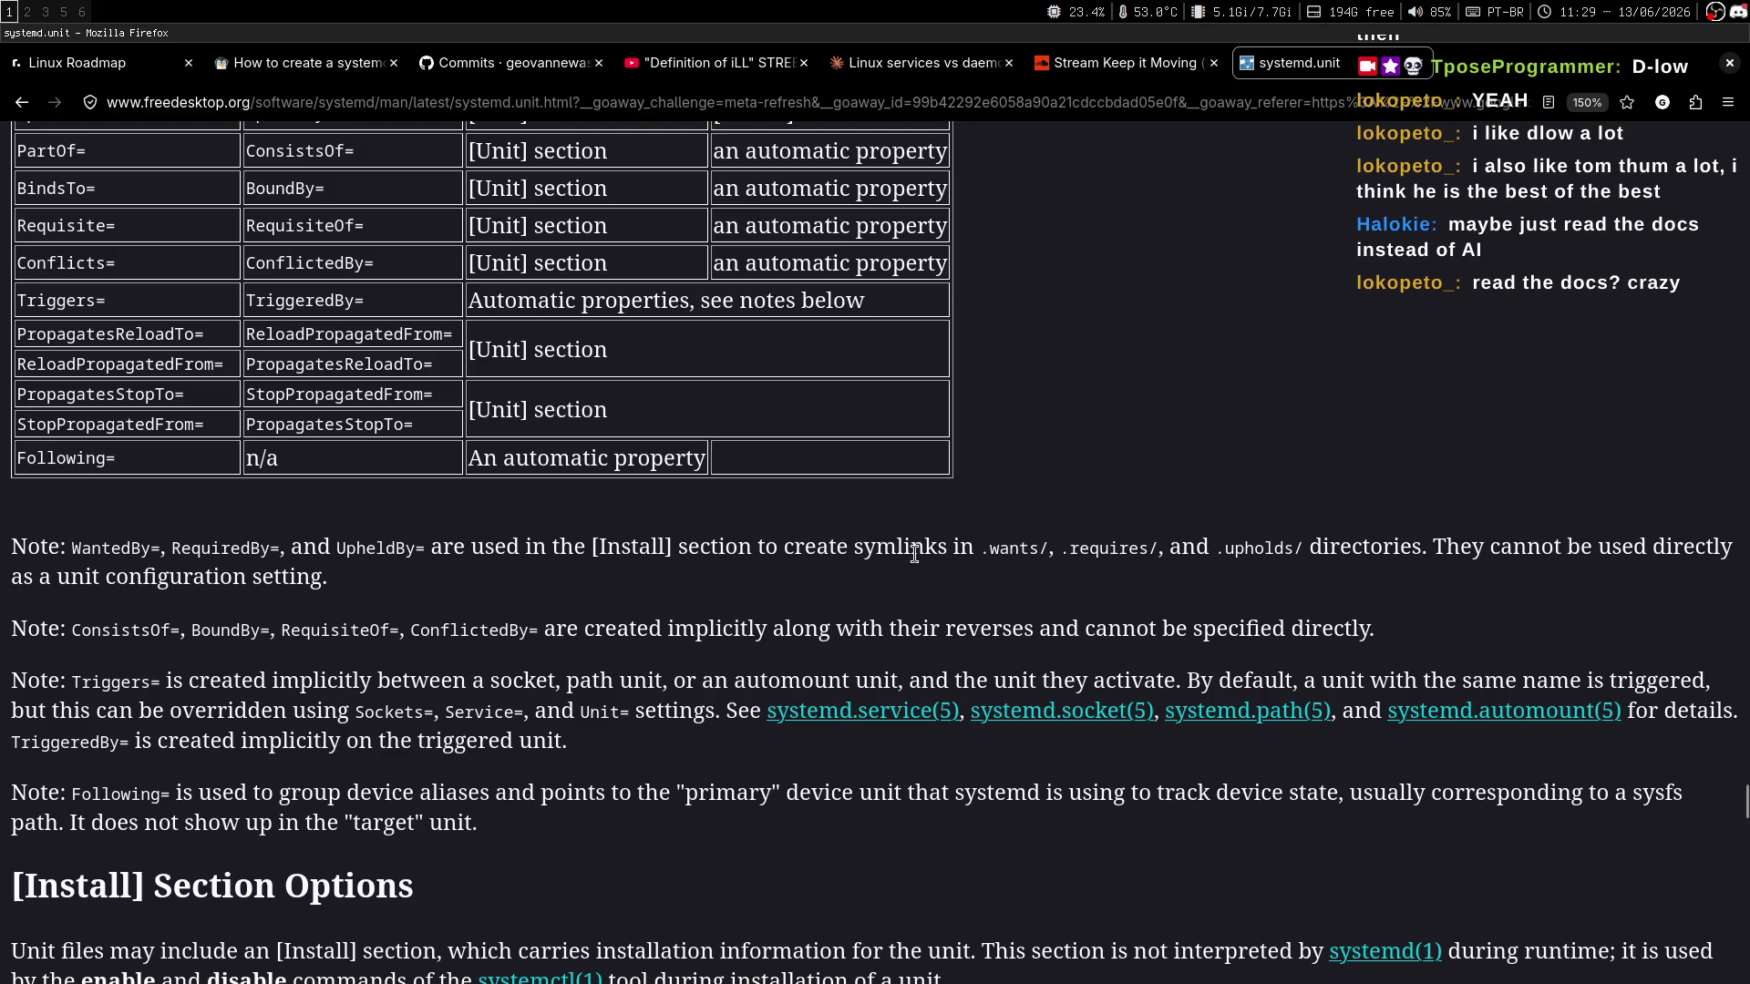
Read the WantedBy=/RequiredBy= .wants/ symlink notes and [Install] Section Options, then go back to Google.
left_click_drag(73, 548, 1139, 544)
left_click(1129, 581)
left_click_drag(982, 547, 1050, 547)
left_click(1041, 589)
middle_click(965, 512)
scroll(950, 545, "down", 4)
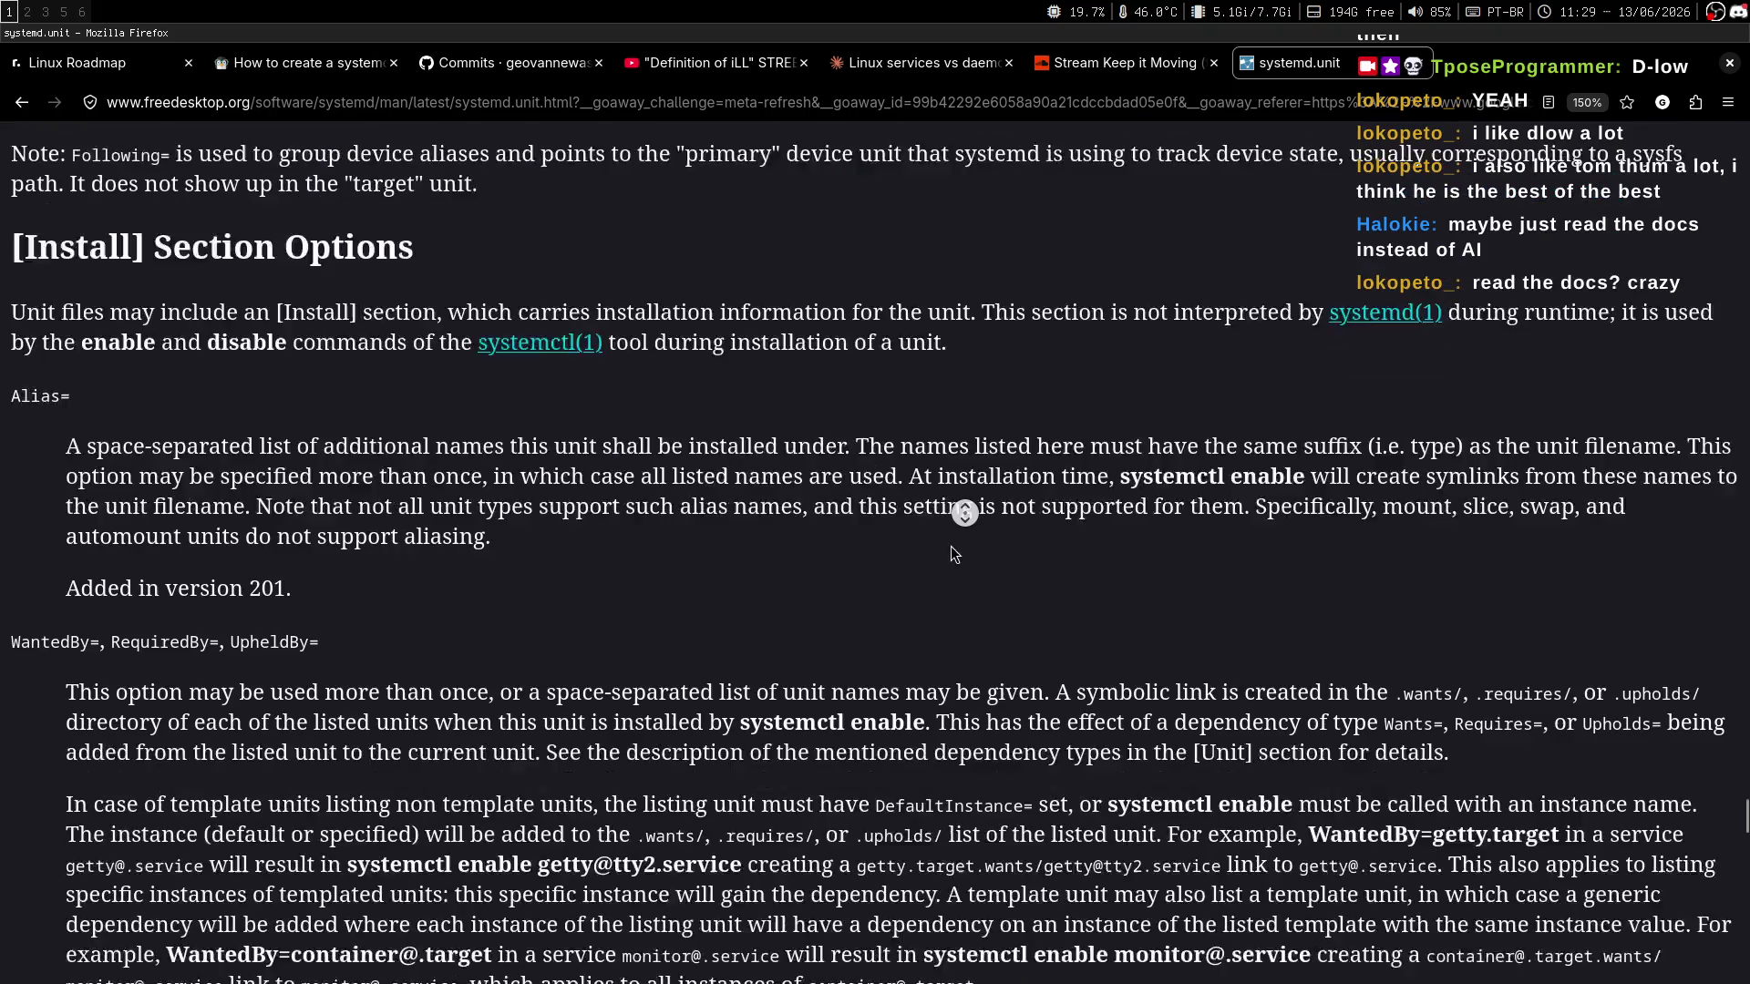
scroll(980, 510, "up", 10)
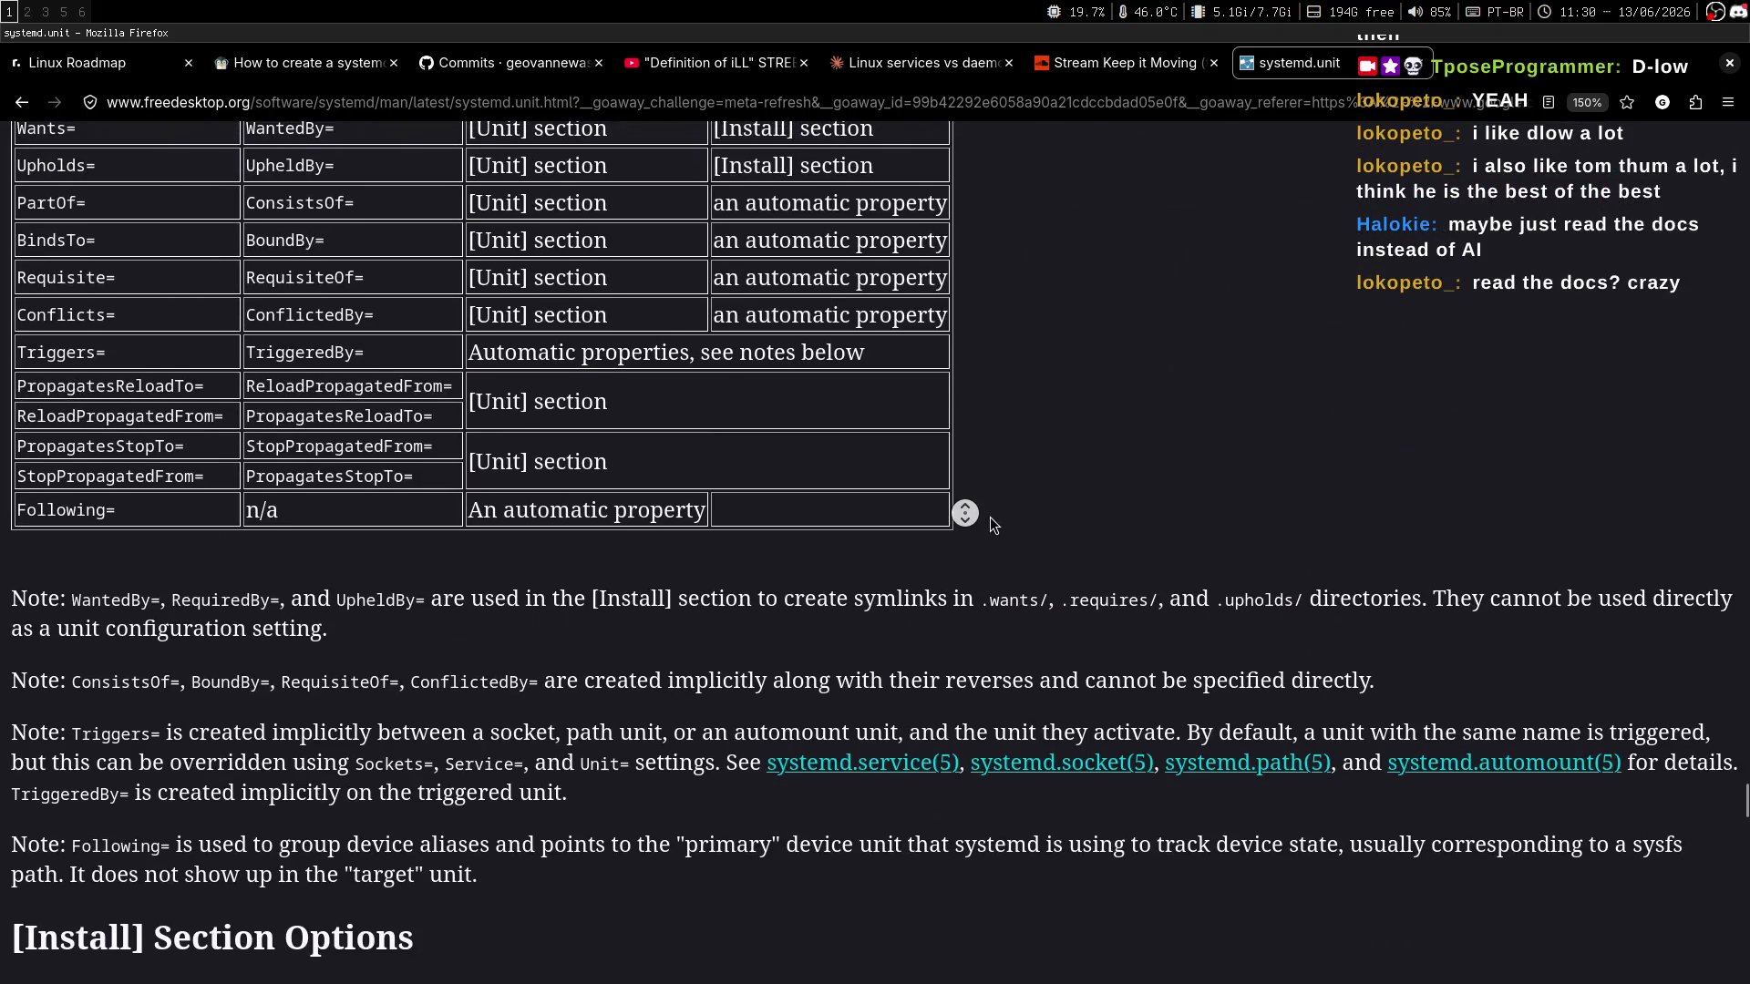
key("alt+Left")
Switch to the Linux Handbook tab and bring up the 'Creating your own systemd service' heading.
scroll(795, 296, "down", 5)
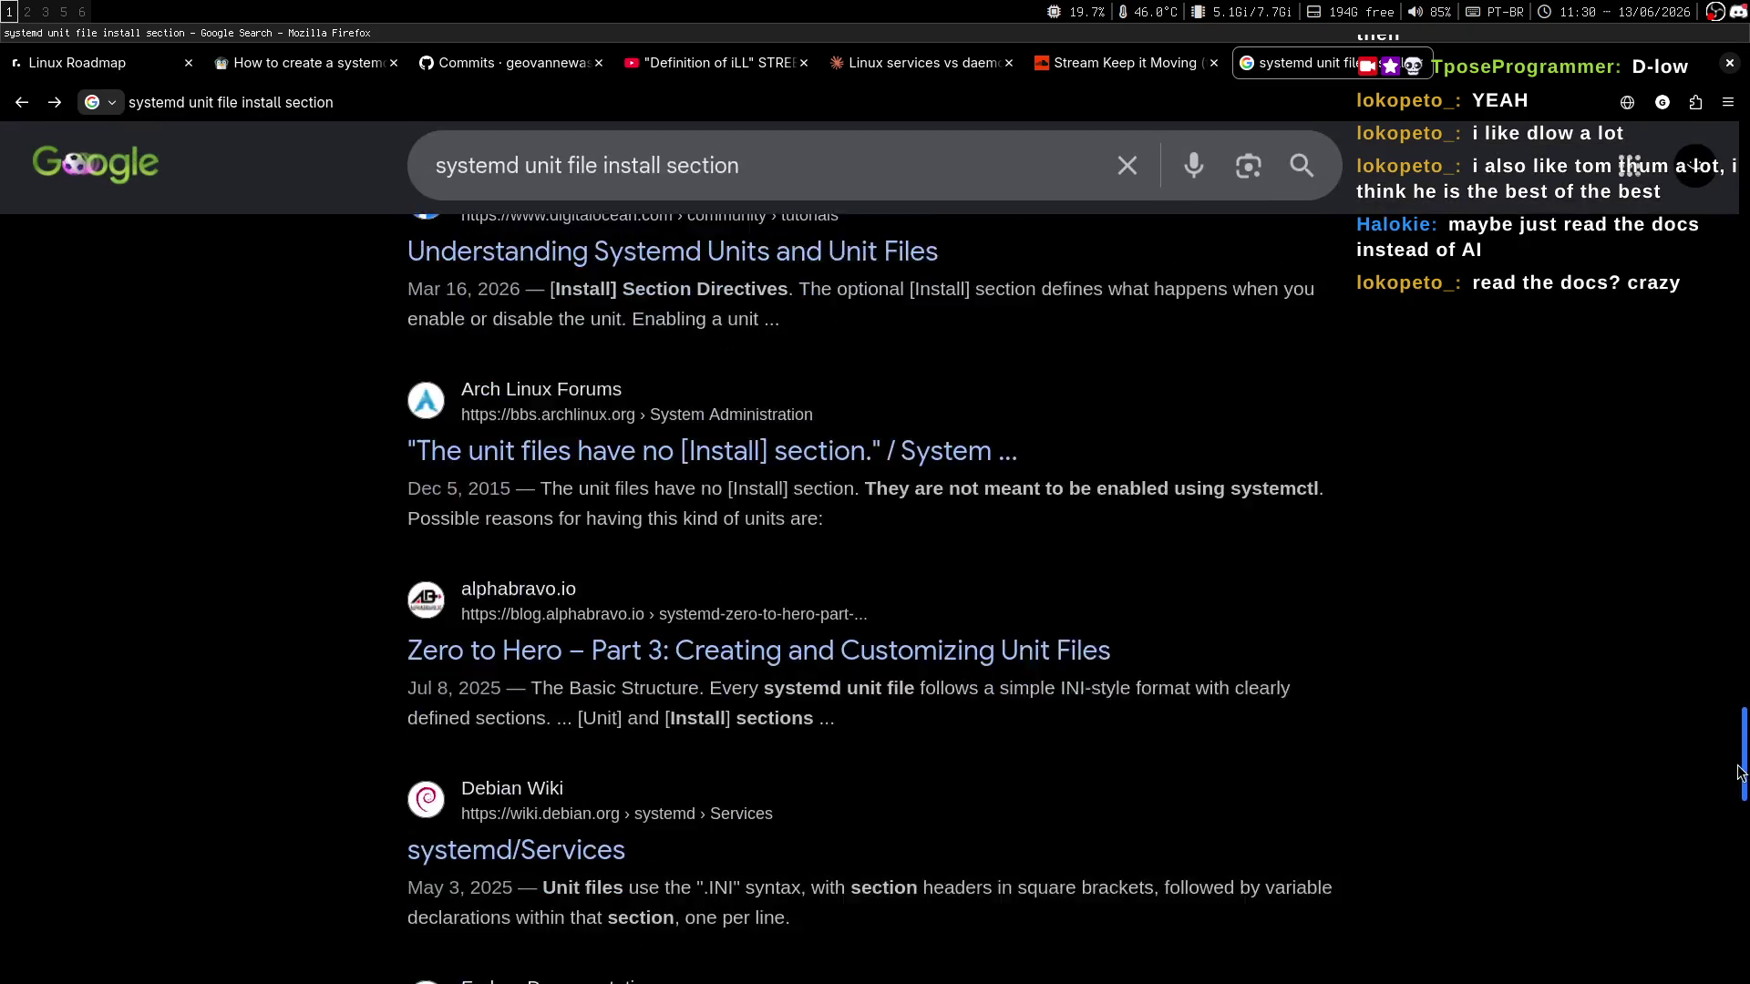
scroll(795, 296, "up", 15)
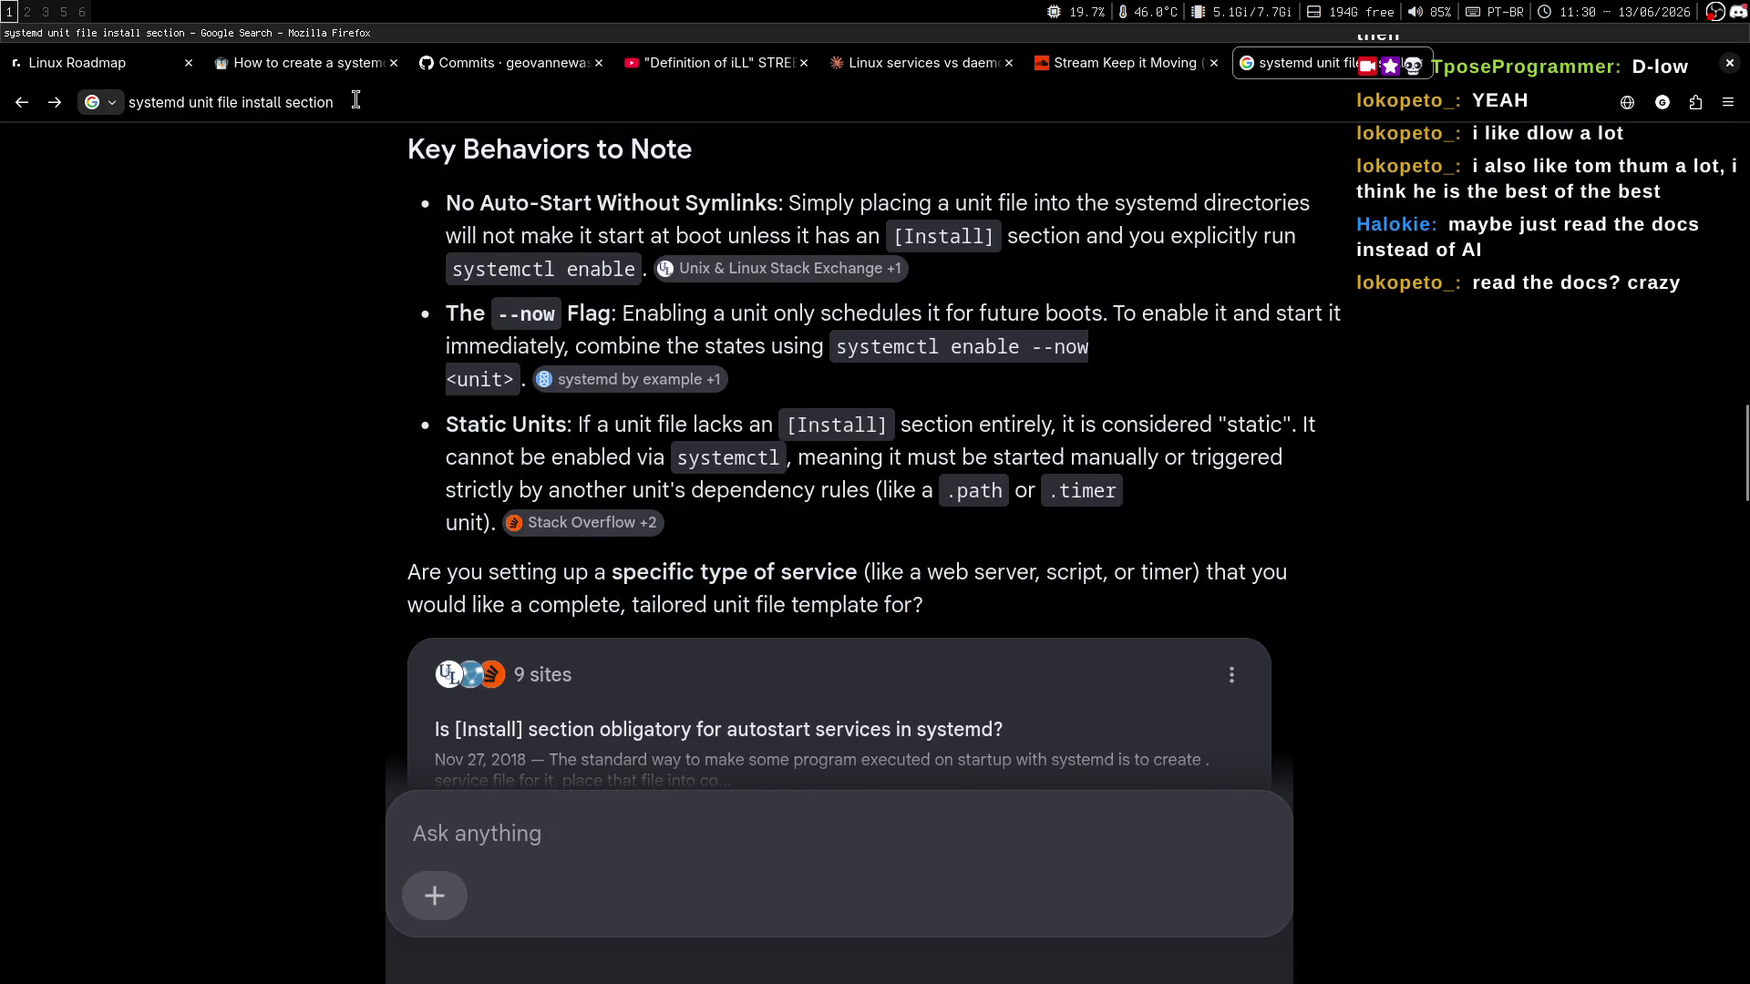
left_click(356, 102)
left_click(364, 62)
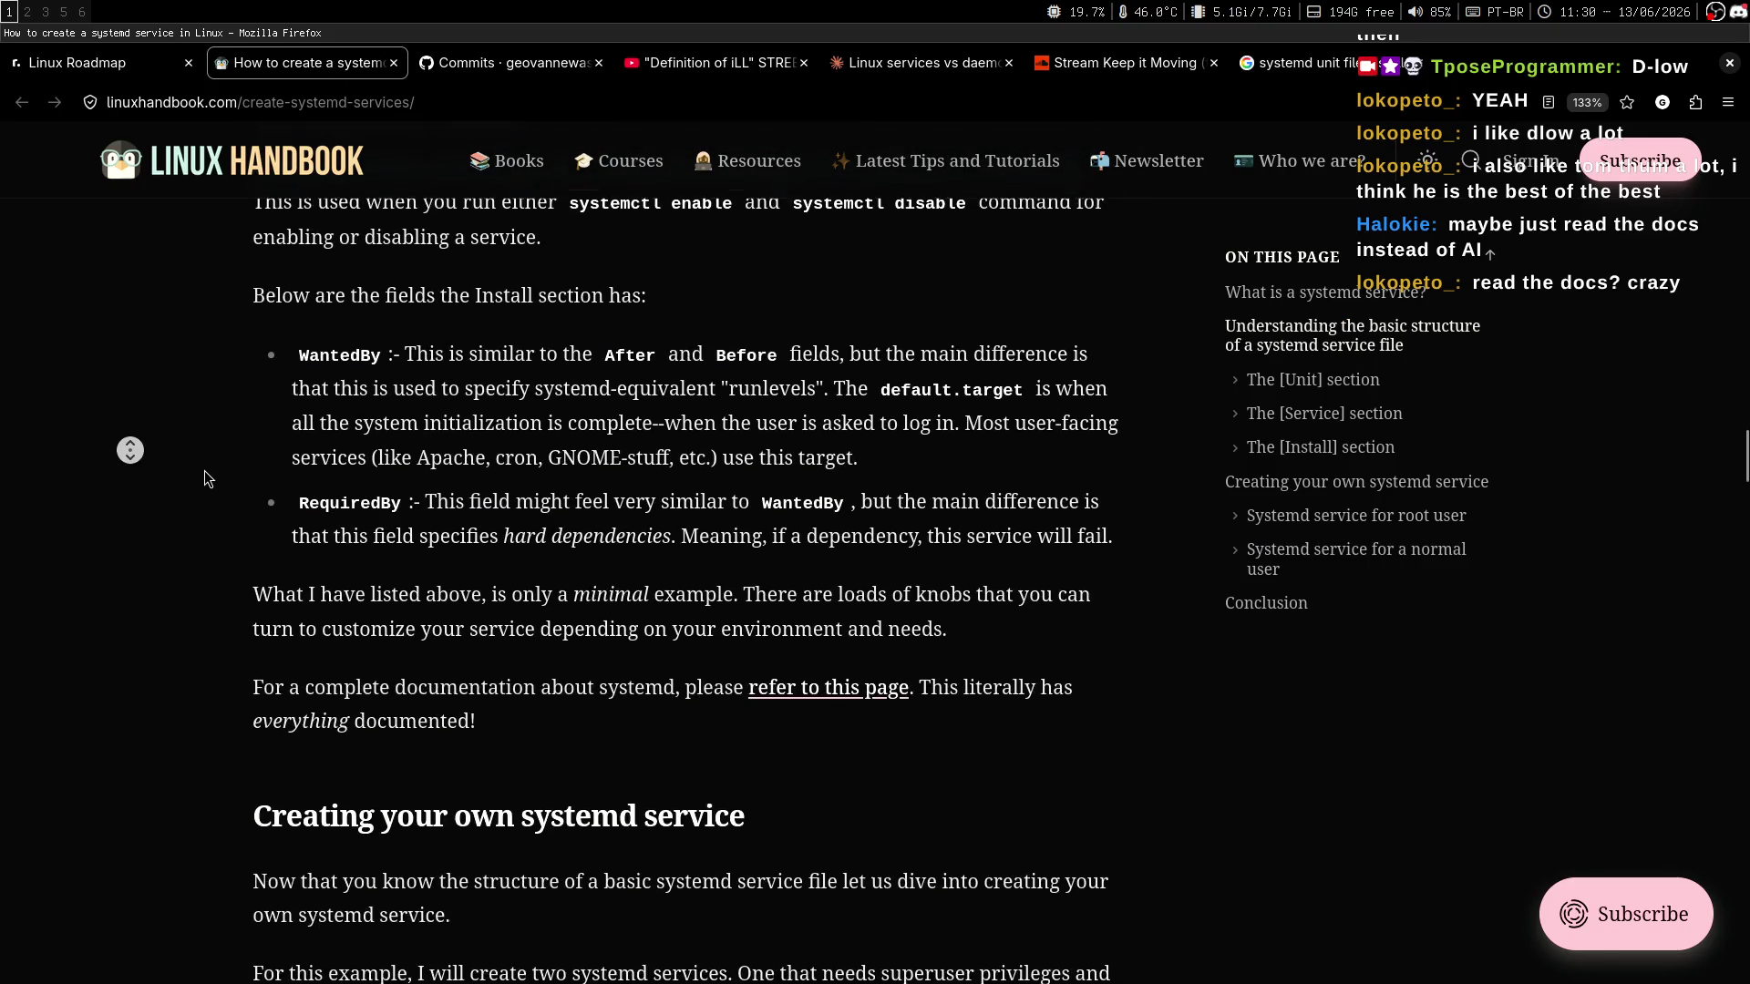
left_click(234, 453)
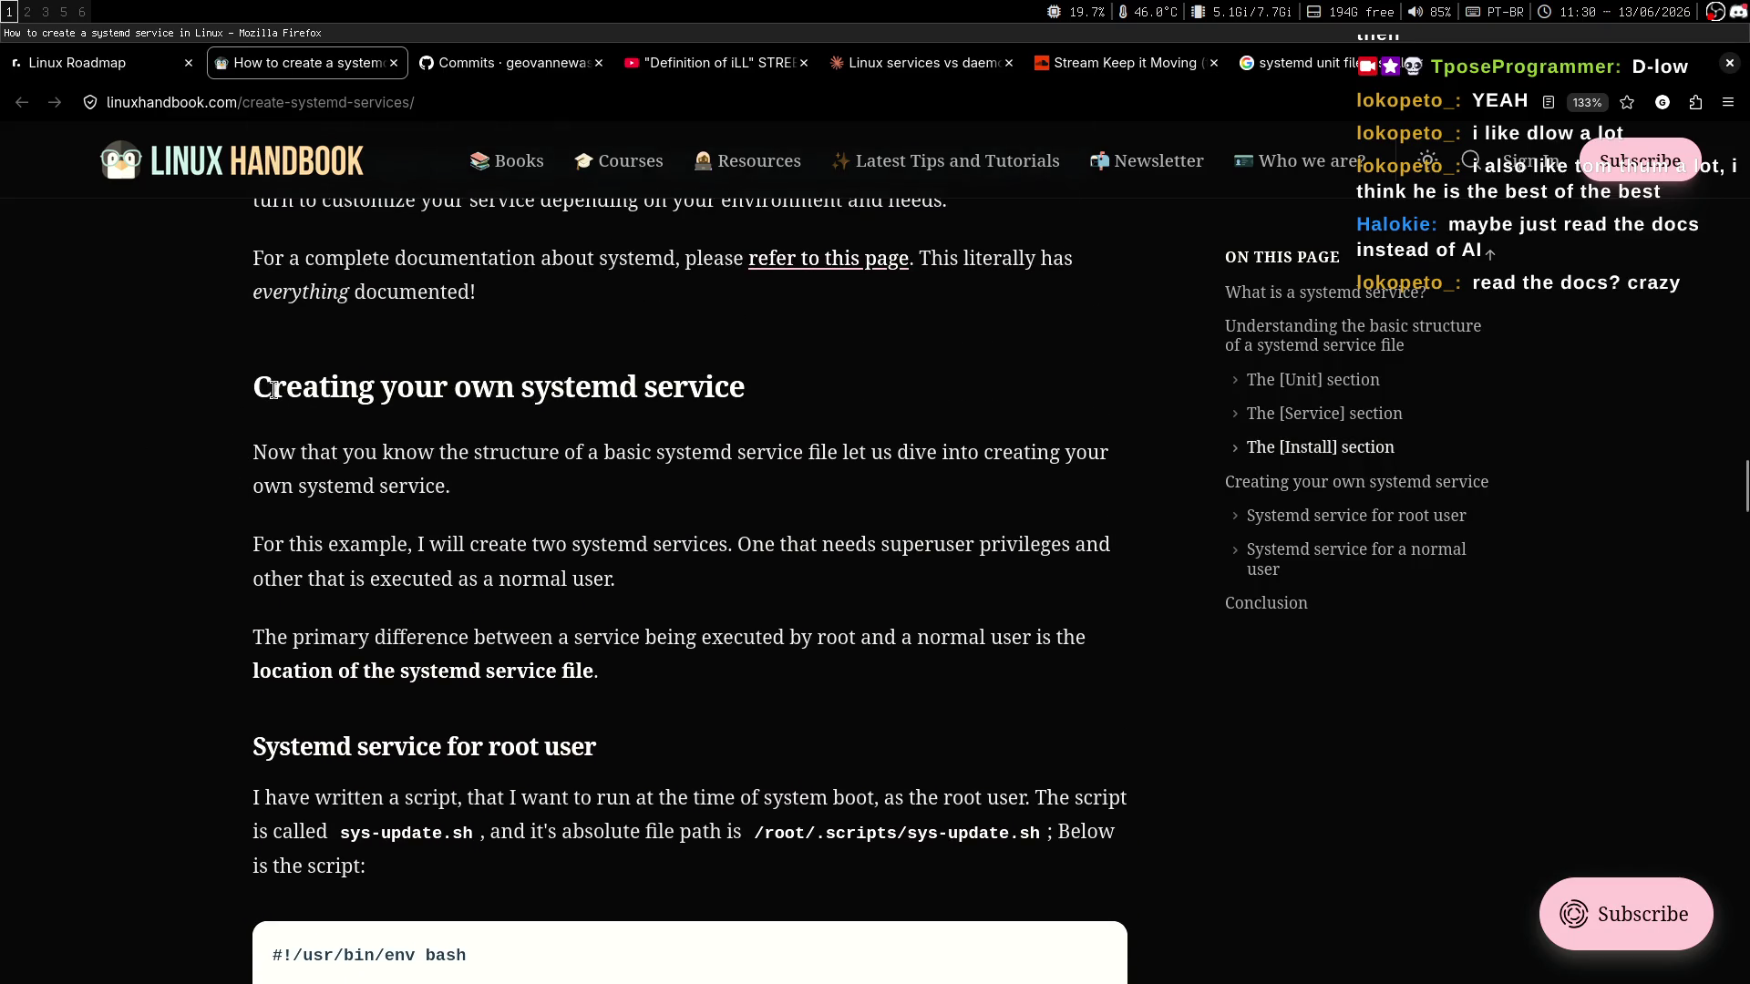
left_click_drag(266, 386, 690, 387)
left_click(806, 544)
middle_click(906, 548)
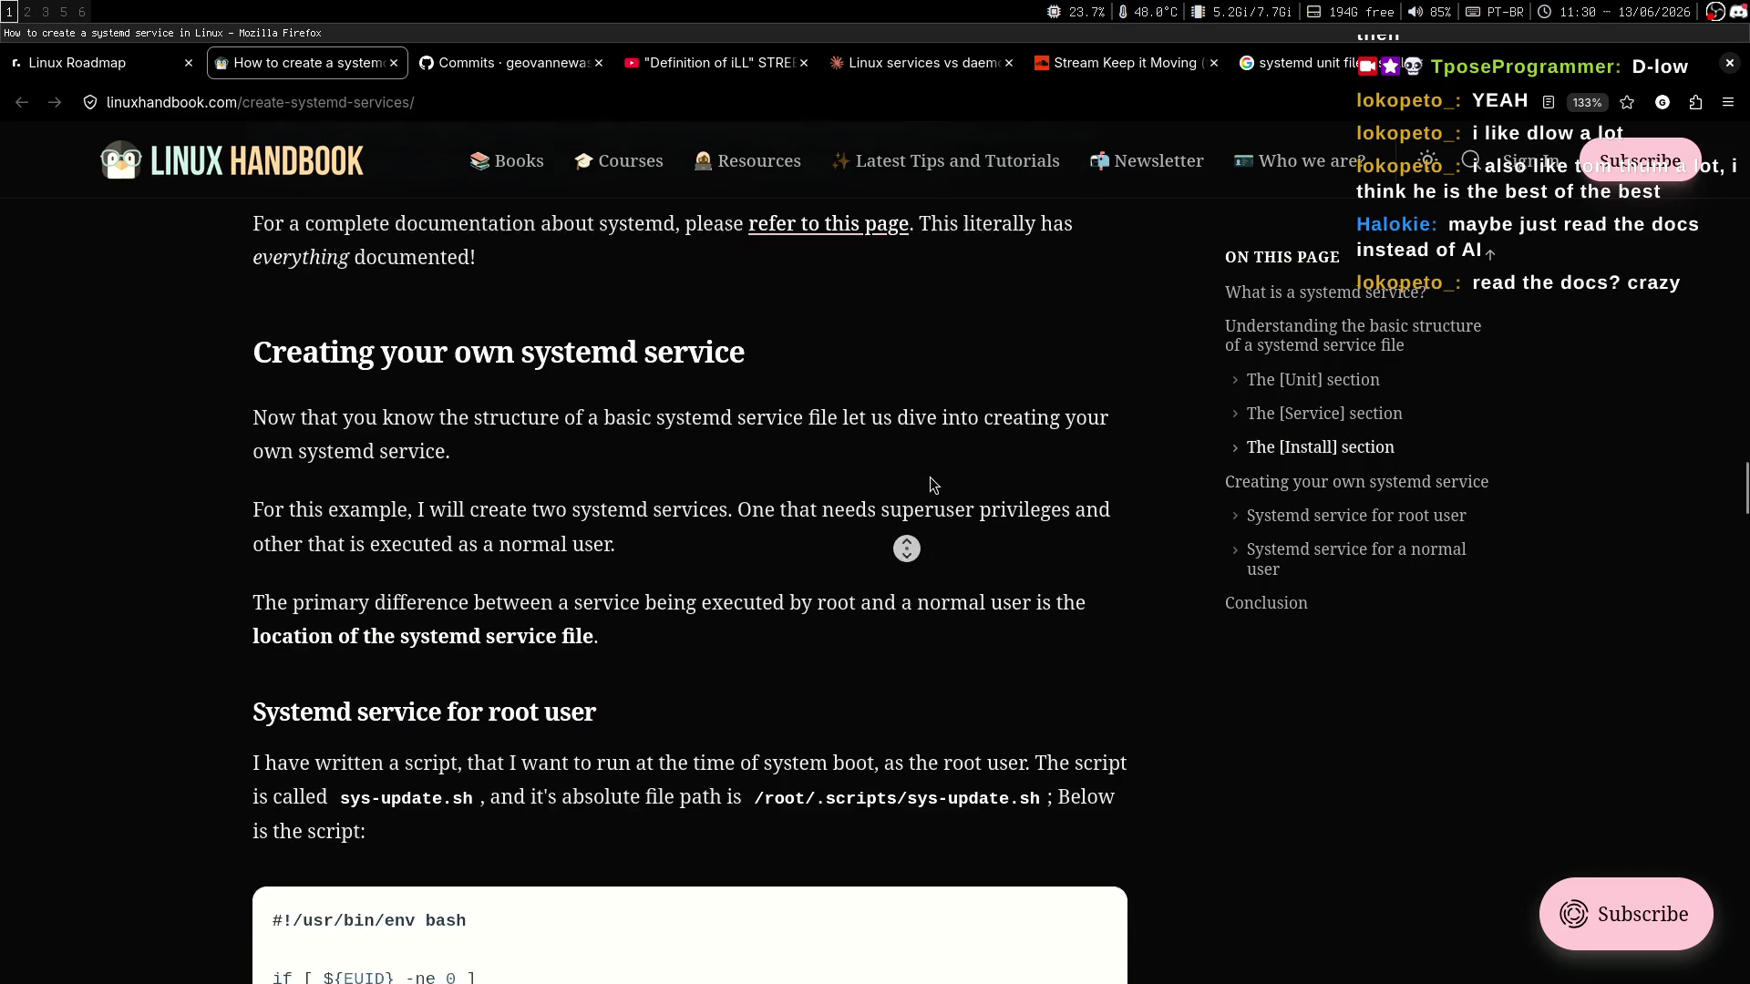
left_click(933, 518)
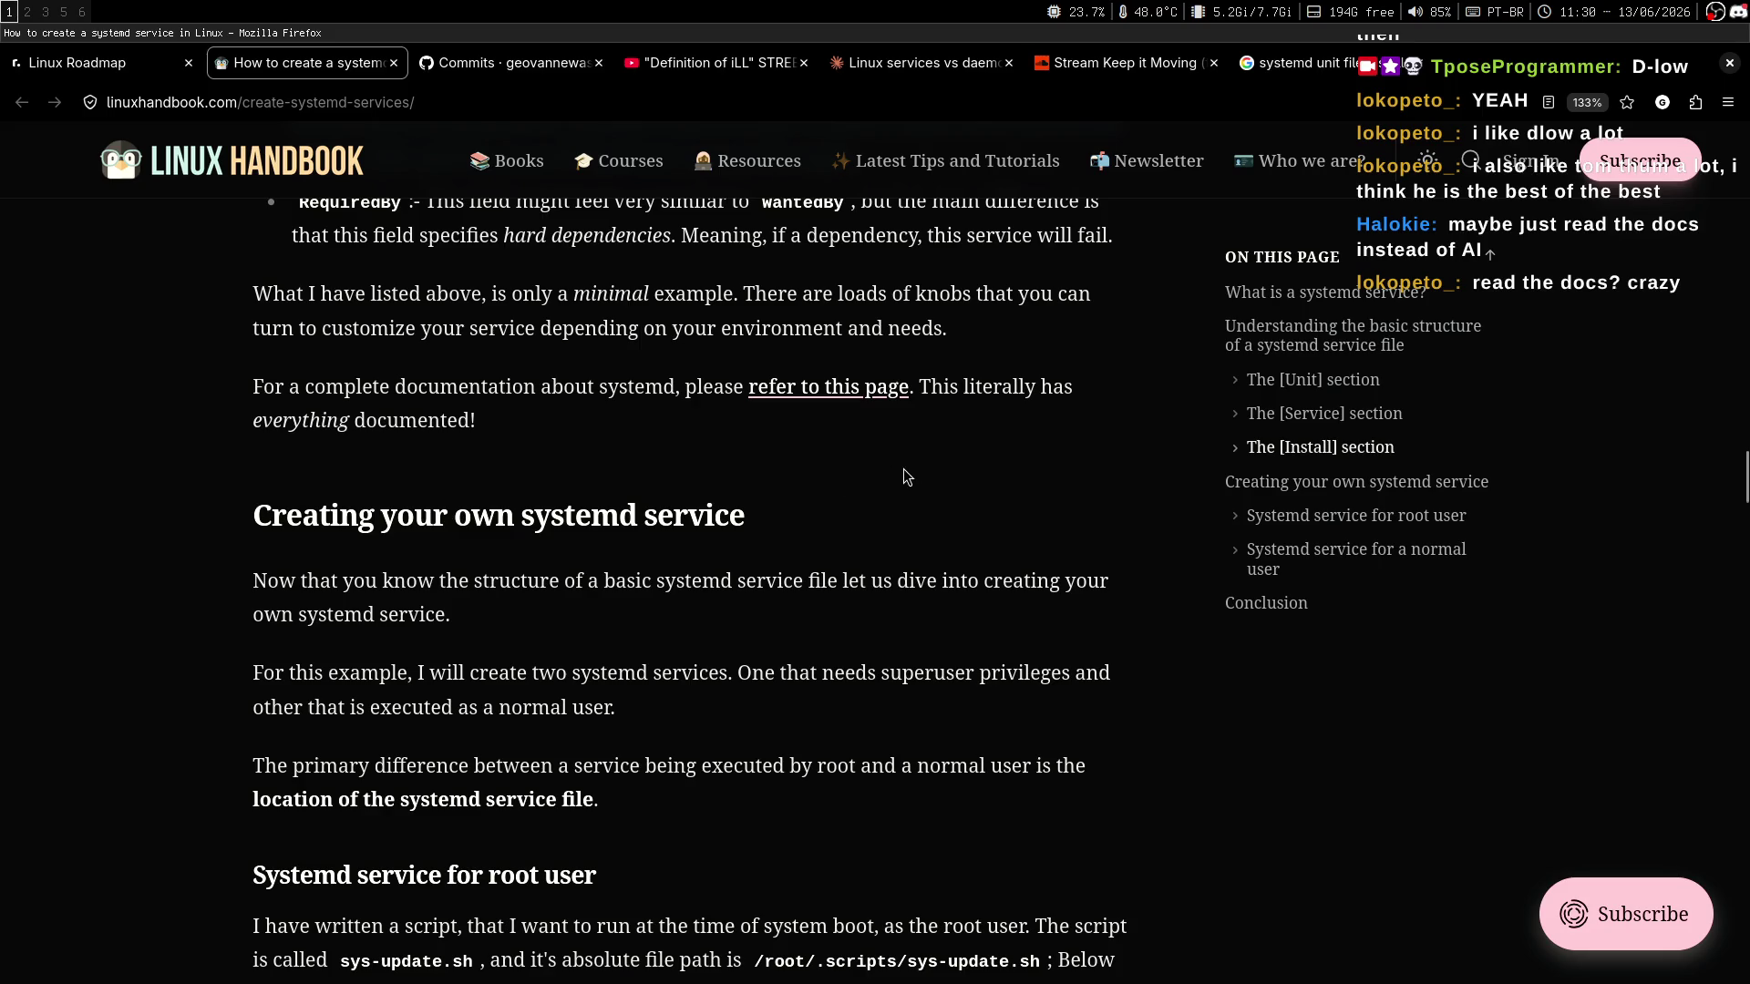
Check the Chatterino stream chat, then scroll through the section's opening paragraphs.
left_click(44, 11)
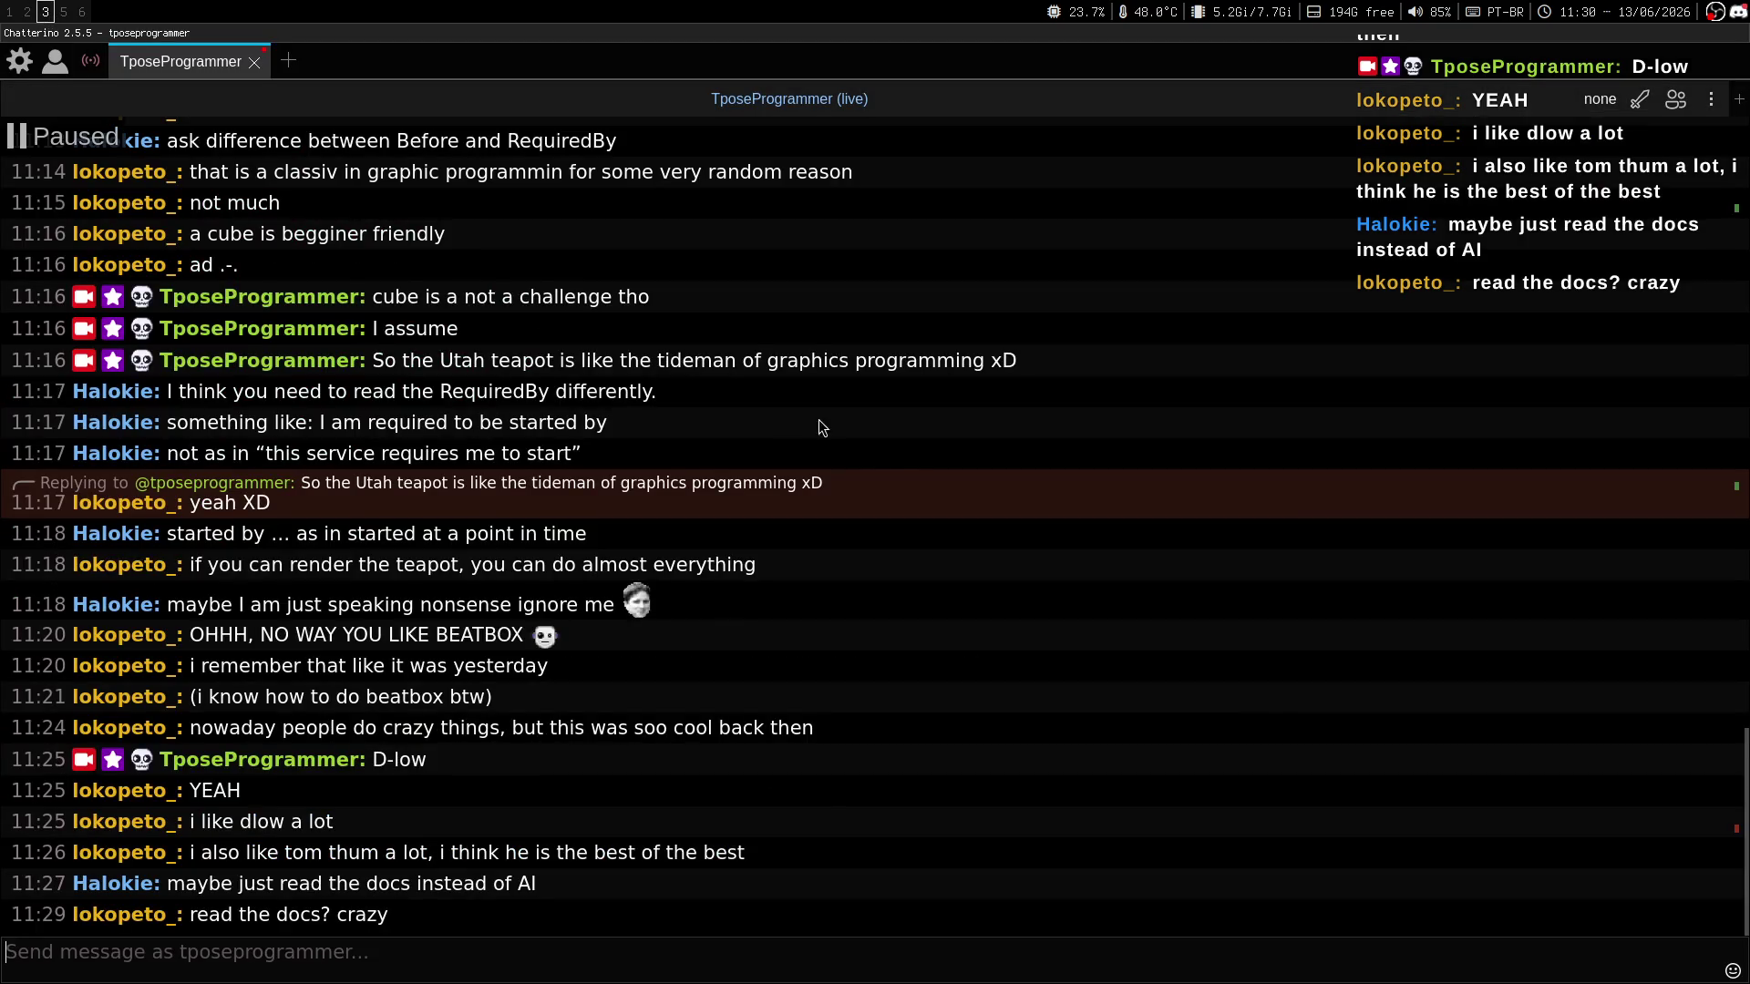
key("super+1")
key("super+3")
key("super+1")
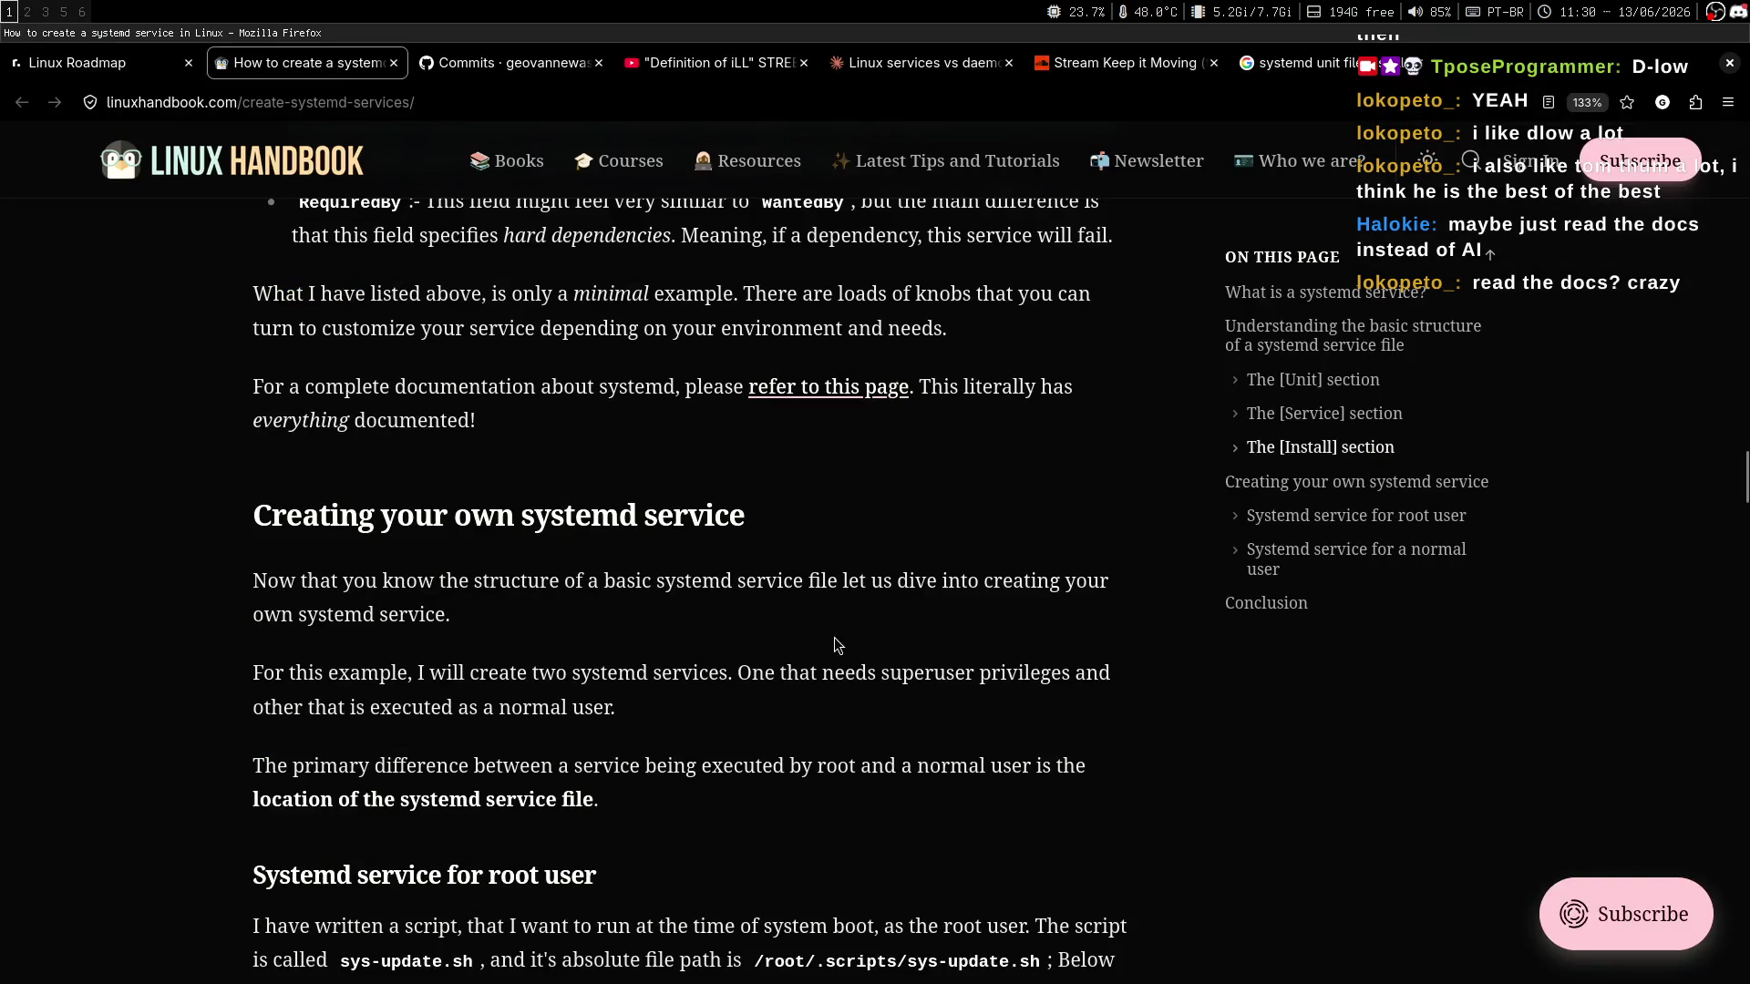
scroll(968, 480, "down", 1)
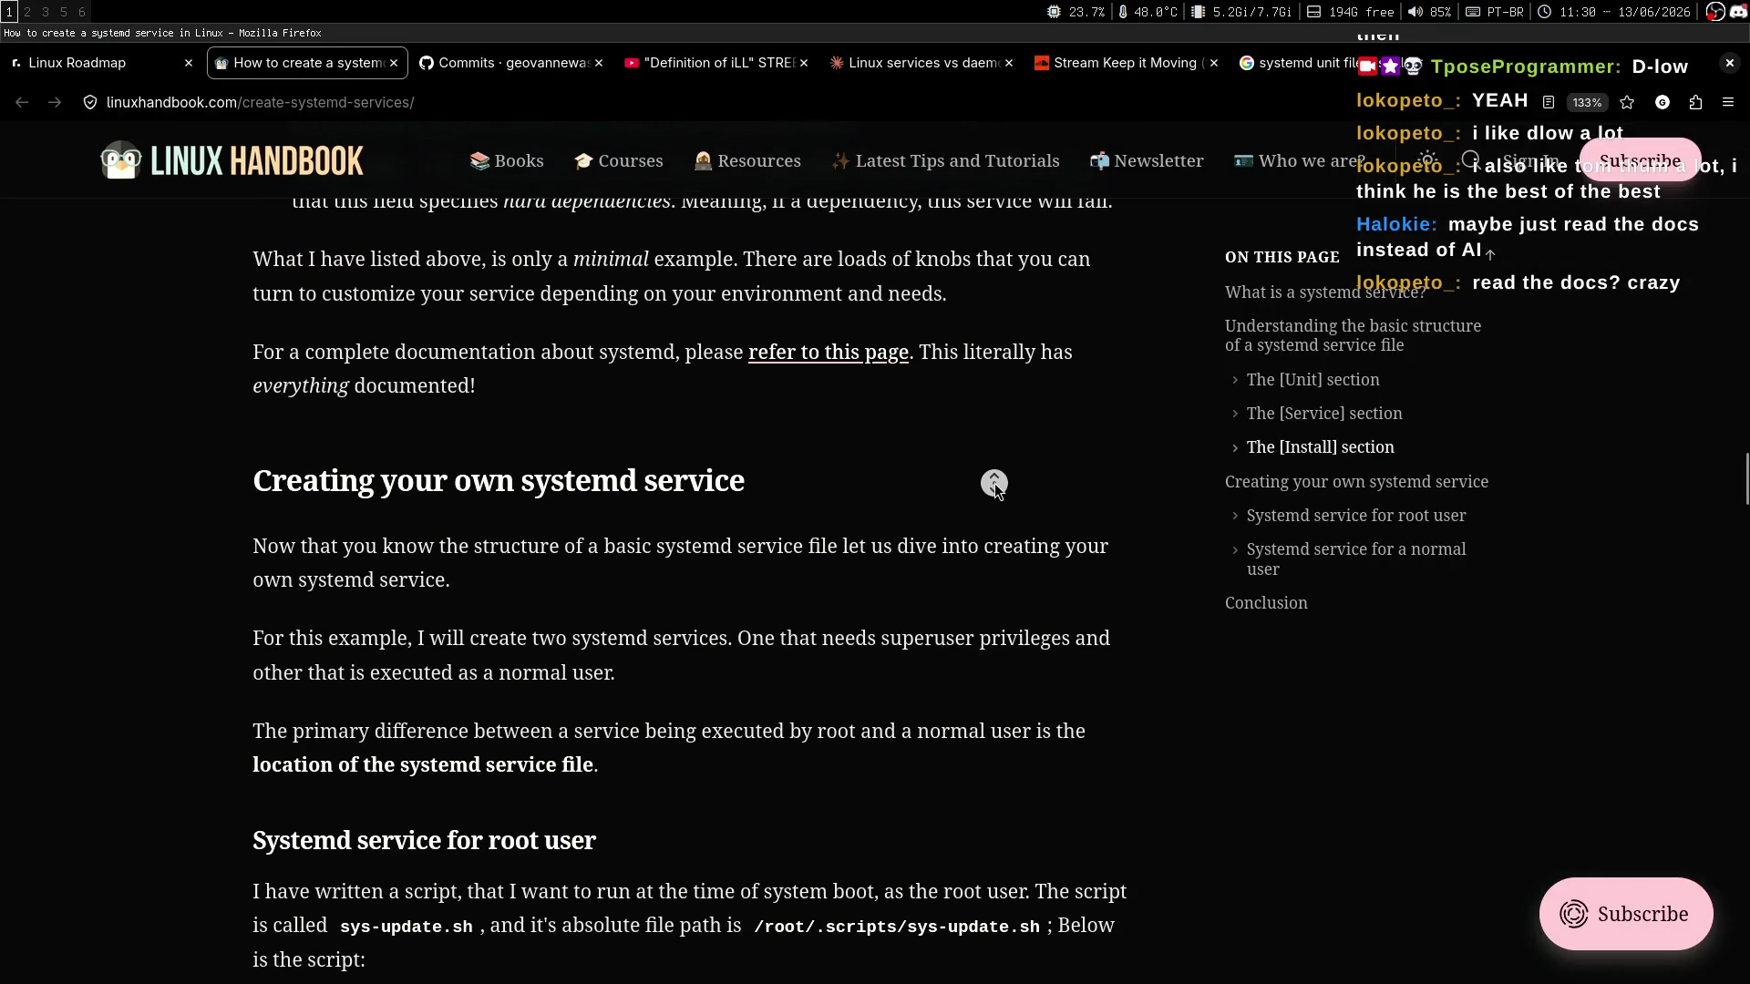
scroll(993, 480, "up", 2)
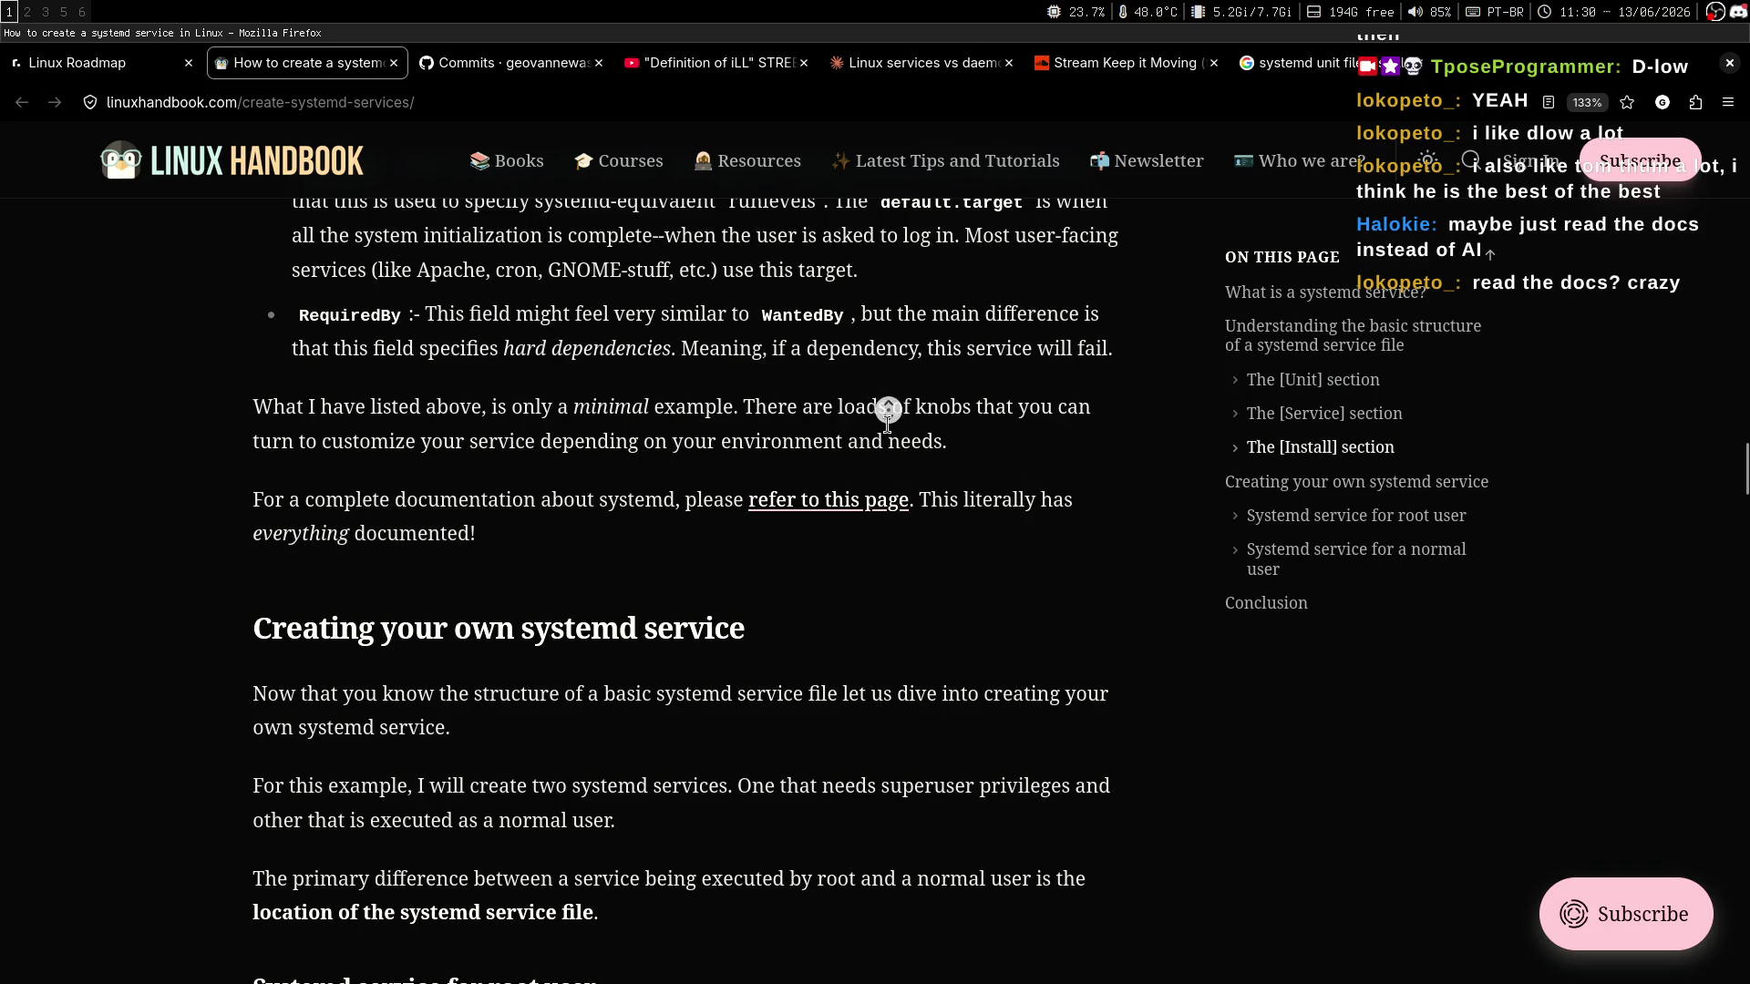
scroll(870, 456, "down", 3)
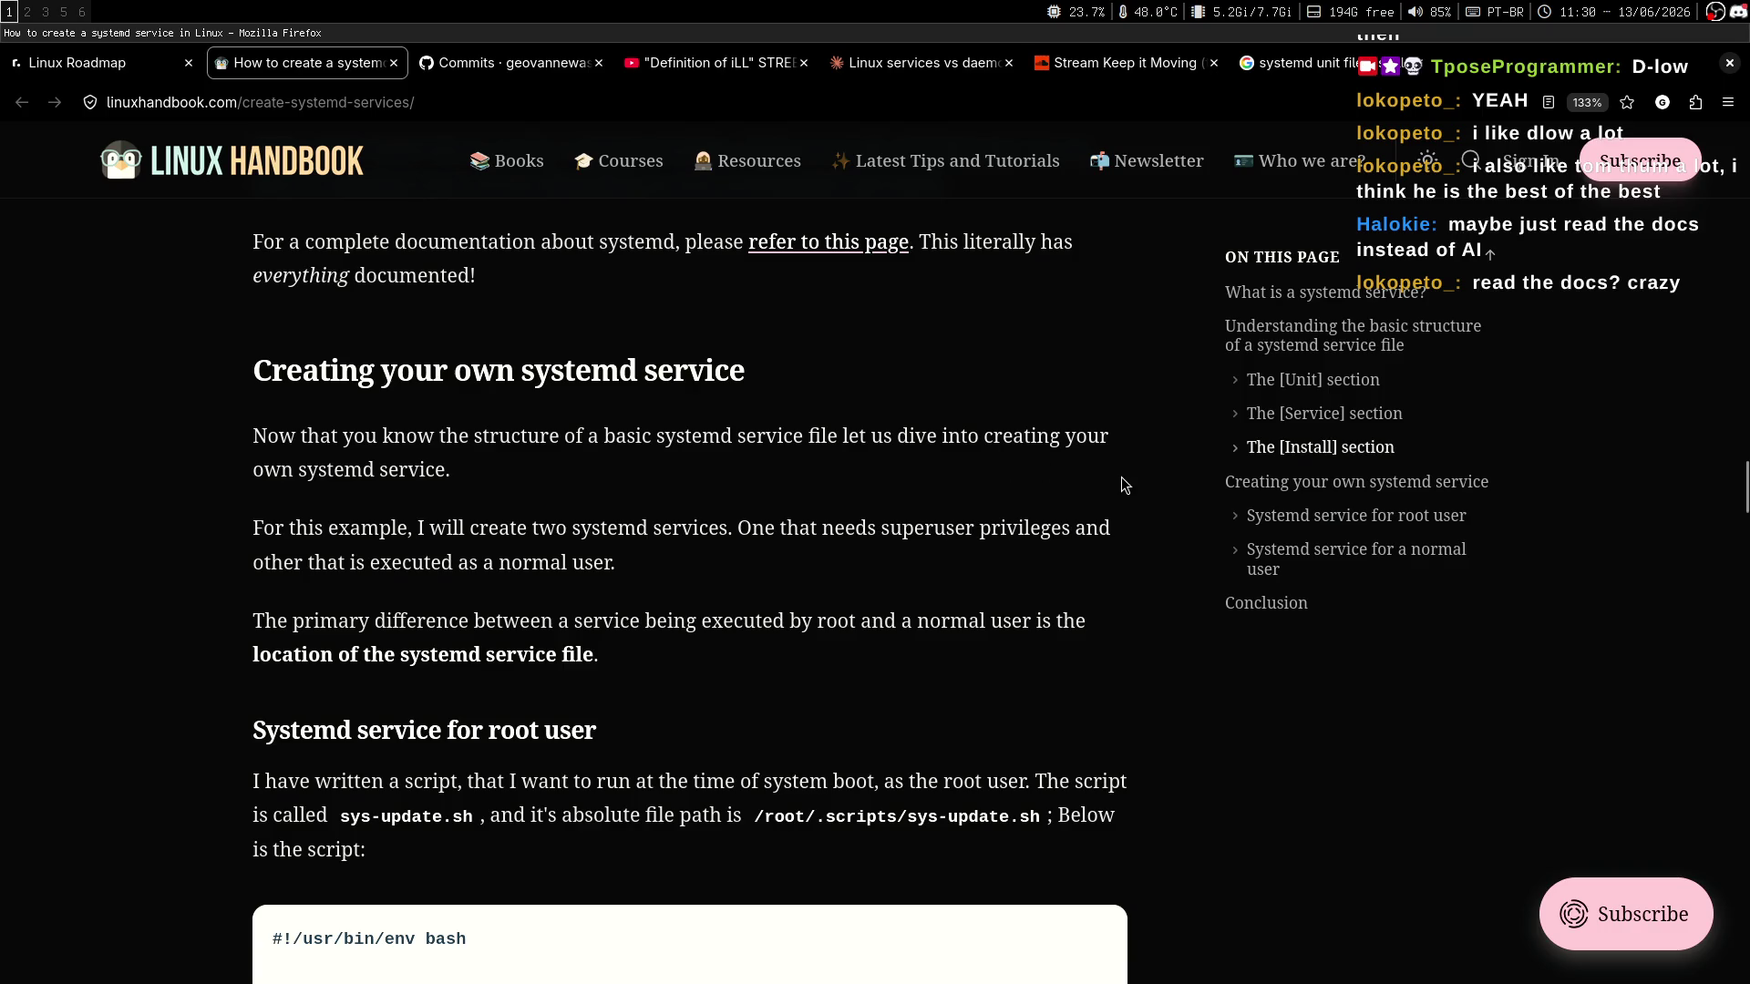
scroll(1055, 509, "down", 1)
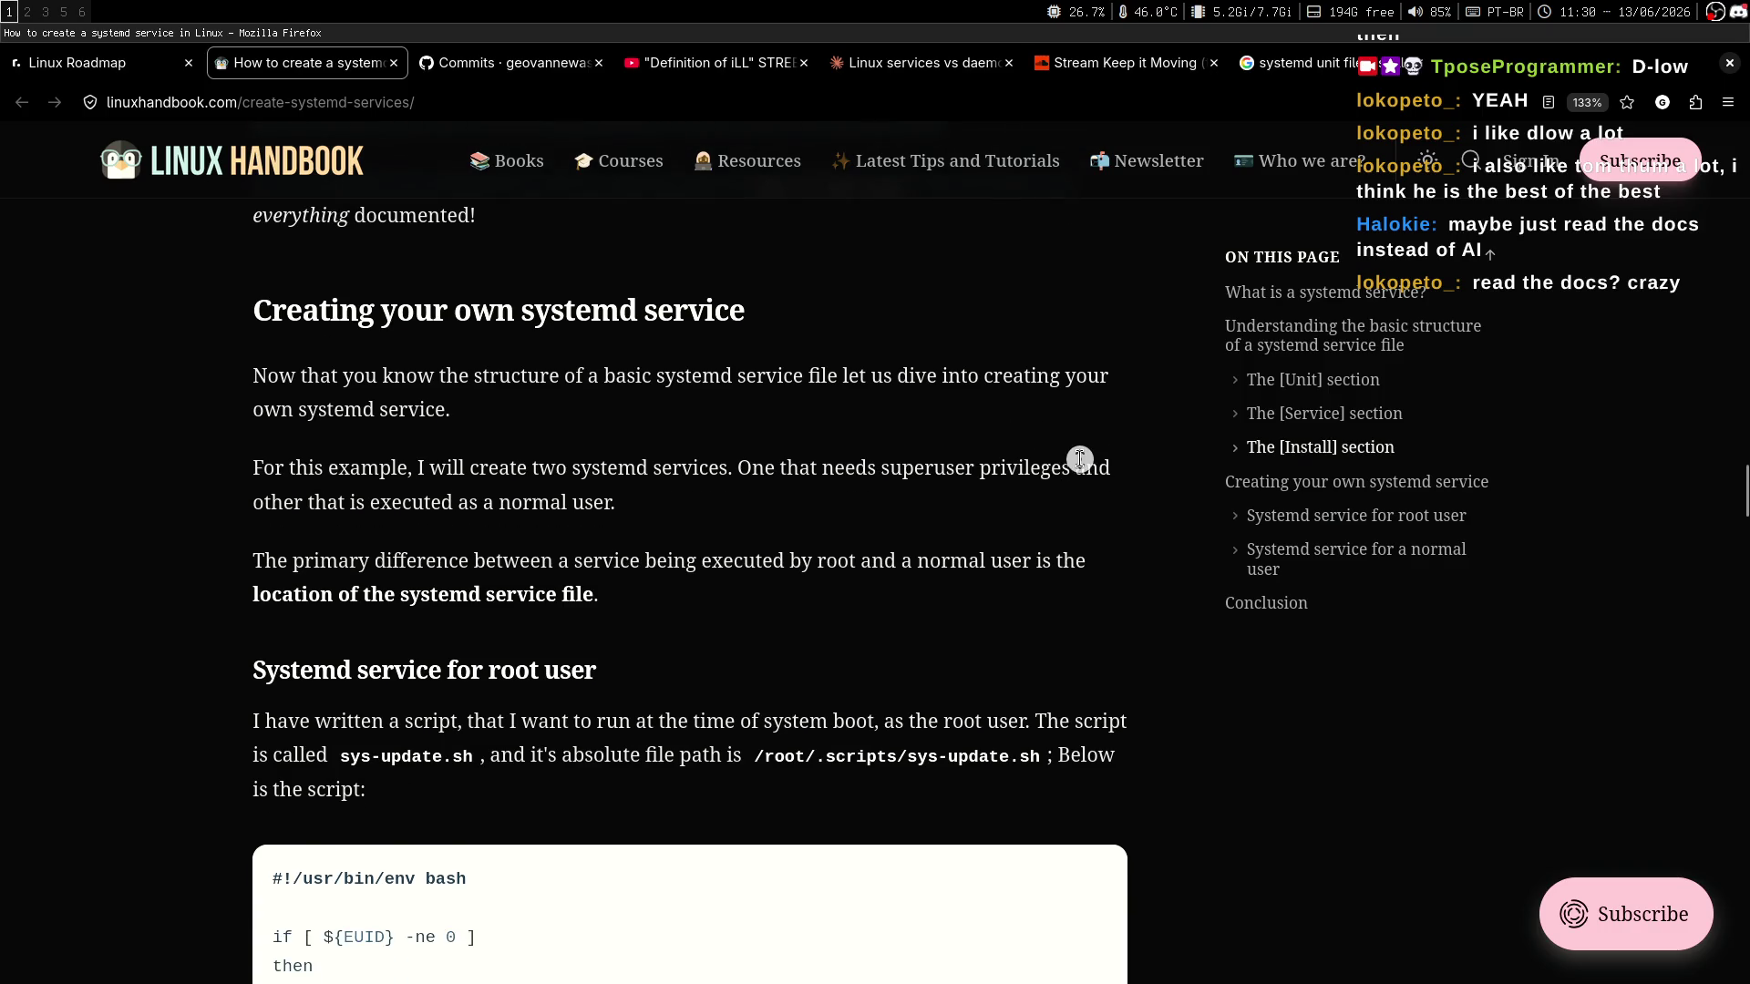
scroll(1076, 464, "down", 1)
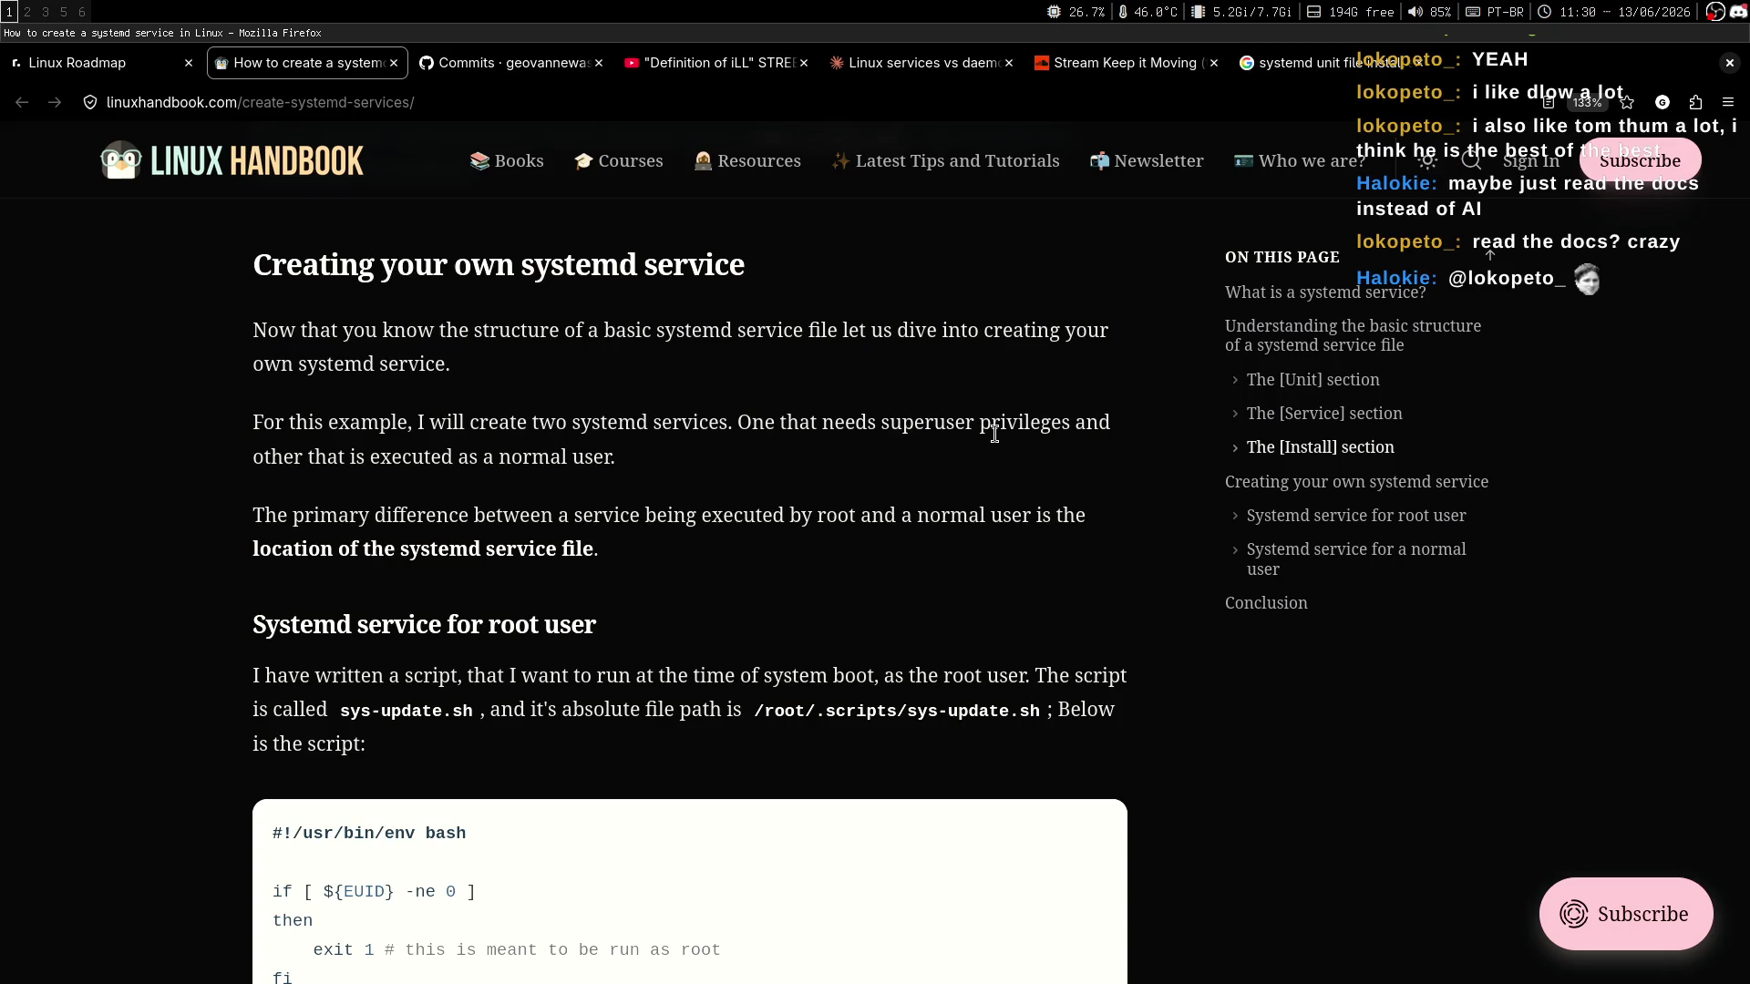
scroll(1064, 401, "down", 1)
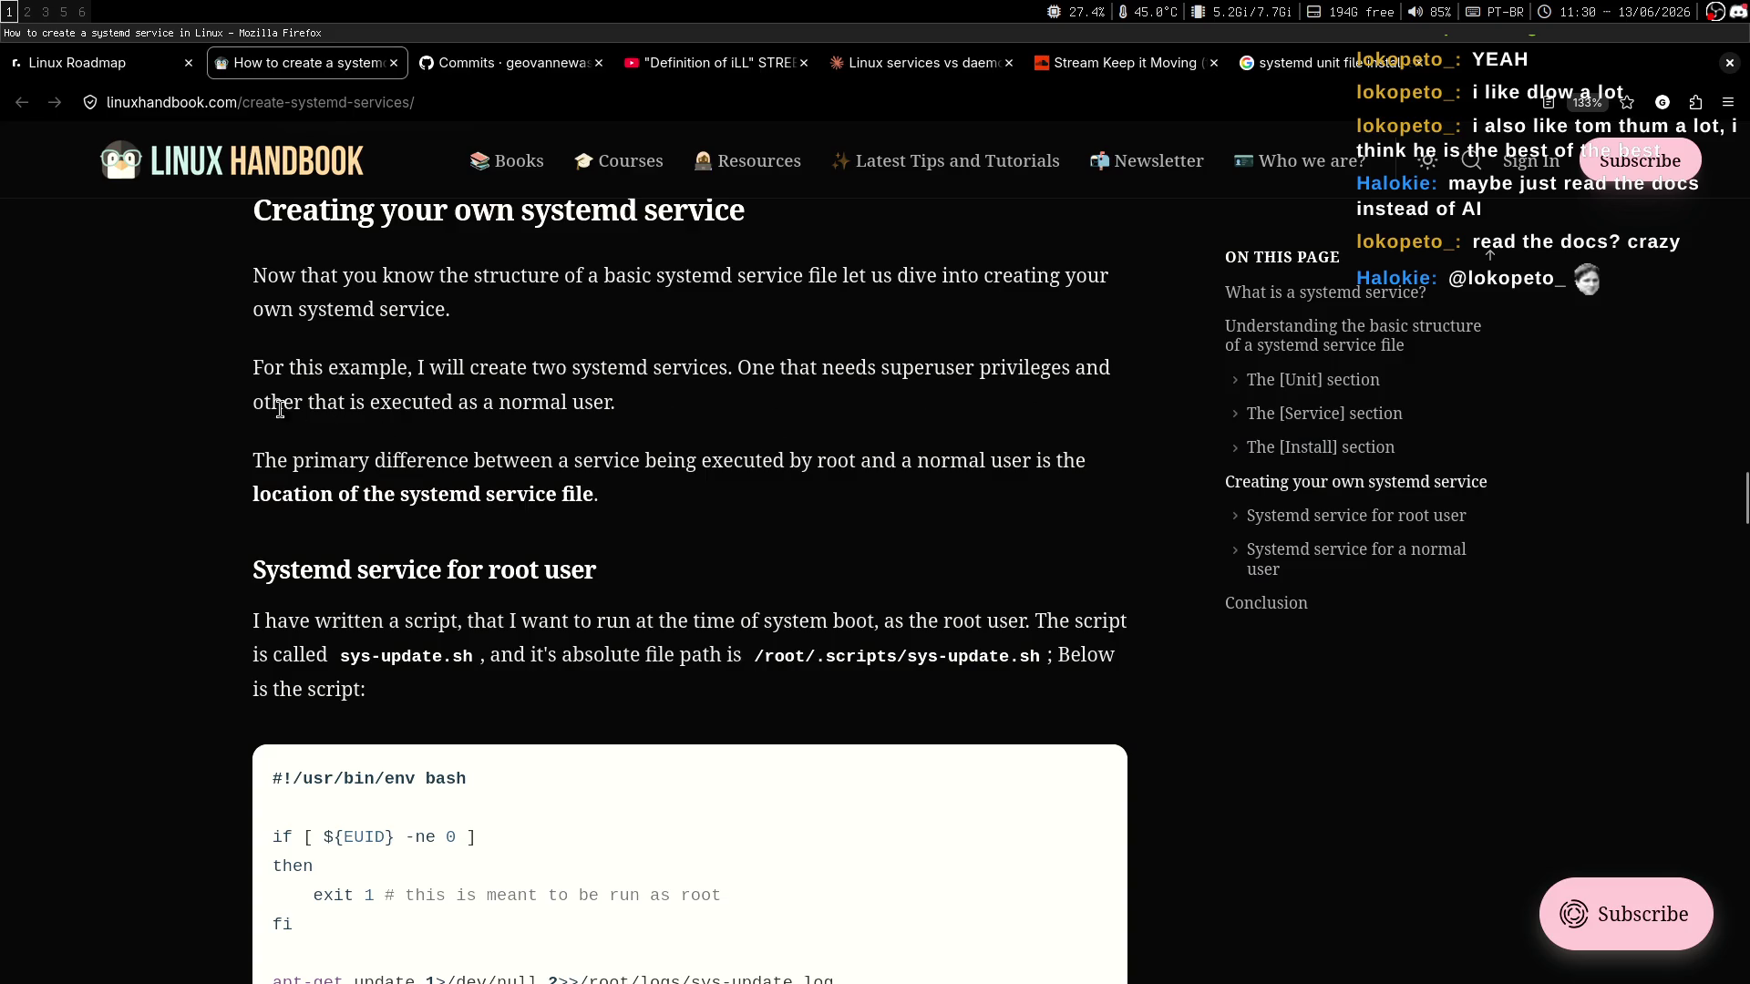
Highlight the lines about normal-user services and running as root versus a normal user.
left_click_drag(273, 399, 507, 402)
left_click(606, 394)
middle_click(792, 402)
middle_click(782, 437)
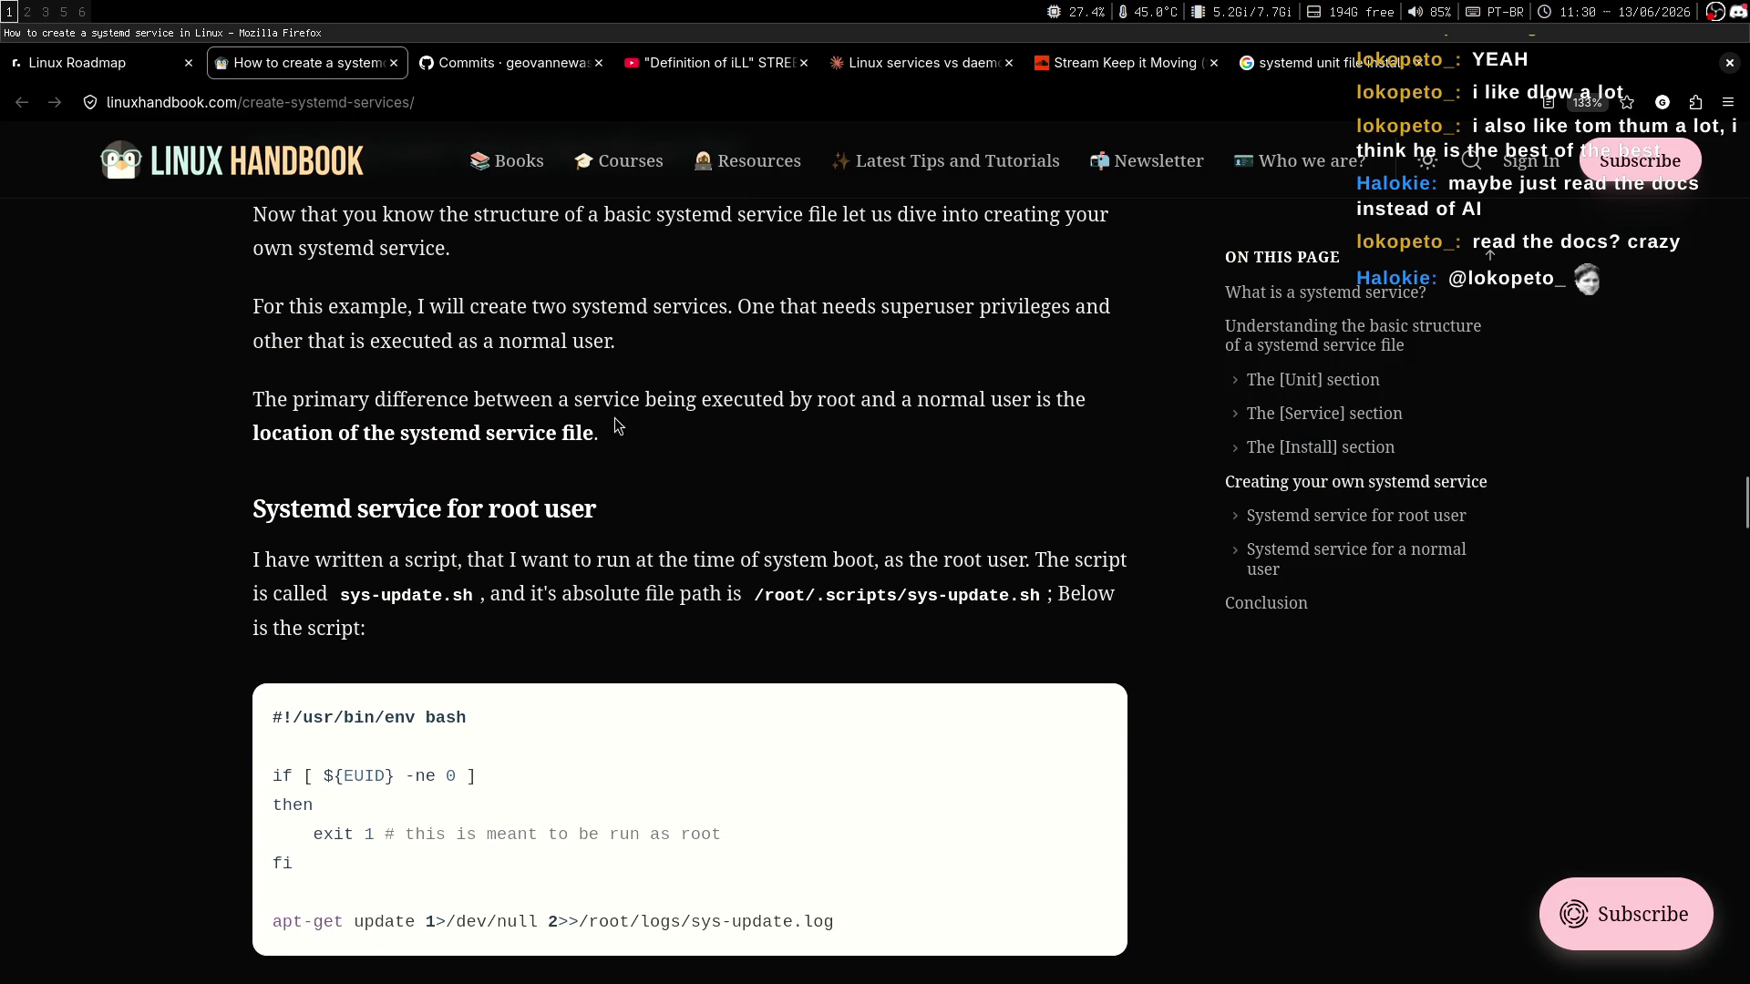
left_click_drag(378, 403, 905, 393)
left_click(912, 401)
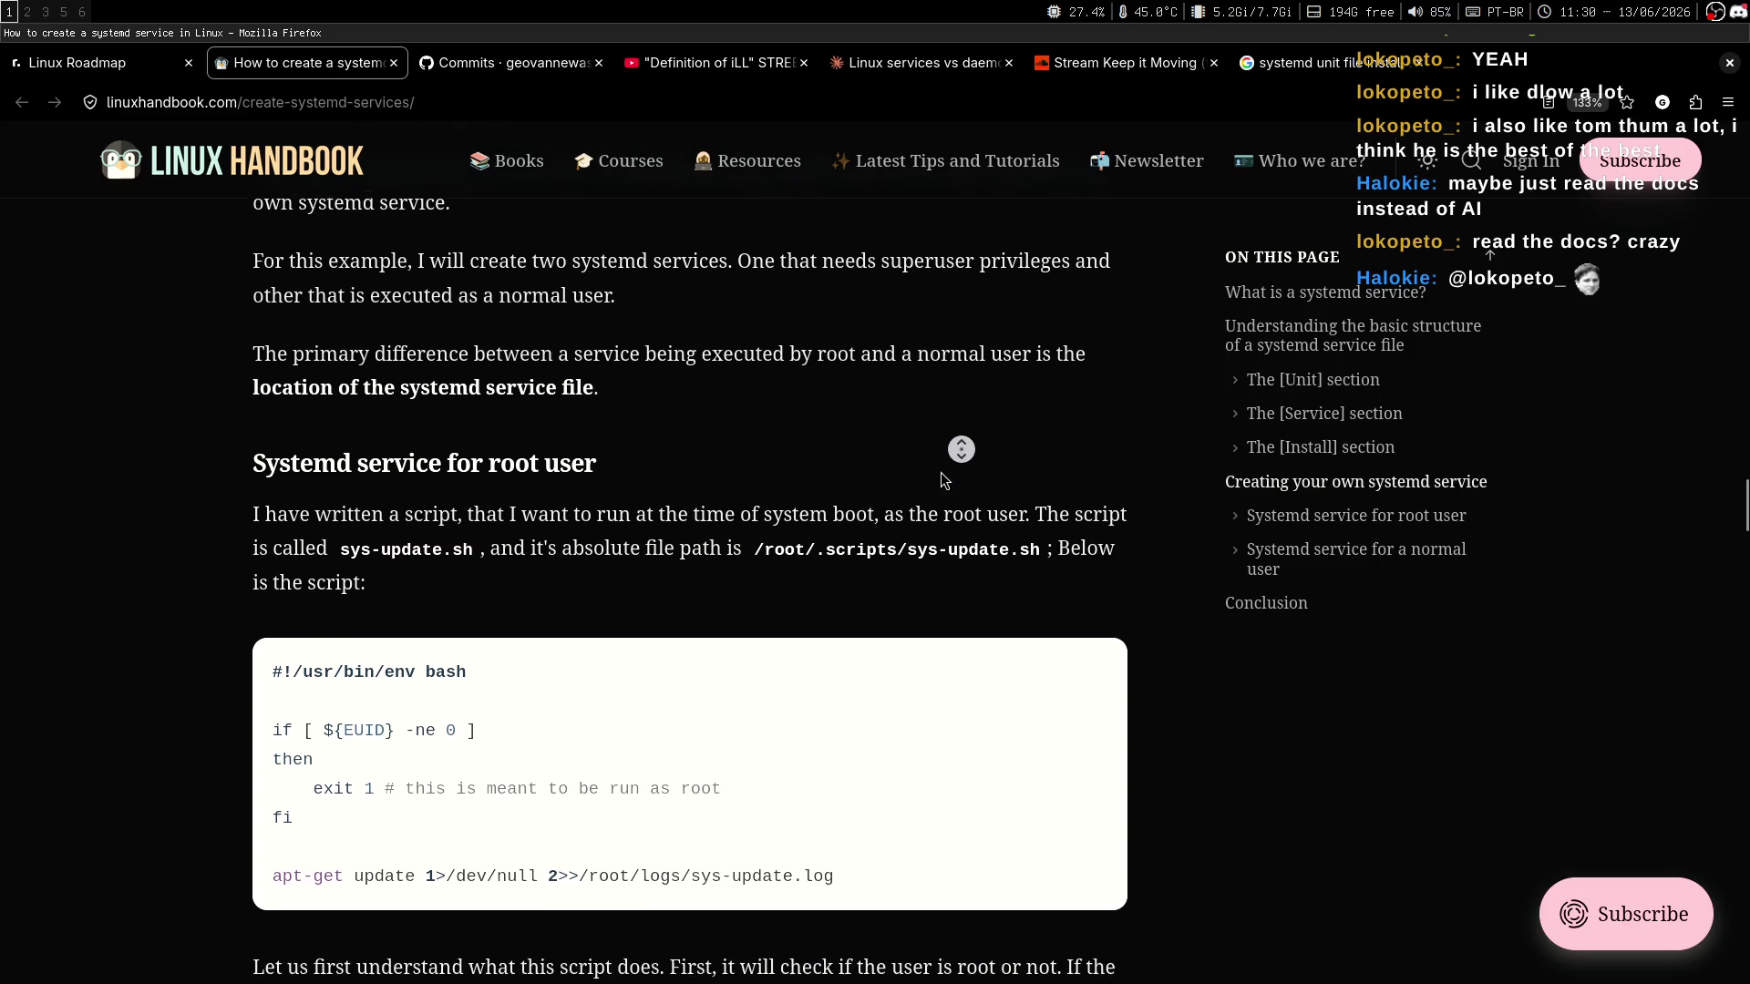
middle_click(948, 463)
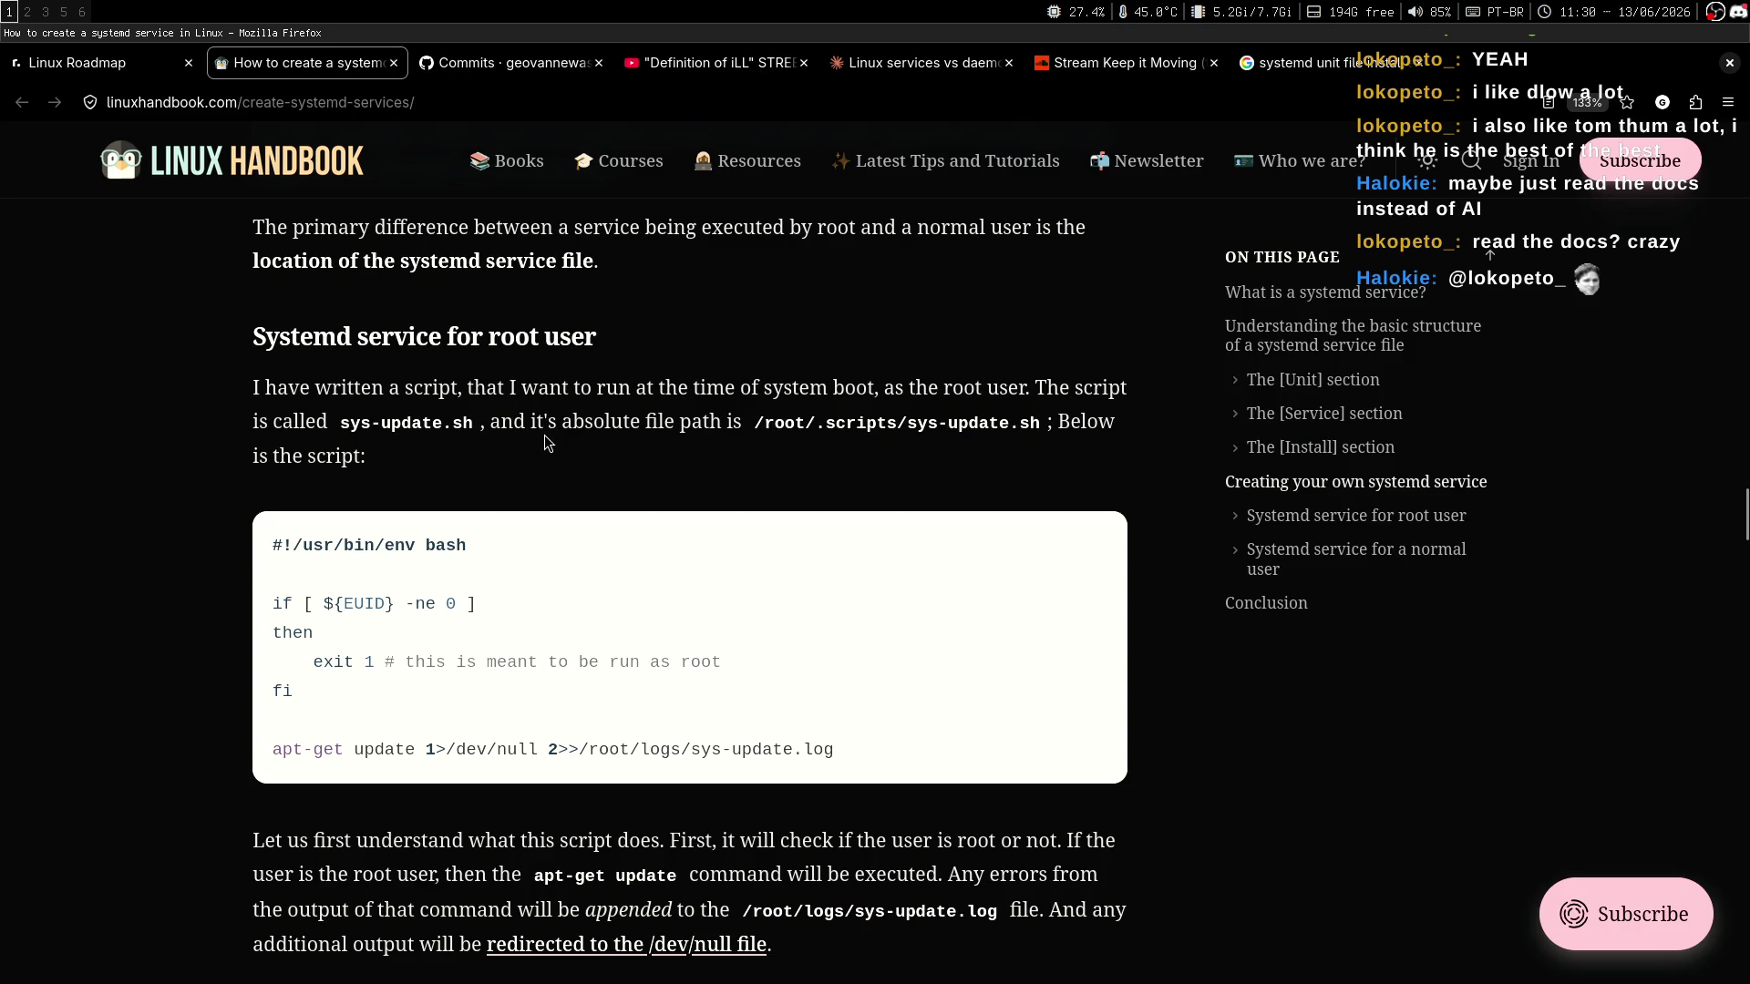
scroll(638, 424, "up", 4)
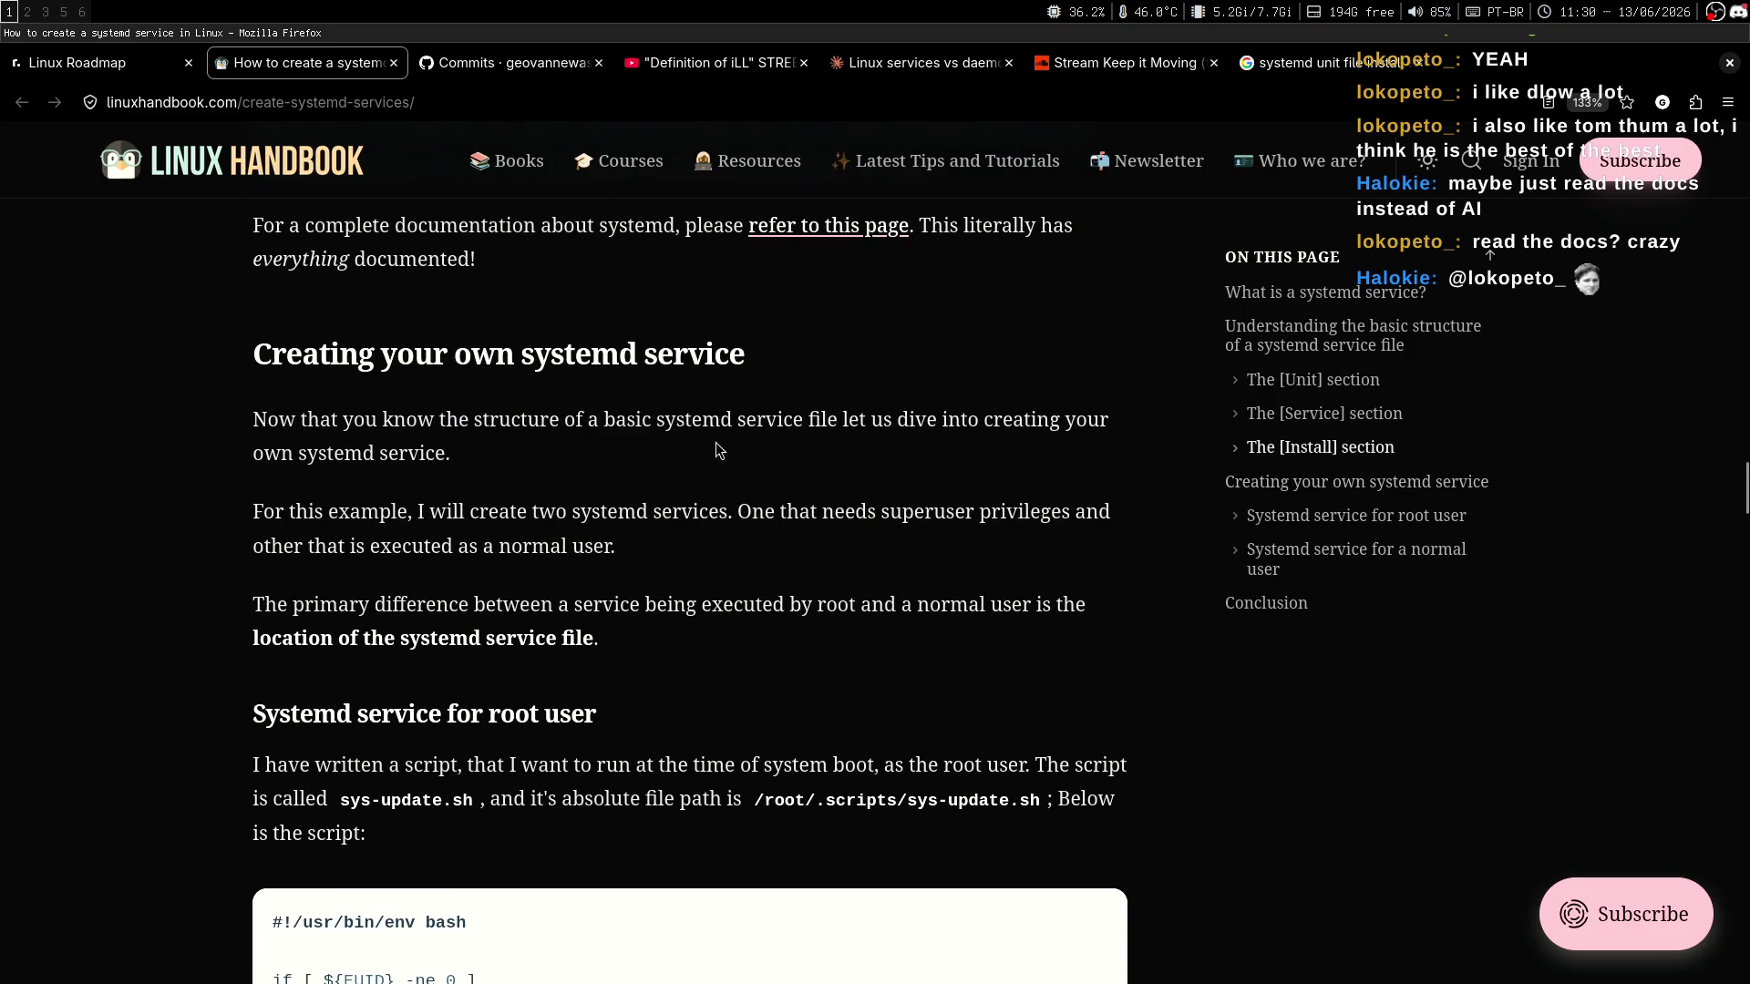
middle_click(905, 430)
middle_click(880, 489)
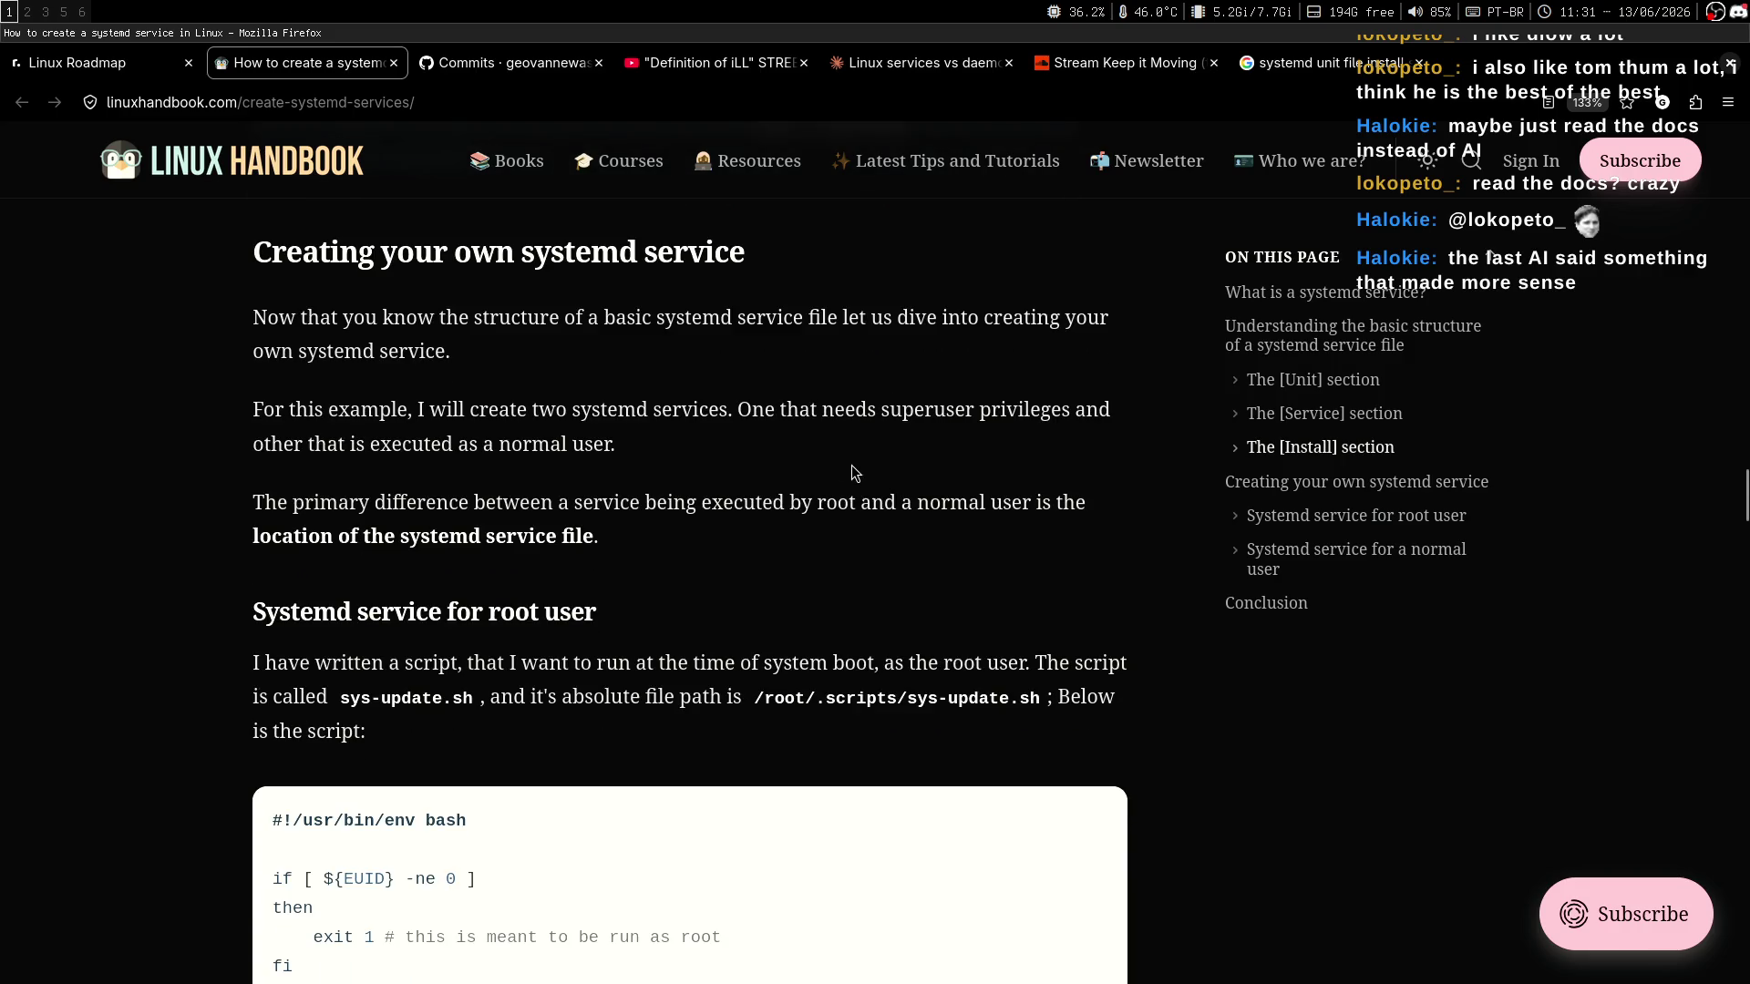
Highlight the phrases on creating two services, superuser privileges and running as a normal user.
left_click_drag(260, 411, 723, 412)
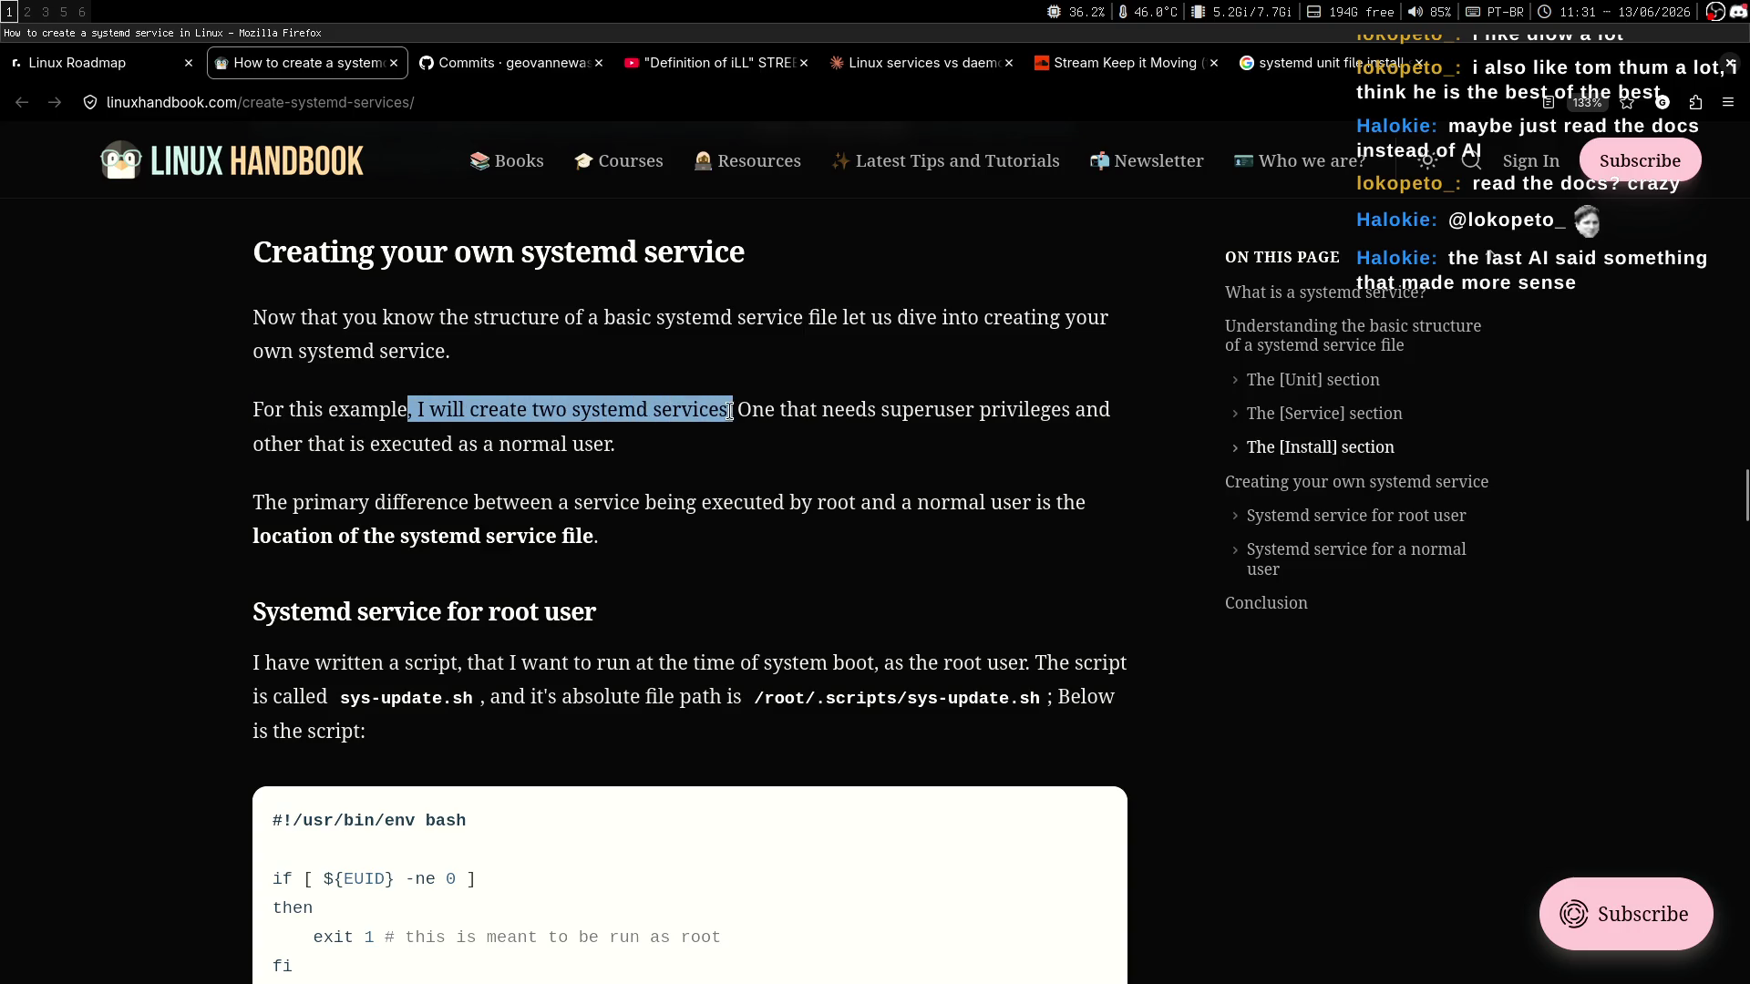
left_click(730, 412)
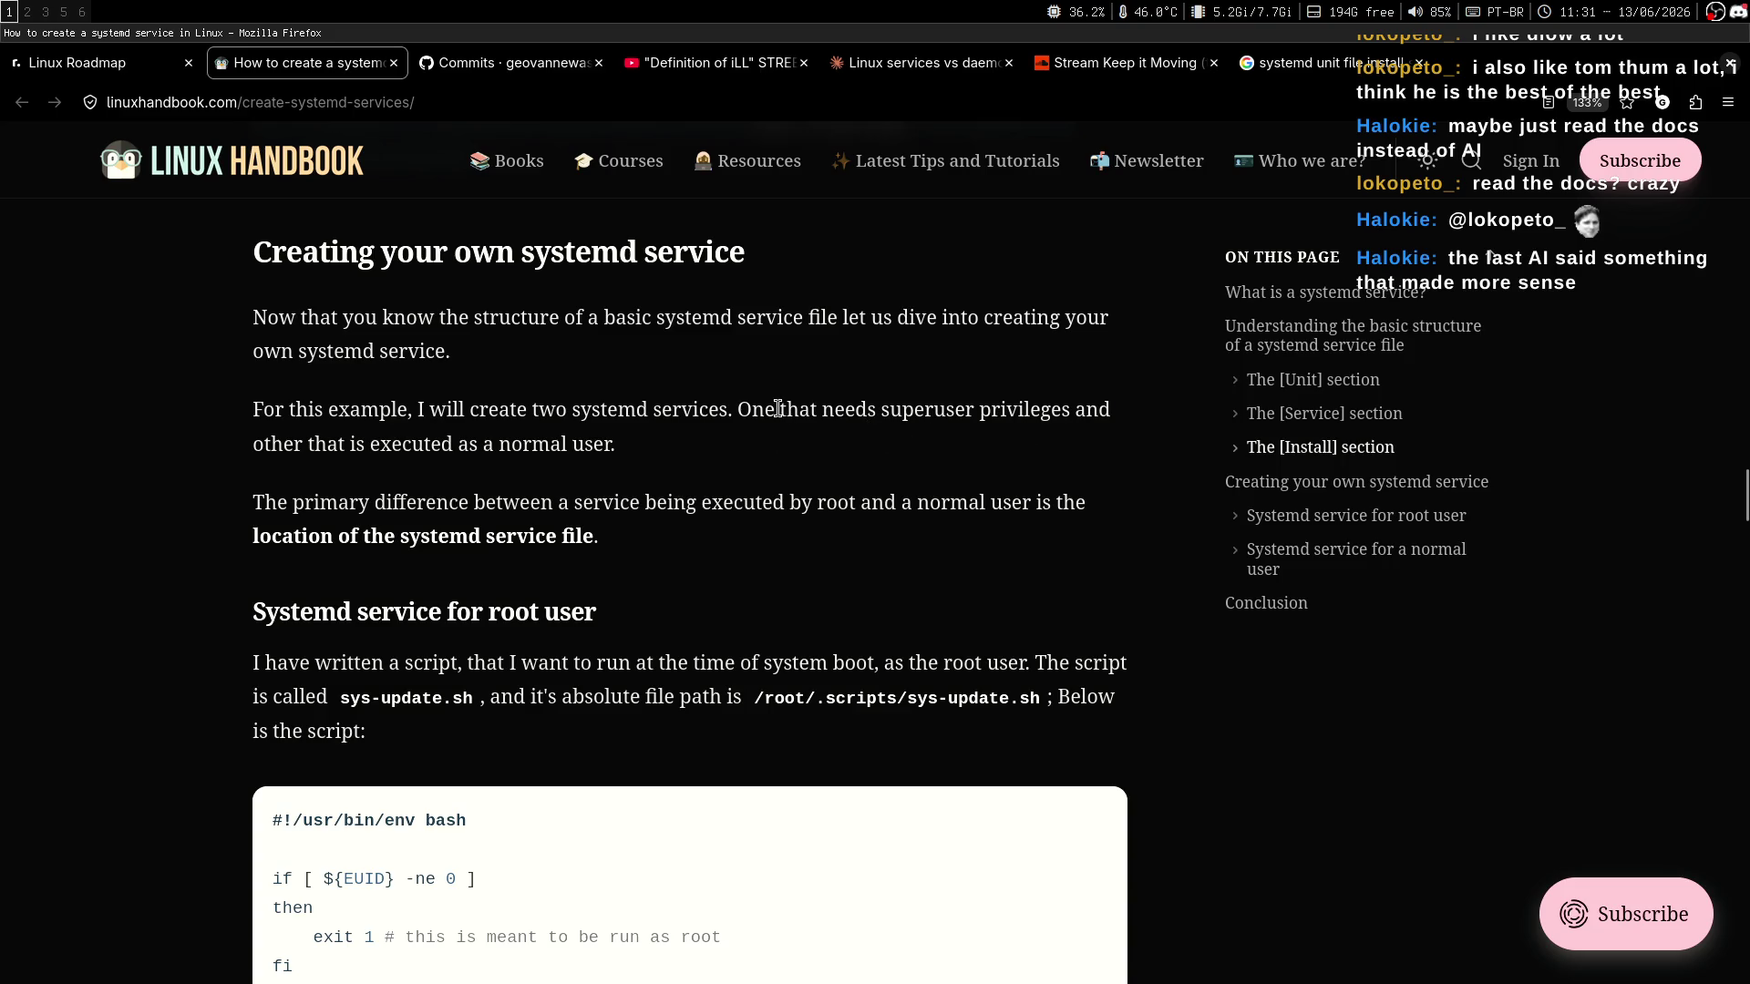
left_click_drag(738, 410, 1018, 410)
left_click(1006, 450)
left_click_drag(258, 450, 500, 442)
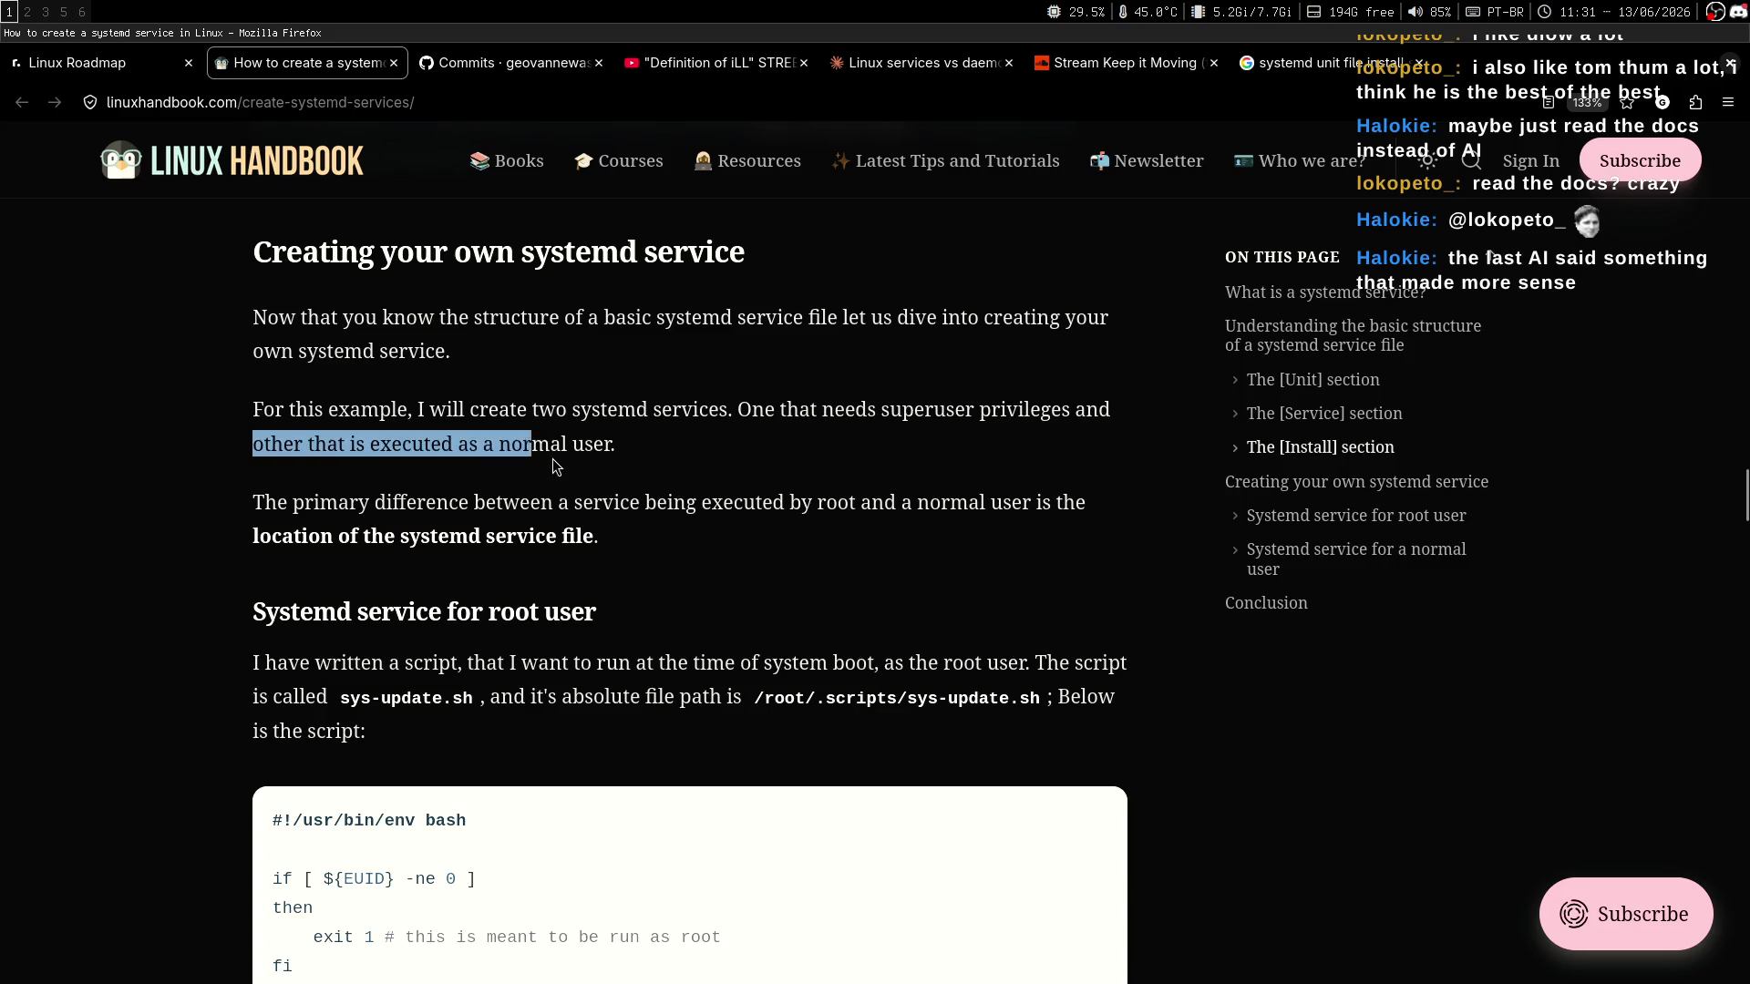
left_click(547, 453)
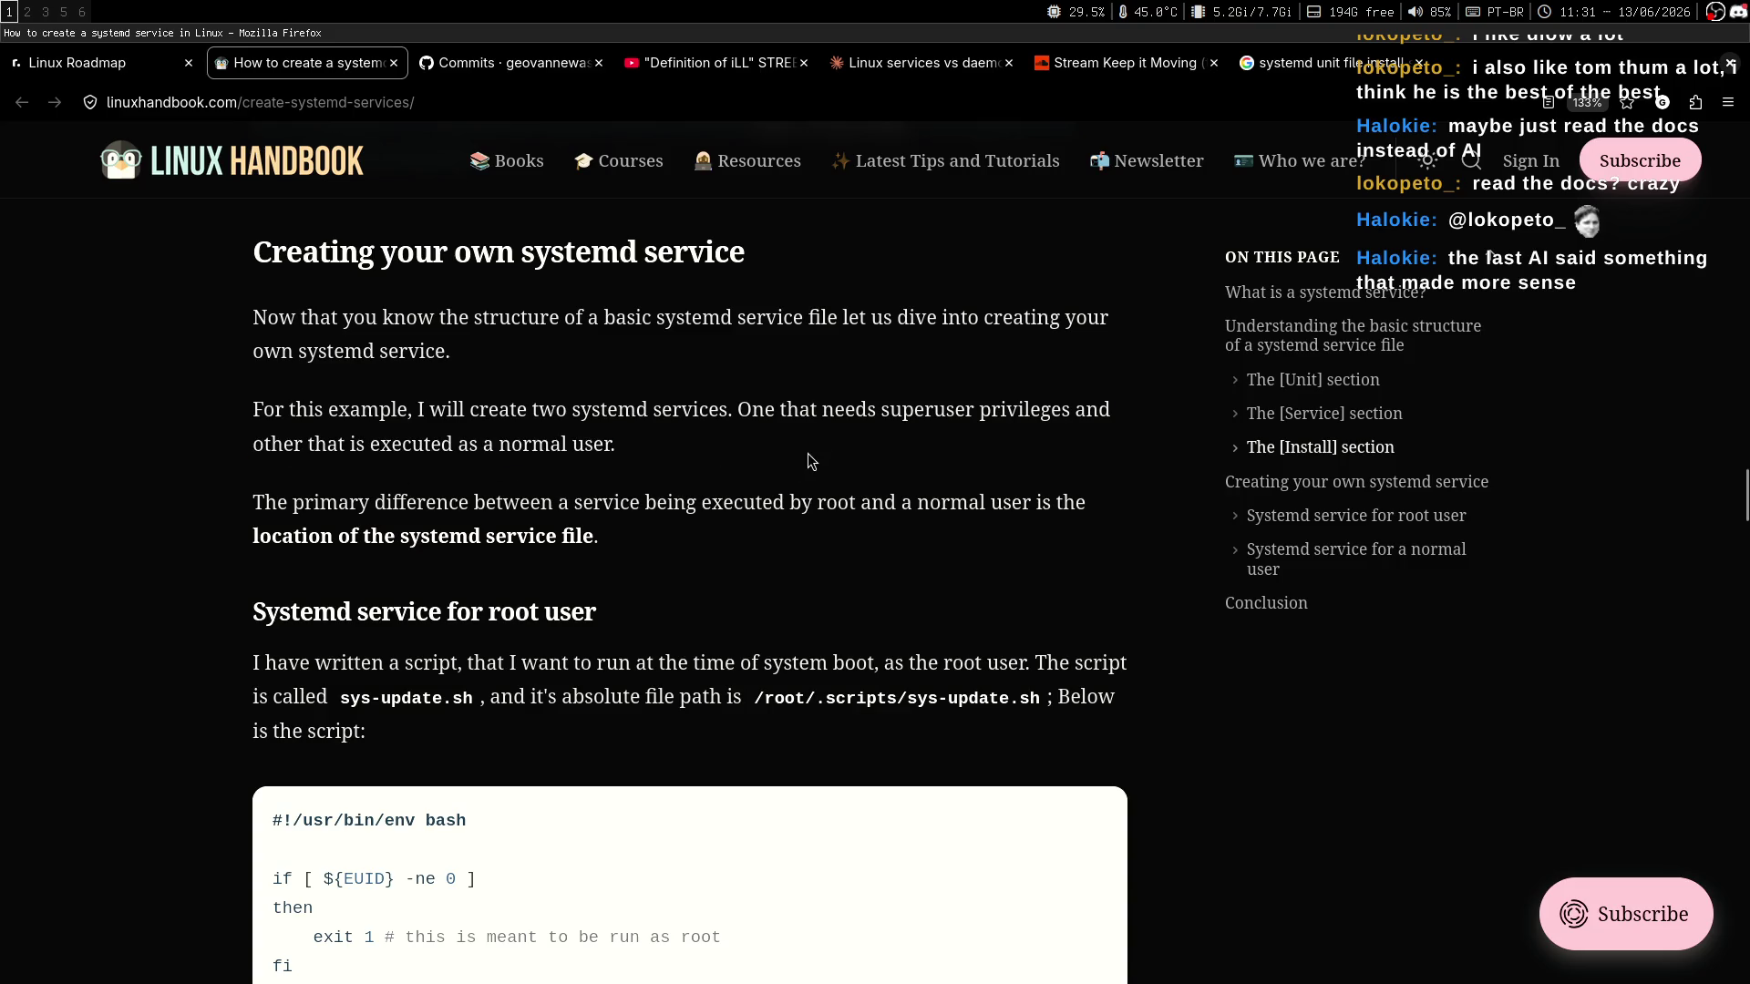
Highlight the service file location and the 'Systemd service for root user' heading.
scroll(943, 438, "down", 2)
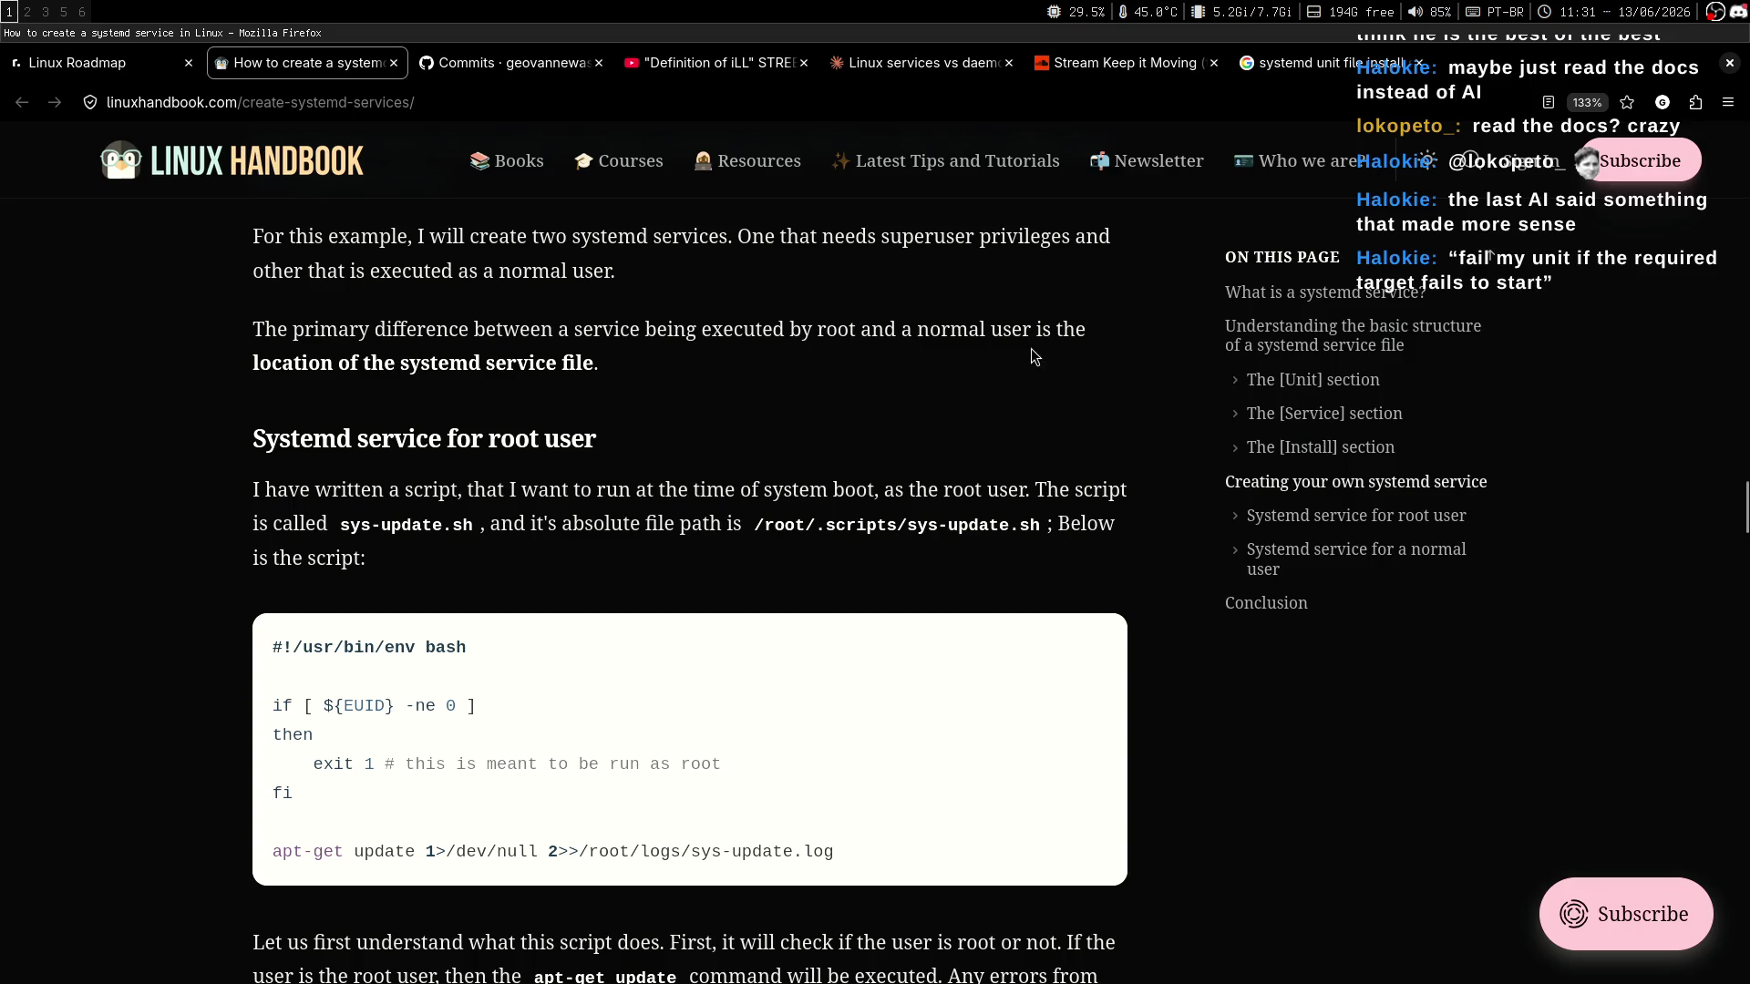
left_click_drag(259, 361, 590, 362)
left_click(643, 394)
scroll(1012, 438, "down", 2)
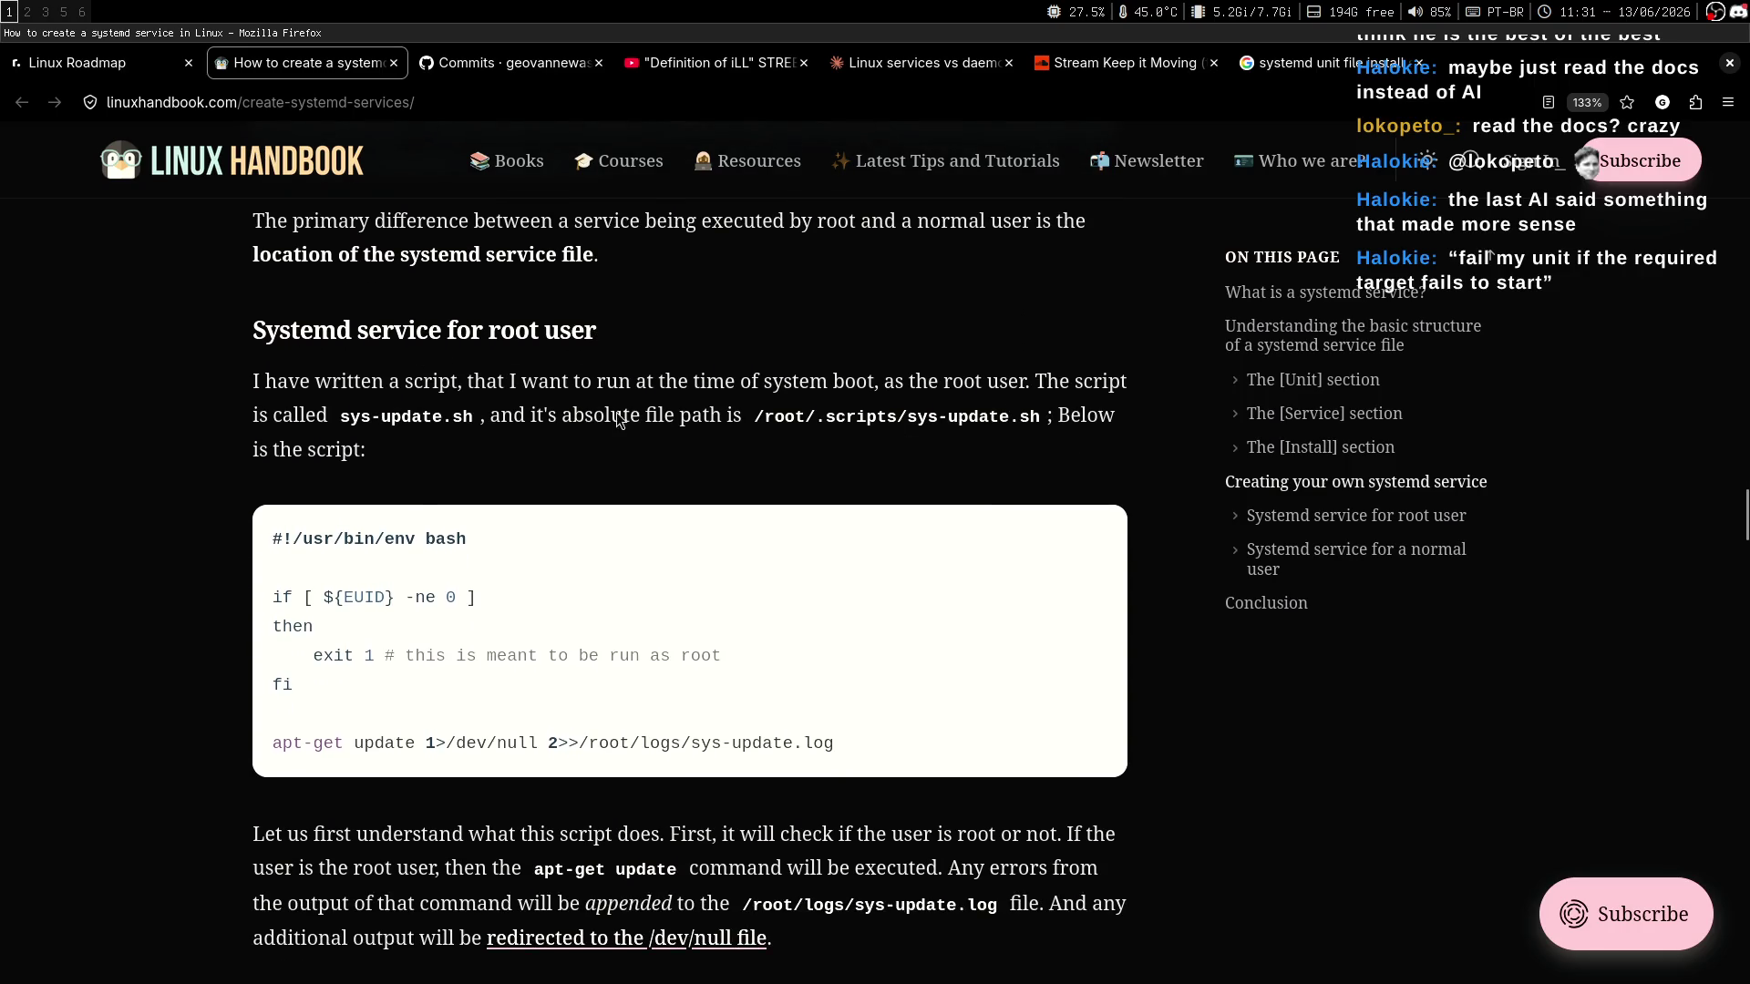
left_click_drag(279, 336, 585, 334)
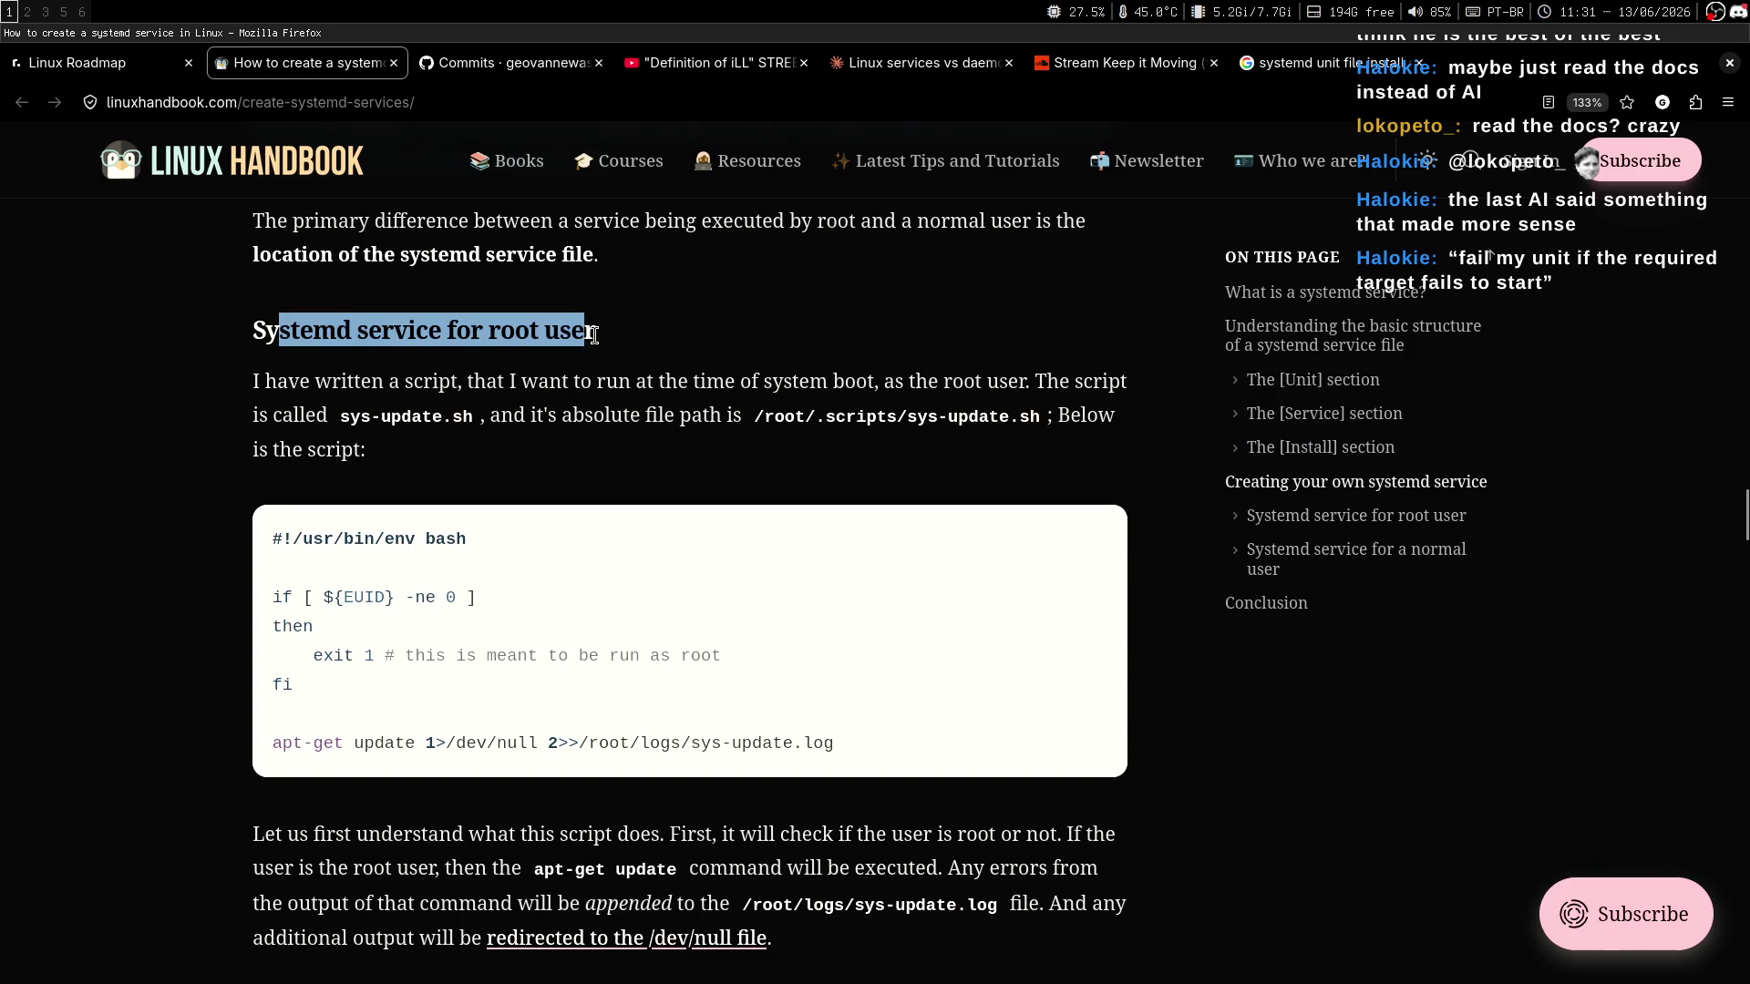
left_click(749, 386)
Highlight the root-user section's phrases about running at system boot as the root user.
scroll(950, 375, "down", 1)
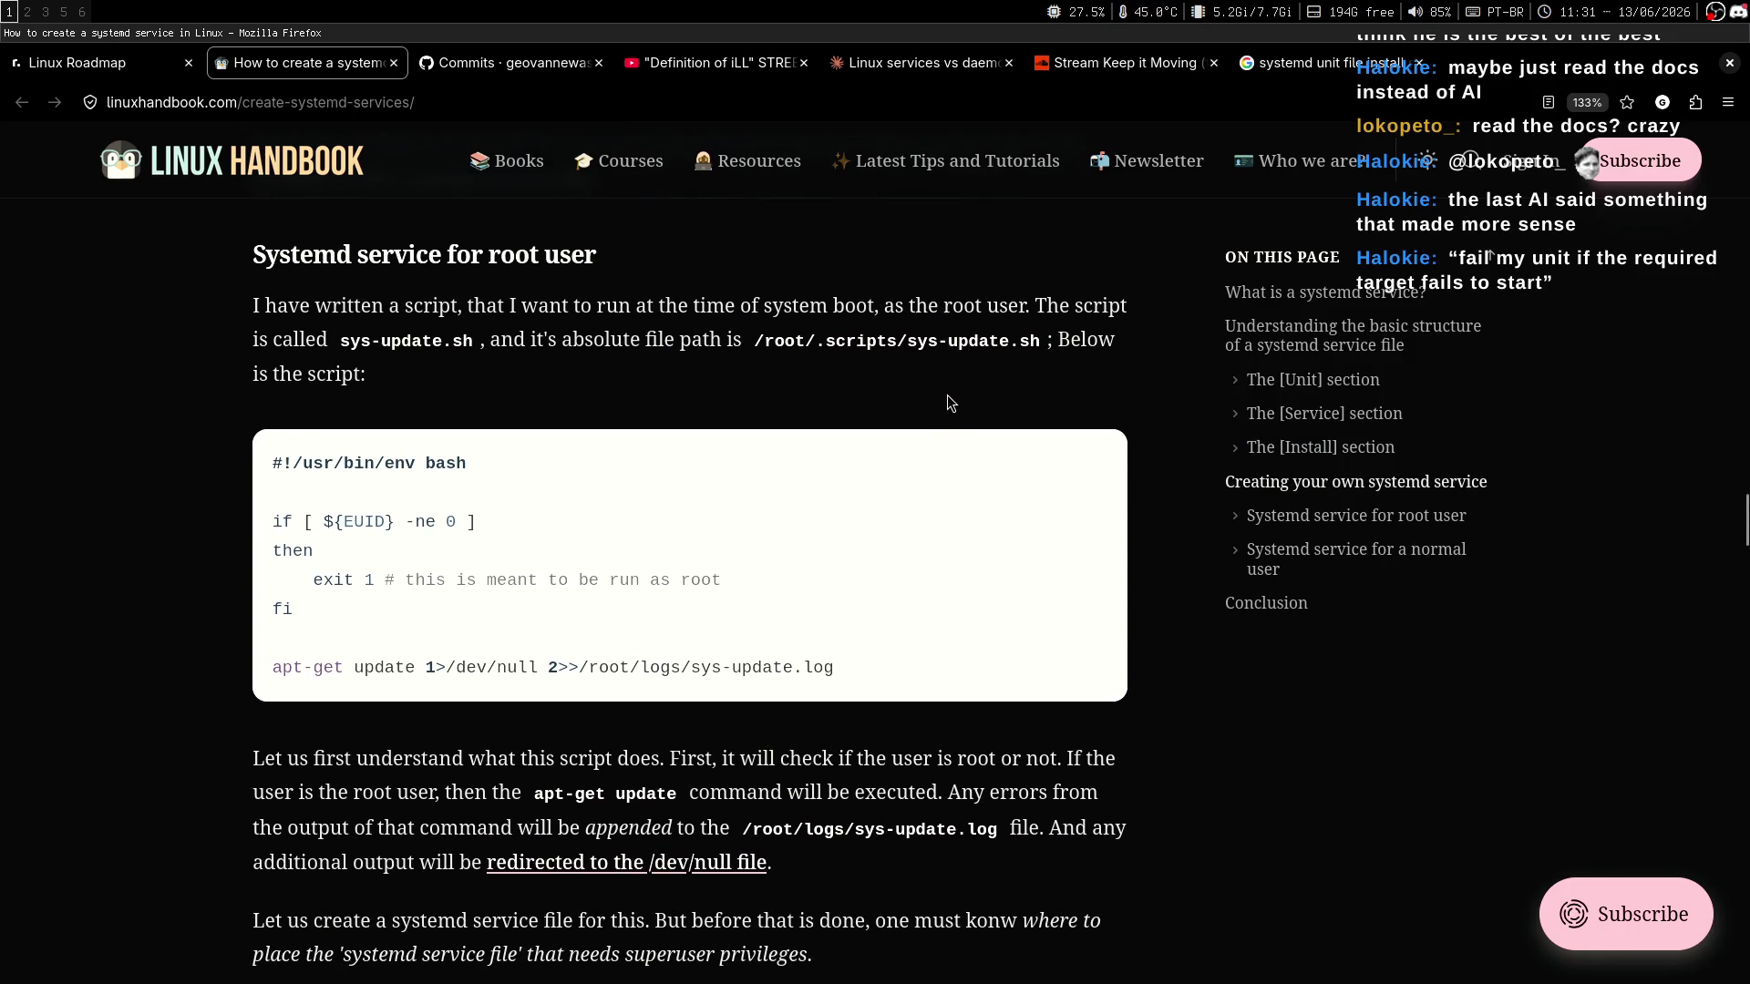
left_click_drag(462, 305, 834, 310)
left_click(838, 352)
left_click_drag(465, 306, 801, 308)
left_click(782, 354)
left_click_drag(909, 307, 1008, 308)
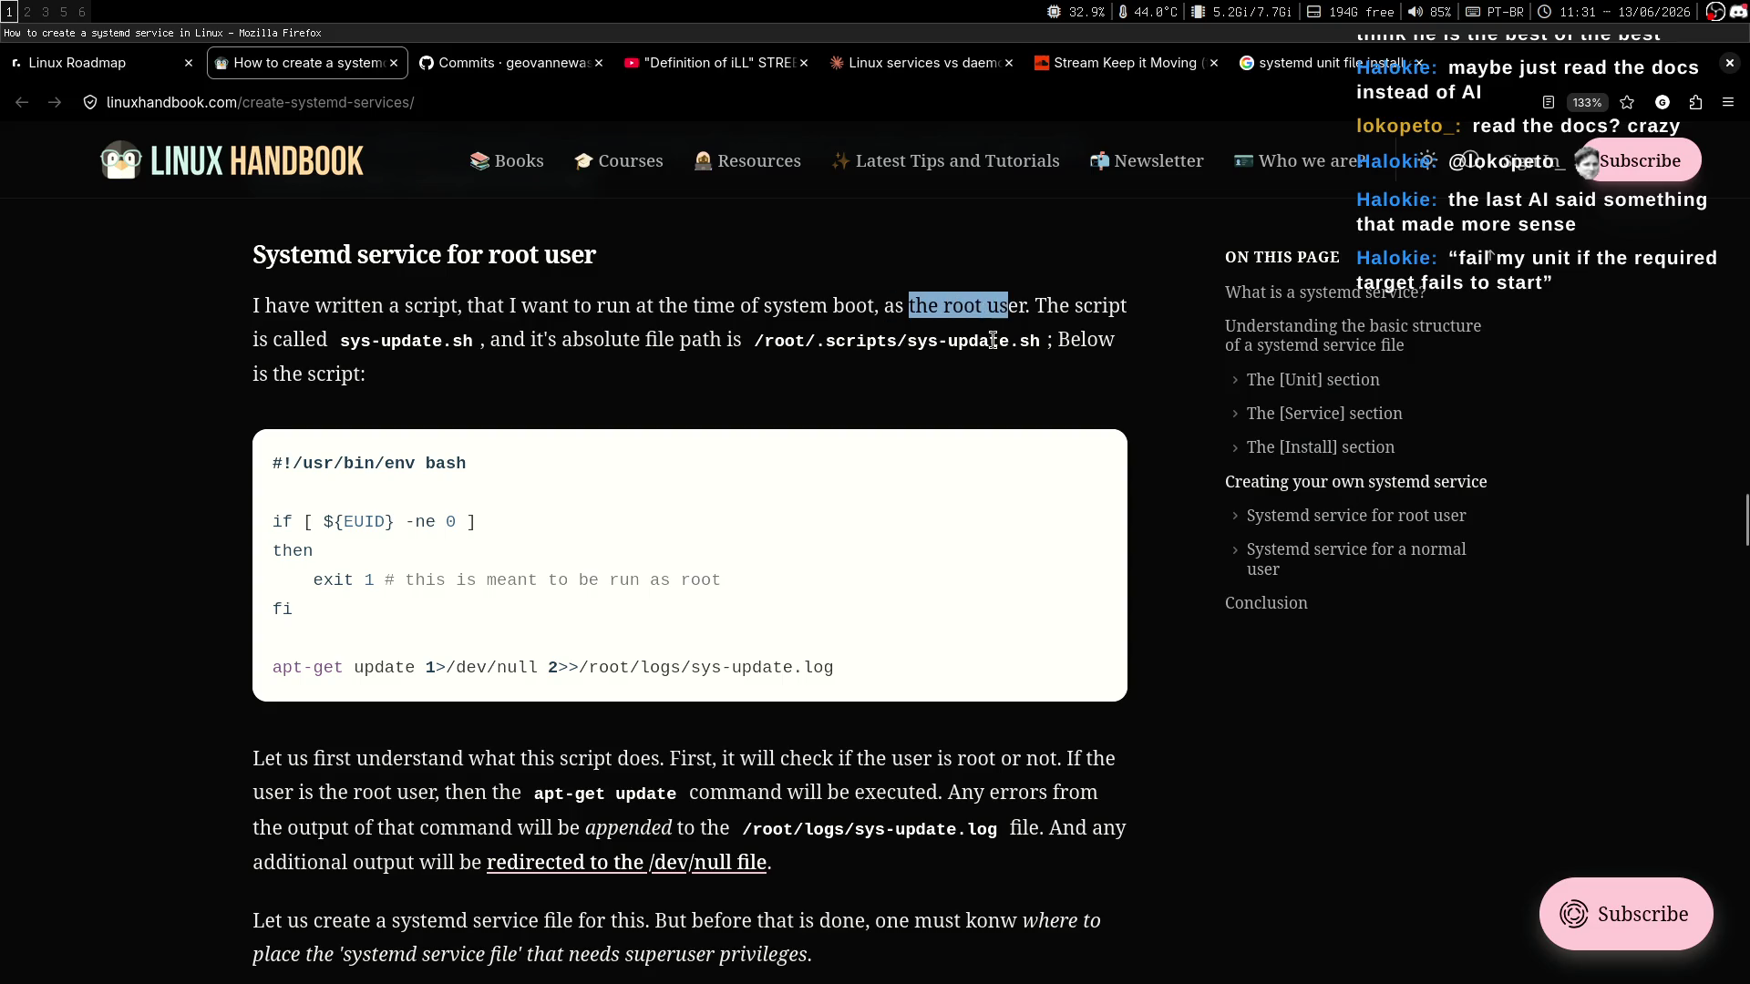
left_click(992, 339)
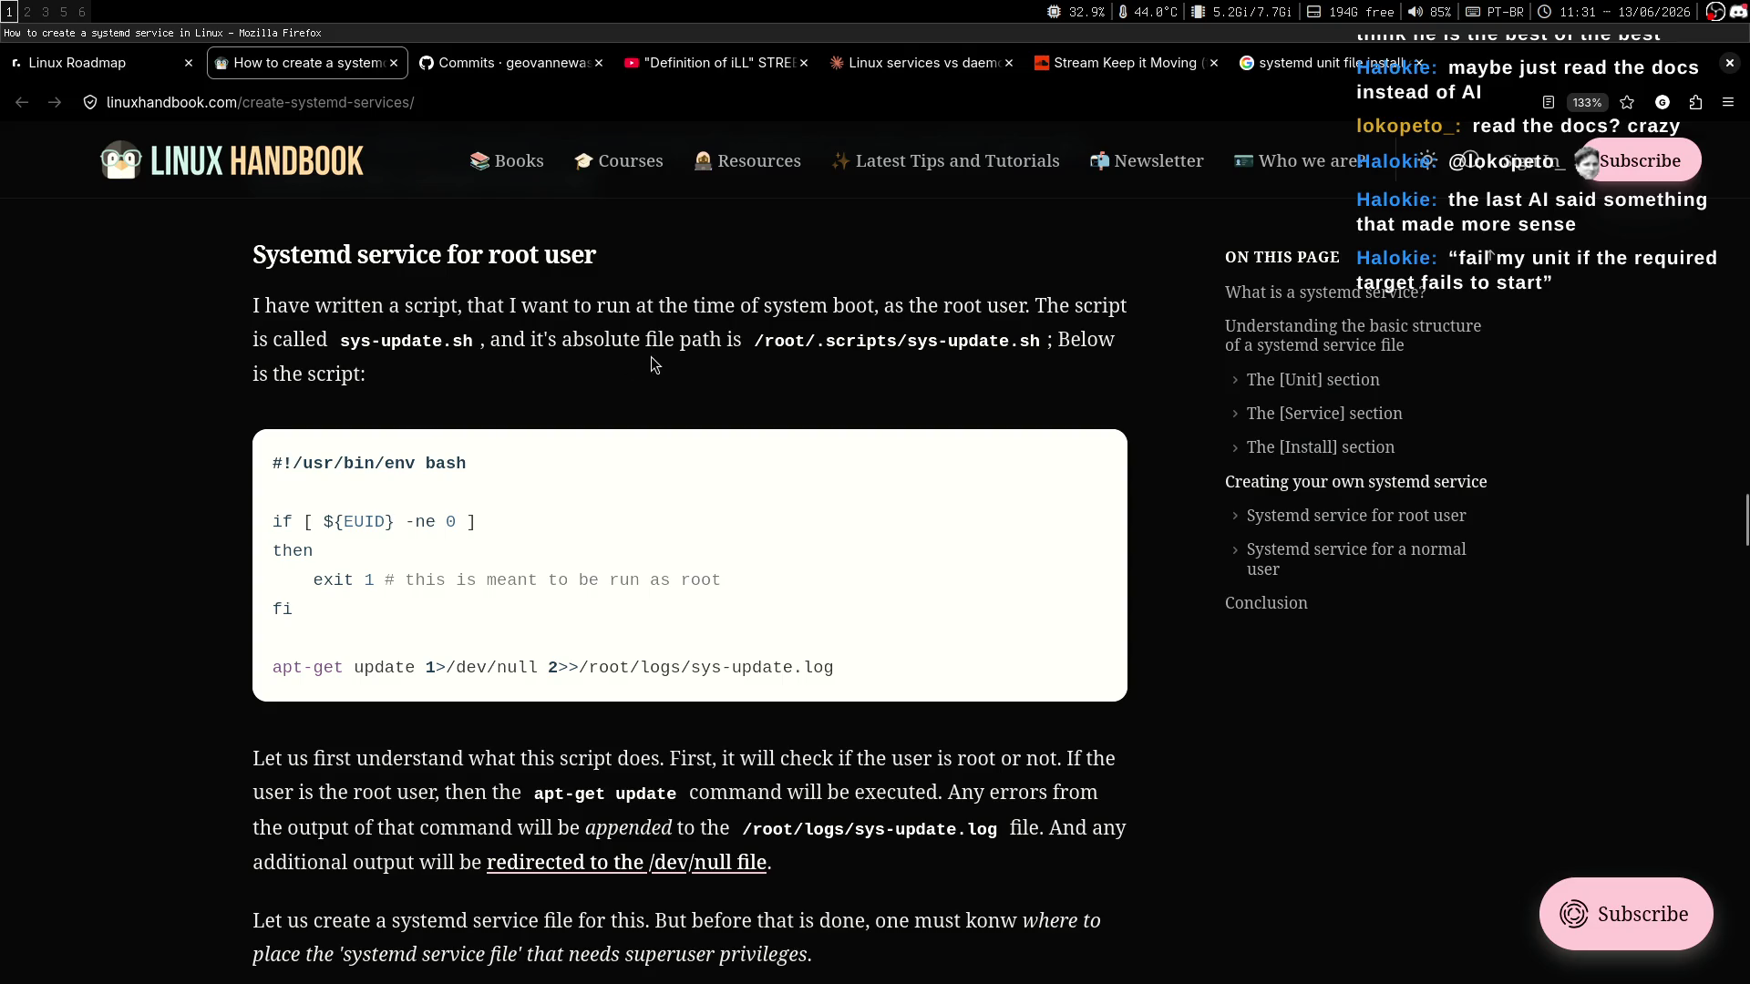
Highlight the absolute script path /root/.scripts/sys-update in the root-user example.
left_click_drag(486, 339, 922, 341)
left_click(718, 366)
left_click(920, 370)
left_click_drag(753, 341, 948, 342)
left_click(934, 366)
Open a tmux shell pane below the notes and list the filesystem root with 'l /'.
key("super+2")
key("ctrl+b")
key("quotedbl")
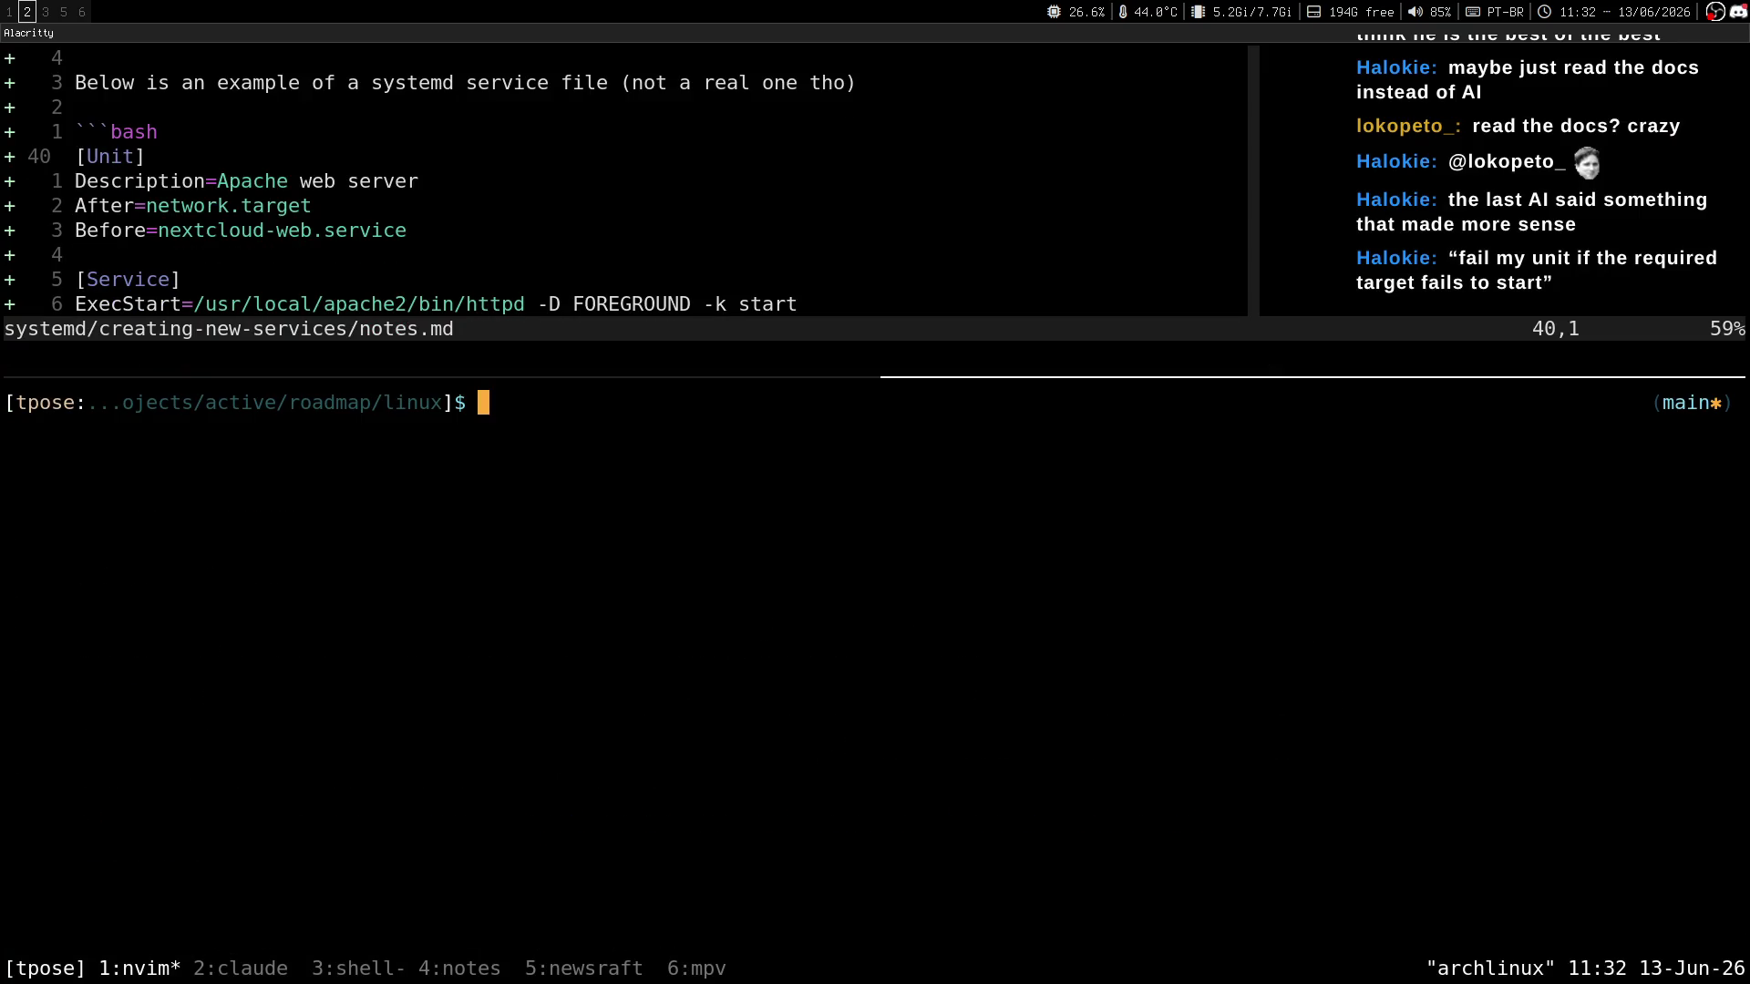
type("l /")
key("Return")
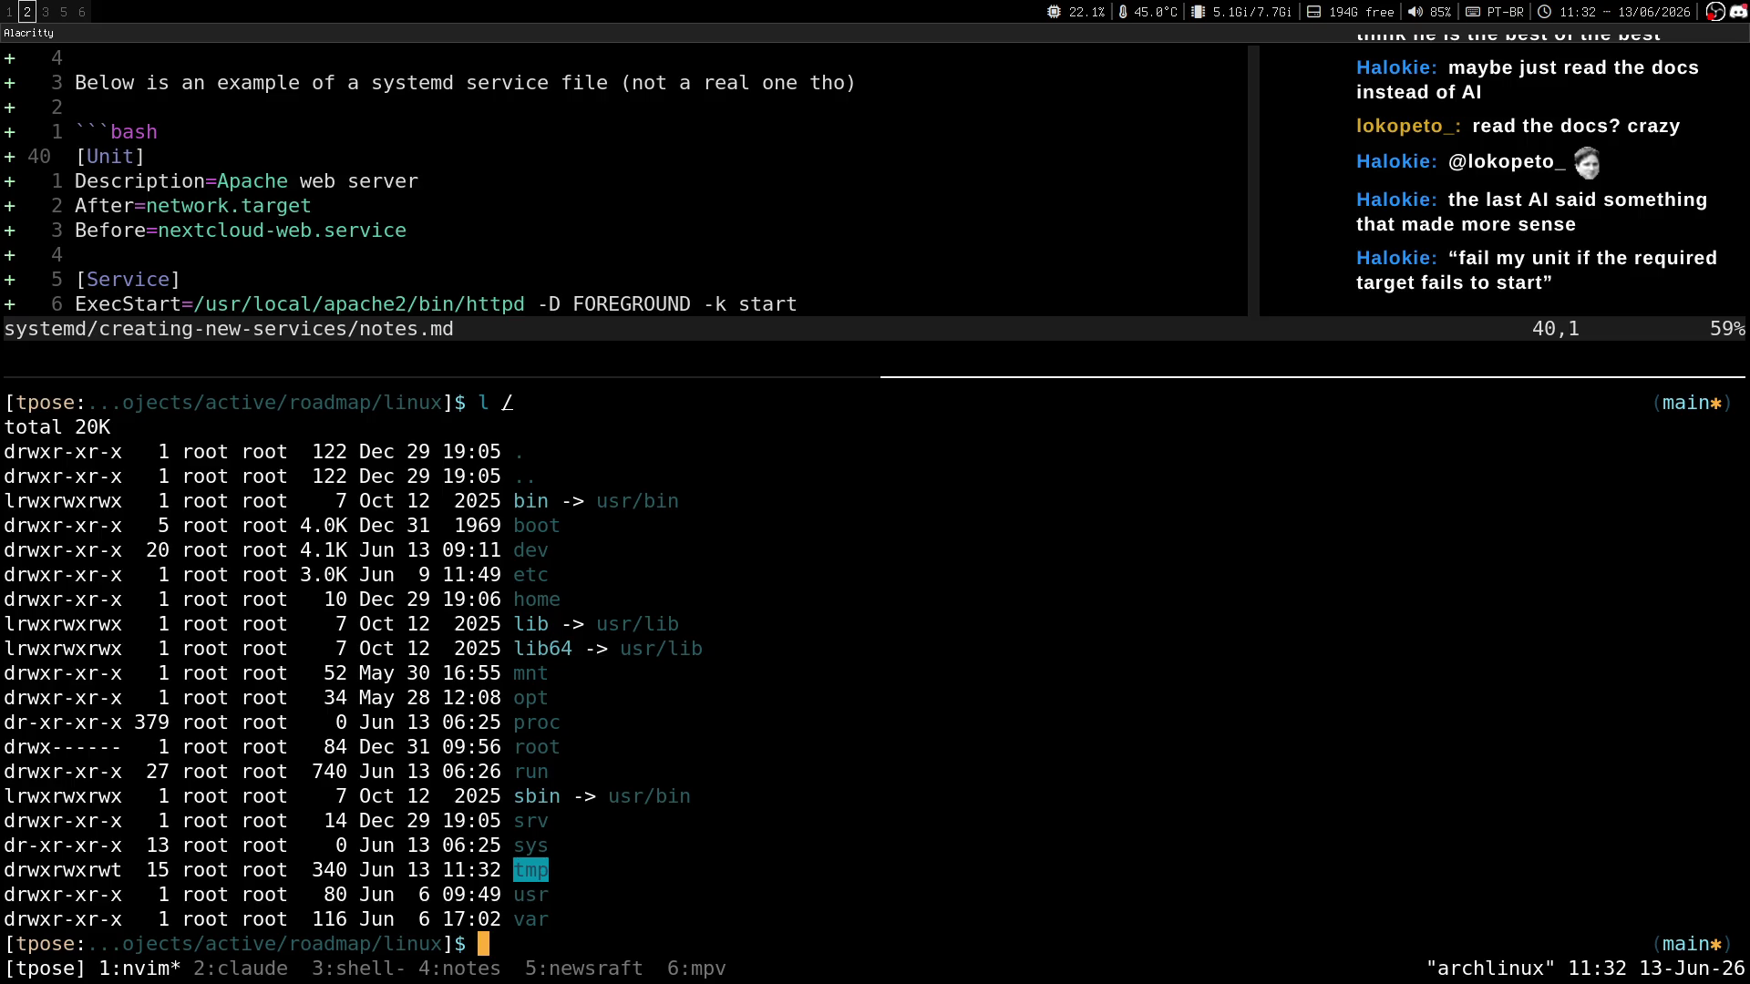
key("ctrl+l")
type("l")
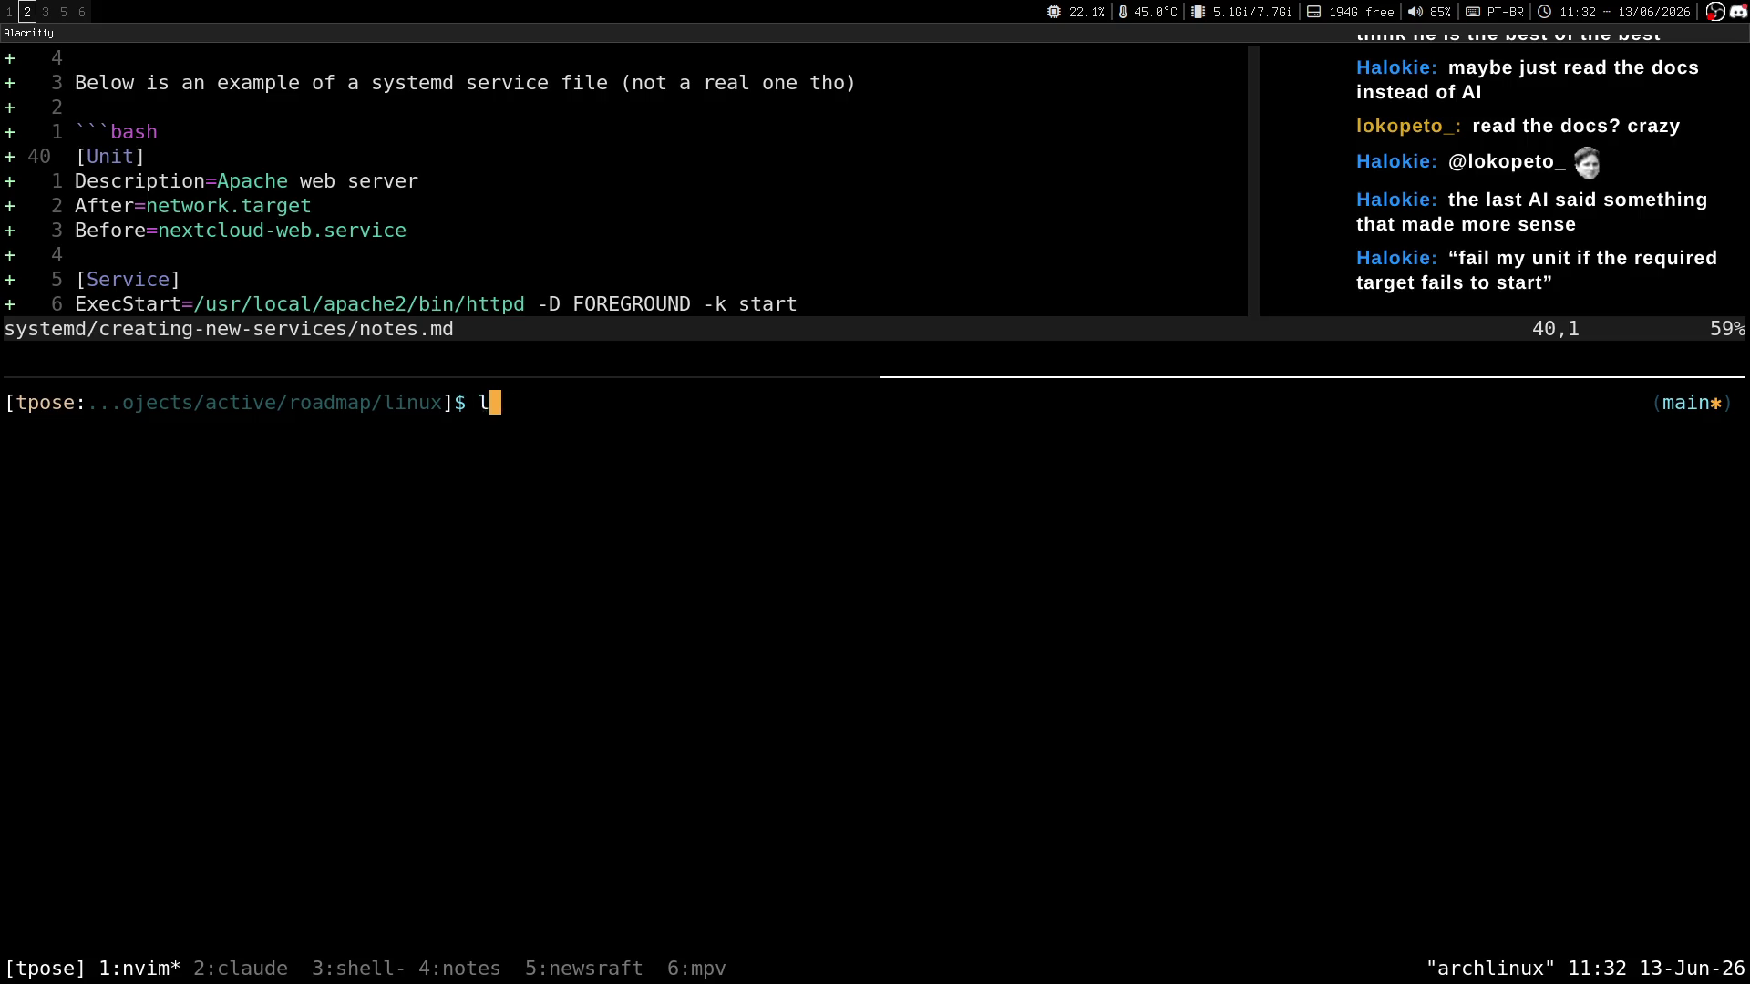
type("/")
key("Return")
left_click_drag(562, 753, 503, 749)
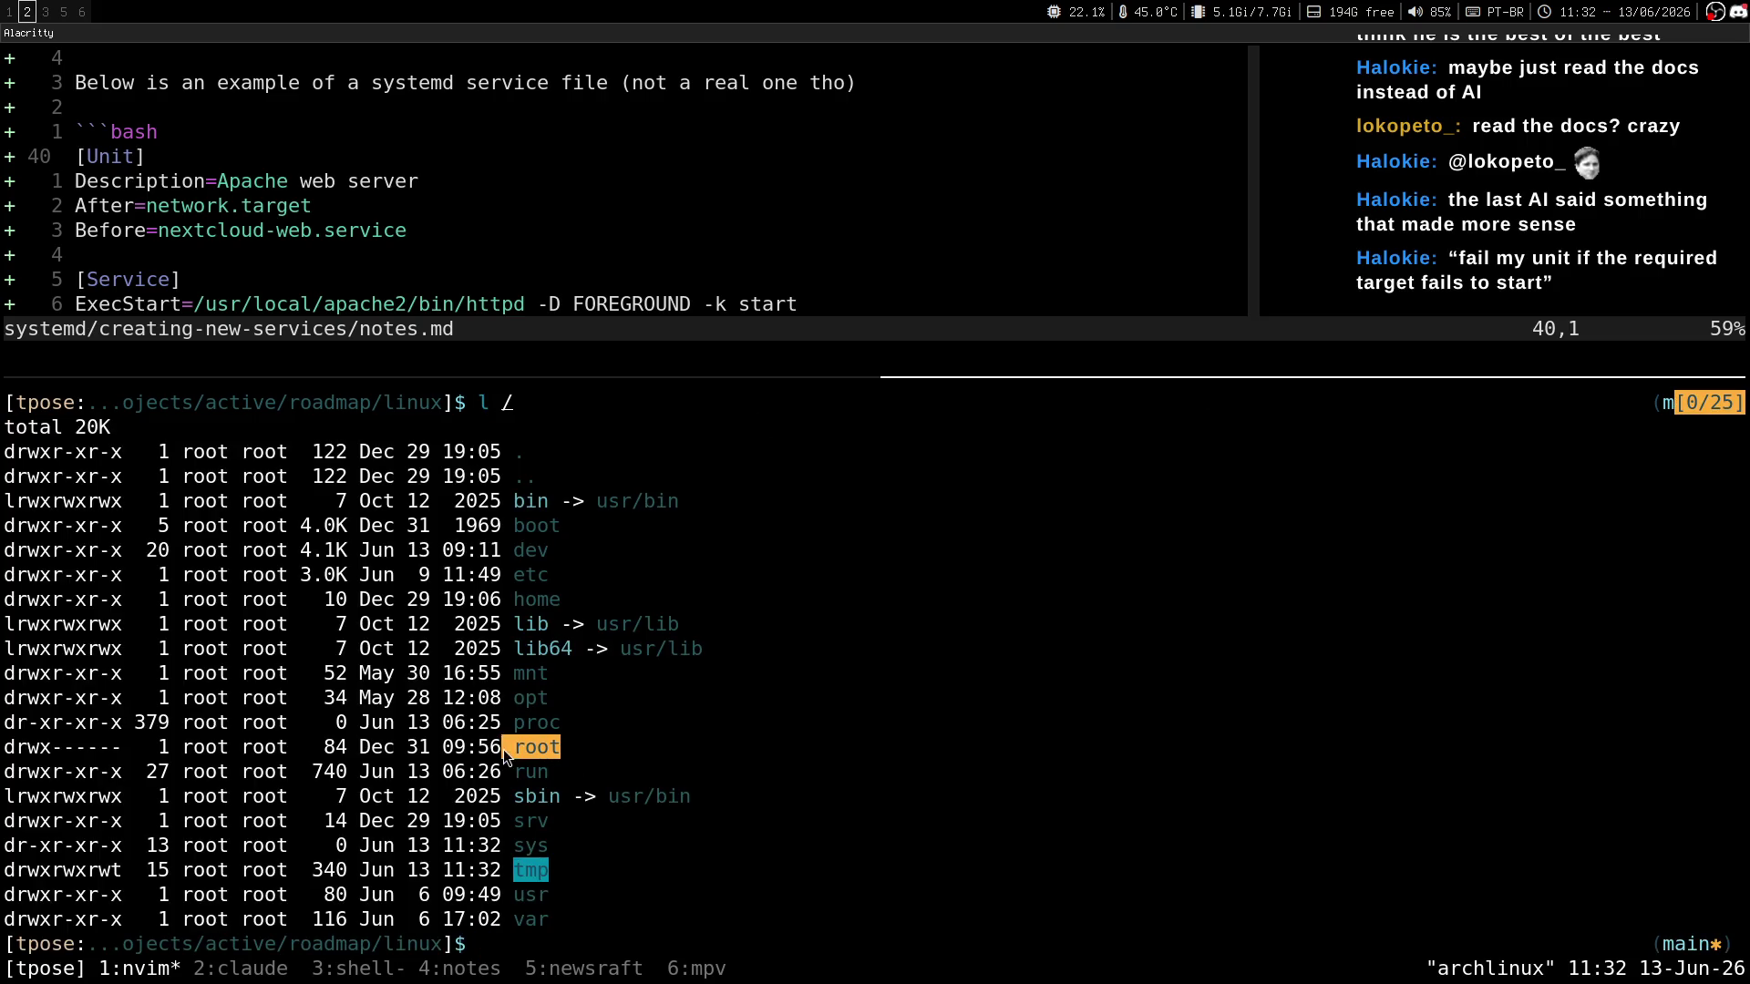
Compare against the article's .scripts path and run 'ls -l /root/' in the shell.
key("super+1")
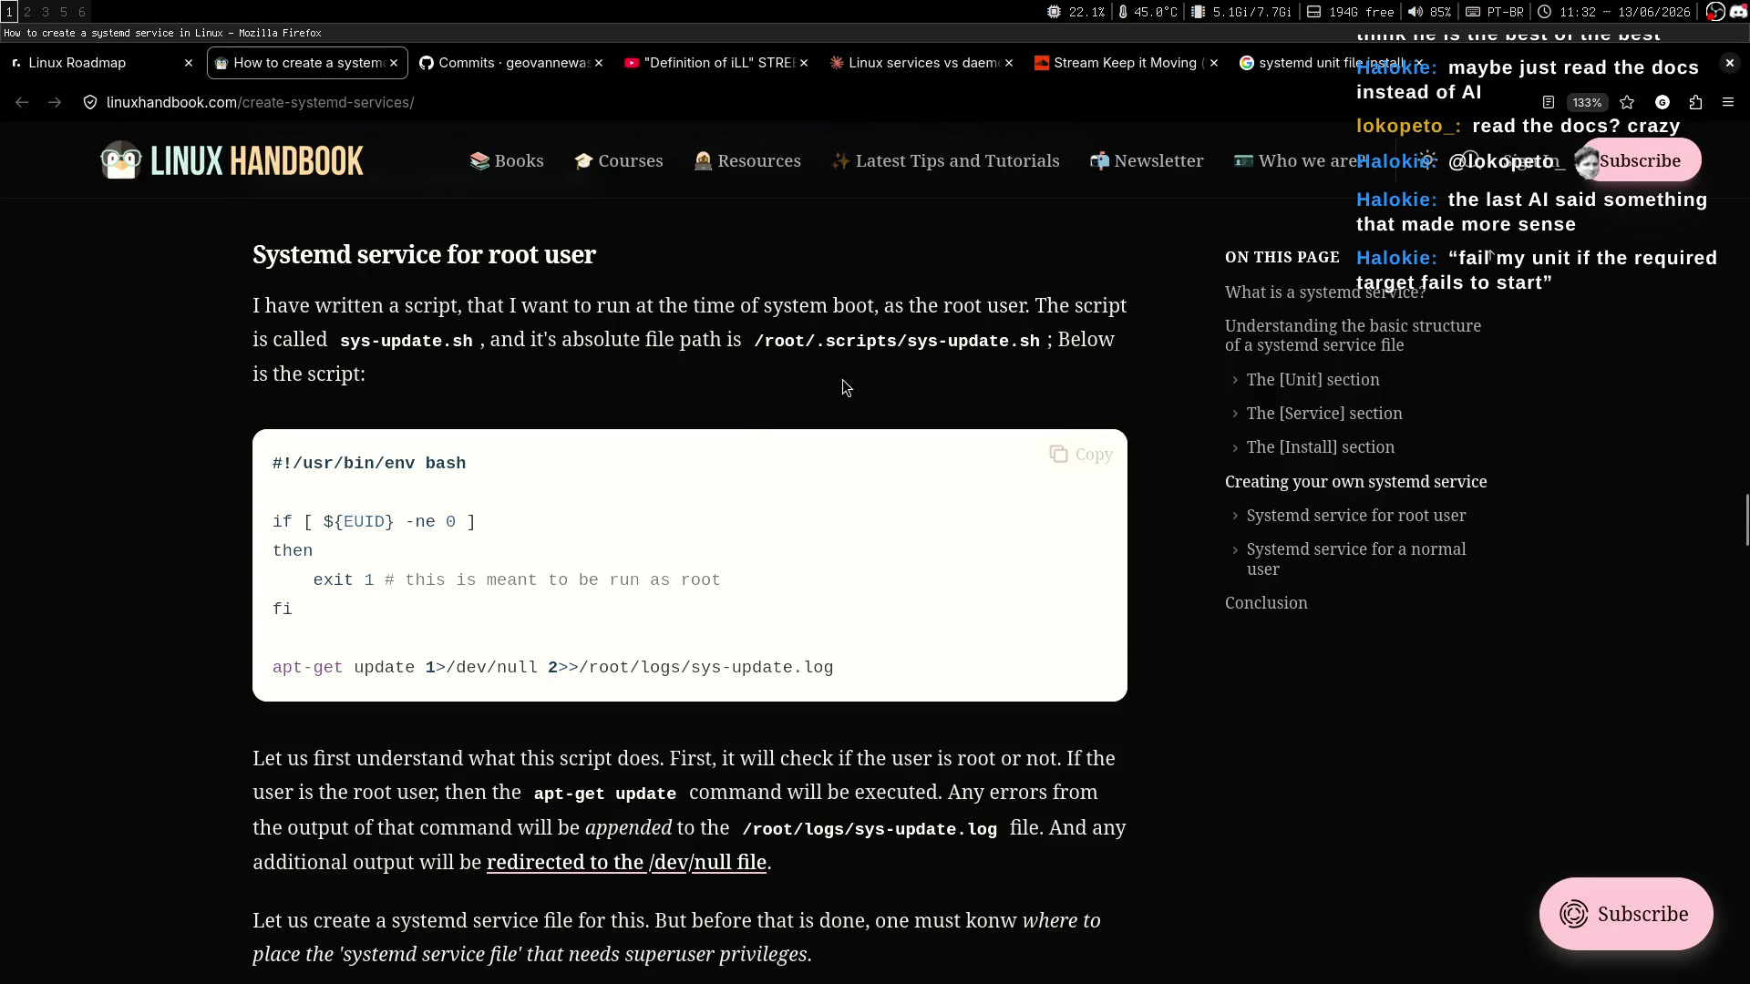
left_click_drag(821, 346, 896, 343)
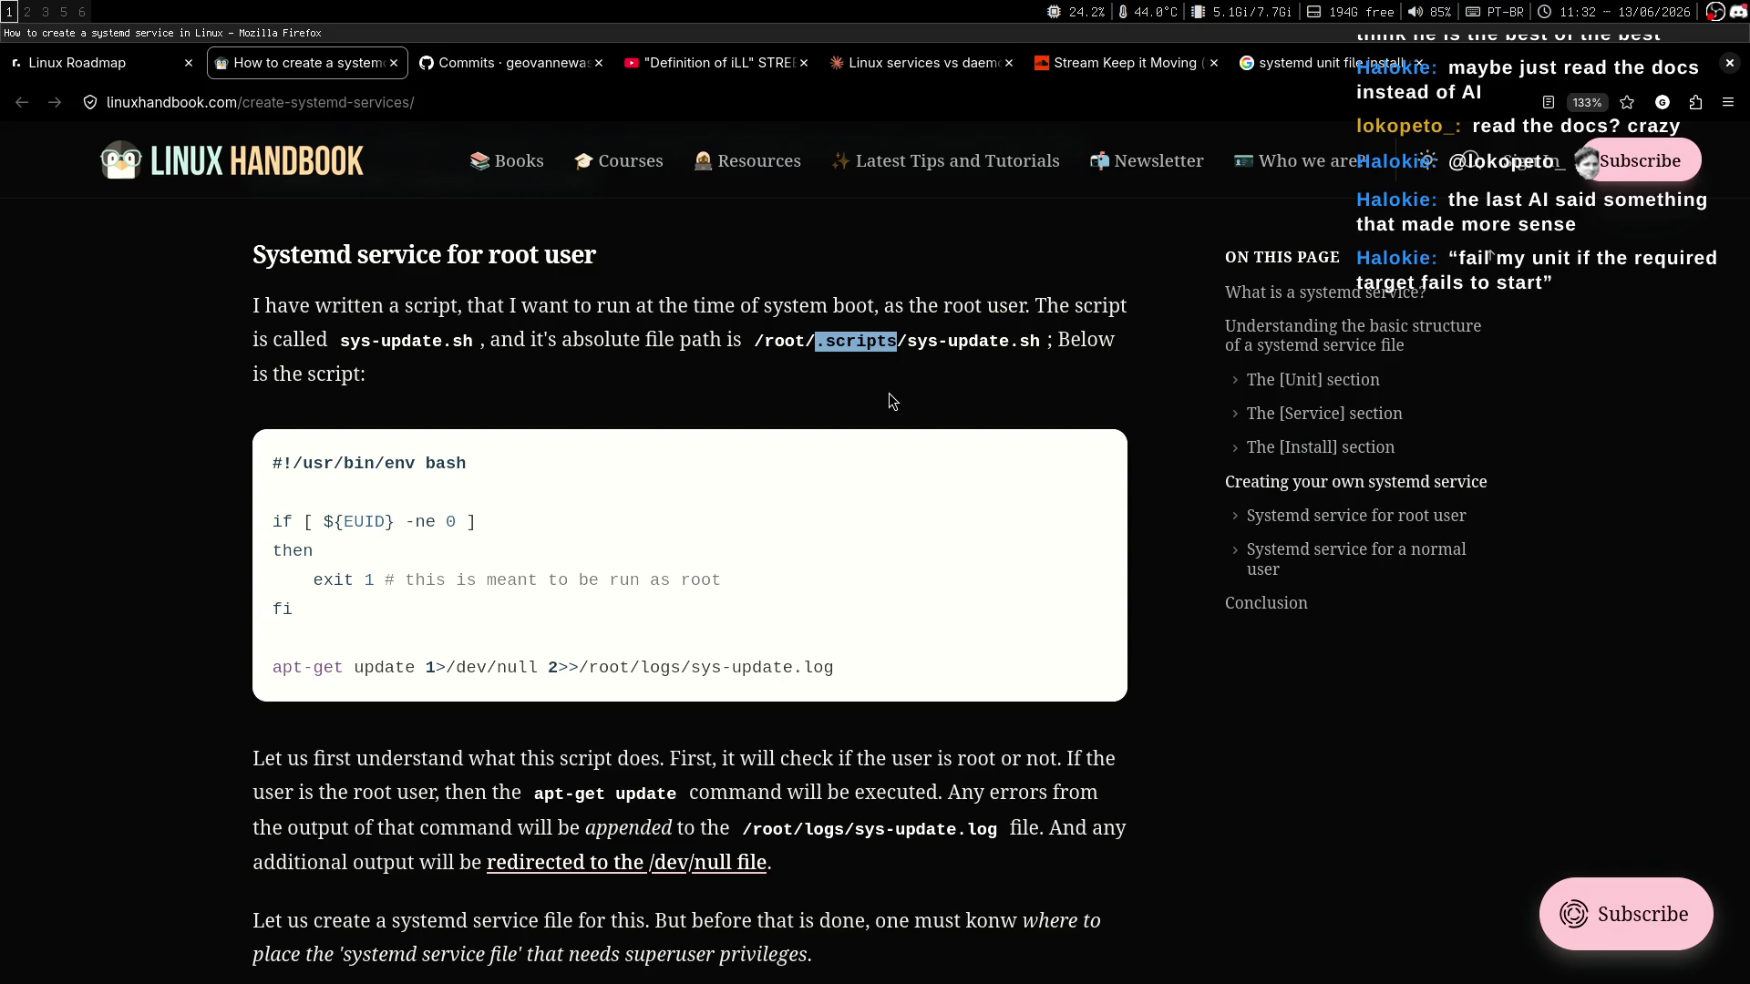
key("super+2")
type("ls ")
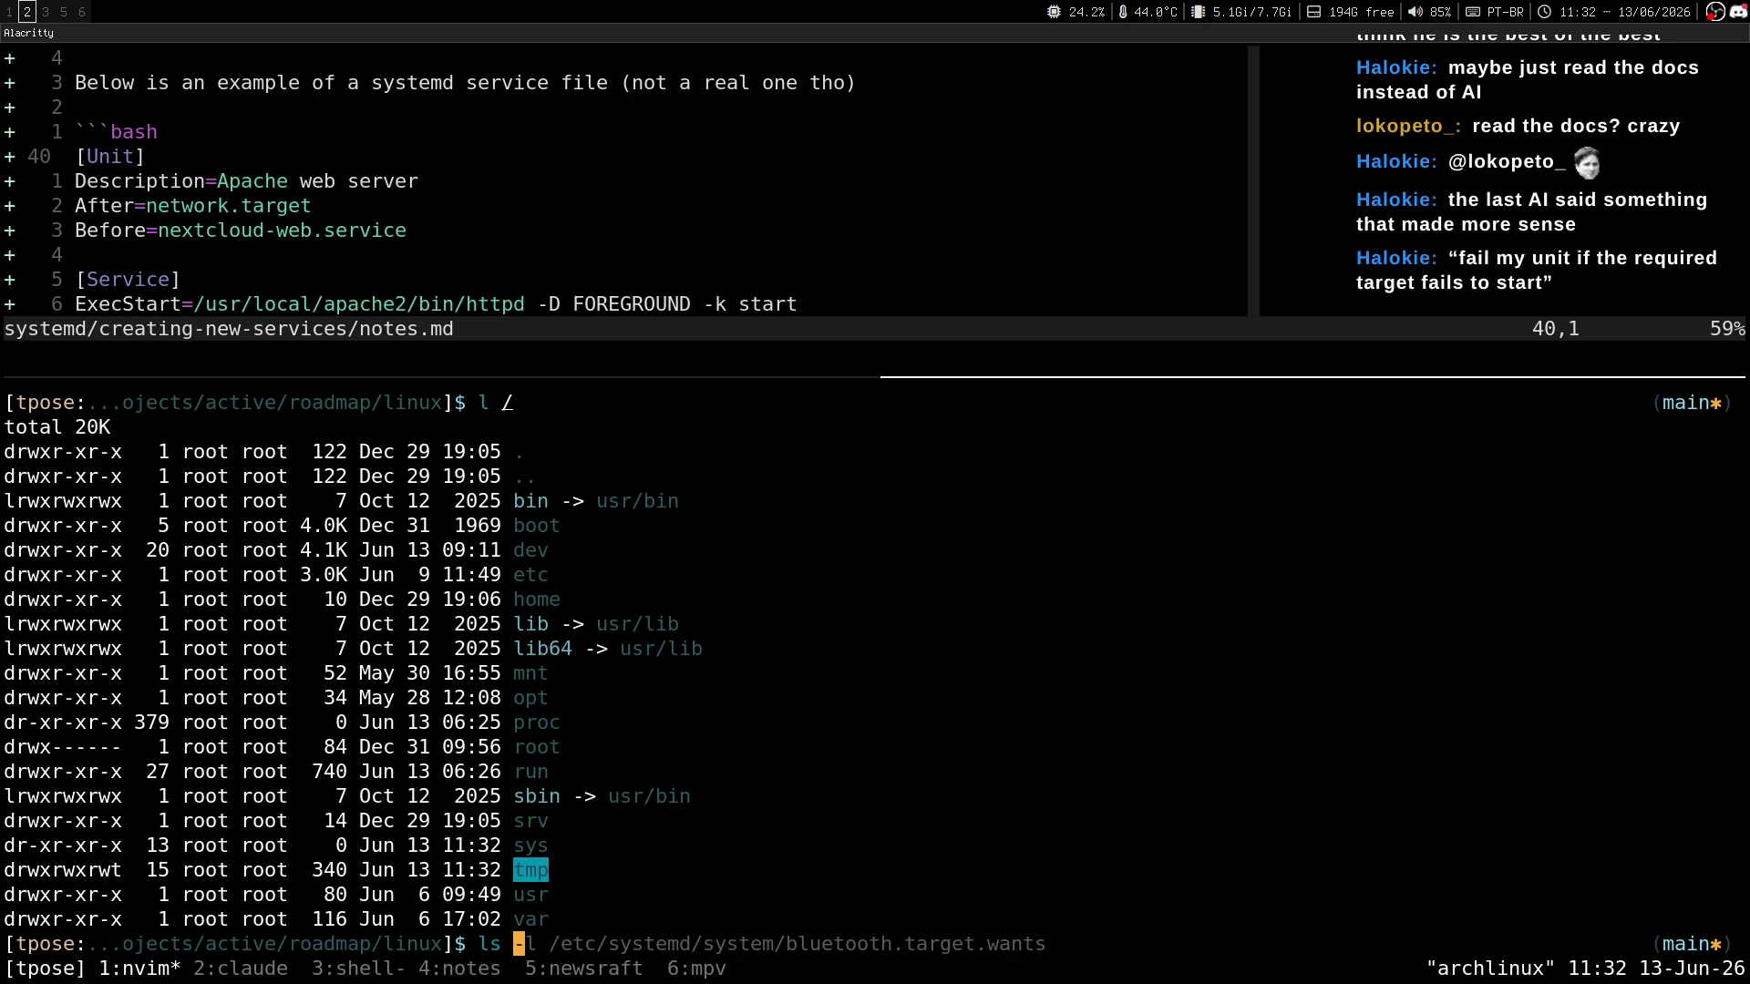
type("/")
key("BackSpace")
type("-l /")
key("super+1")
key("super+2")
type("root/")
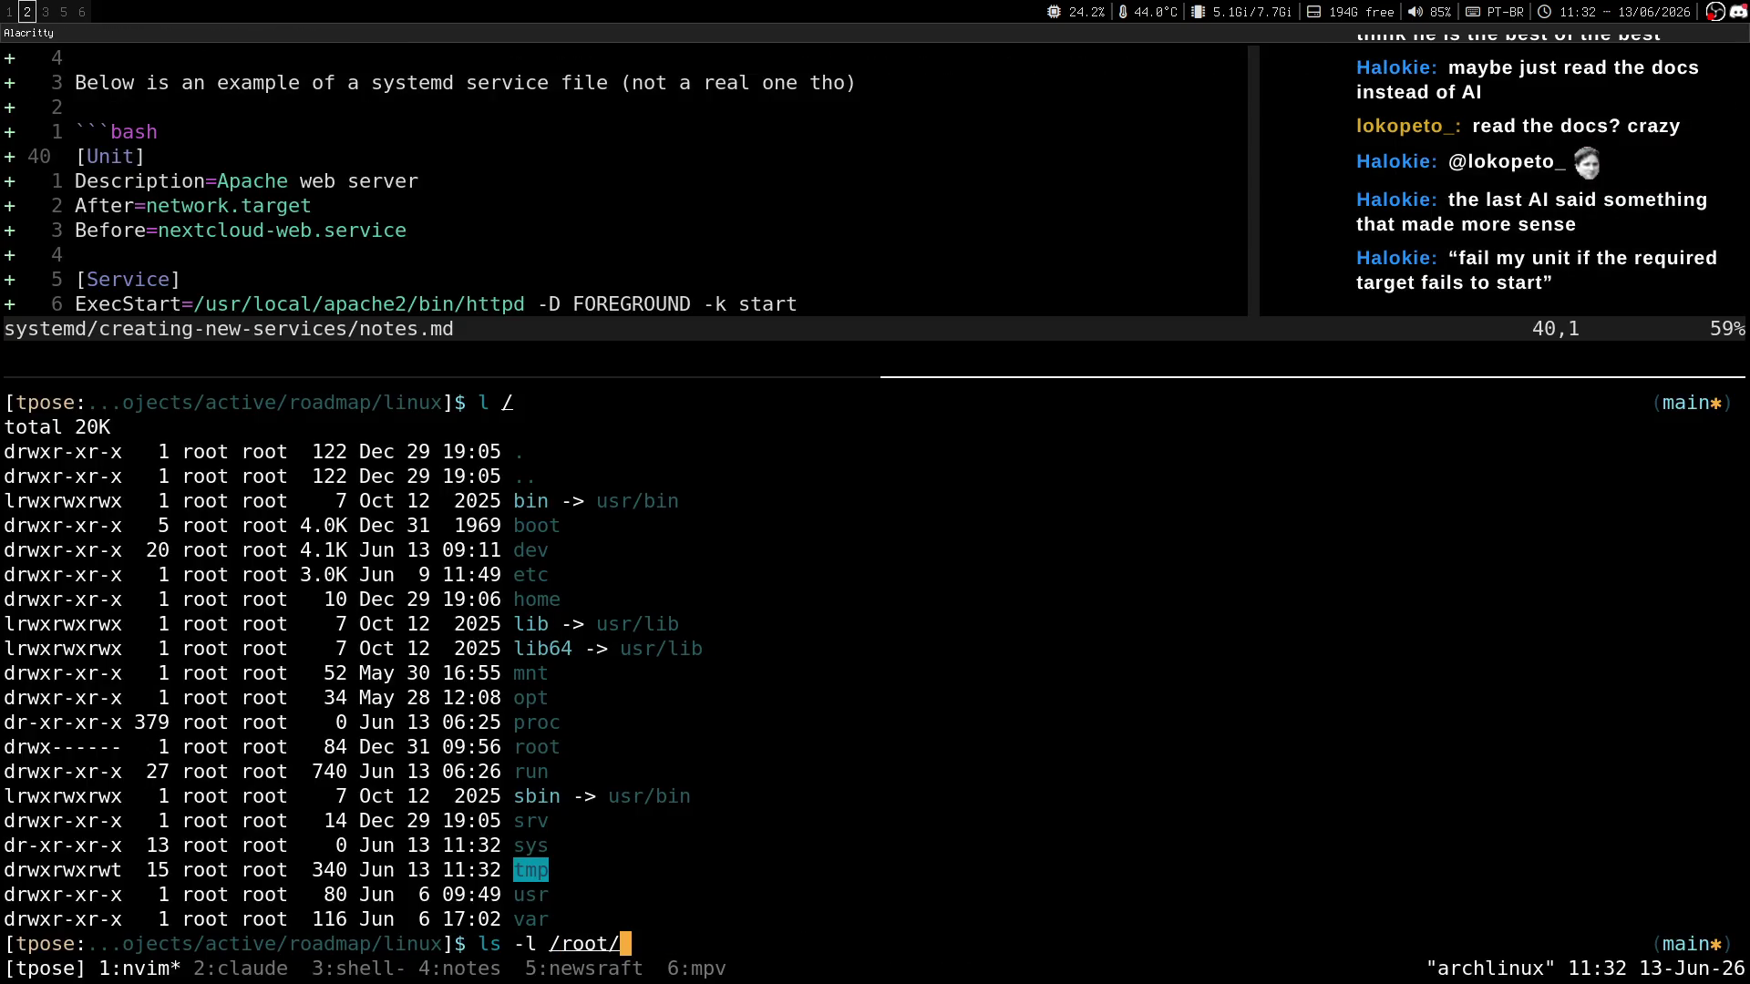
type(".sc")
key("Tab")
key("BackSpace")
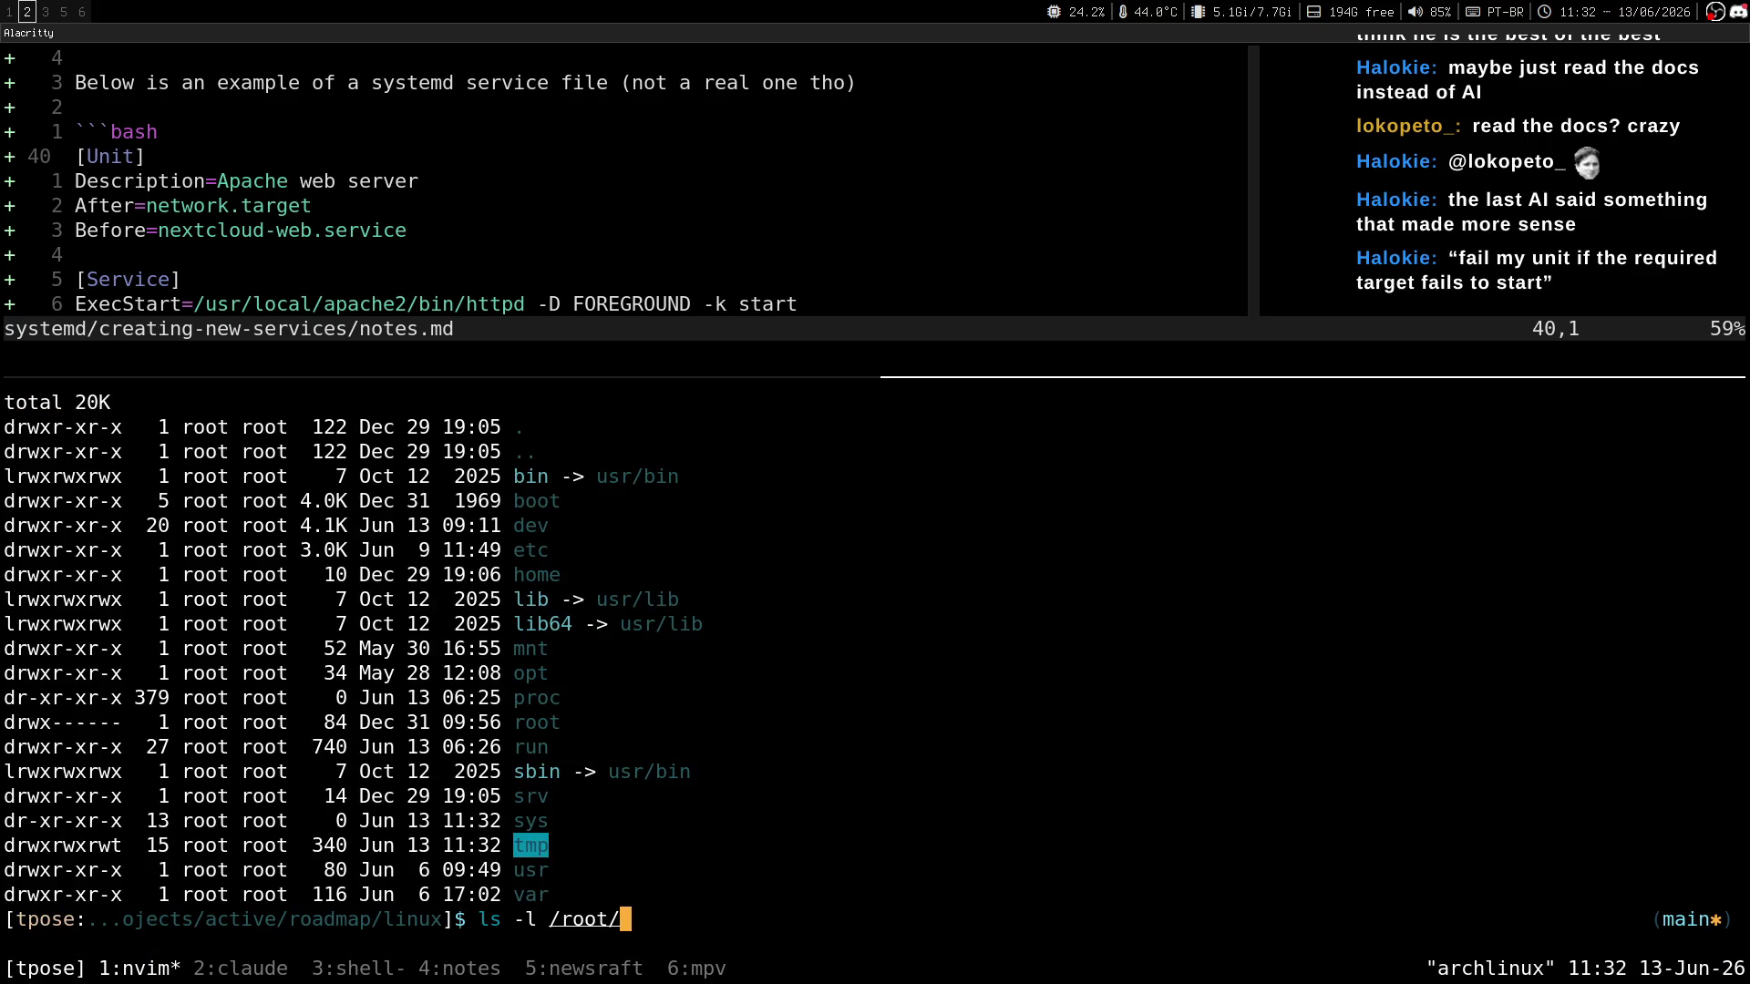
key("Return")
Back in the article, highlight /root/ in the script path.
key("super+1")
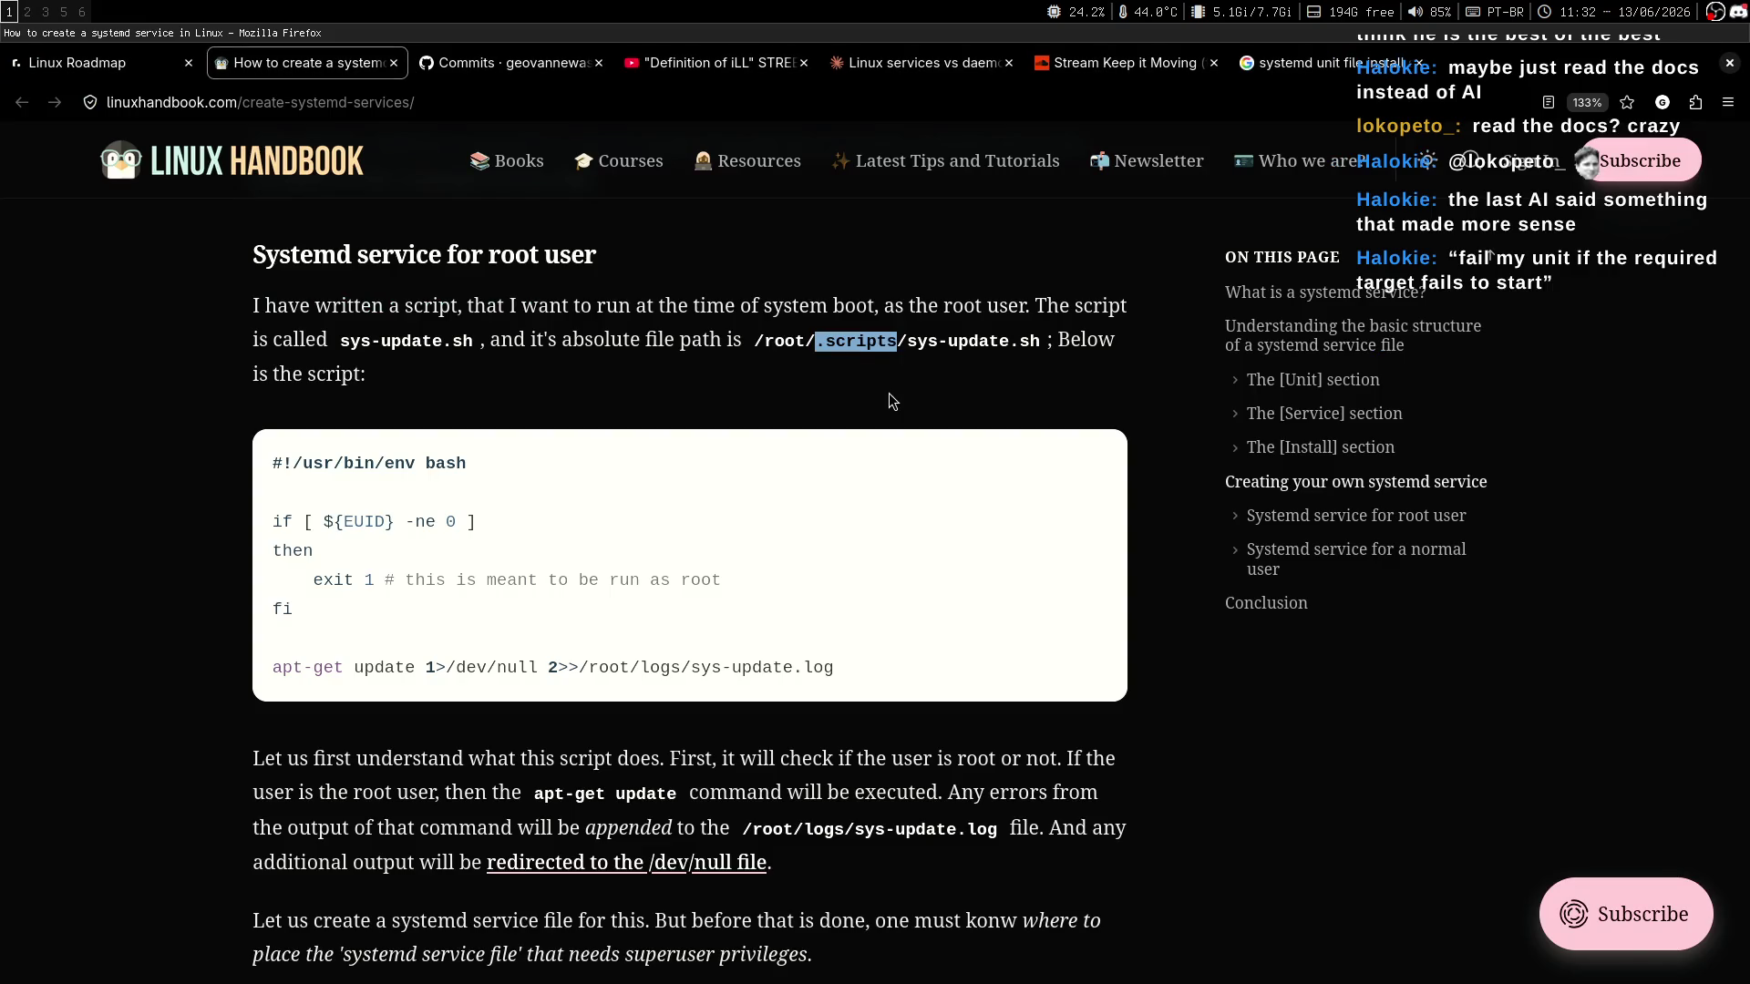
left_click(994, 337)
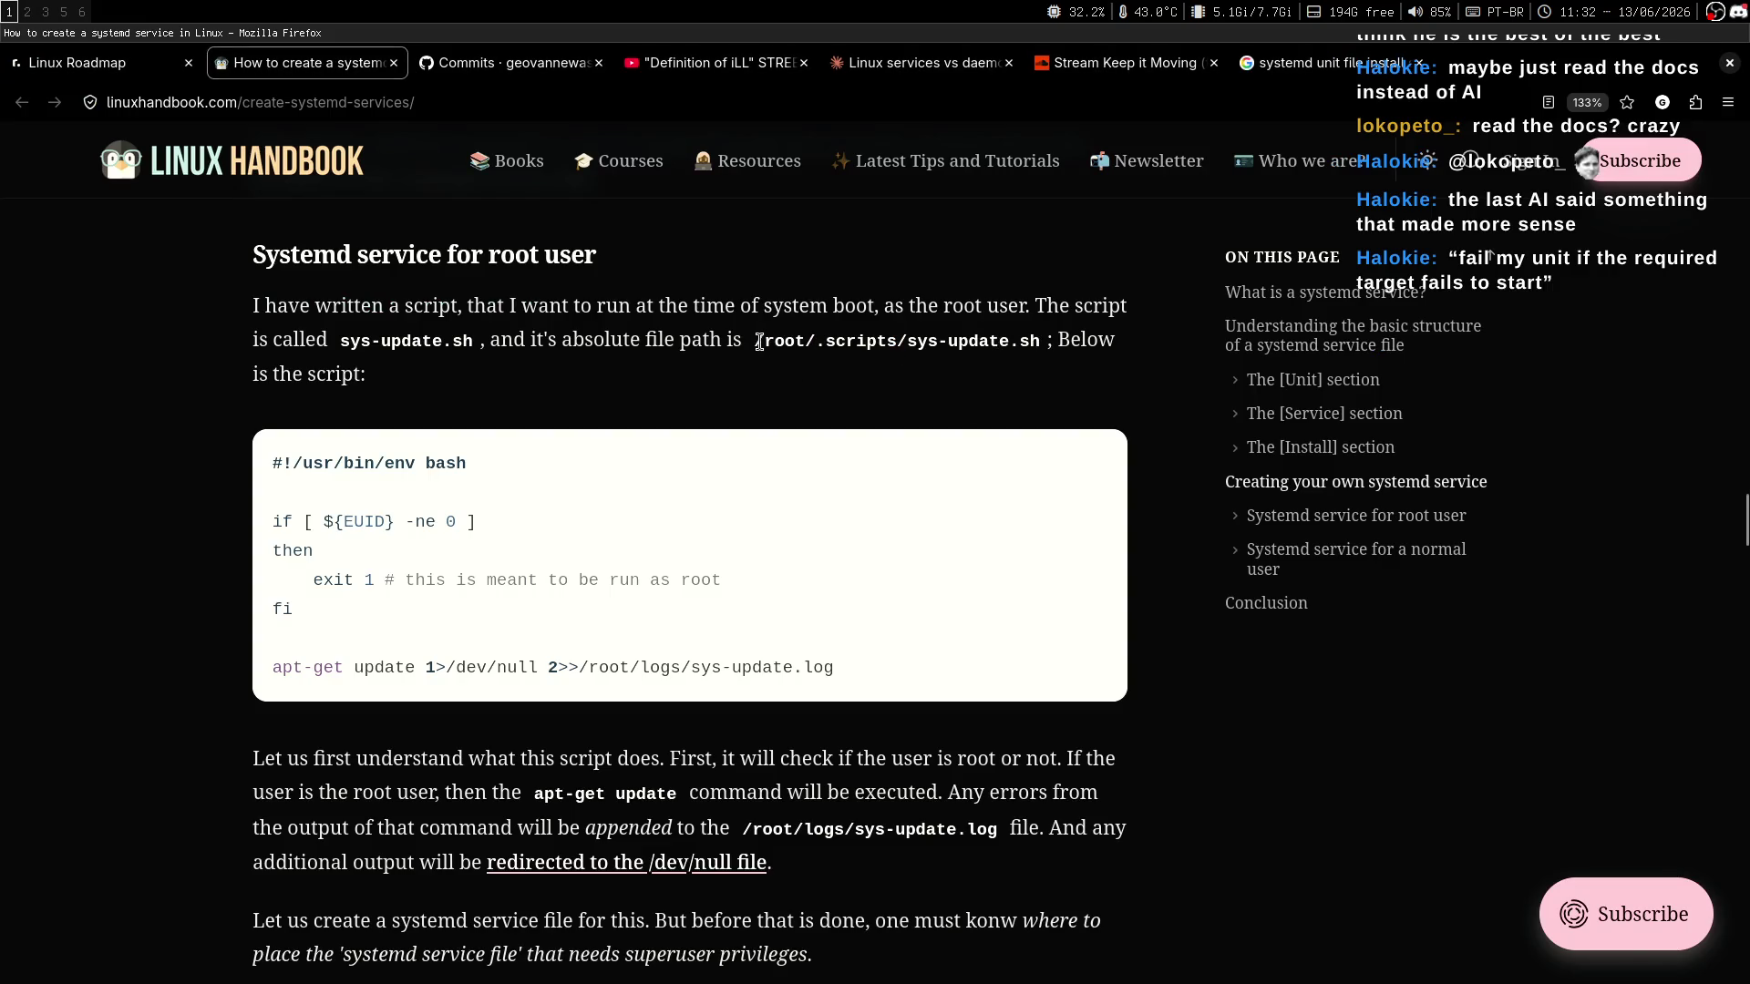
mouse_move(755, 340)
left_mouse_down()
mouse_move(829, 339)
mouse_move(804, 340)
left_mouse_up()
left_click(867, 369)
Search Google for 'en linux: is /root on path befaul?' in the search tab.
key("super+2")
key("super+1")
key("alt+7")
type("en l")
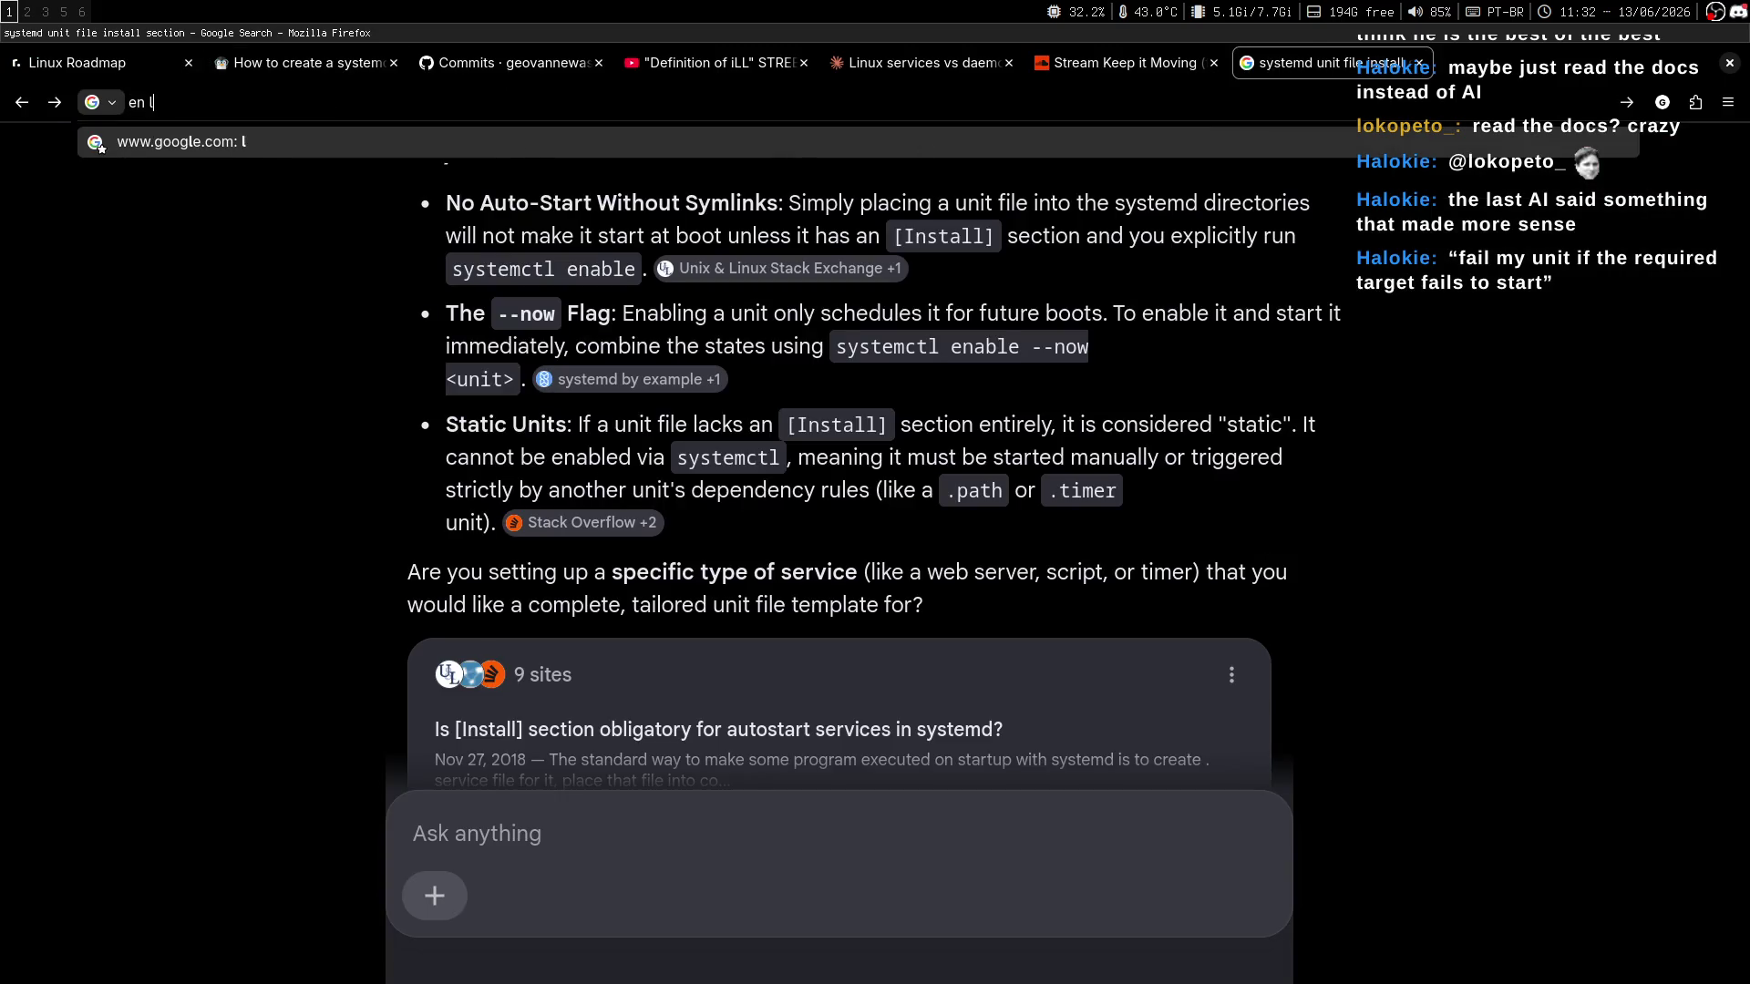
type("inux: is /root o")
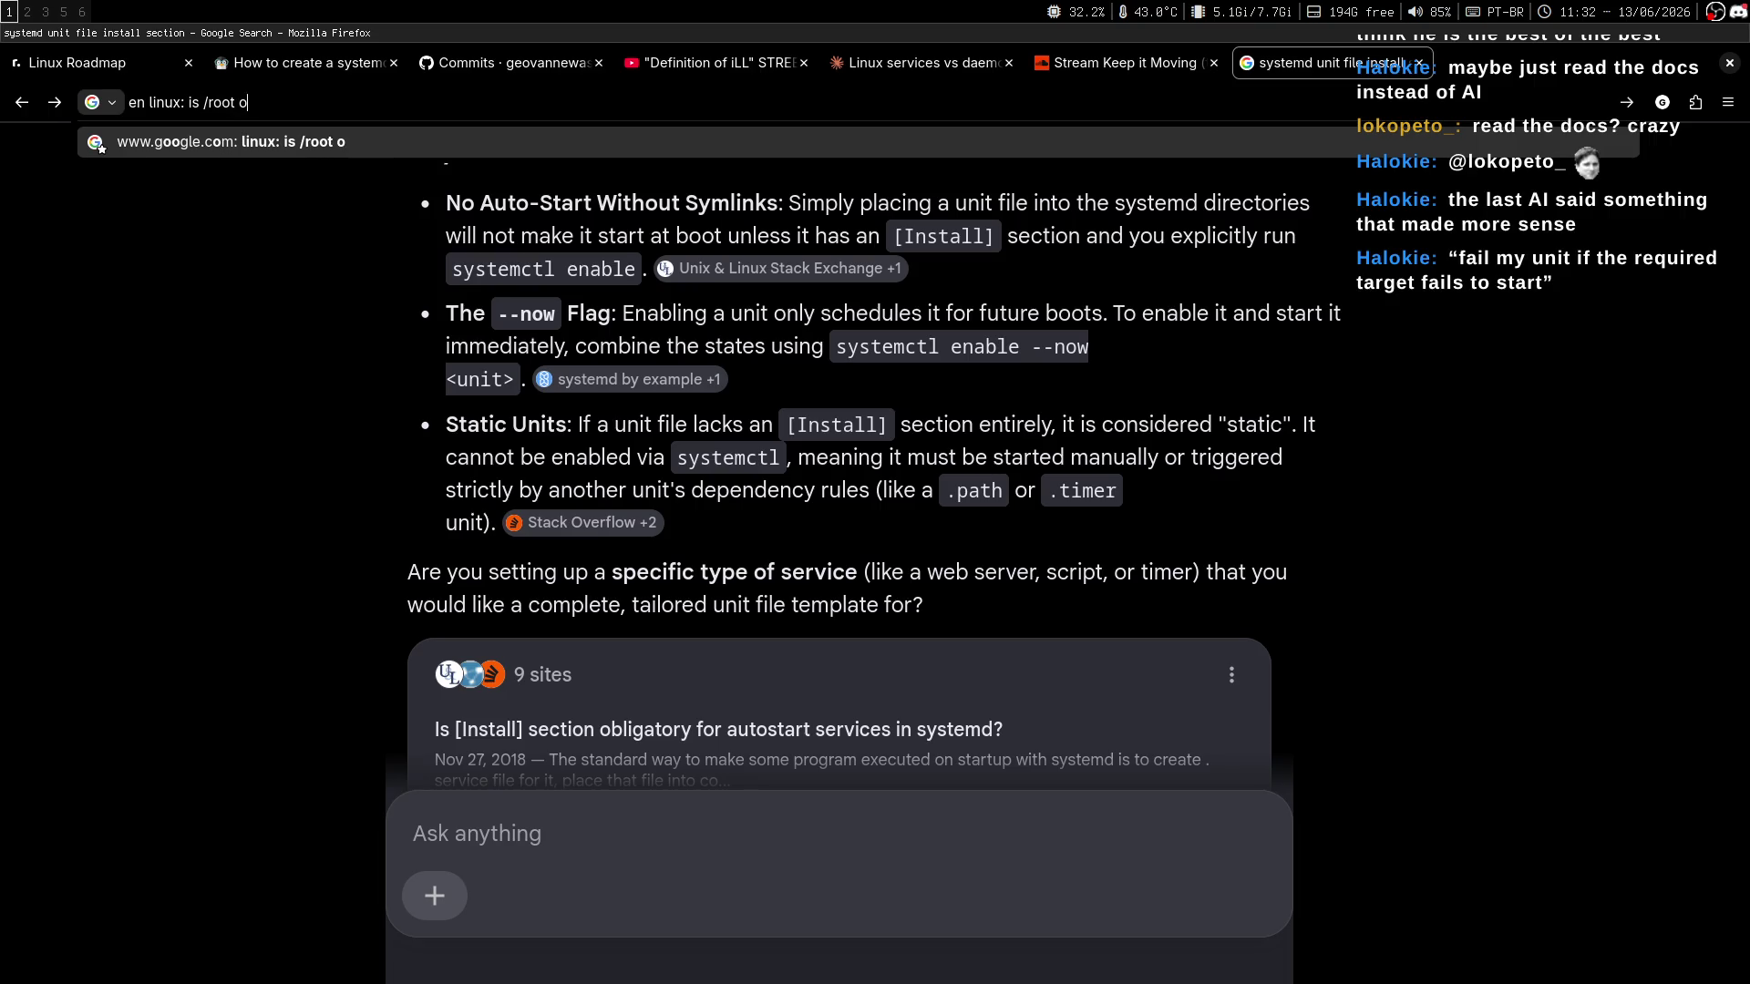
type("n path b")
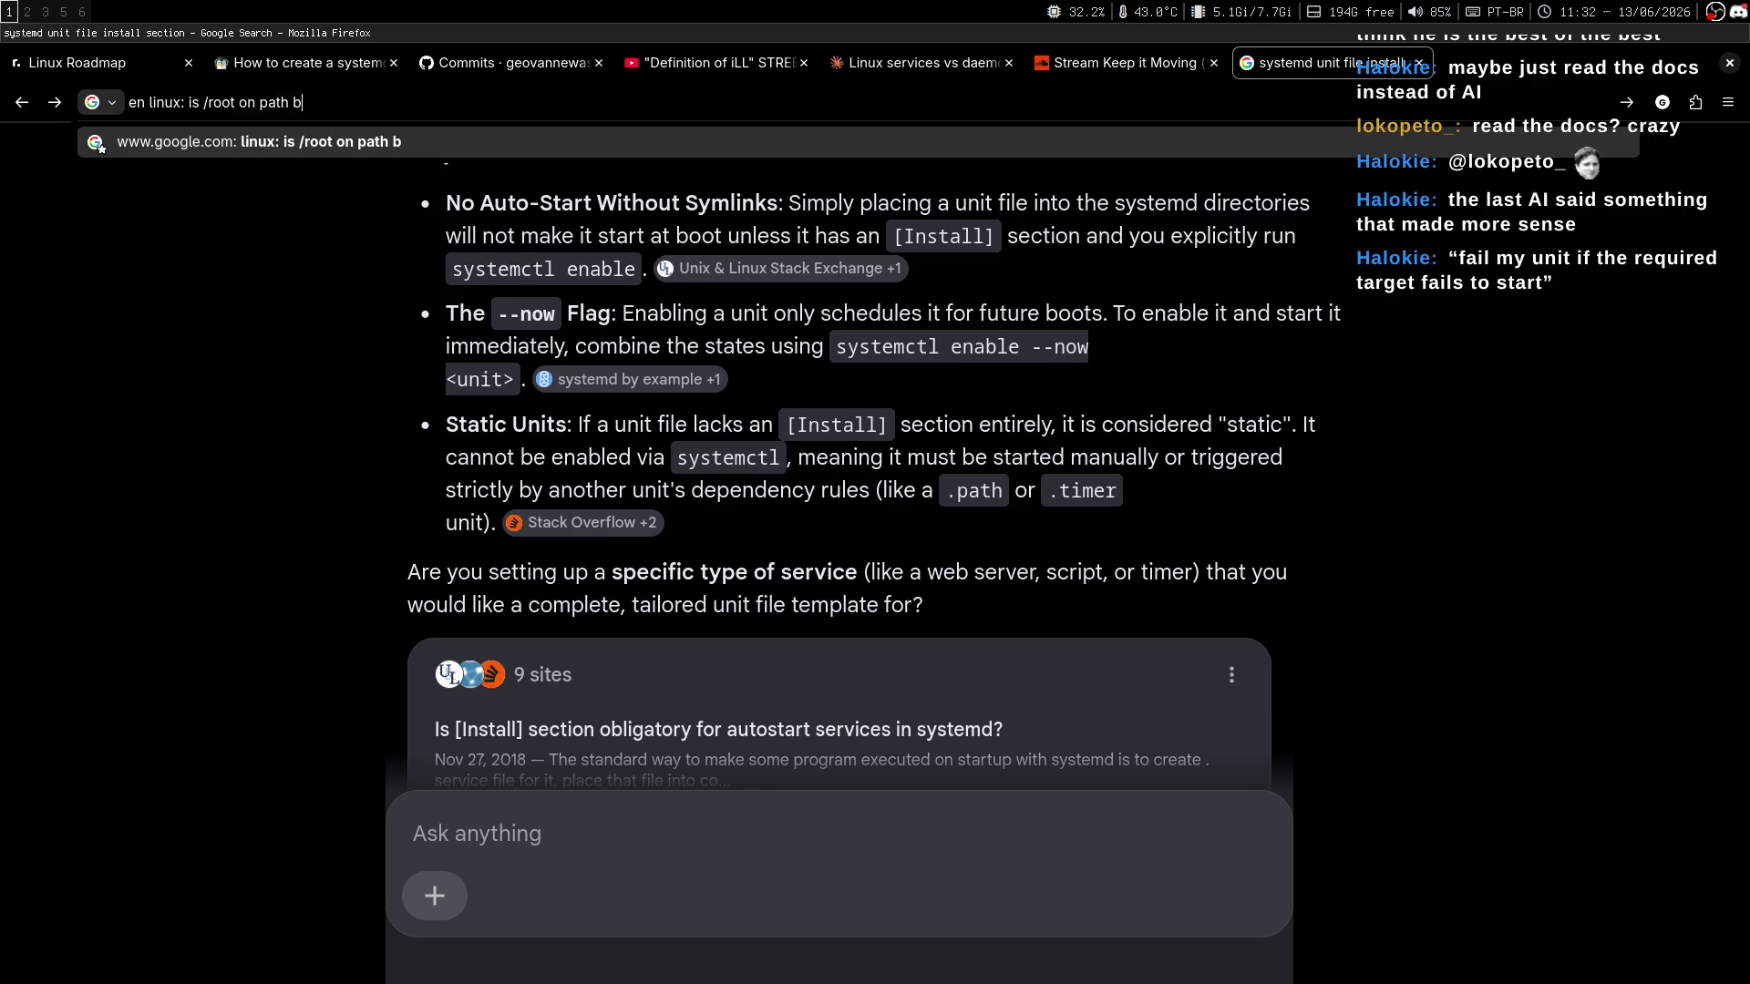
type("efaul?")
key("Return")
Read the AI answer about /root and PATH, then return to the Linux Handbook article.
key("alt+2")
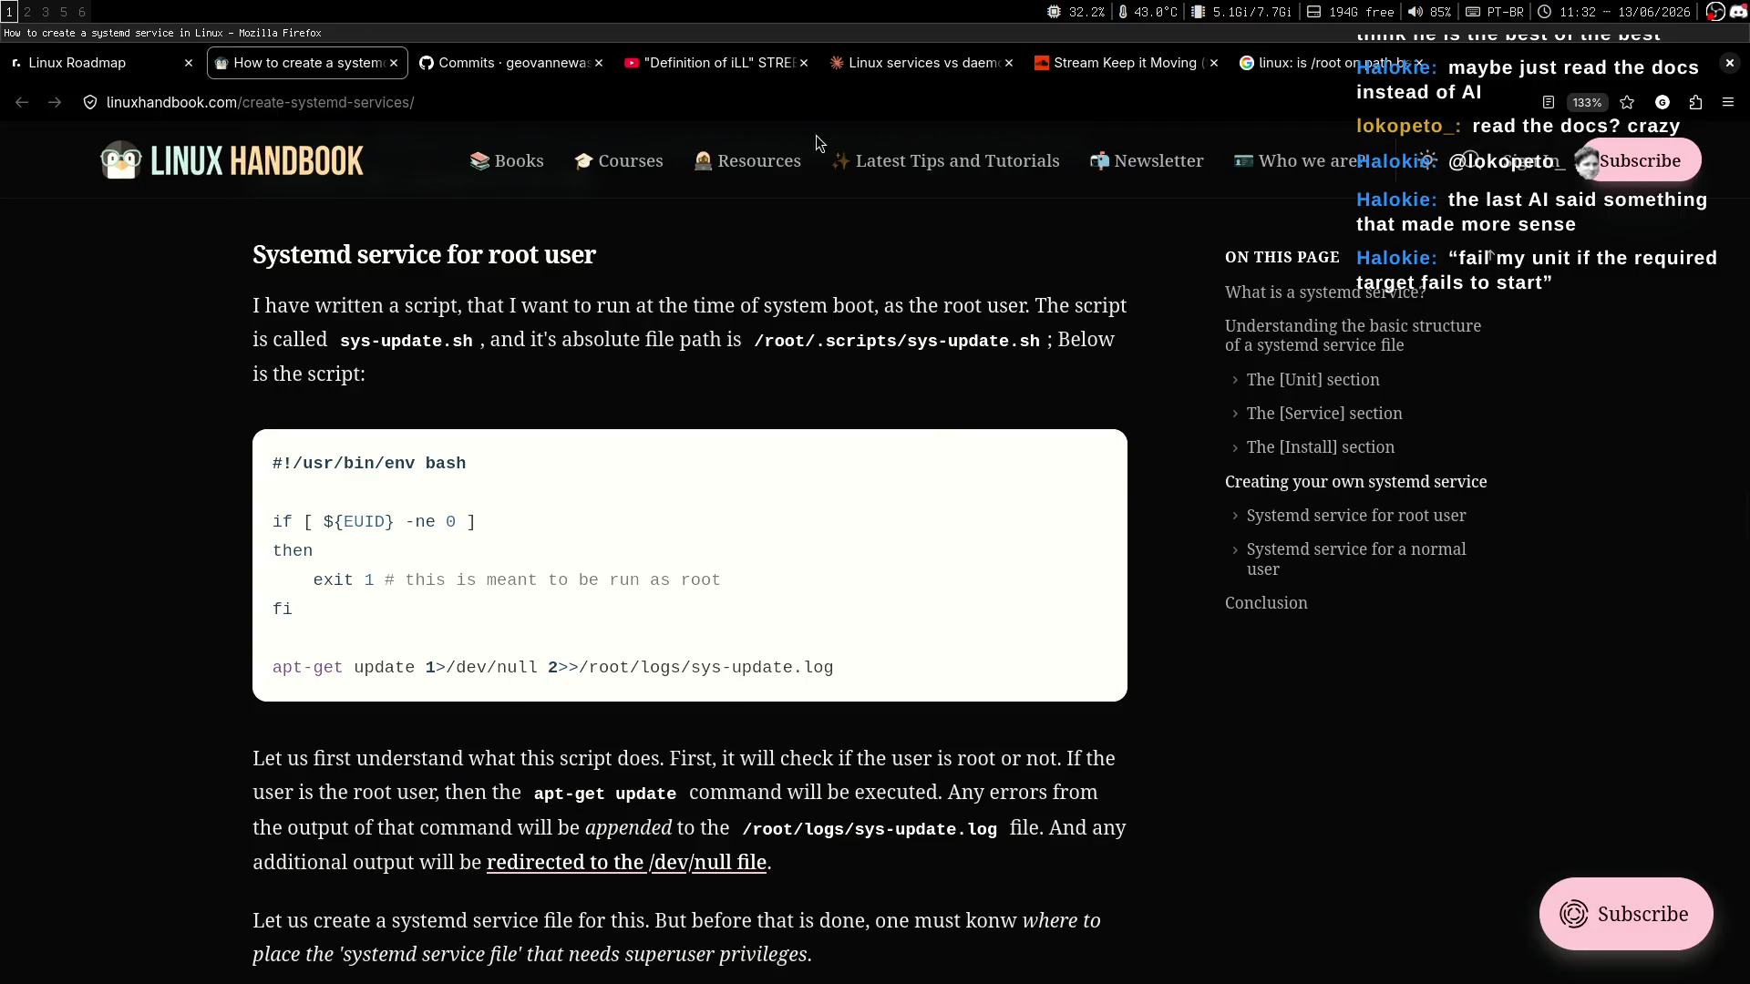
key("alt+7")
left_click_drag(492, 481, 1083, 483)
double_click(1085, 481)
left_click(926, 519)
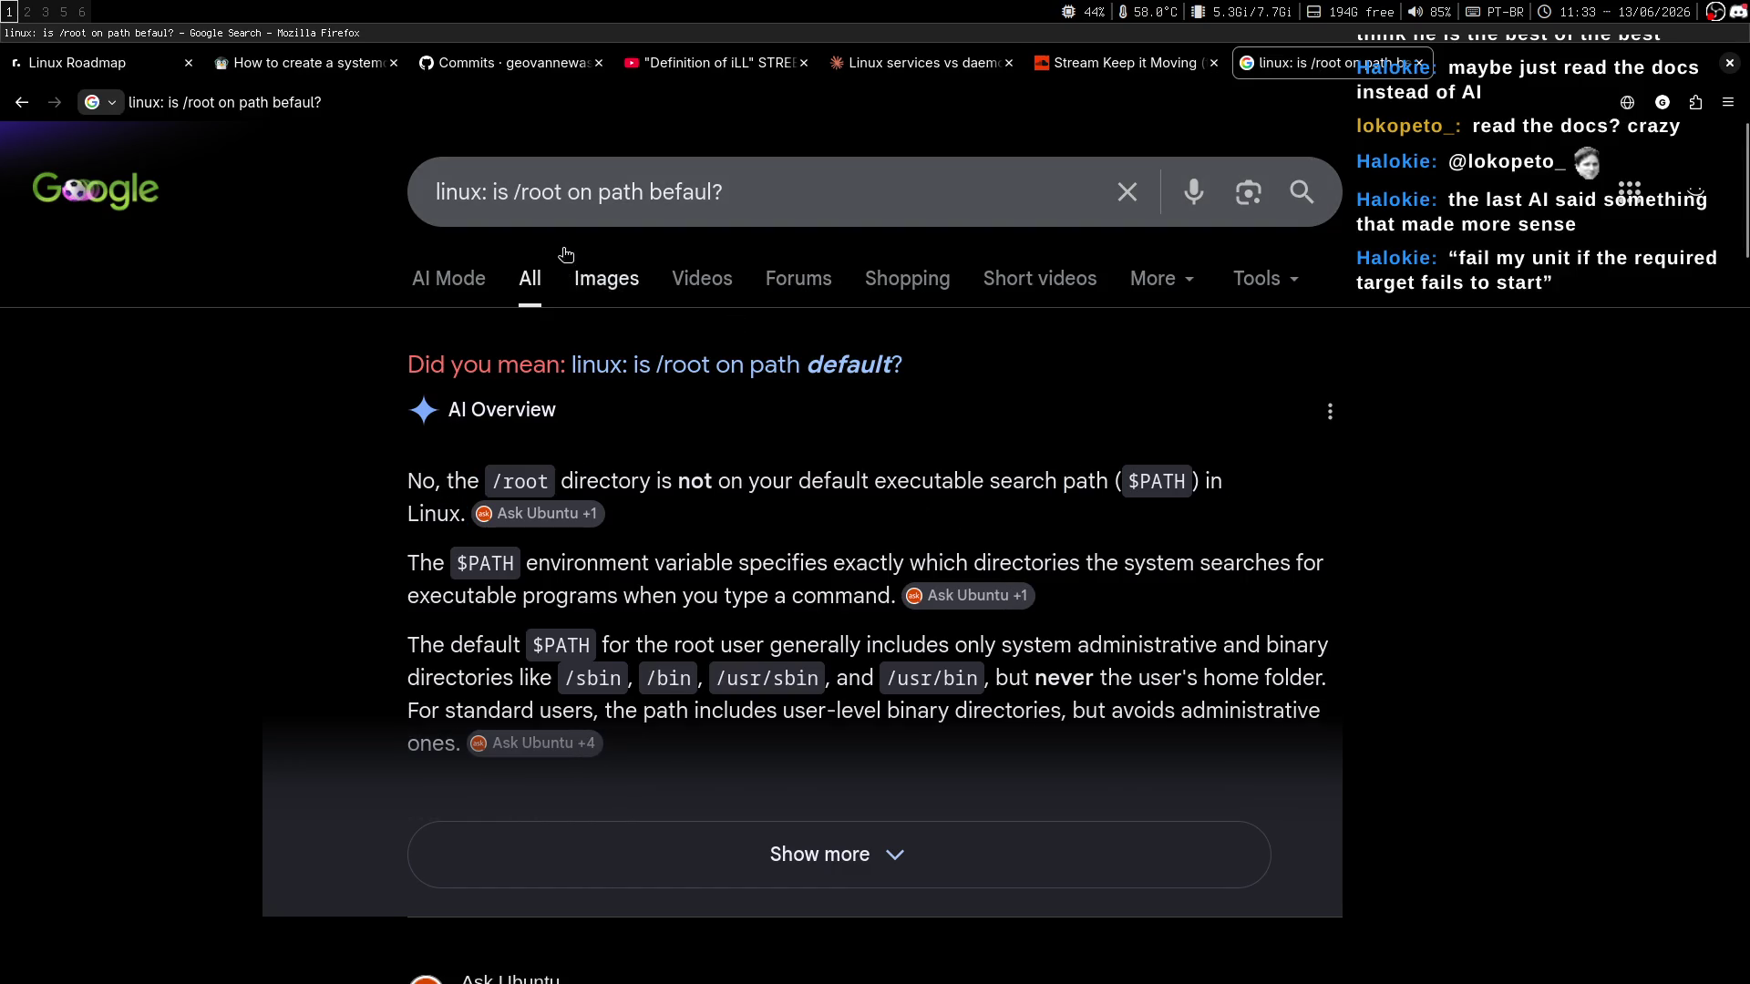
key("alt+2")
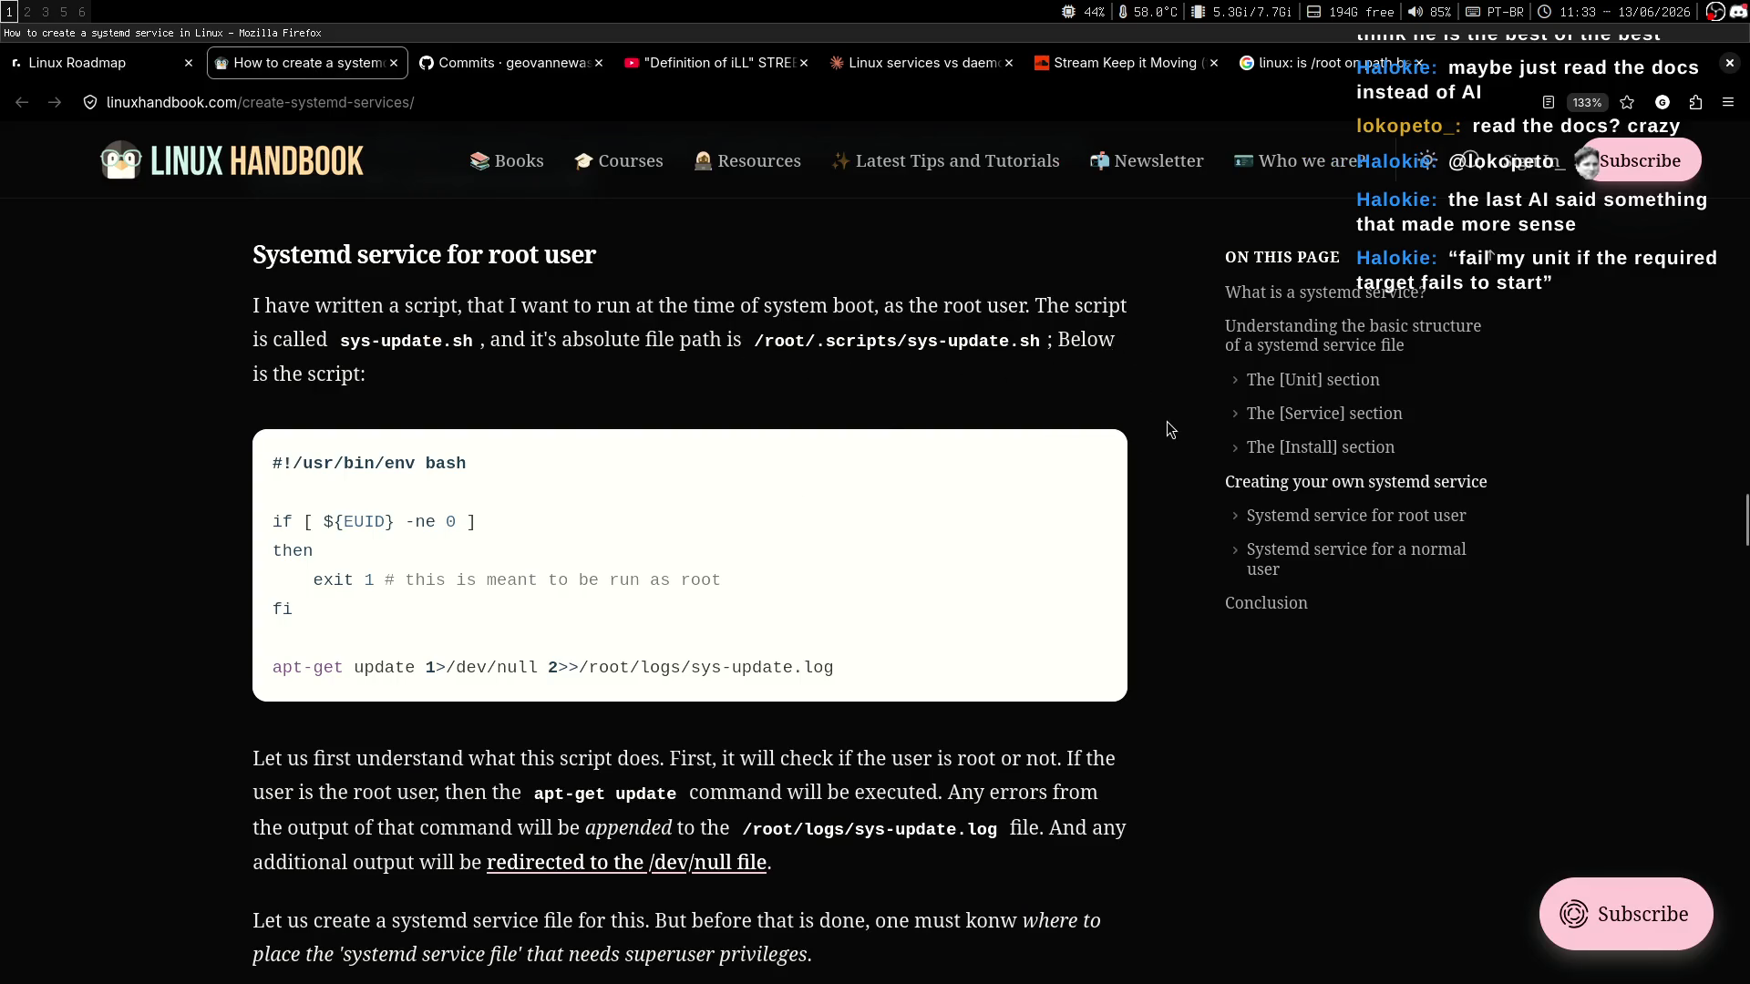
scroll(812, 418, "down", 3)
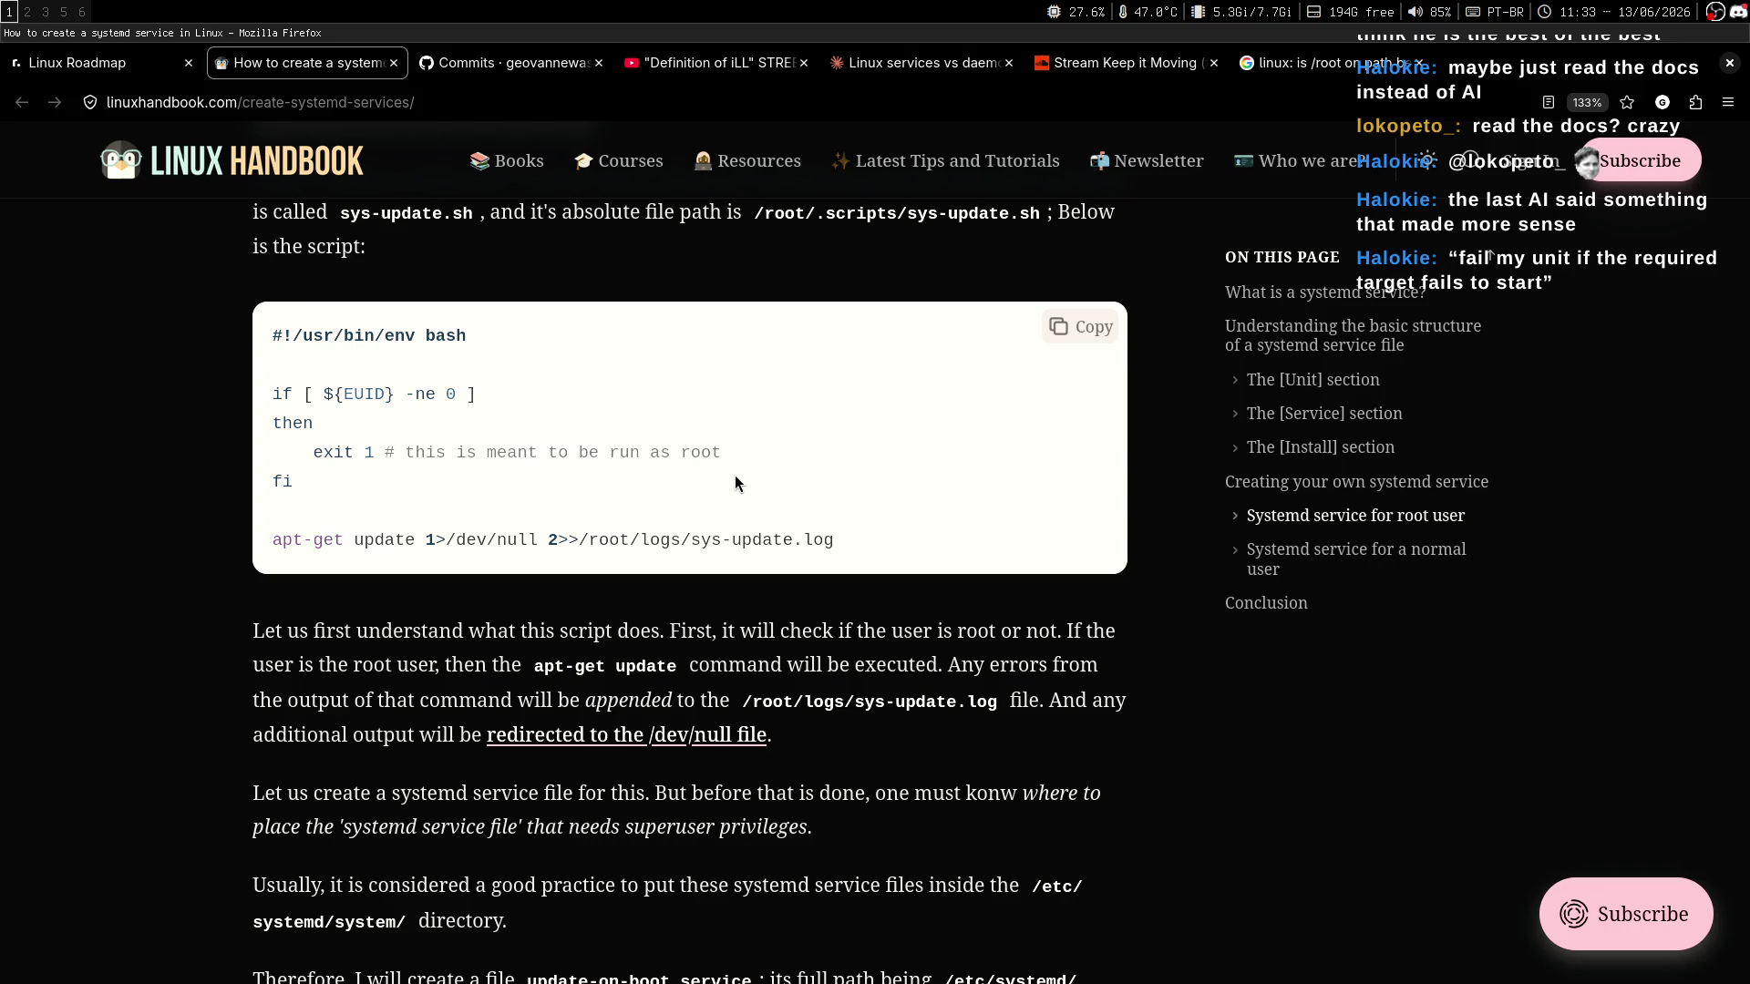
Run 'echo $EUID' in the terminal, which prints 1000, then return to the article.
key("super+2")
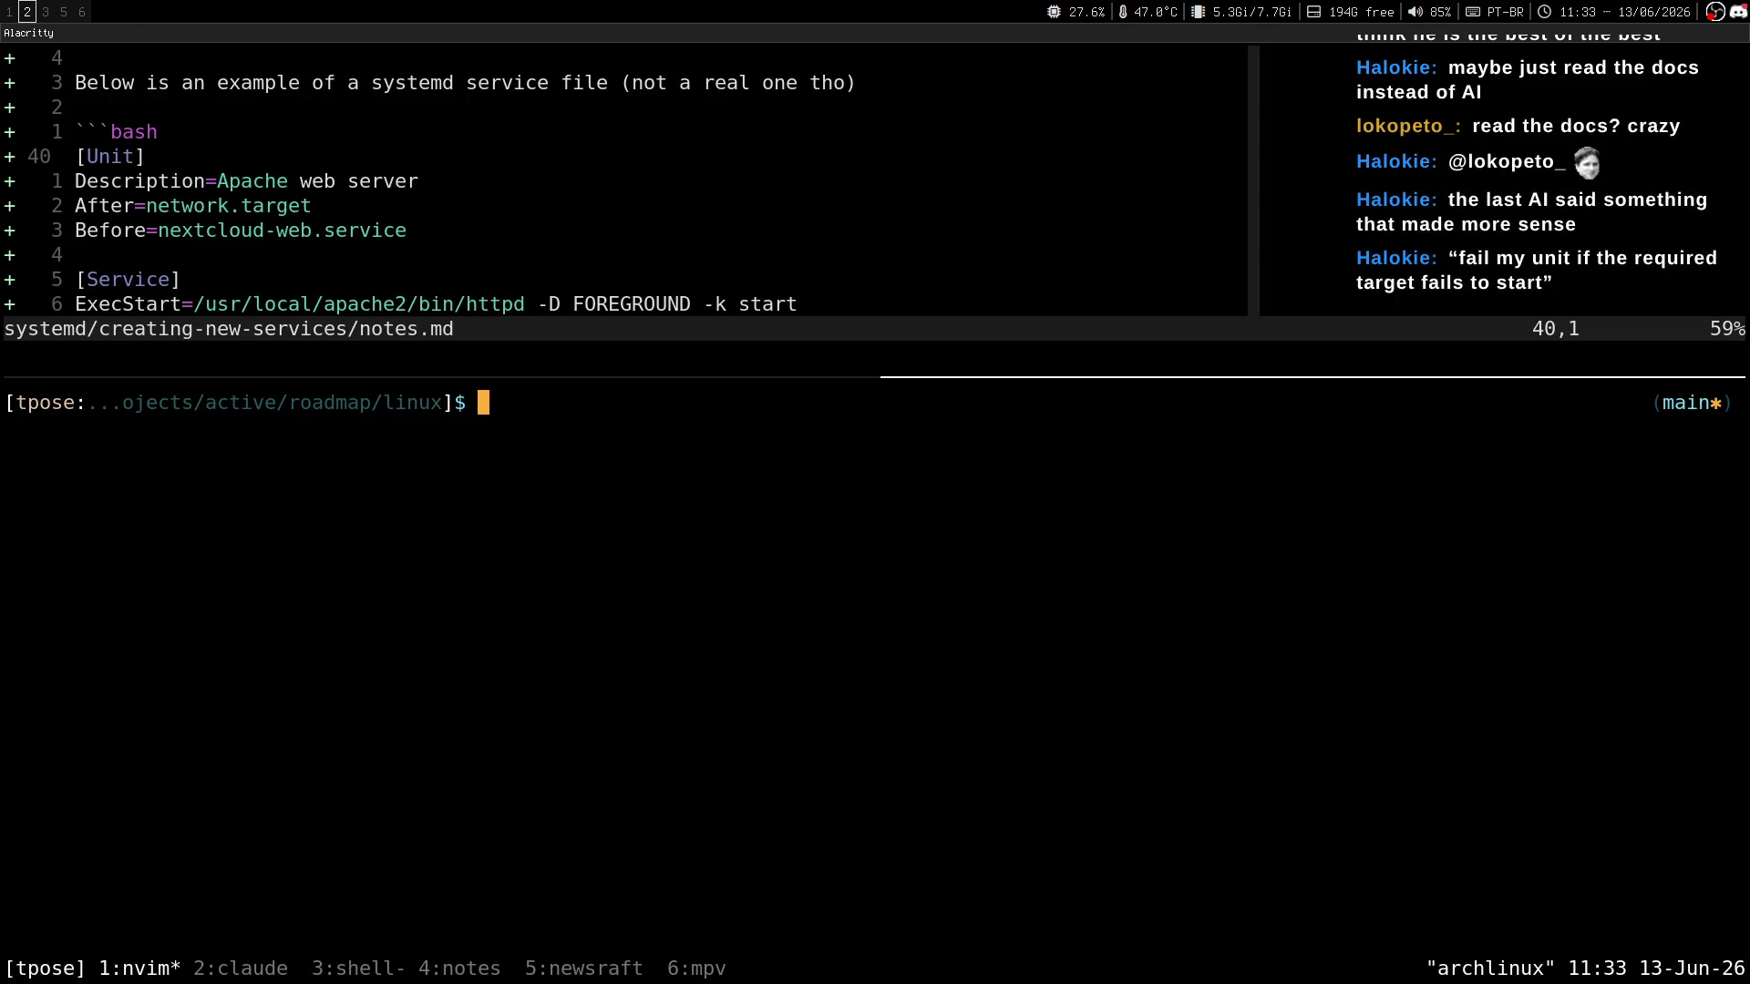
type("echo $EUDI")
key("BackSpace")
key("BackSpace")
type("ID")
key("Return")
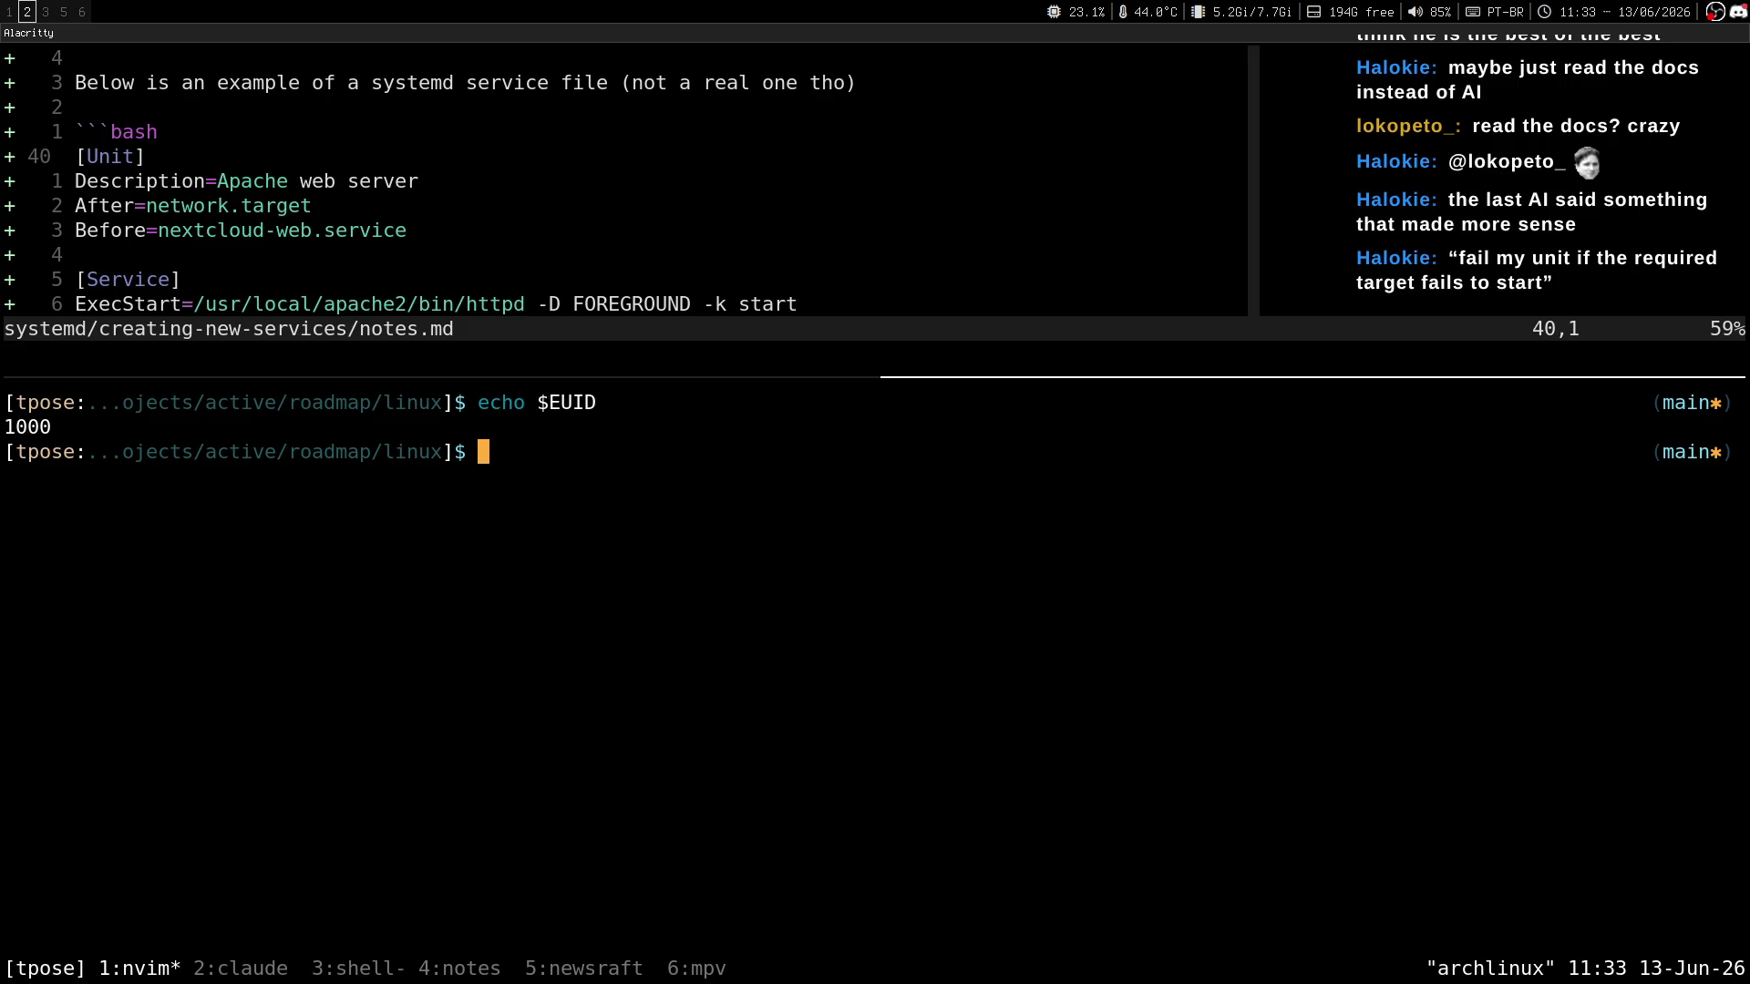
key("super+1")
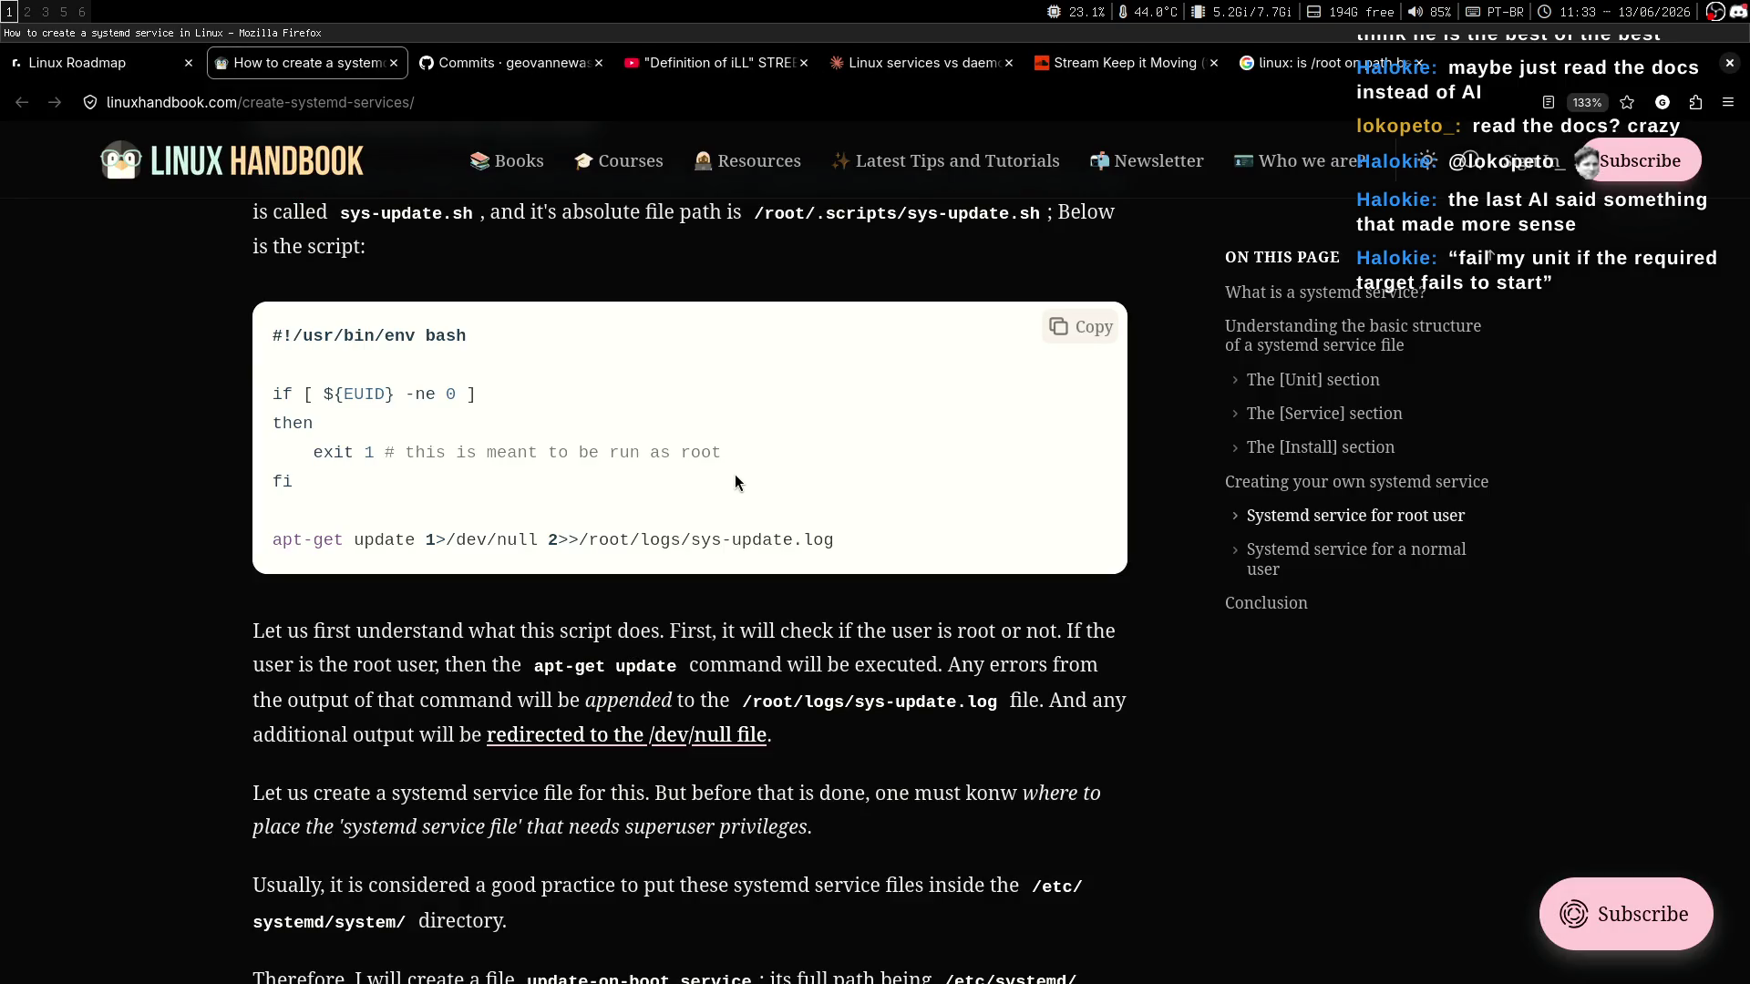
left_click_drag(436, 395, 396, 394)
left_click(396, 394)
left_click_drag(312, 453, 720, 453)
left_click(720, 452)
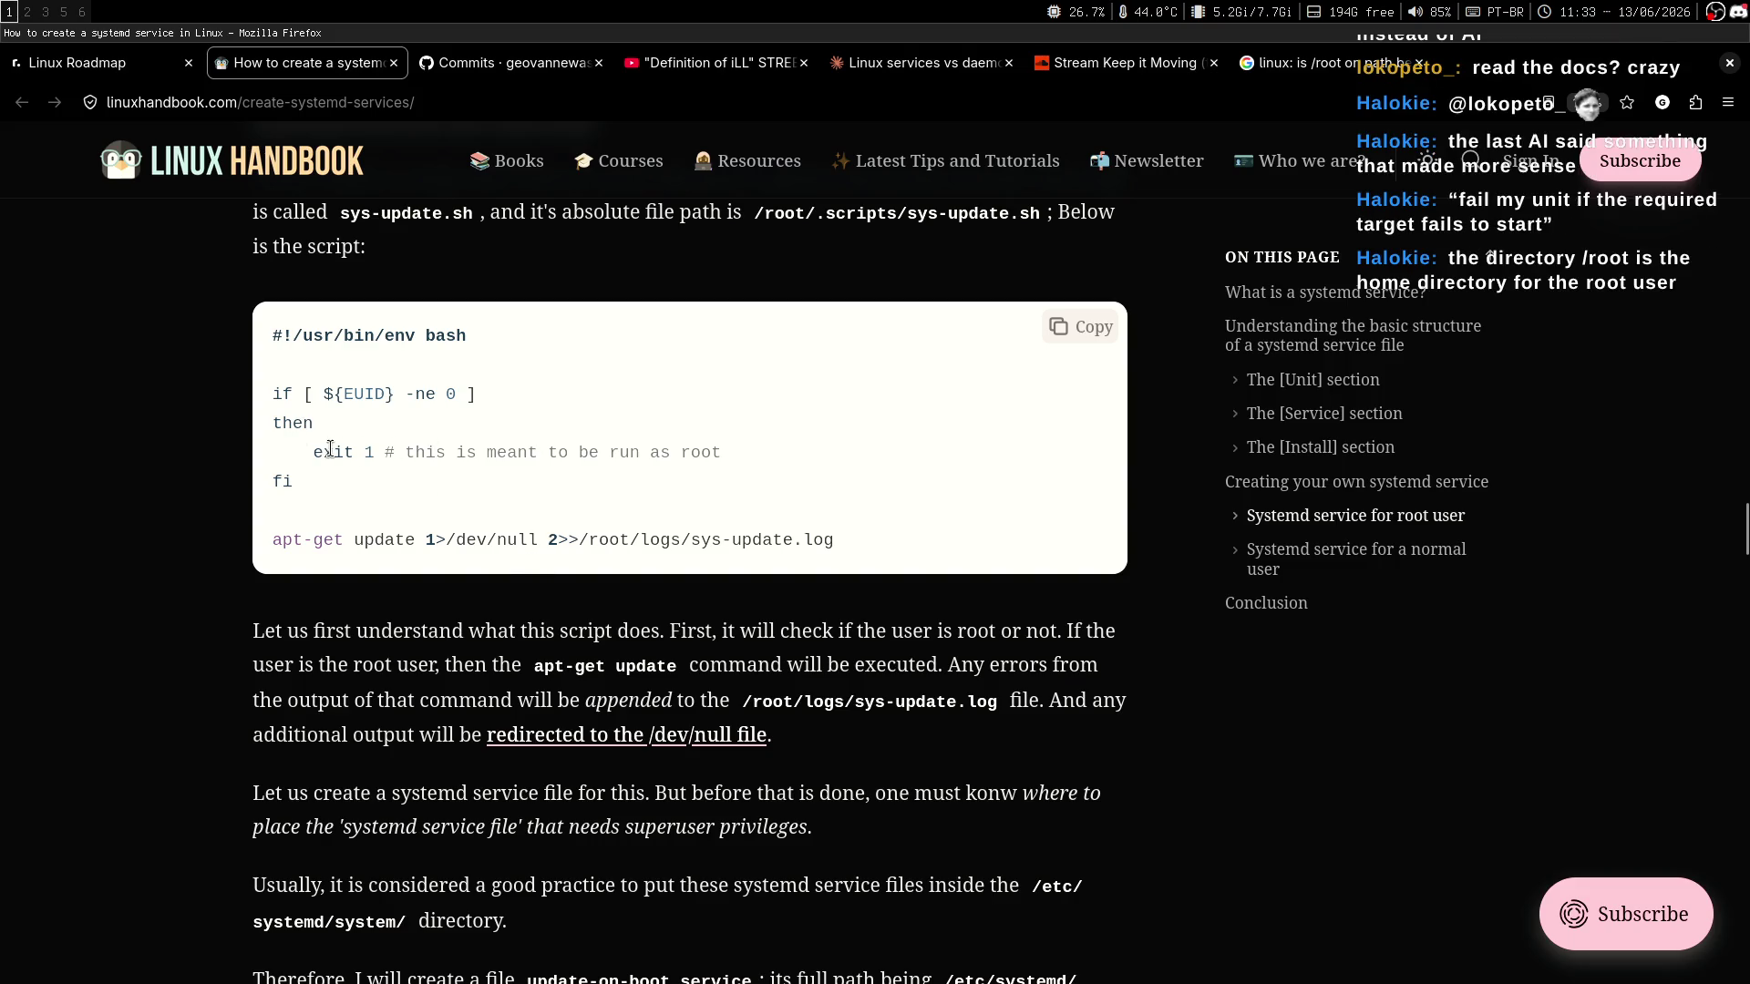
left_click_drag(329, 449, 722, 452)
left_click(689, 492)
left_click_drag(273, 540, 583, 540)
left_click(581, 539)
scroll(569, 562, "down", 1)
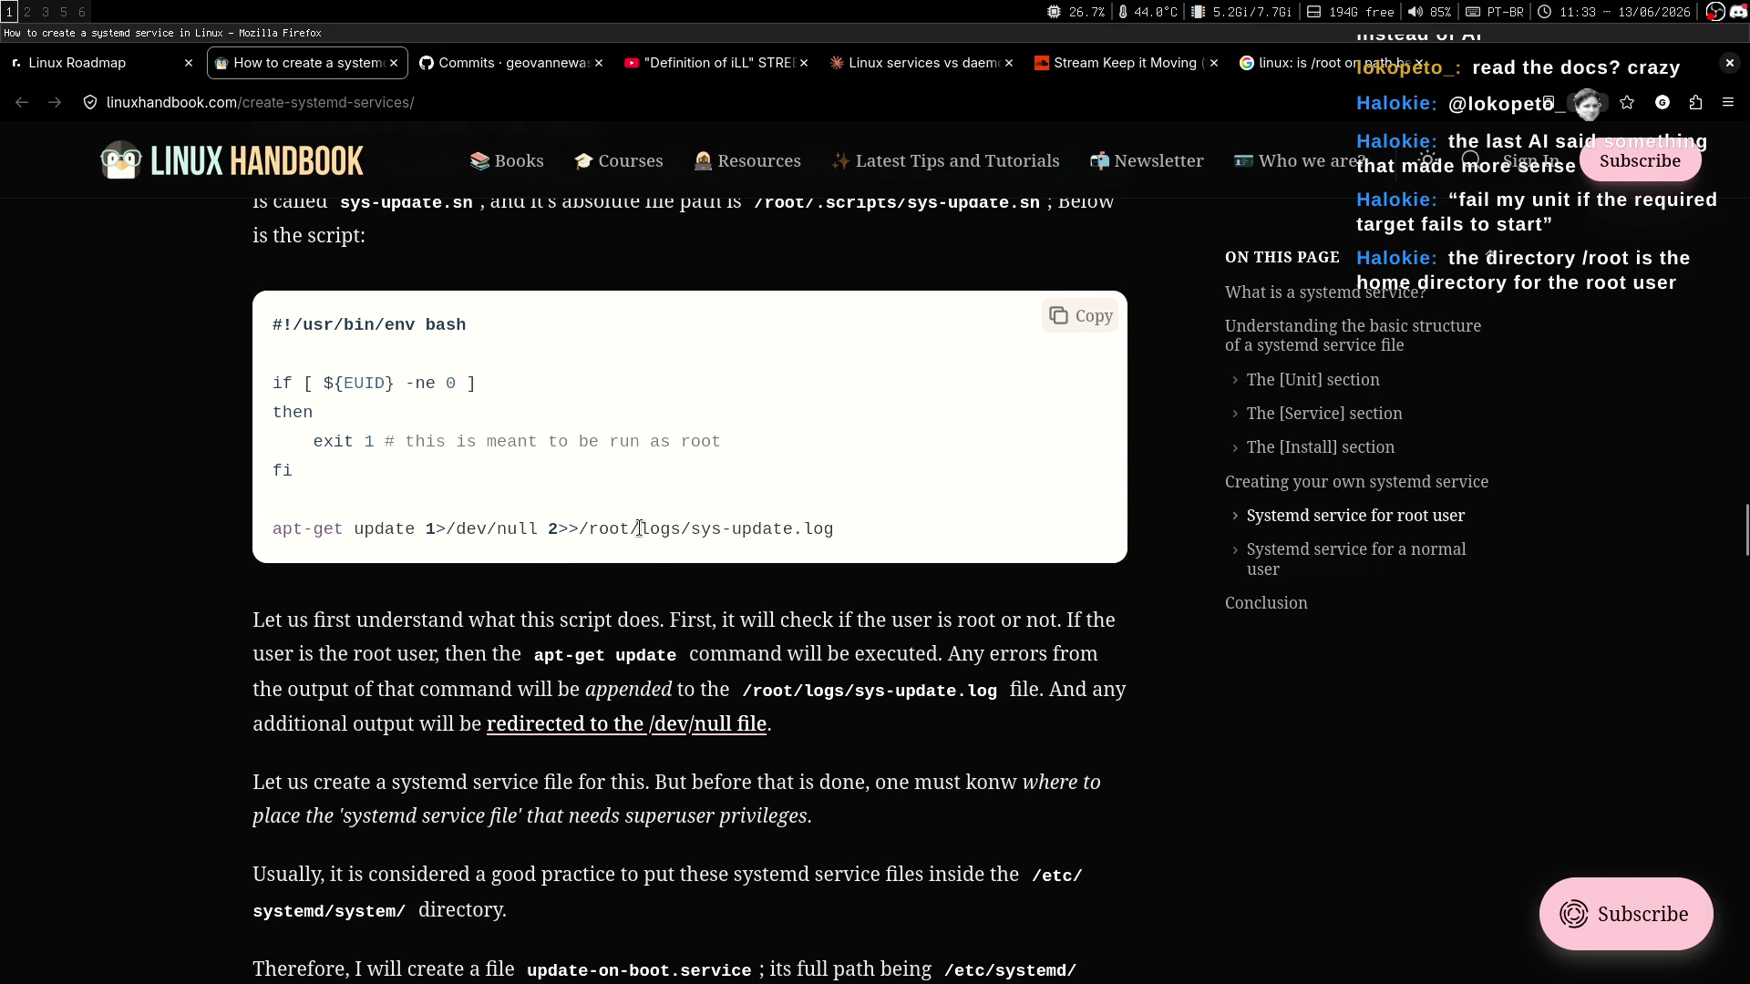
scroll(692, 528, "down", 1)
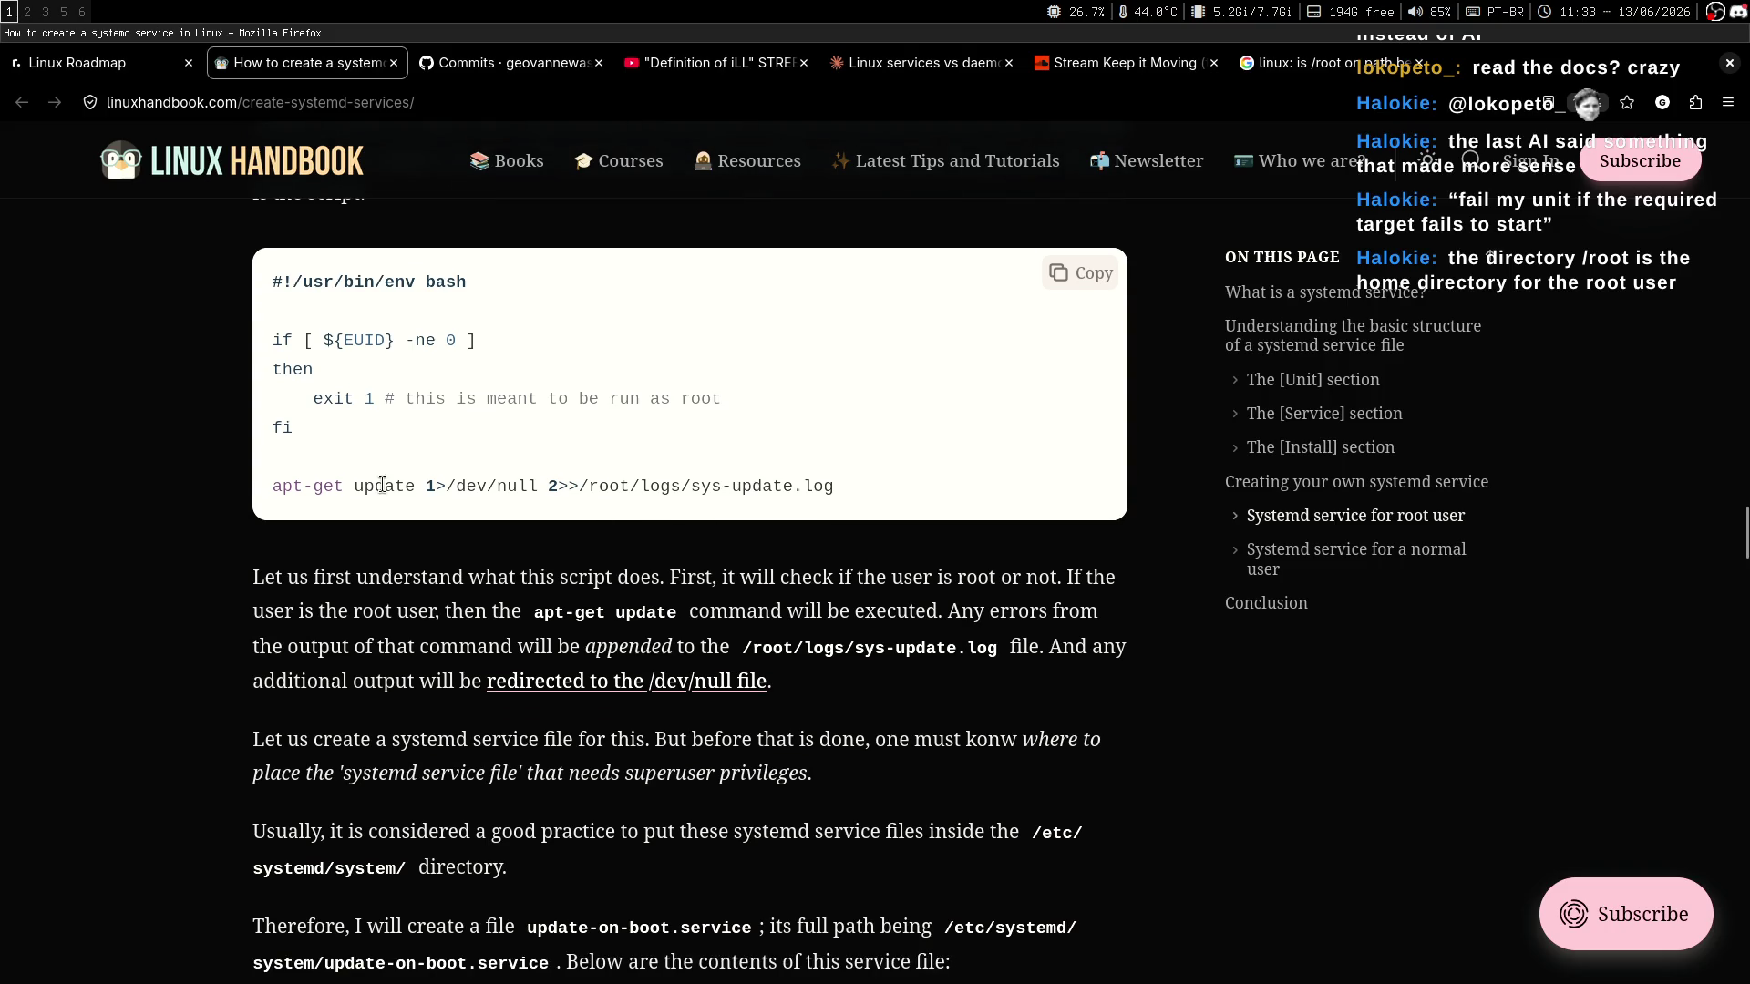
left_click_drag(275, 489, 437, 489)
left_click(406, 503)
left_click_drag(288, 492, 842, 485)
left_click(674, 556)
scroll(934, 457, "down", 1)
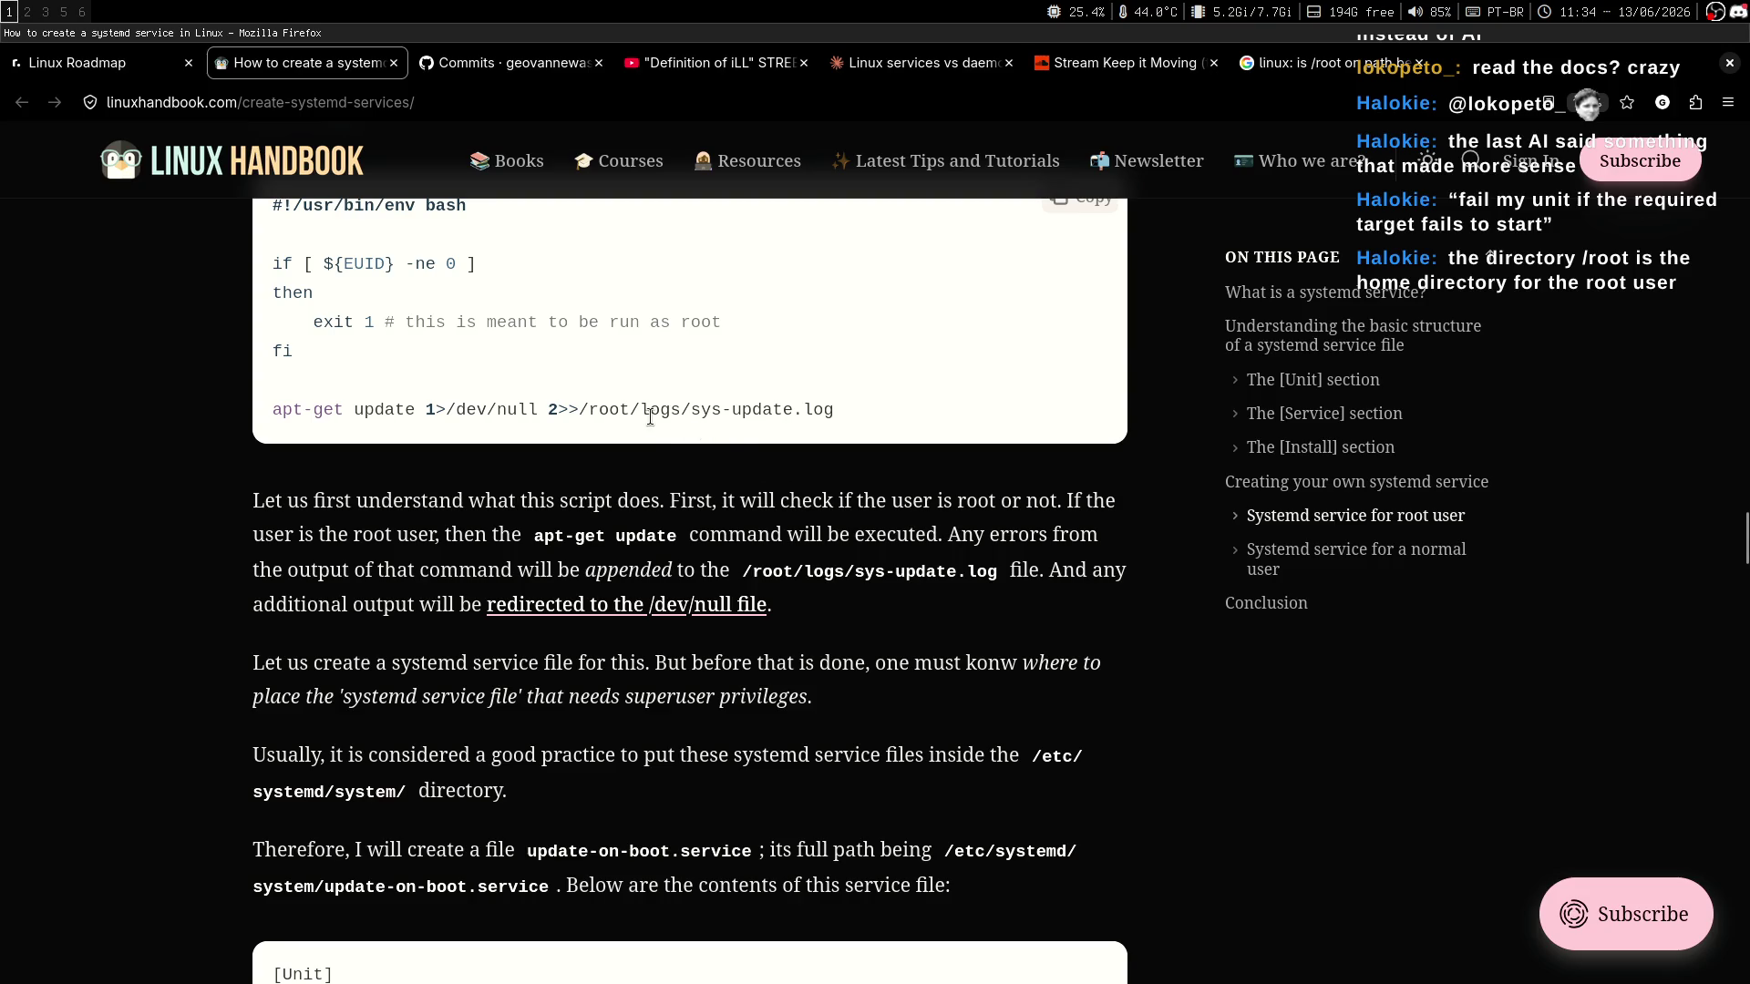
left_click_drag(650, 418, 588, 412)
left_click(683, 444)
key("super+2")
type("ls /root/")
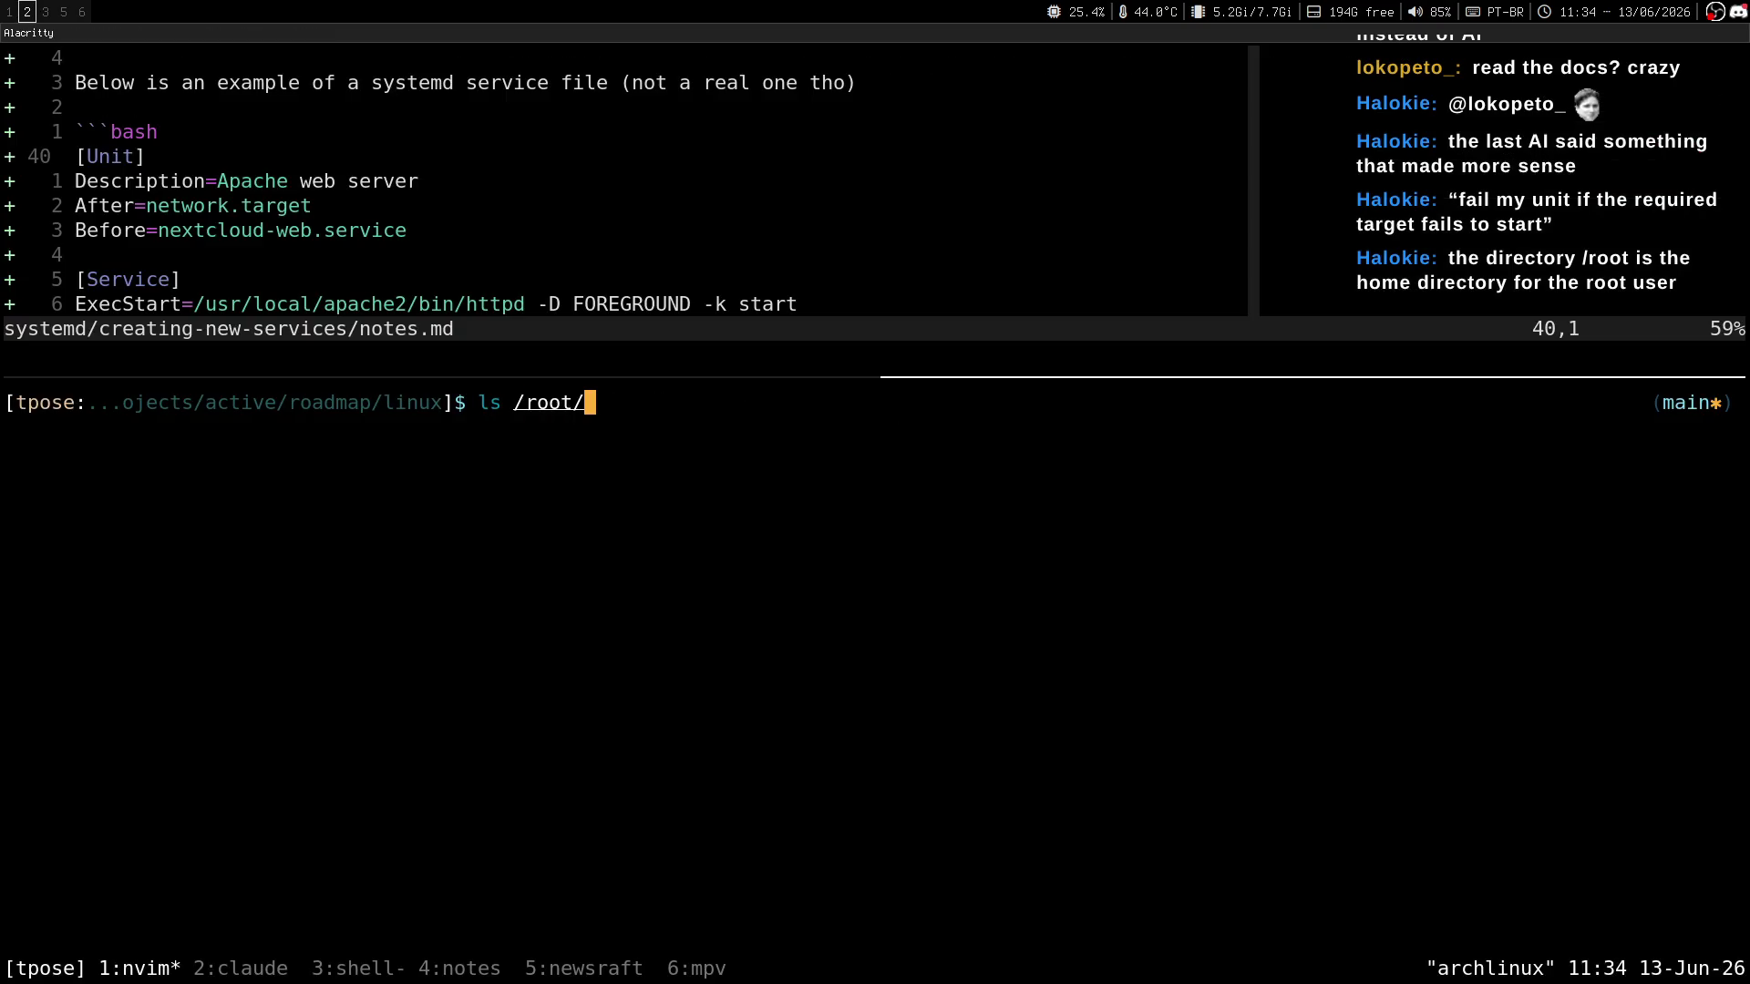
key("super+1")
key("super+2")
type("lo")
type("gs")
key("BackSpace")
key("BackSpace")
key("BackSpace")
key("super+1")
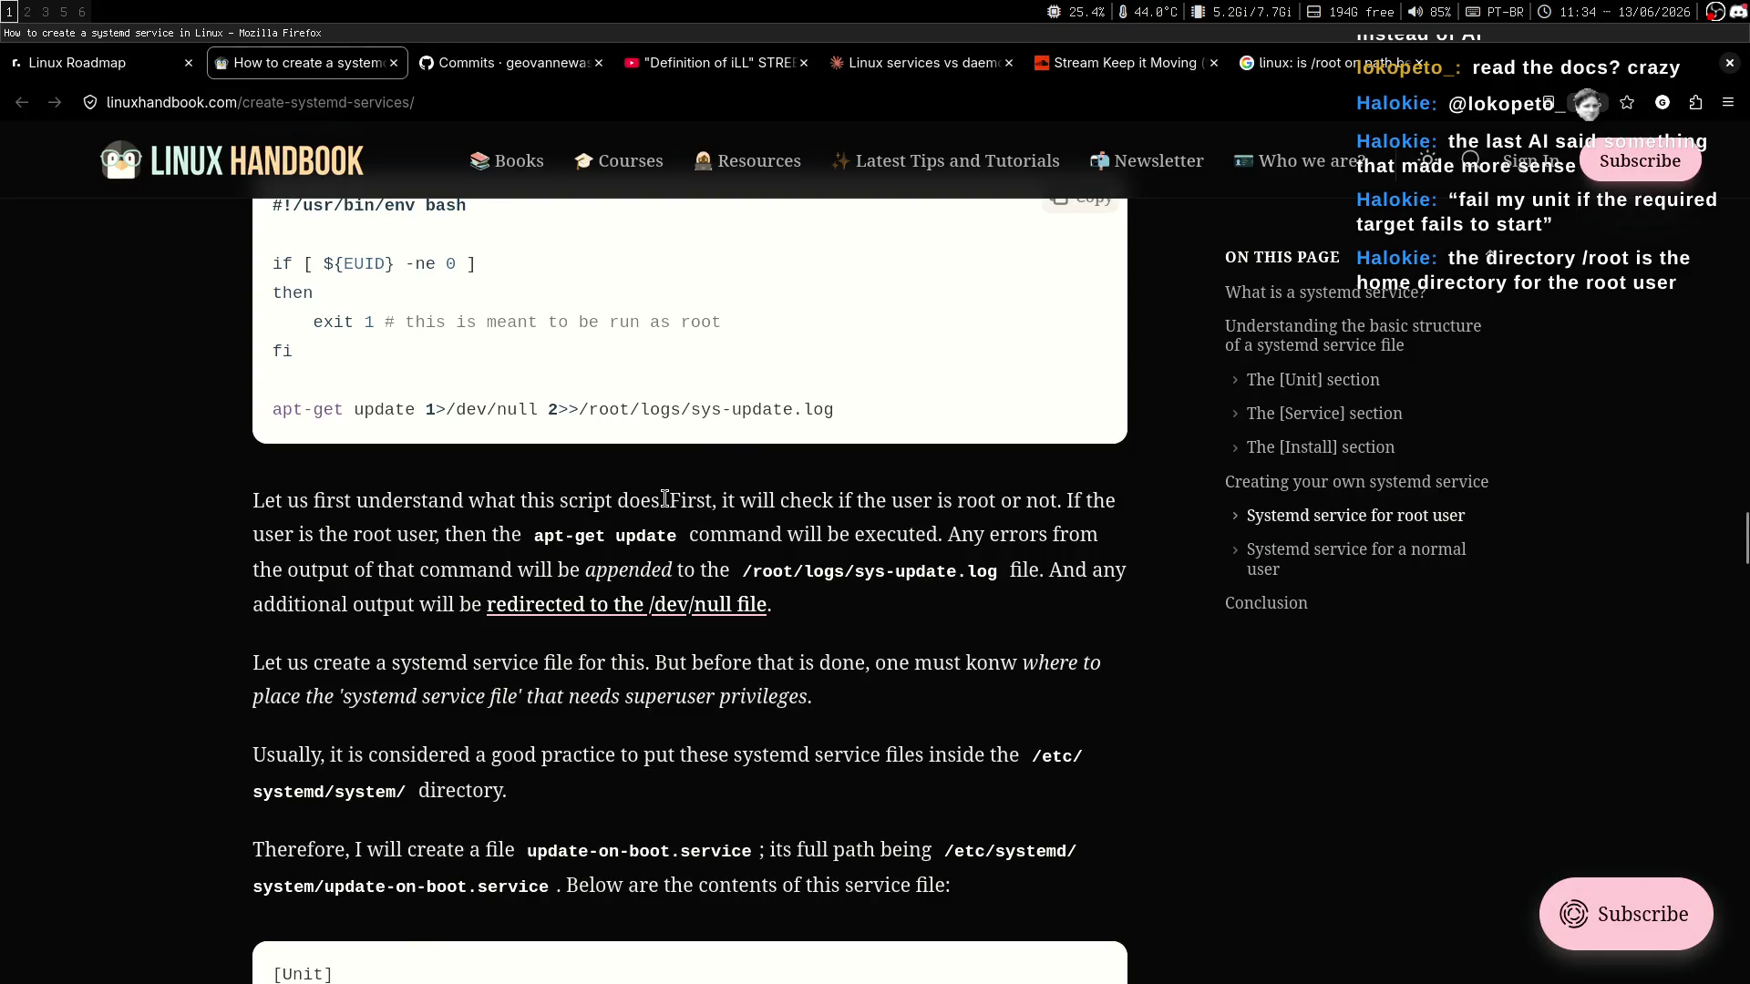
Switch to workspace 3 with Super+3 to show Chatterino.
key("super+3")
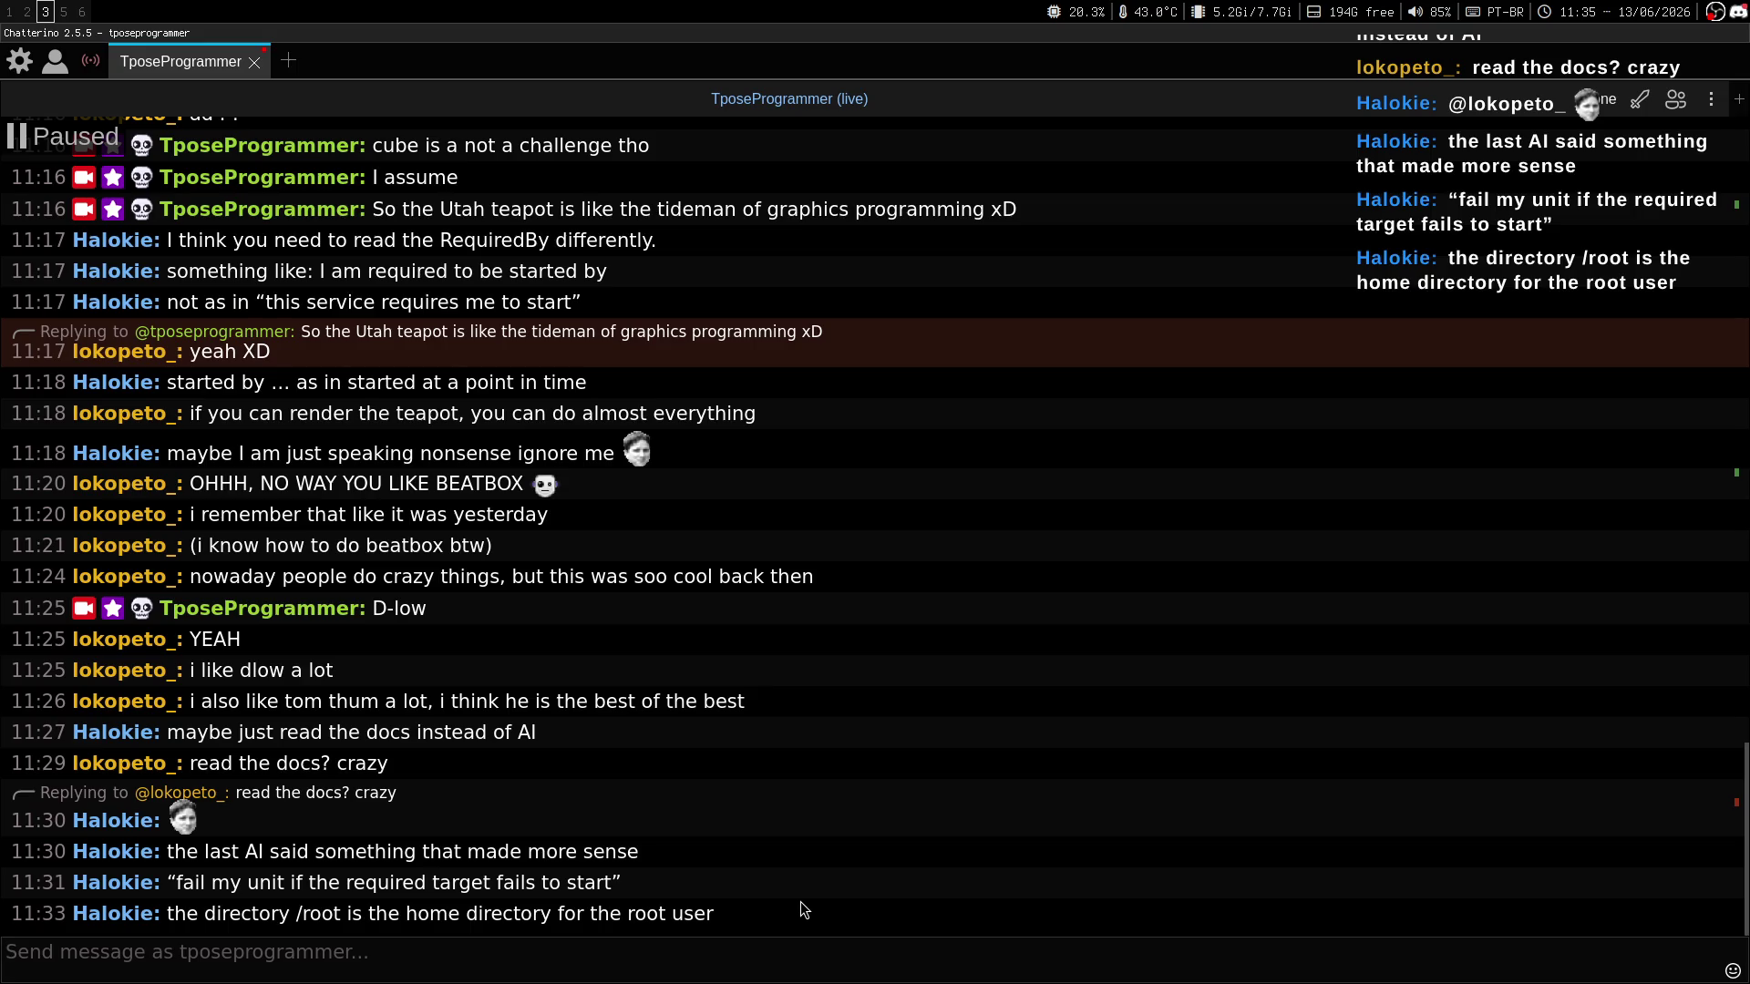
Switch to workspace 1 to bring Firefox and the Linux Handbook article back.
key("super+1")
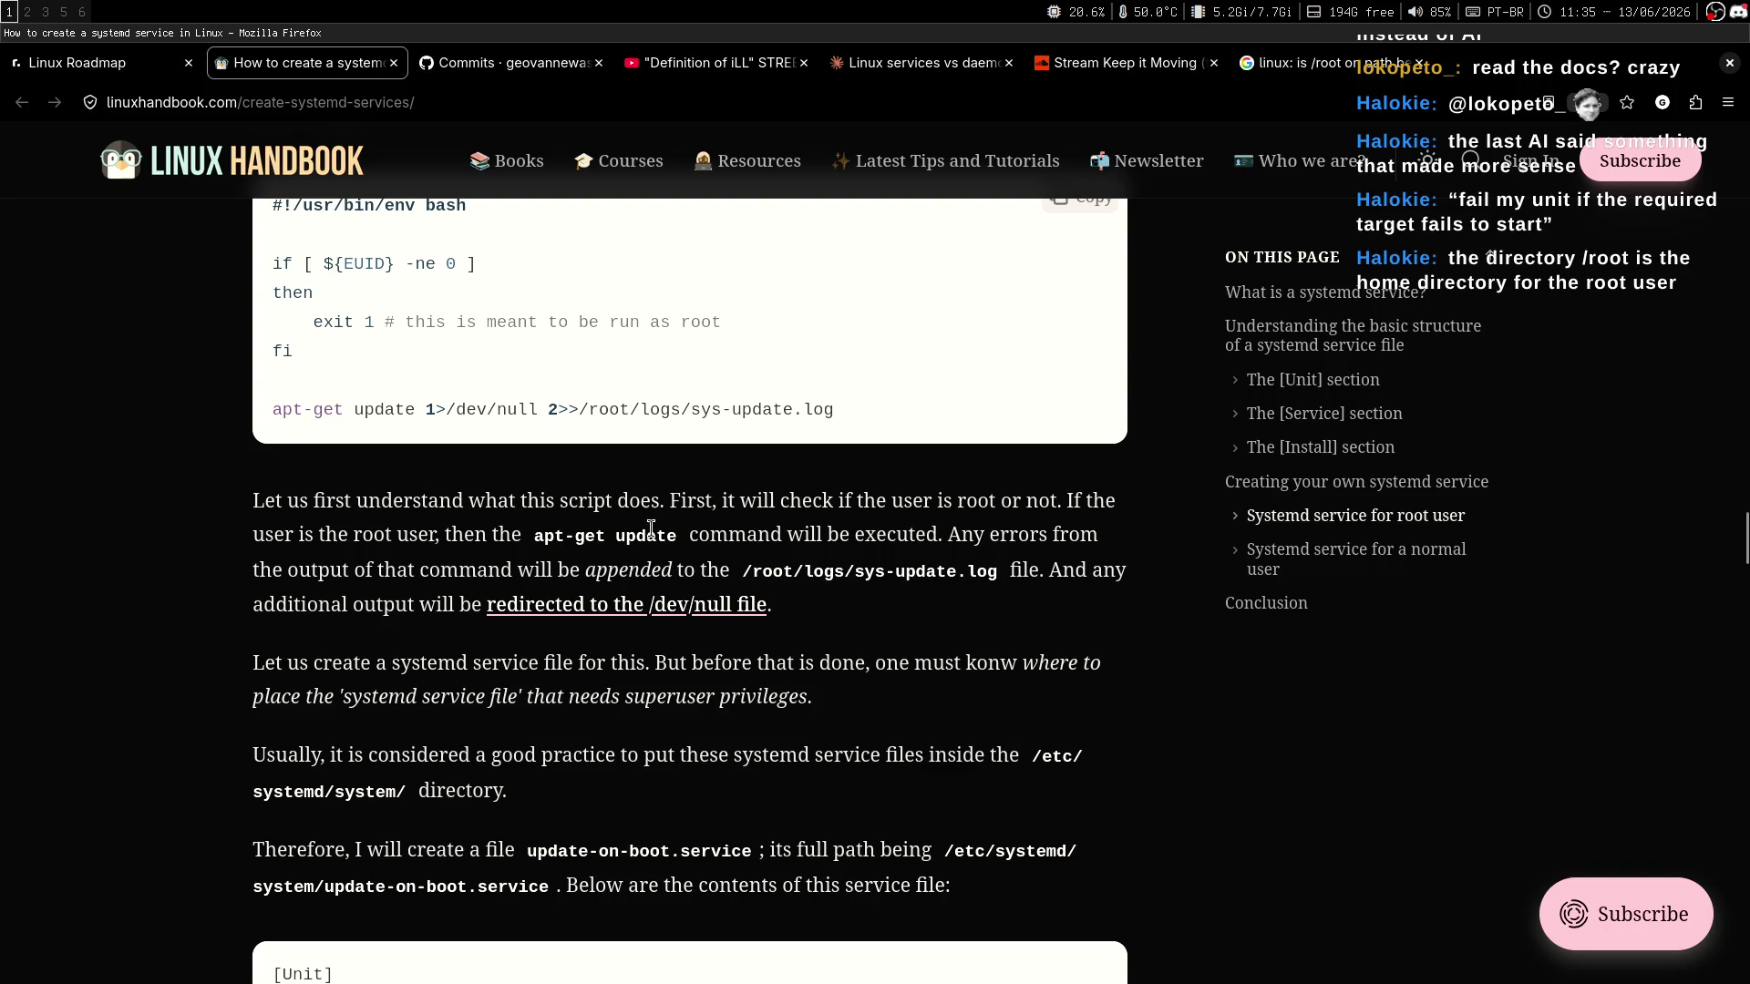
Read the sys-update.sh explanation, highlighting the lines on command output and appending errors to the log.
middle_click(1084, 541)
middle_click(1078, 572)
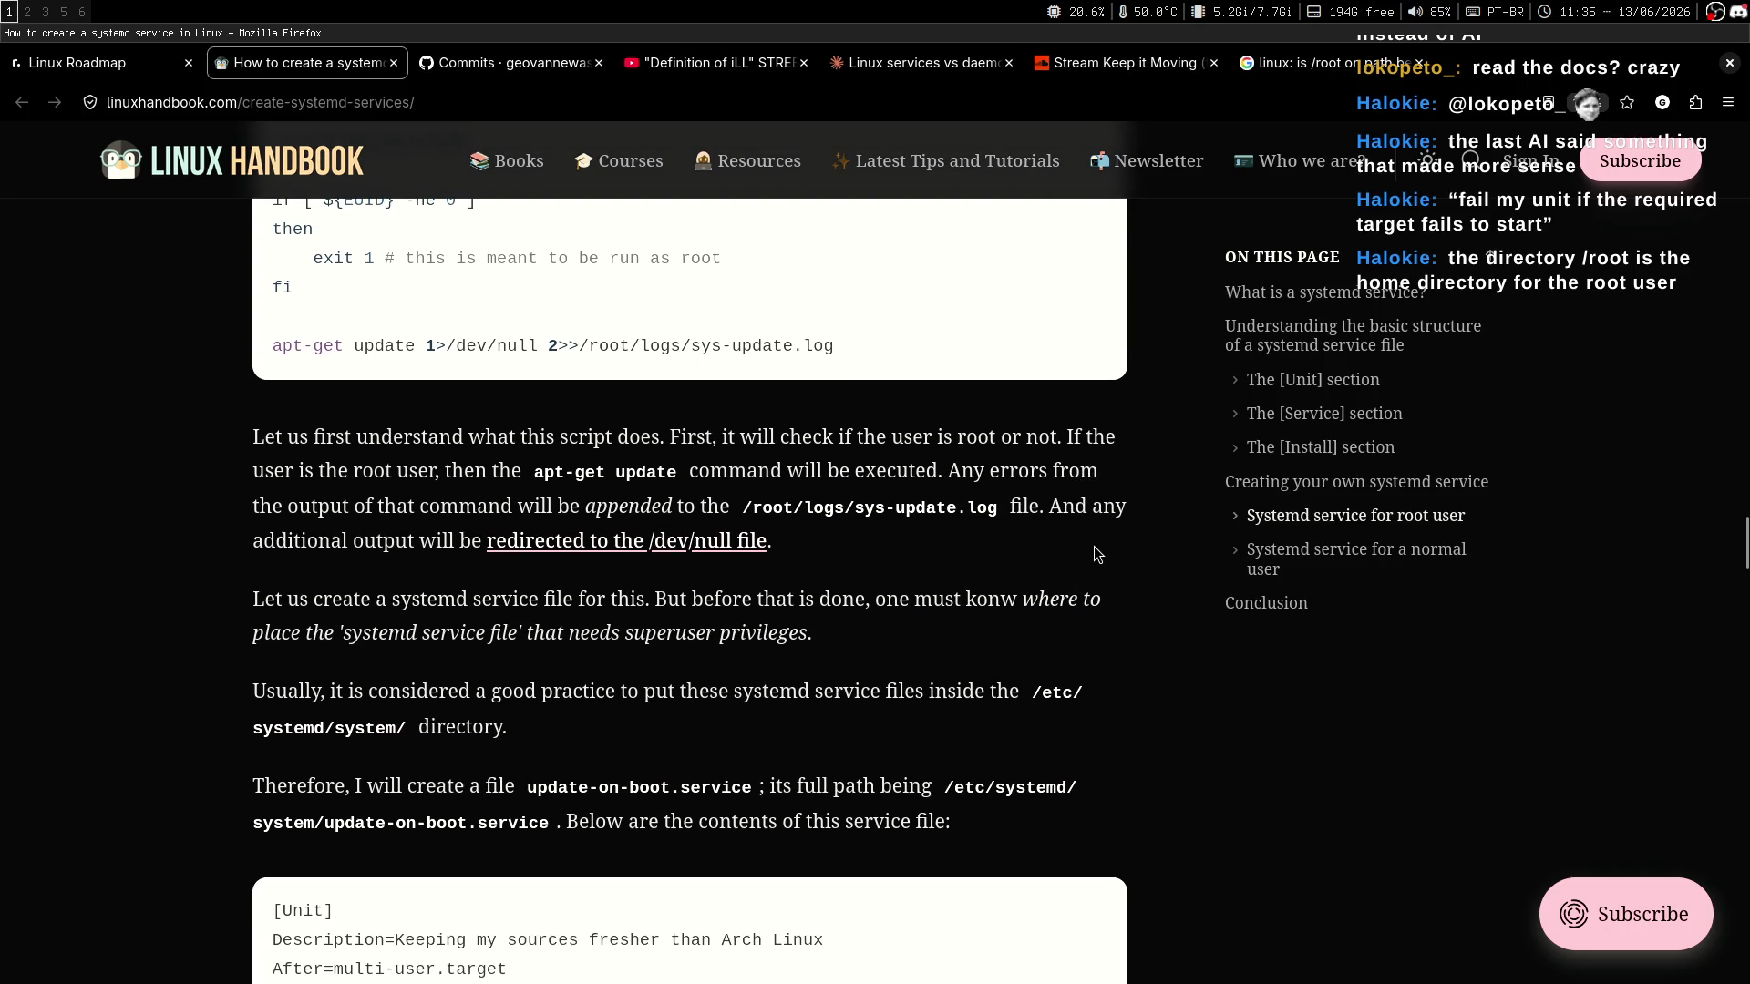
scroll(825, 529, "up", 1)
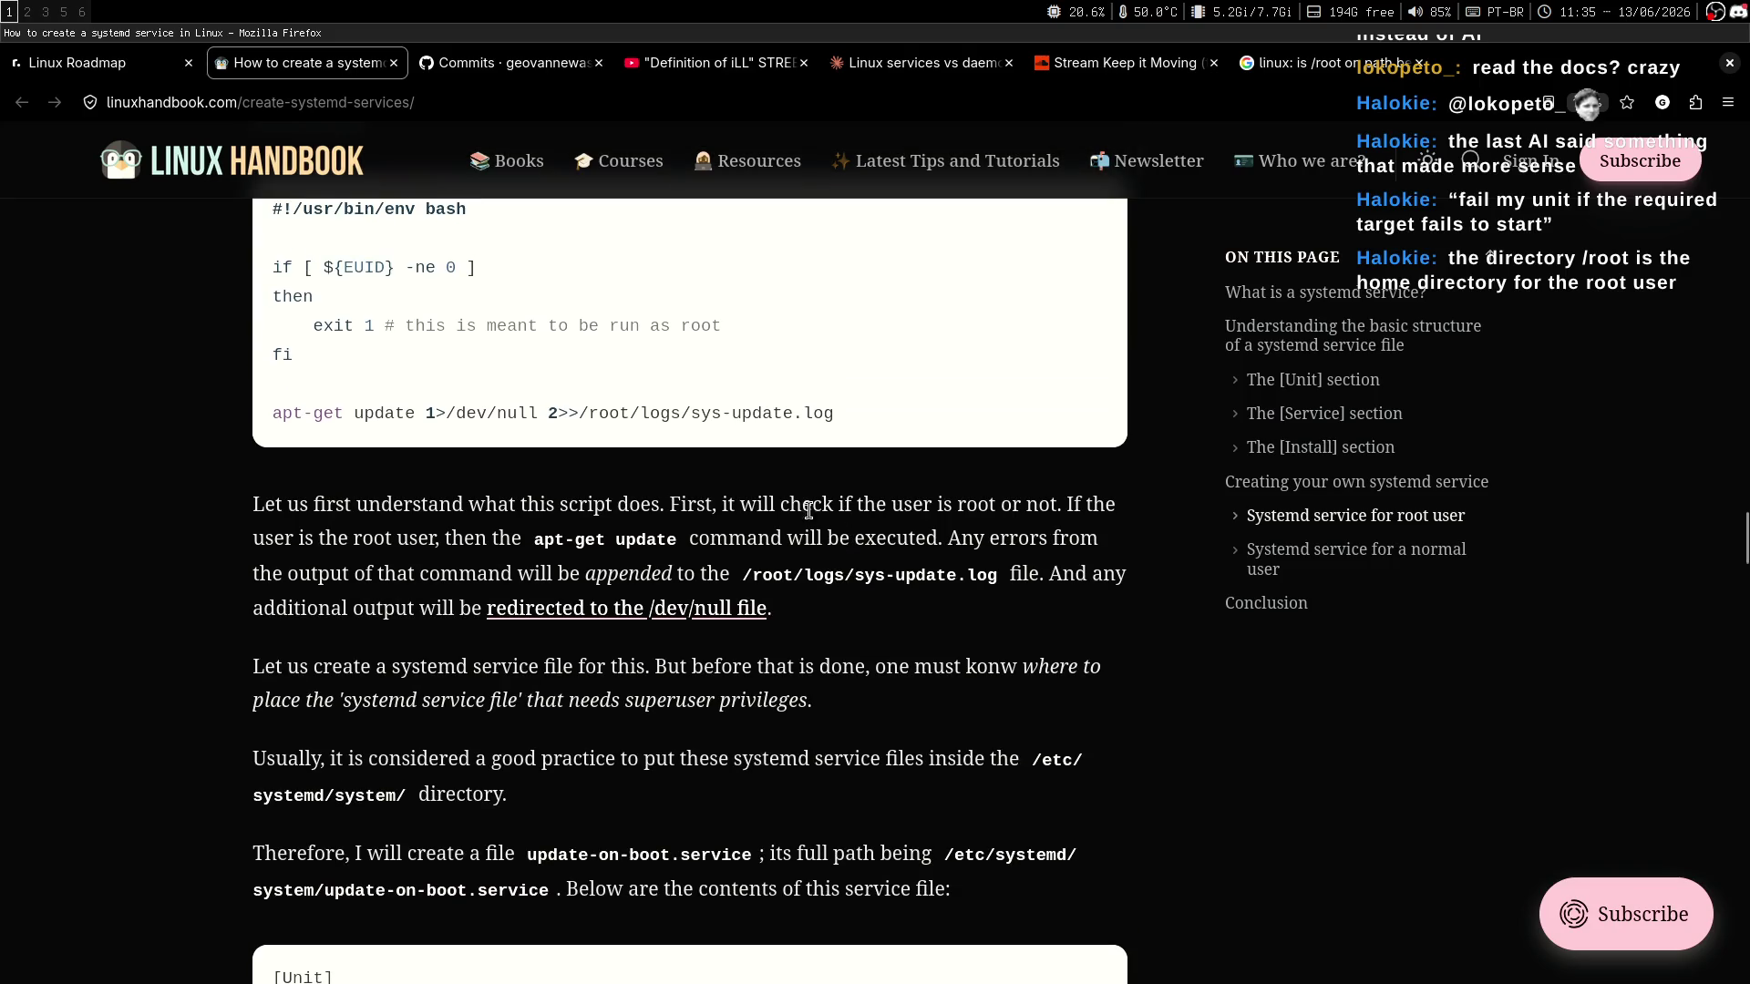
left_click_drag(519, 504, 901, 506)
left_click(982, 627)
scroll(981, 627, "up", 1)
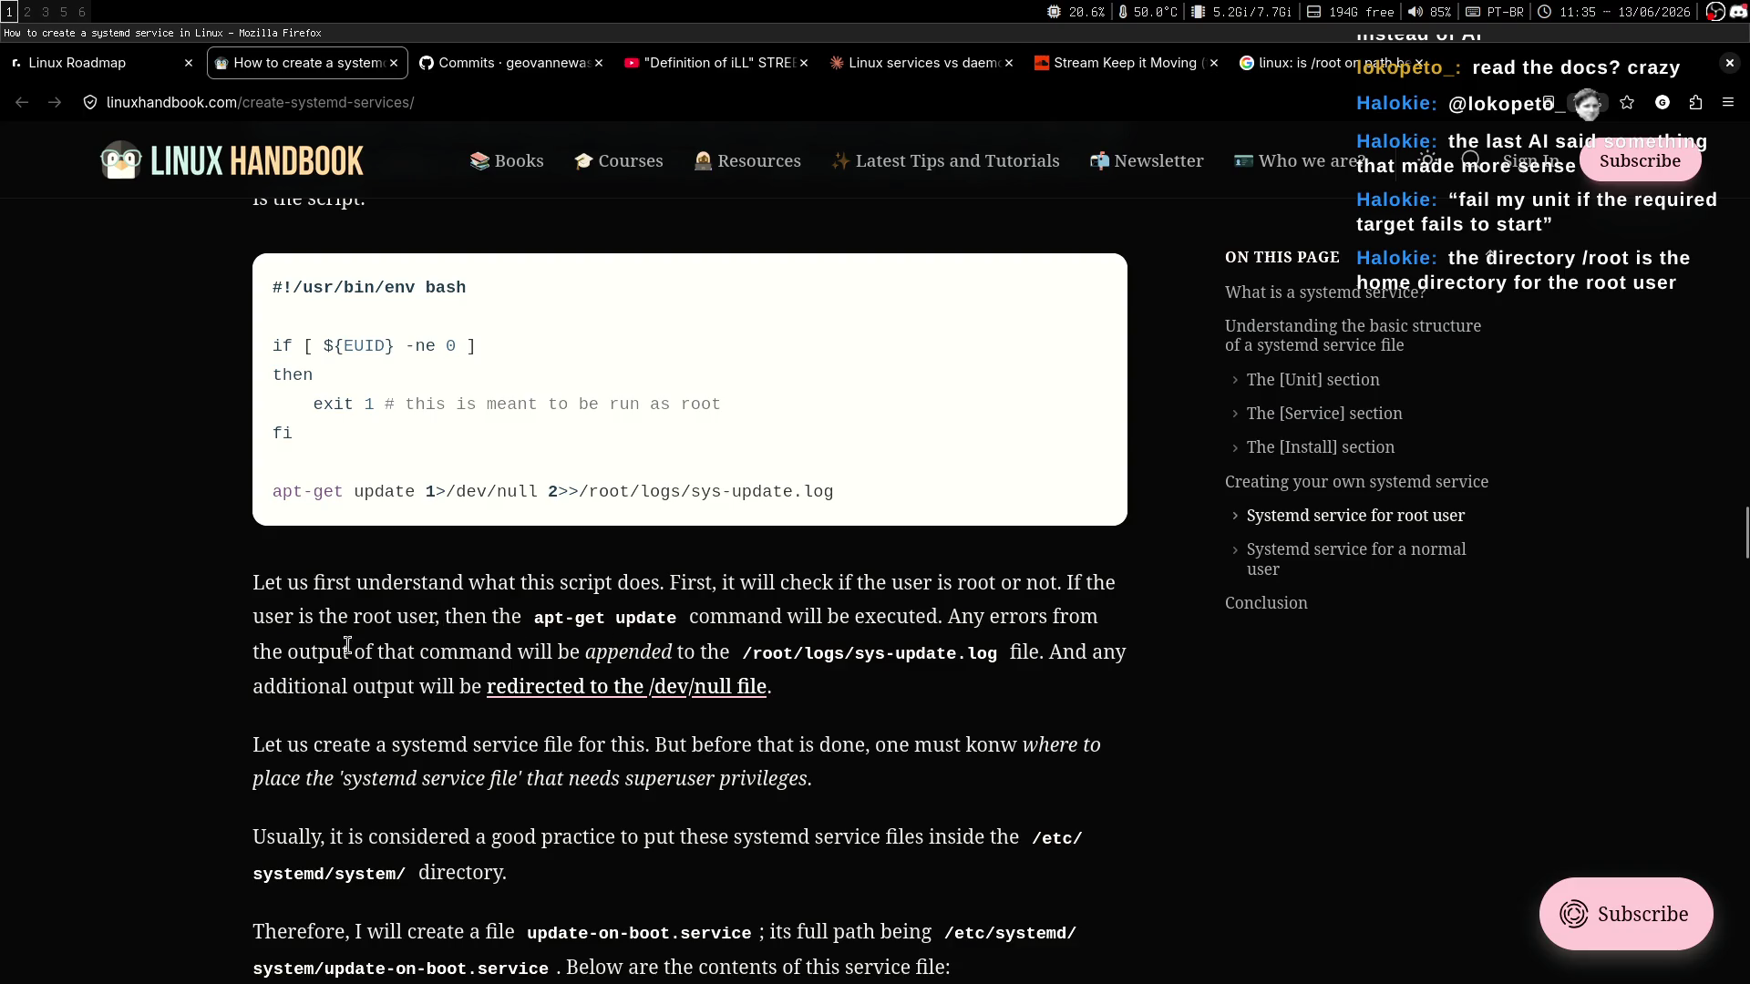
left_click_drag(288, 649, 669, 650)
left_click(735, 641)
left_click_drag(261, 653, 741, 653)
left_click(757, 650)
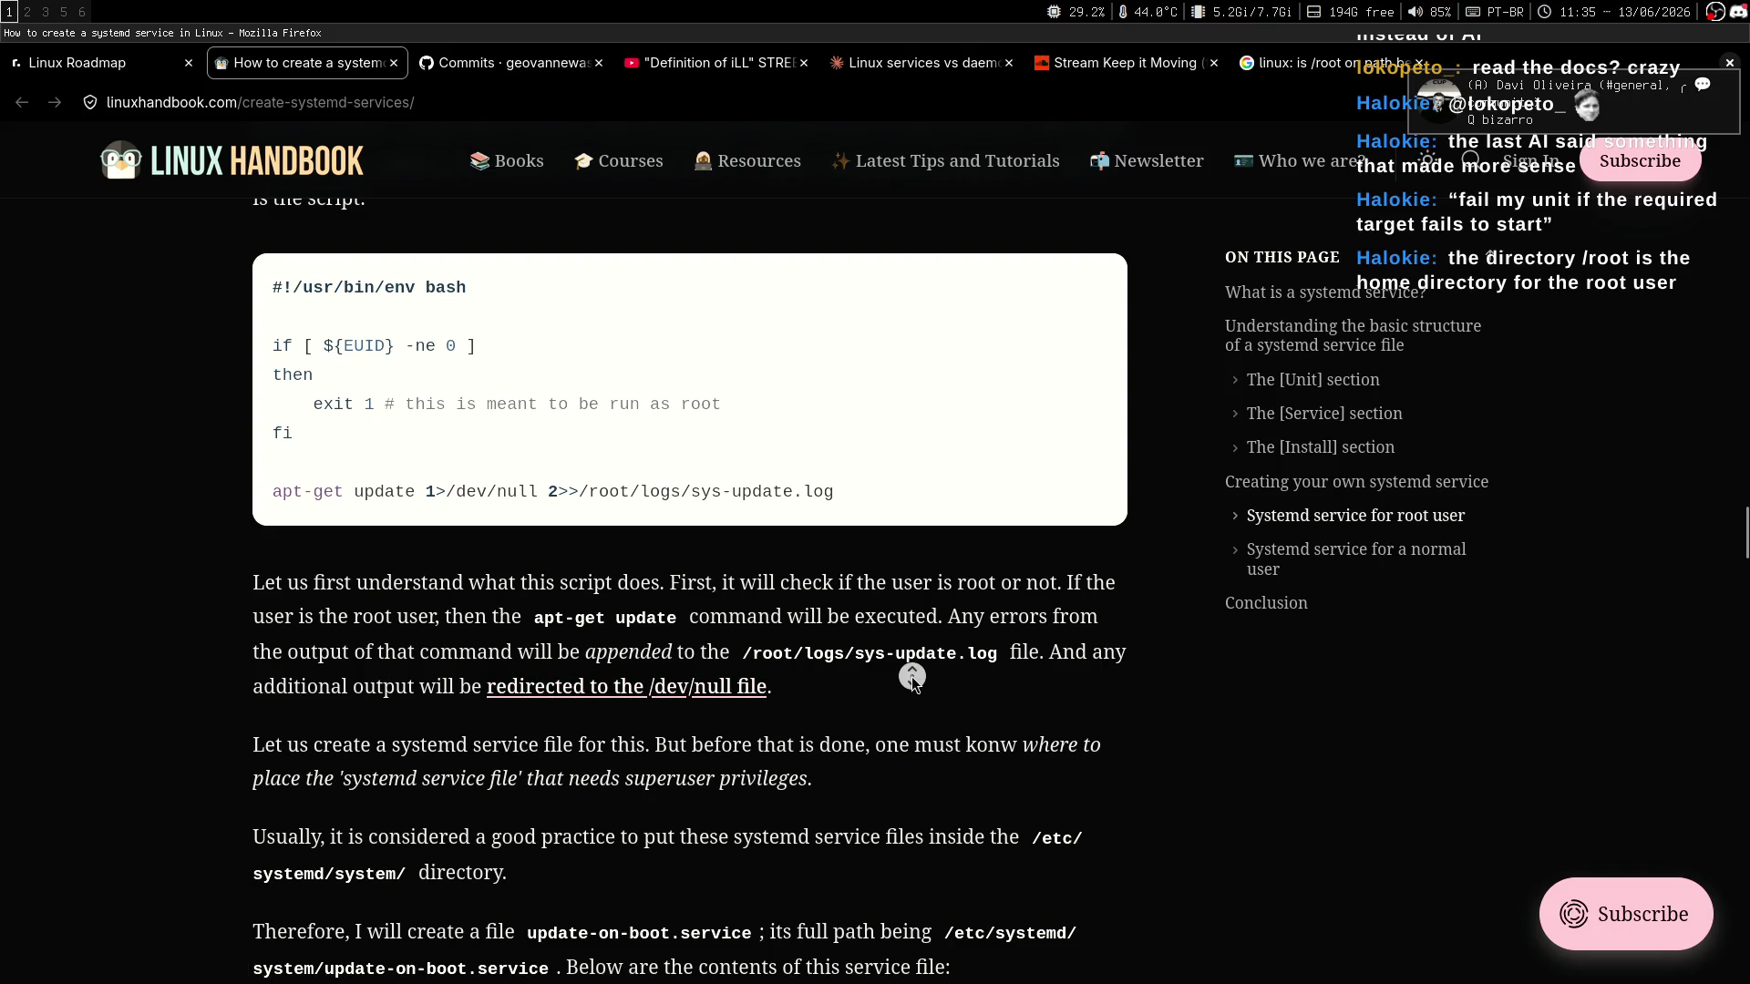
Autoscroll down toward the service file and highlight the sentence on where to place it.
scroll(907, 685, "down", 1)
middle_click(928, 654)
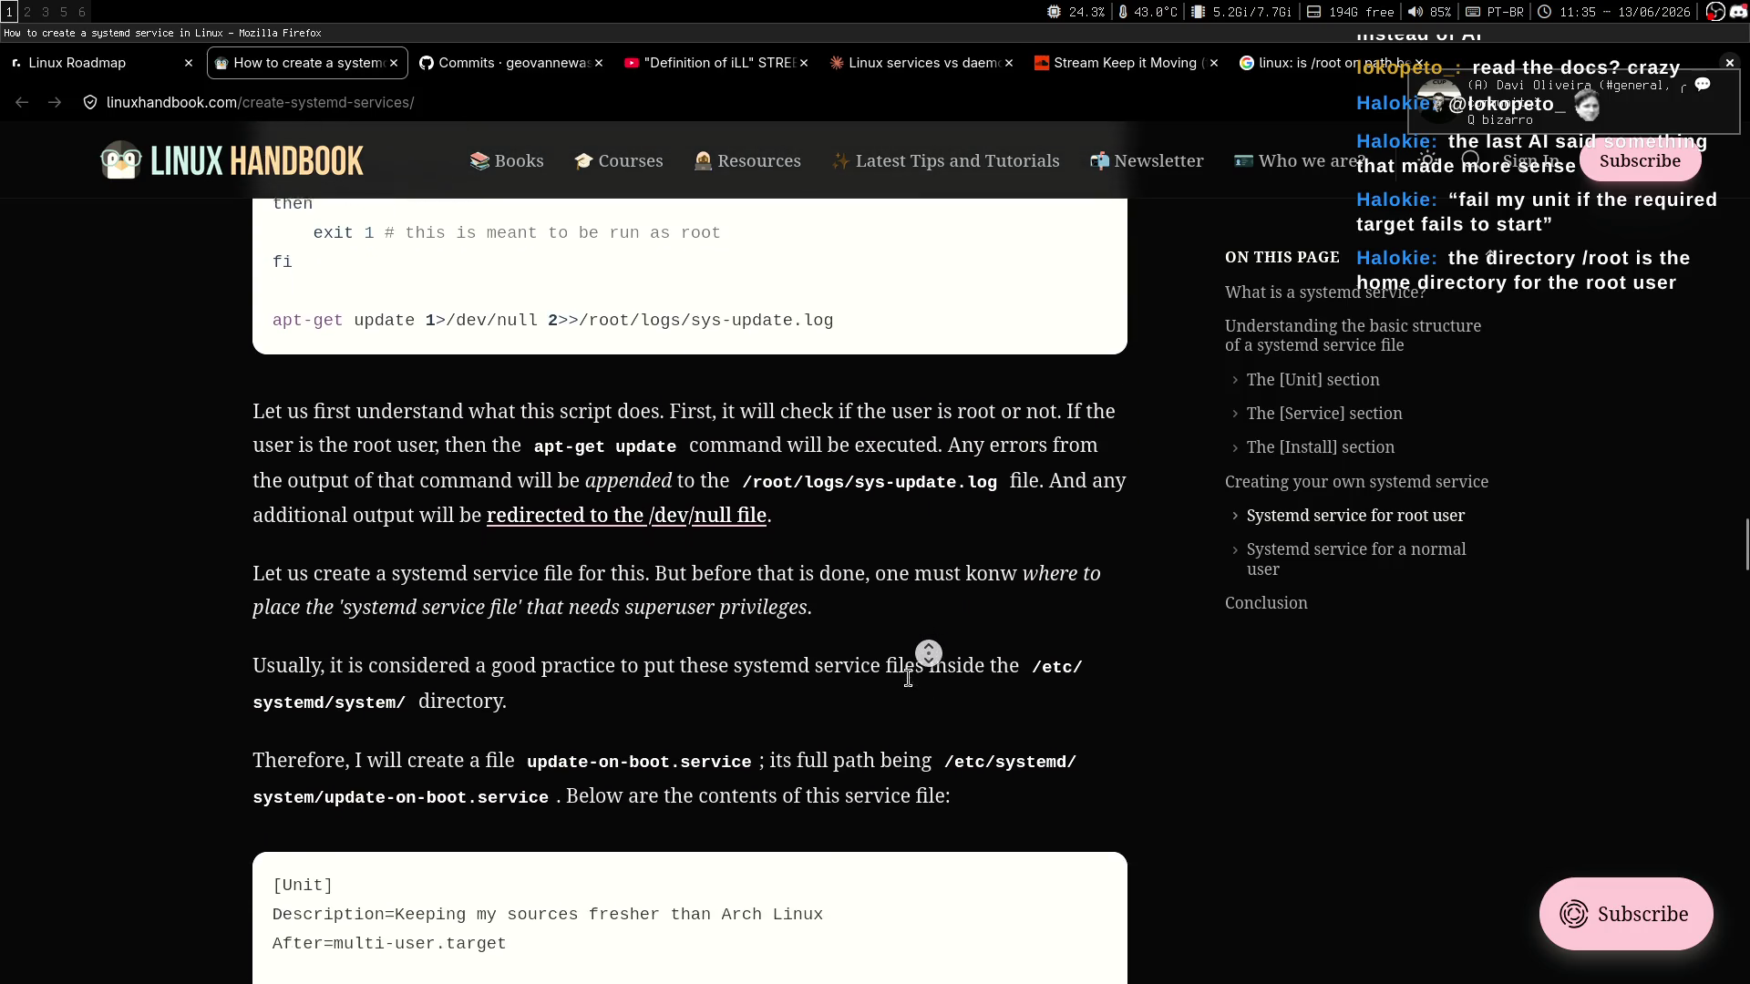
middle_click(907, 678)
middle_click(880, 593)
middle_click(839, 620)
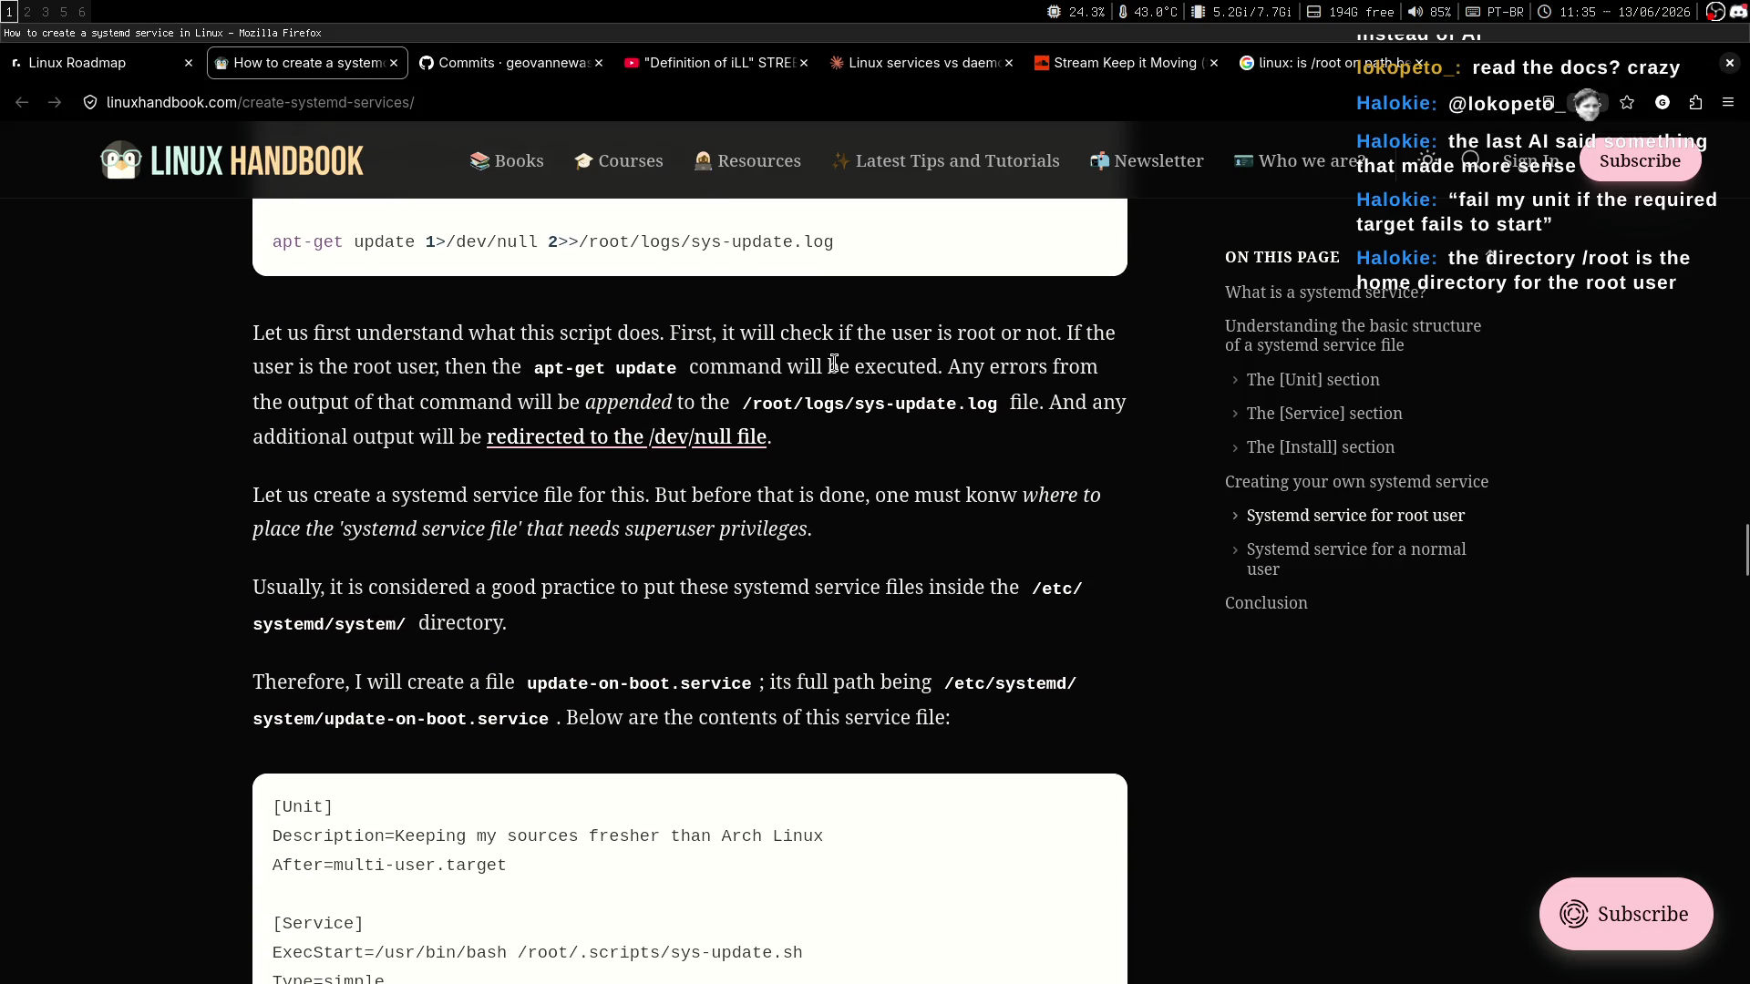
middle_click(927, 524)
middle_click(953, 478)
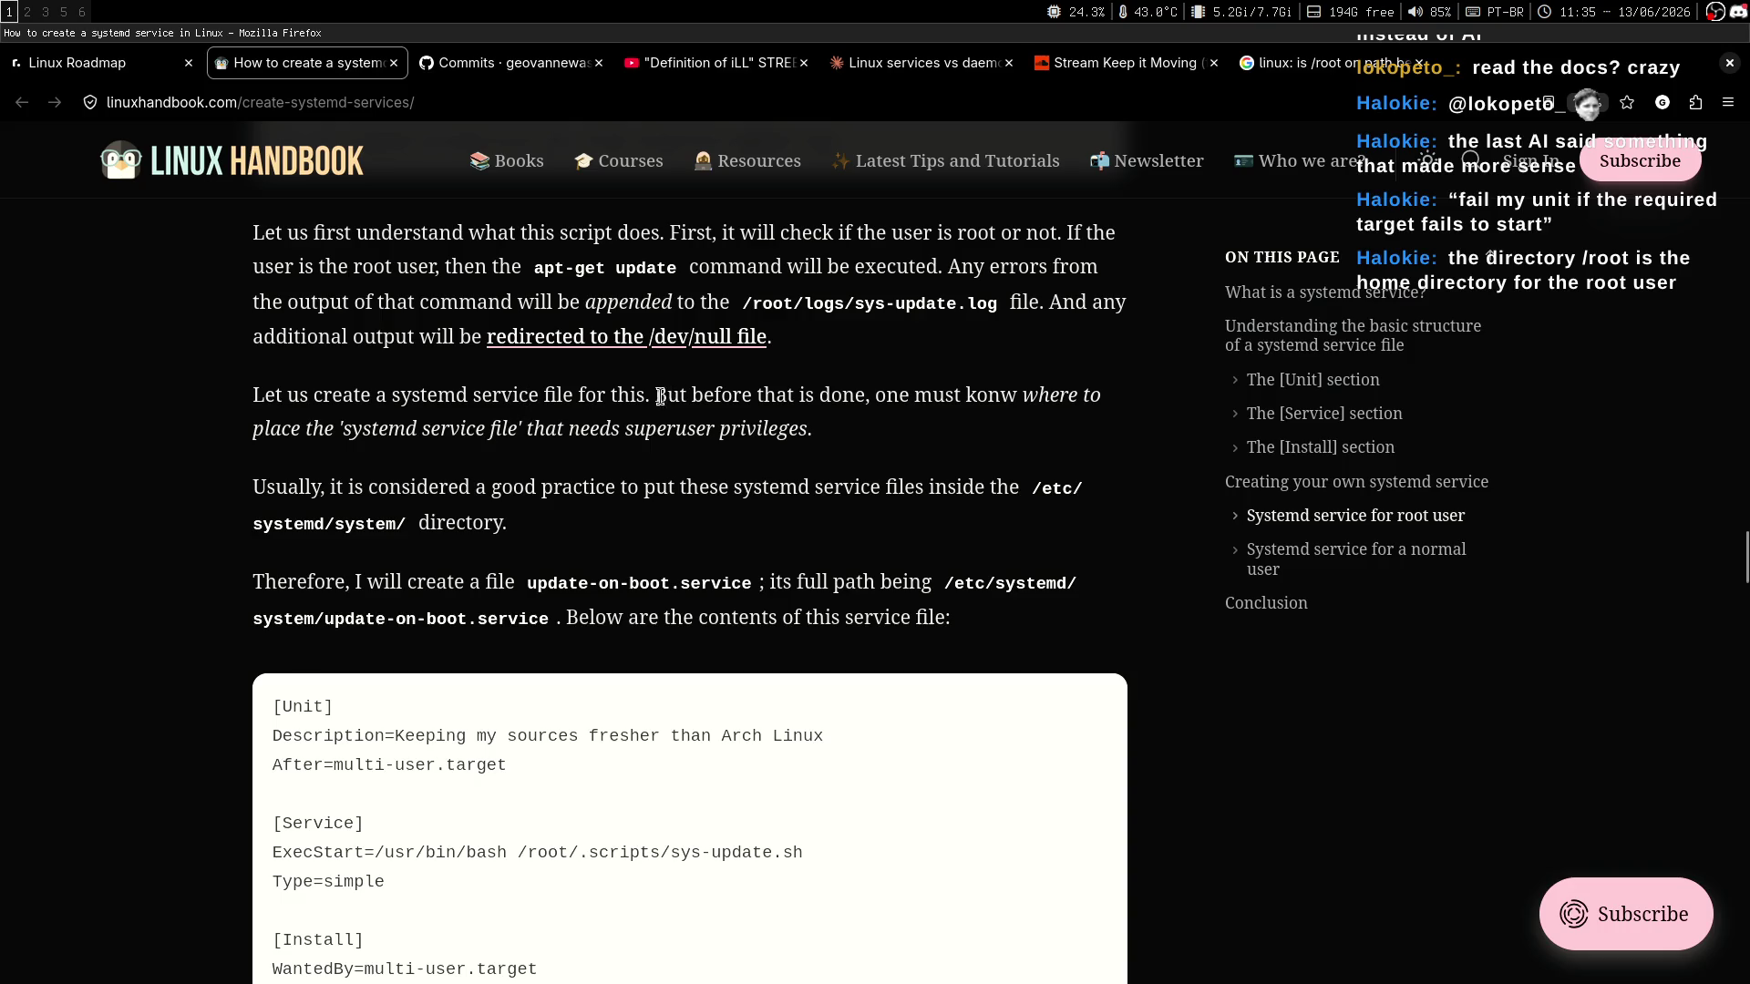
left_click_drag(636, 395, 1078, 394)
left_click(829, 453)
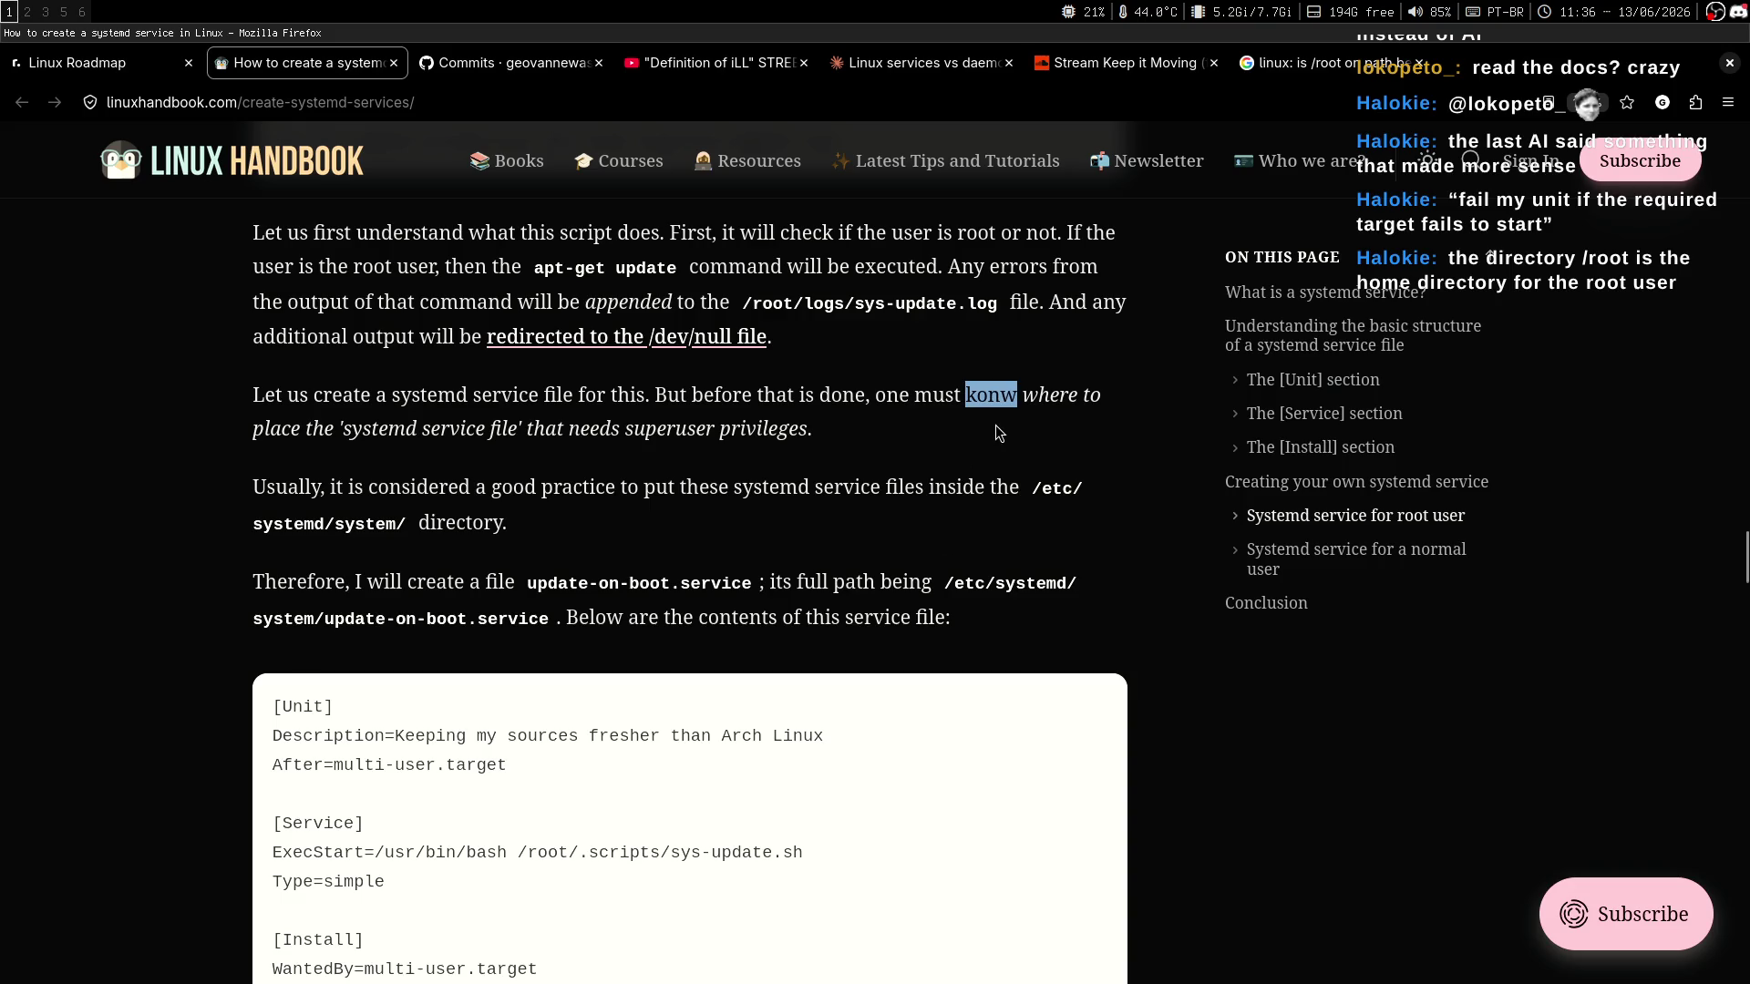
Select the sentence and repeatedly pick out the misspelled word 'konw'.
left_click(769, 411)
left_click_drag(255, 402, 963, 402)
double_click(991, 397)
left_click(969, 436)
double_click(996, 395)
left_click(999, 451)
scroll(1022, 422, "up", 1)
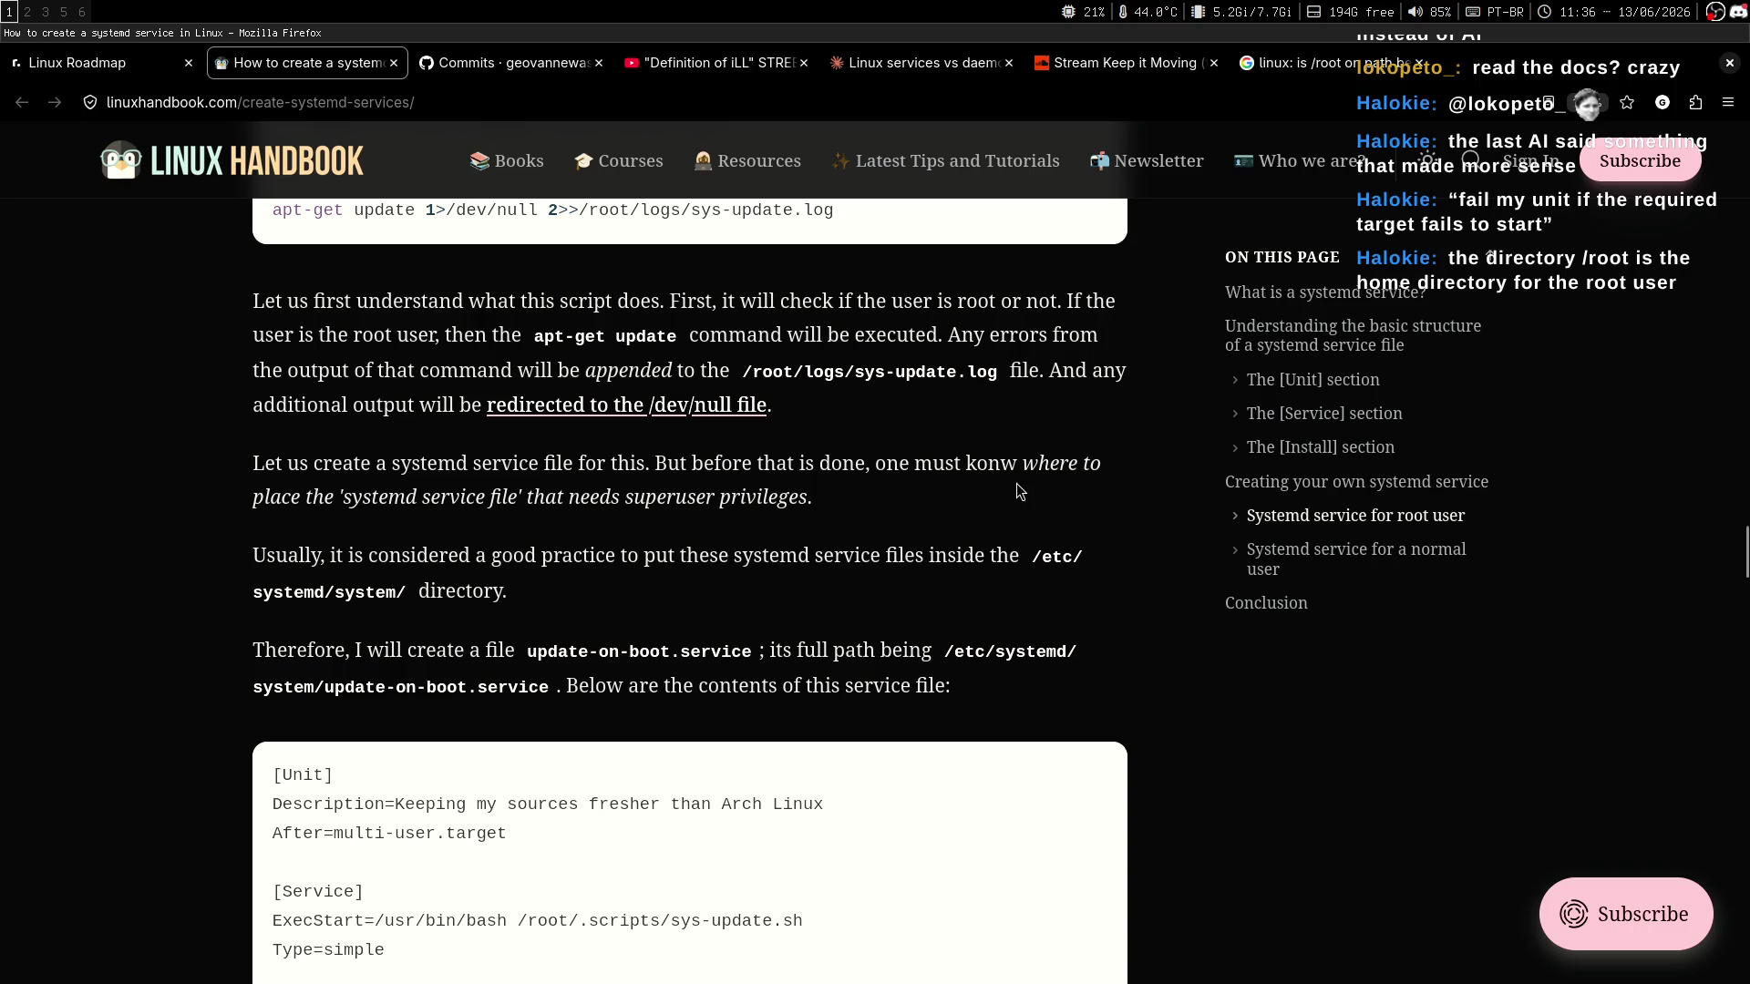
double_click(990, 463)
left_click(965, 529)
Move back up to the Apache example service file, select its contents, and dismiss the chat notification.
middle_click(965, 534)
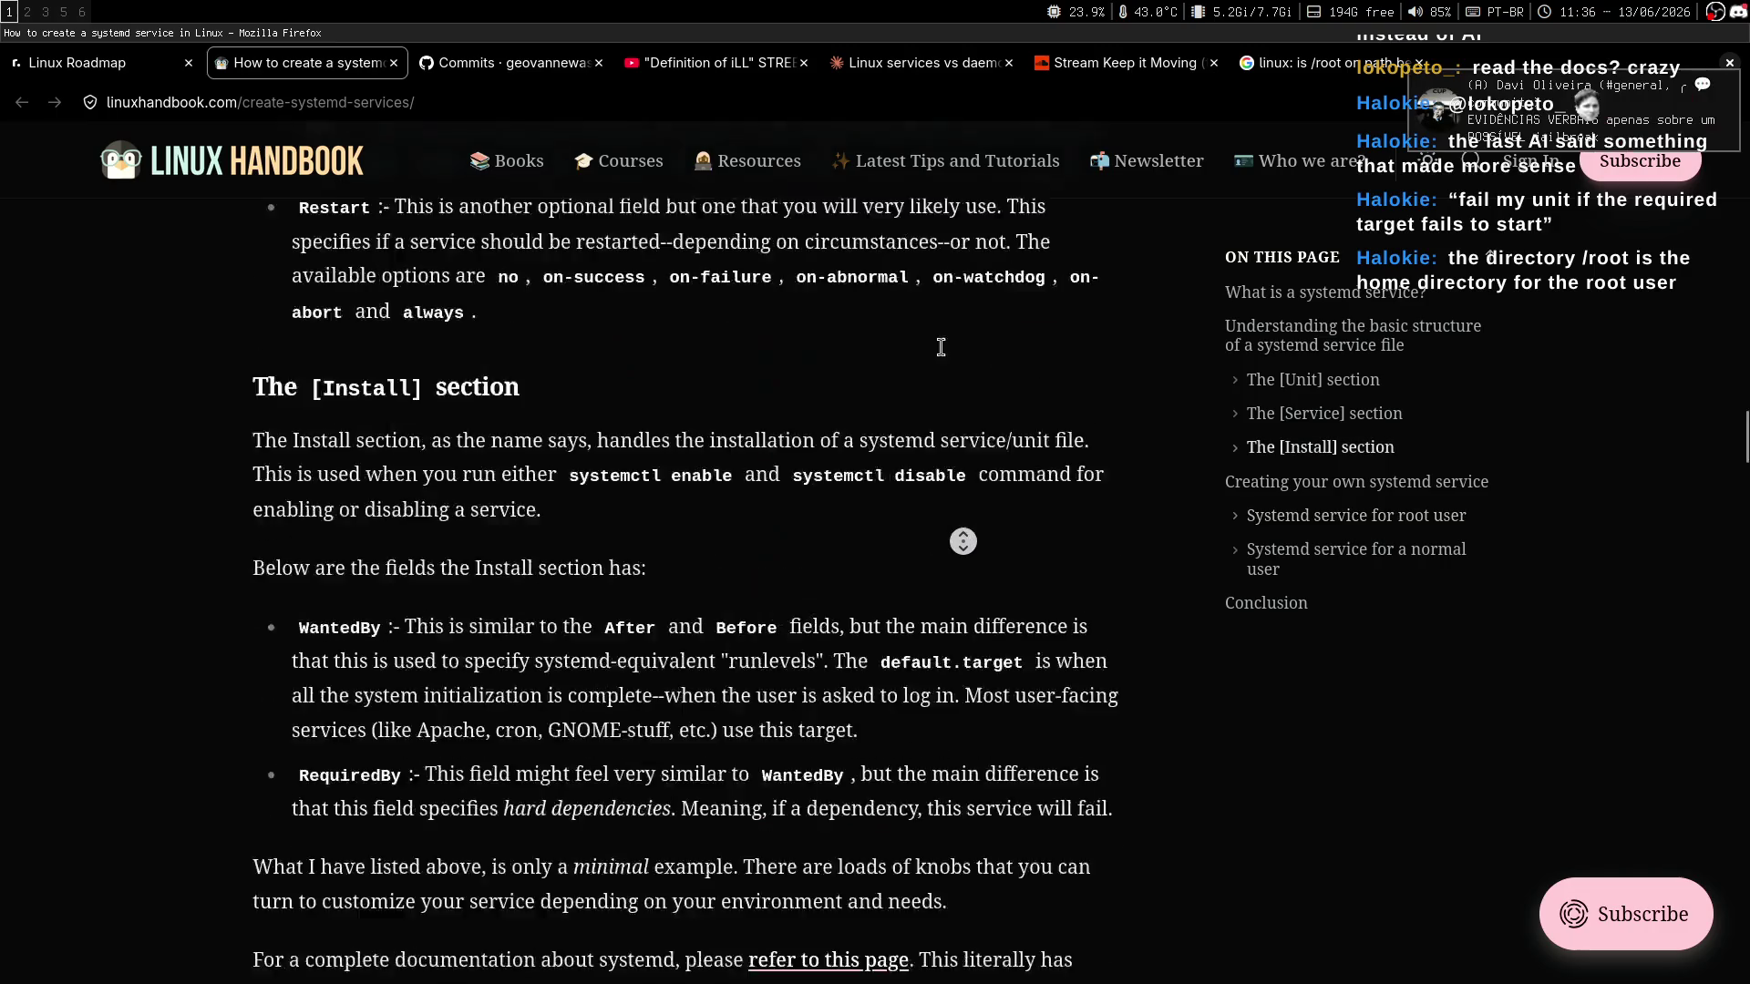
middle_click(921, 460)
middle_click(668, 463)
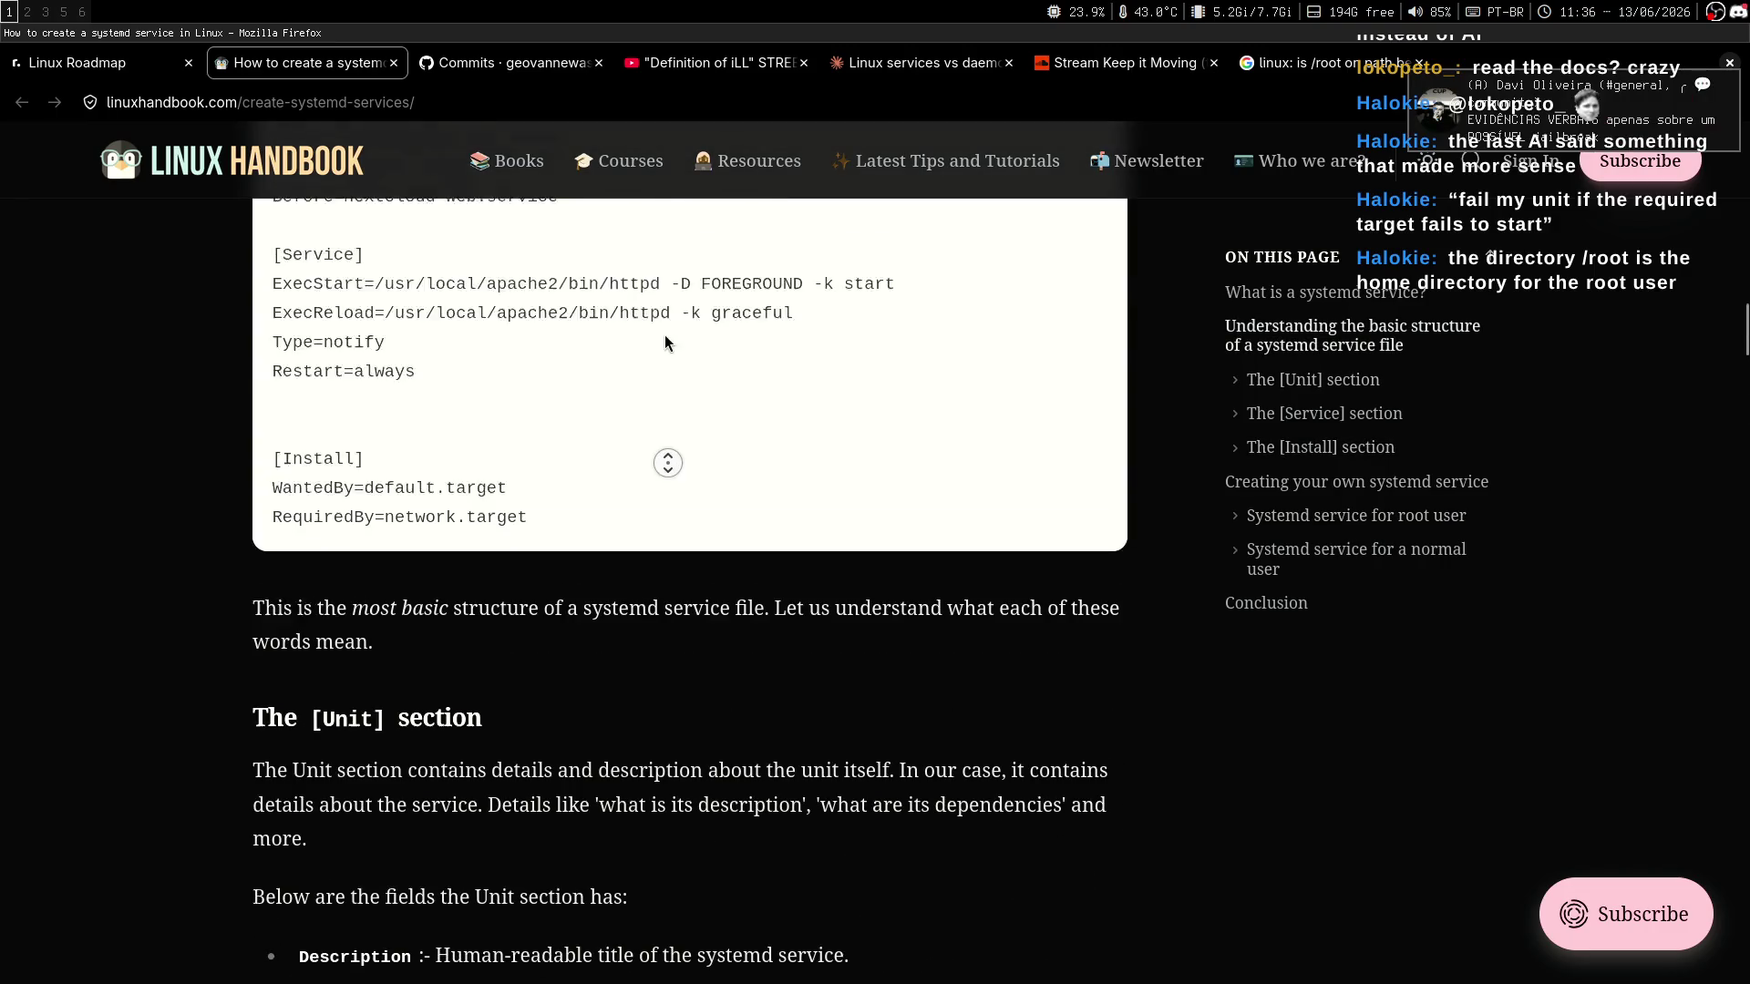
scroll(656, 489, "down", 1)
left_click_drag(271, 345, 653, 745)
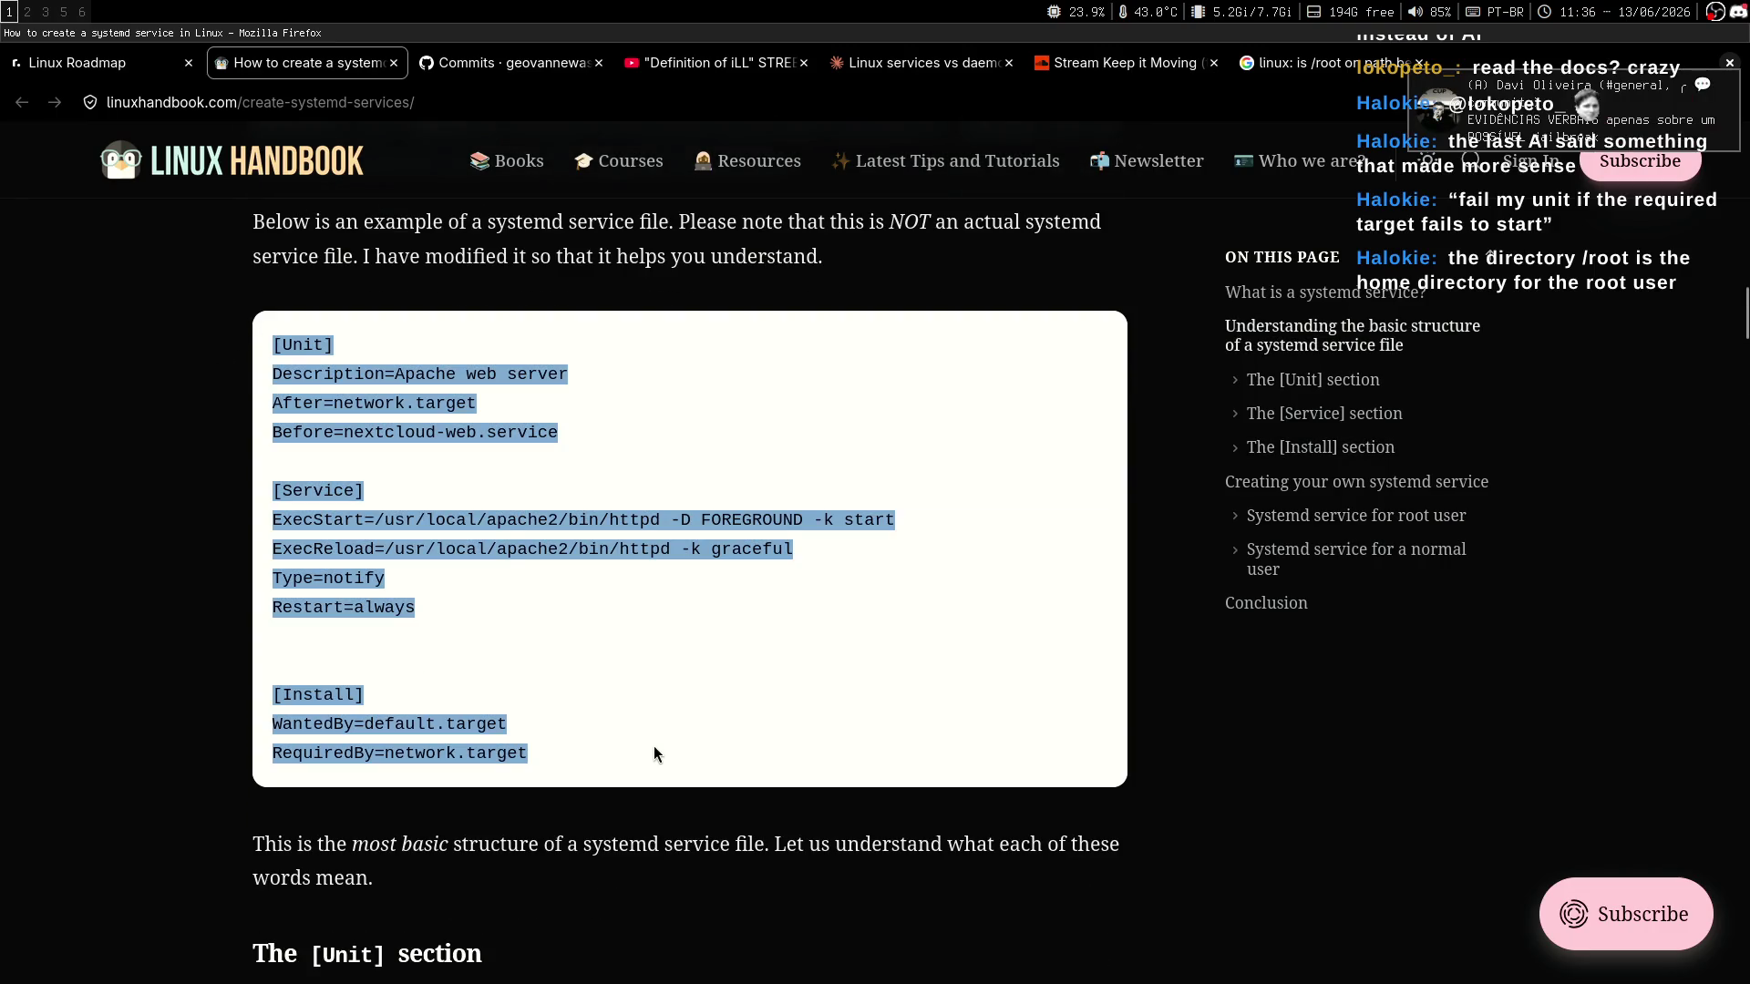
double_click(652, 746)
left_click(663, 736)
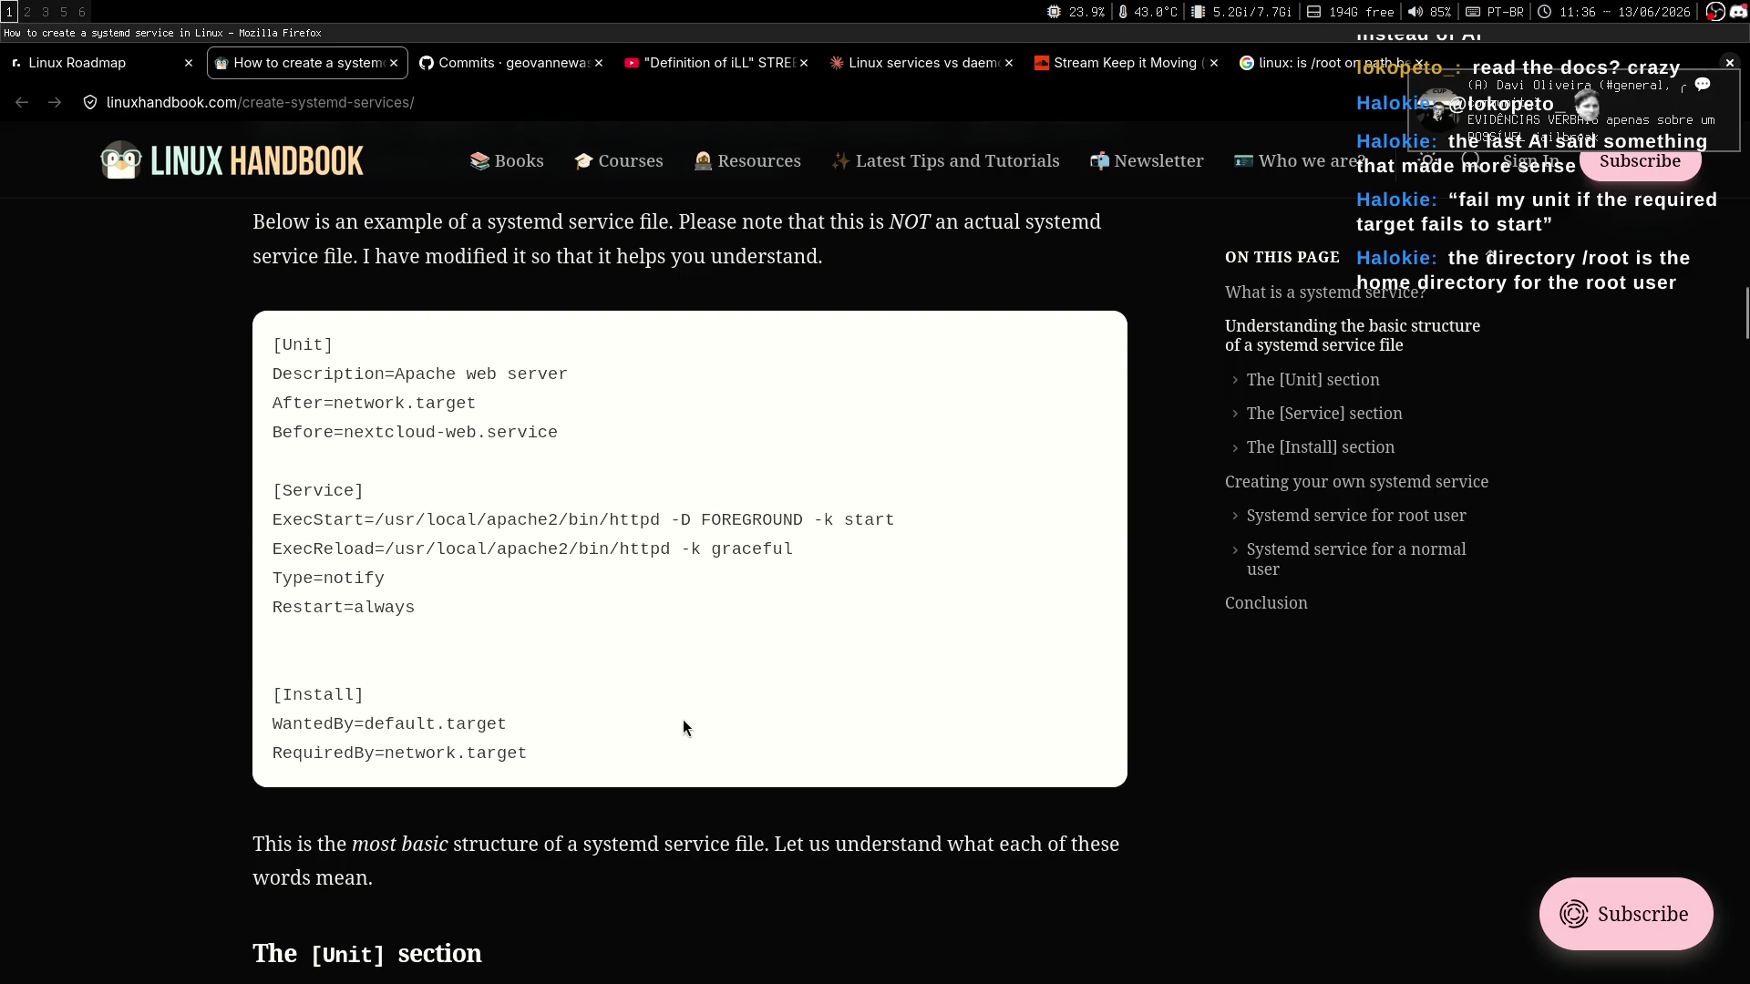
left_click(1481, 137)
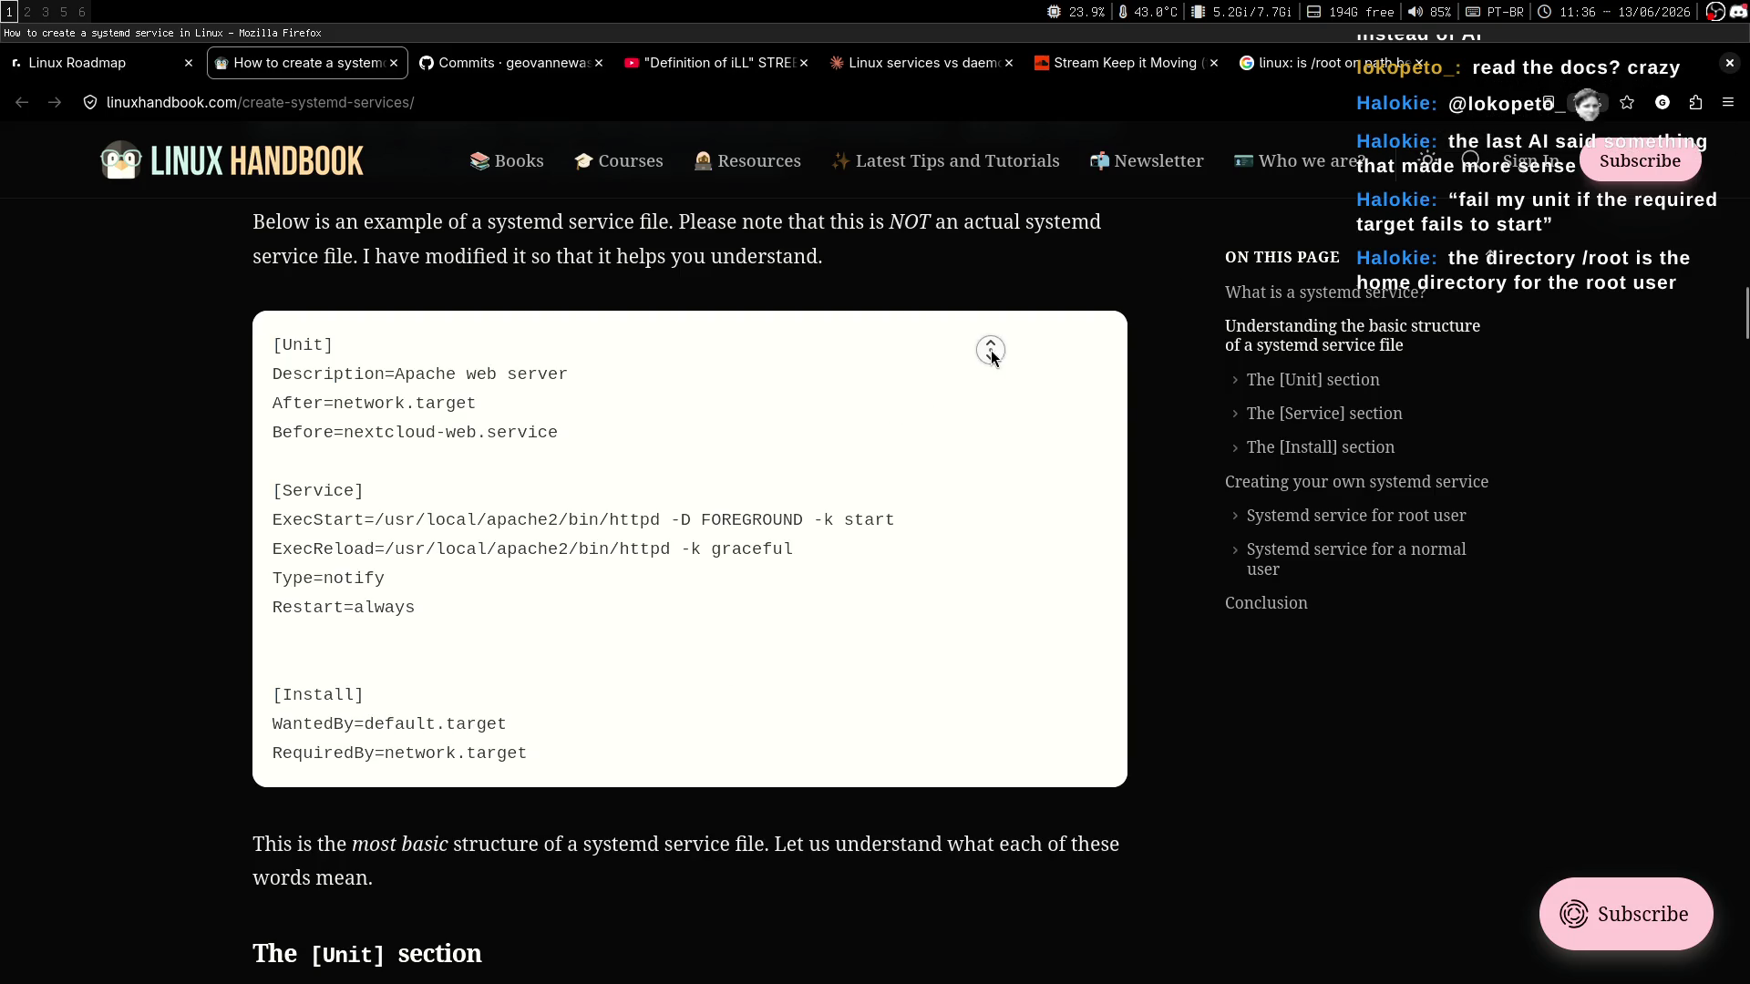
scroll(991, 358, "down", 20)
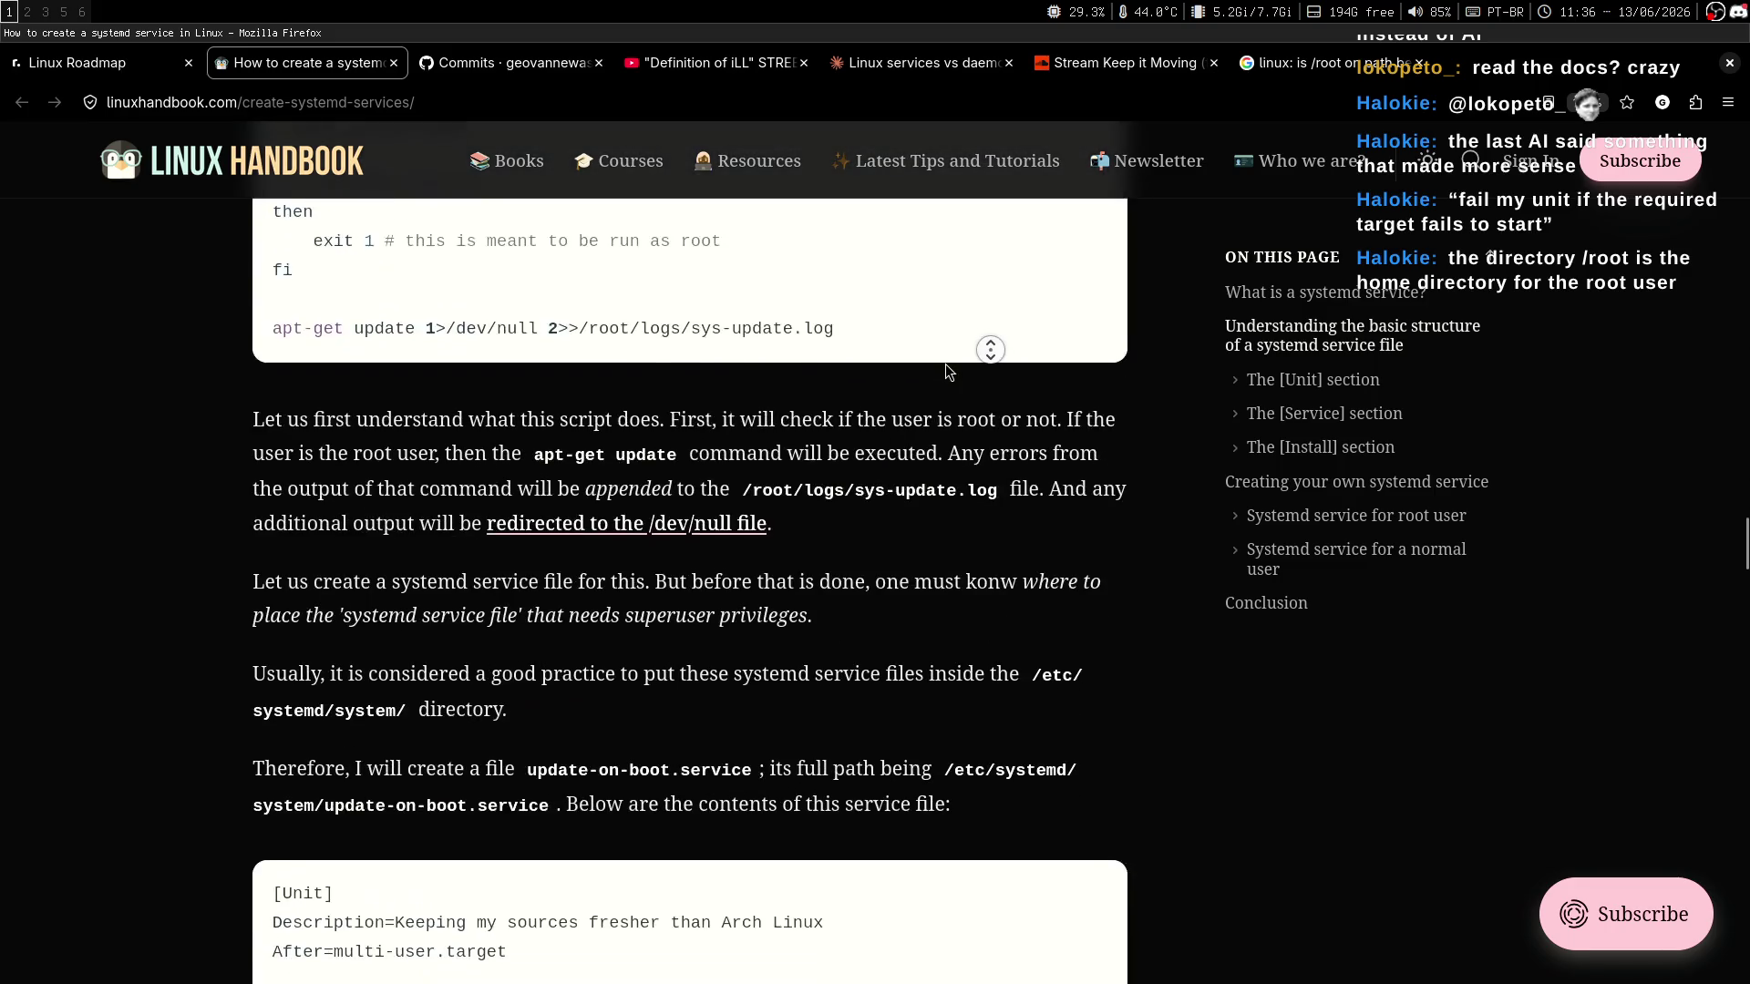
Glance at Chatterino on workspace 3, then return to Firefox and the root-user service section.
key("super+3")
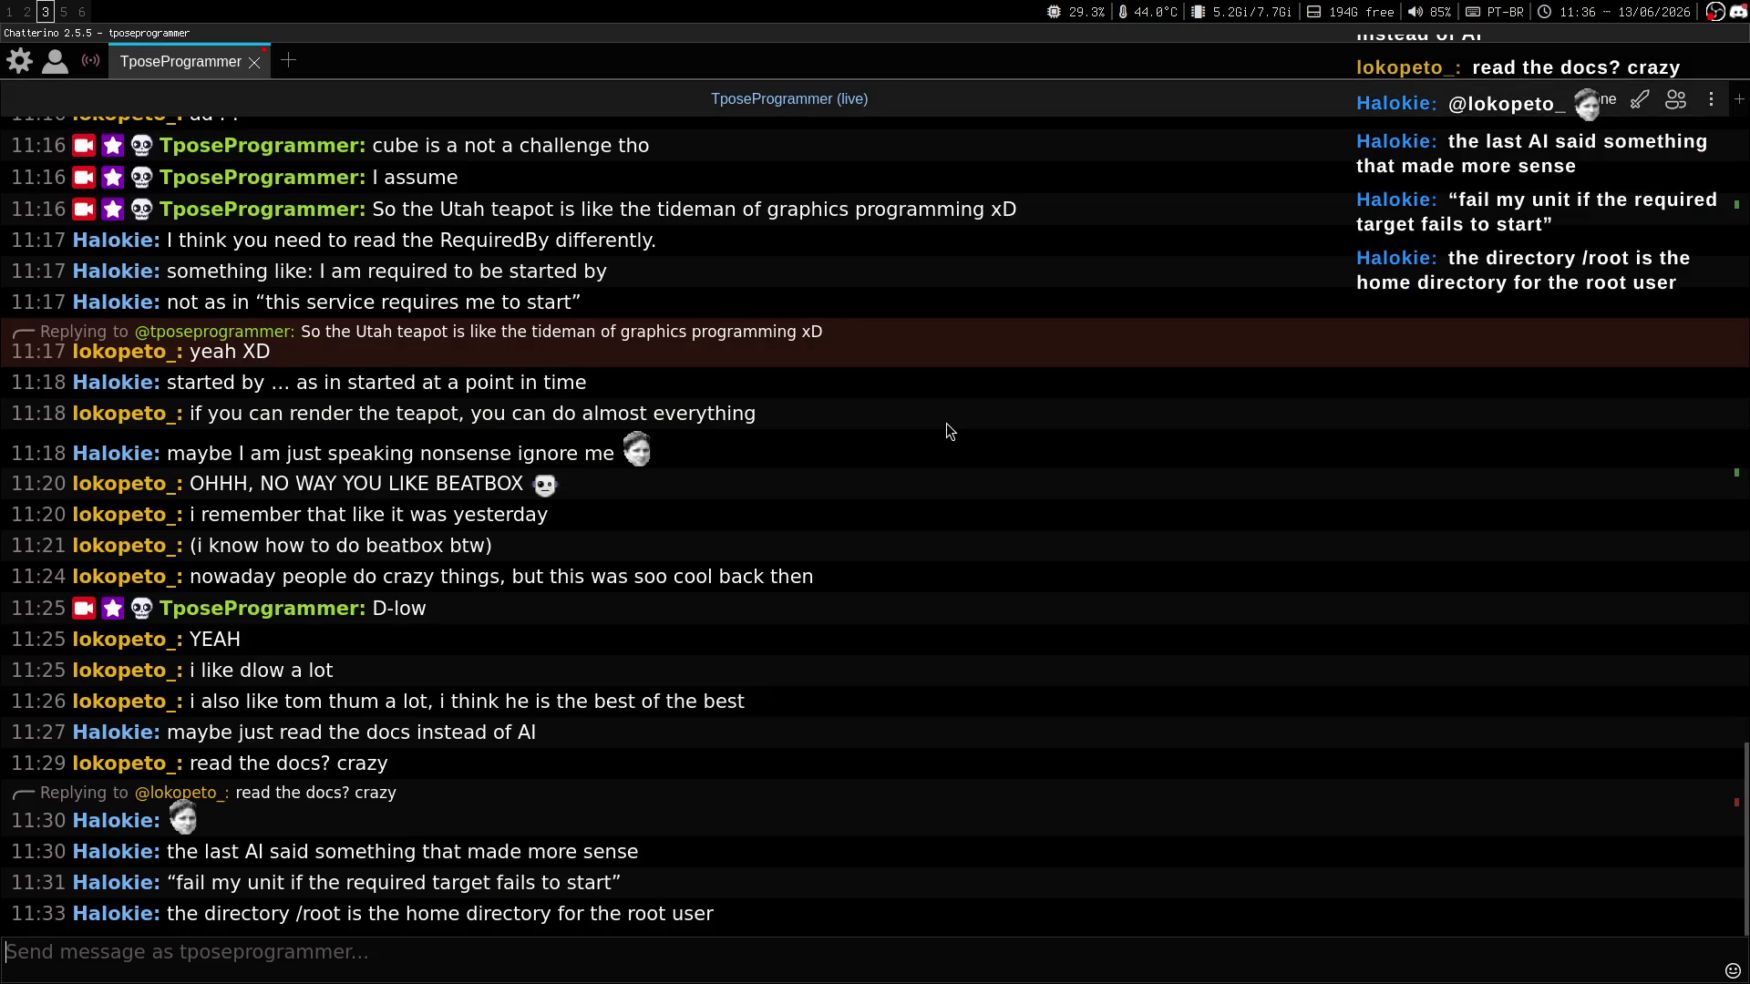
key("super+1")
middle_click(956, 526)
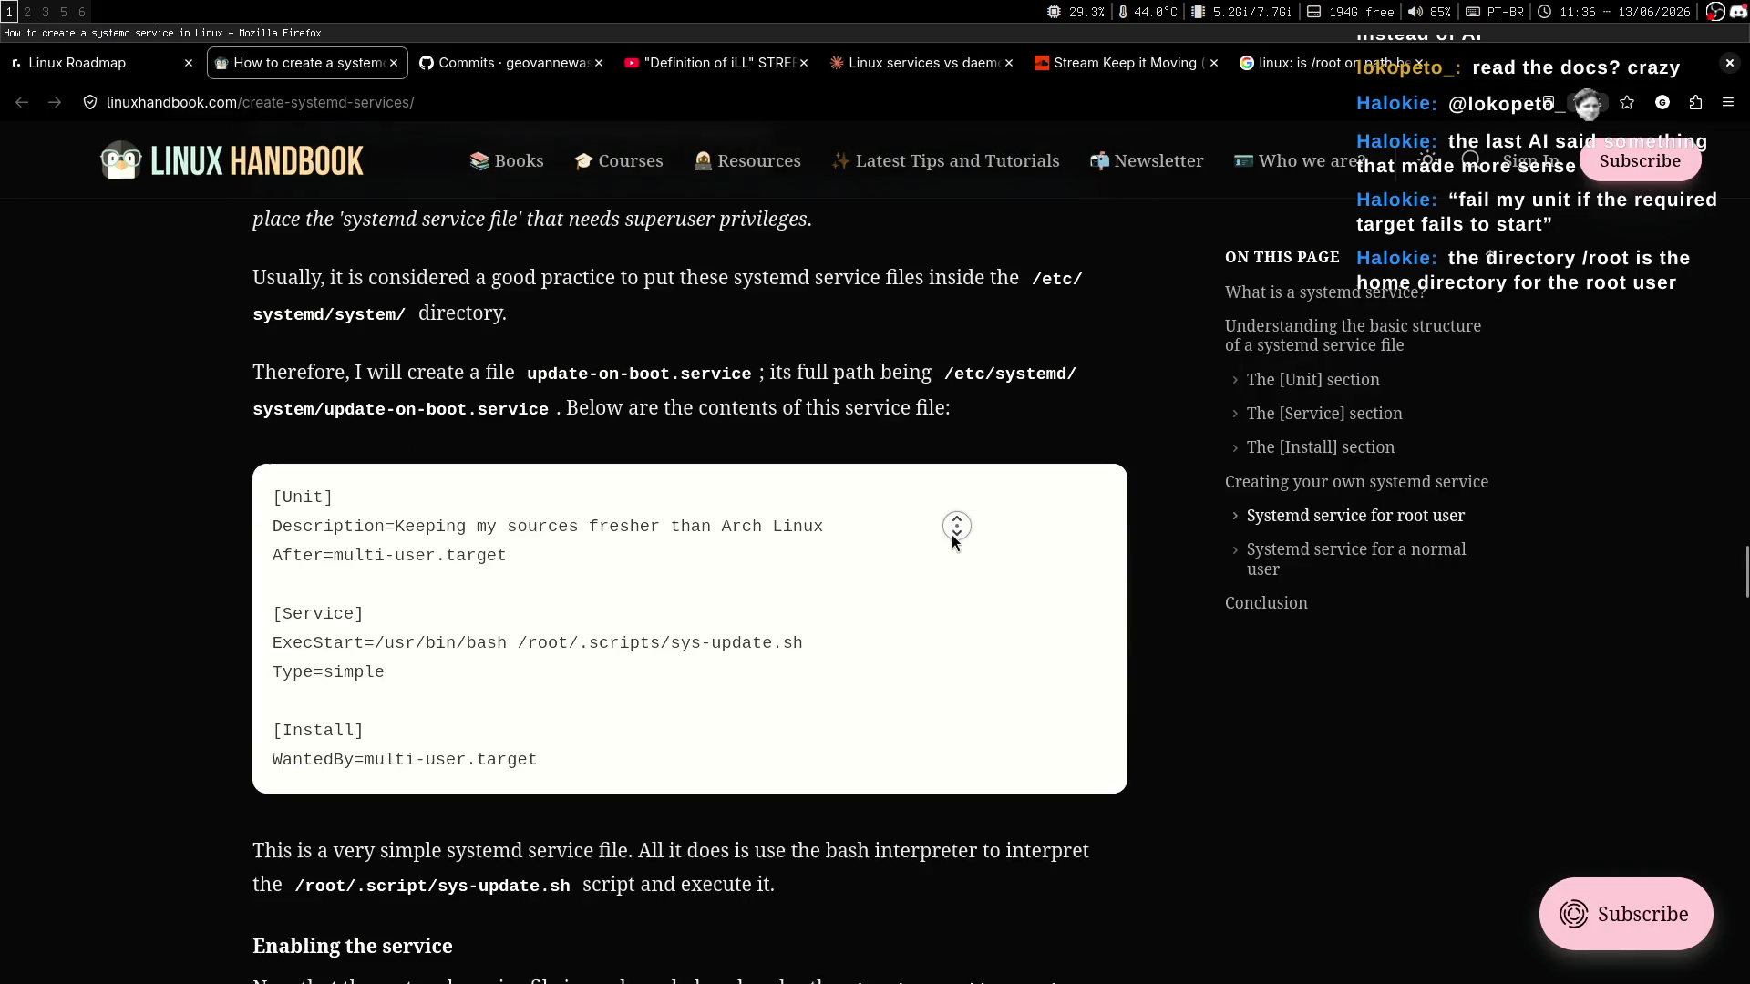
scroll(956, 511, "up", 3)
left_click(985, 536)
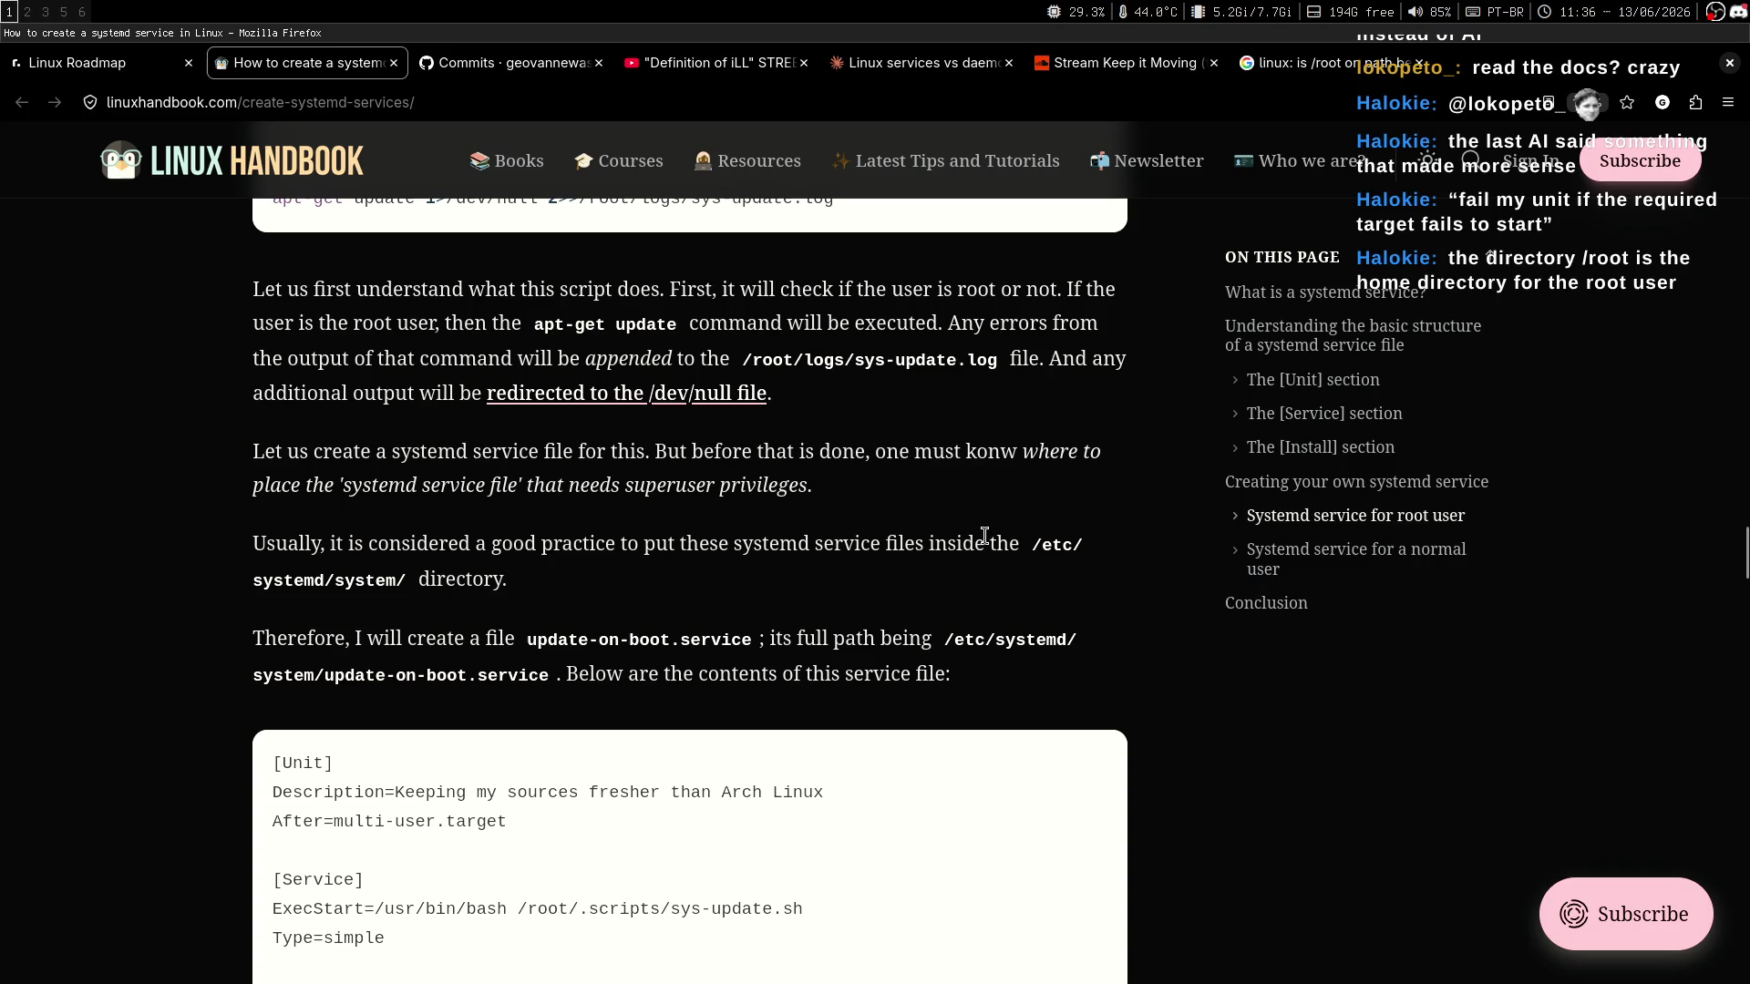
scroll(1003, 497, "down", 1)
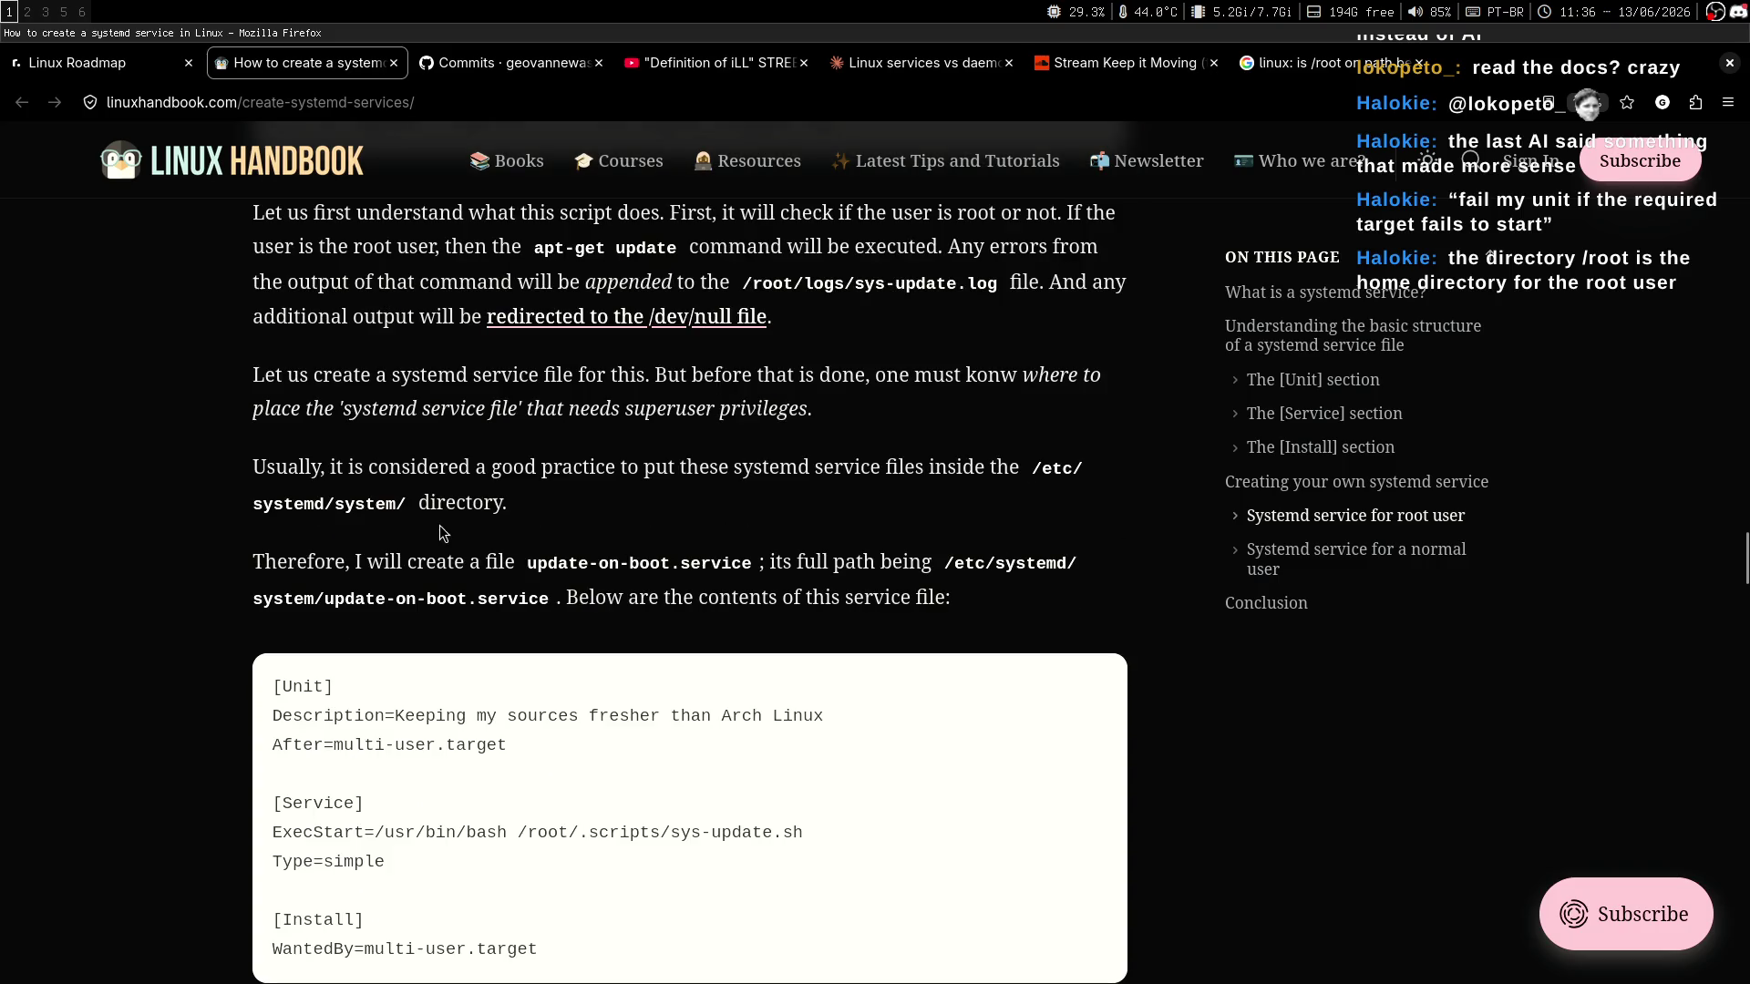
scroll(970, 469, "down", 1)
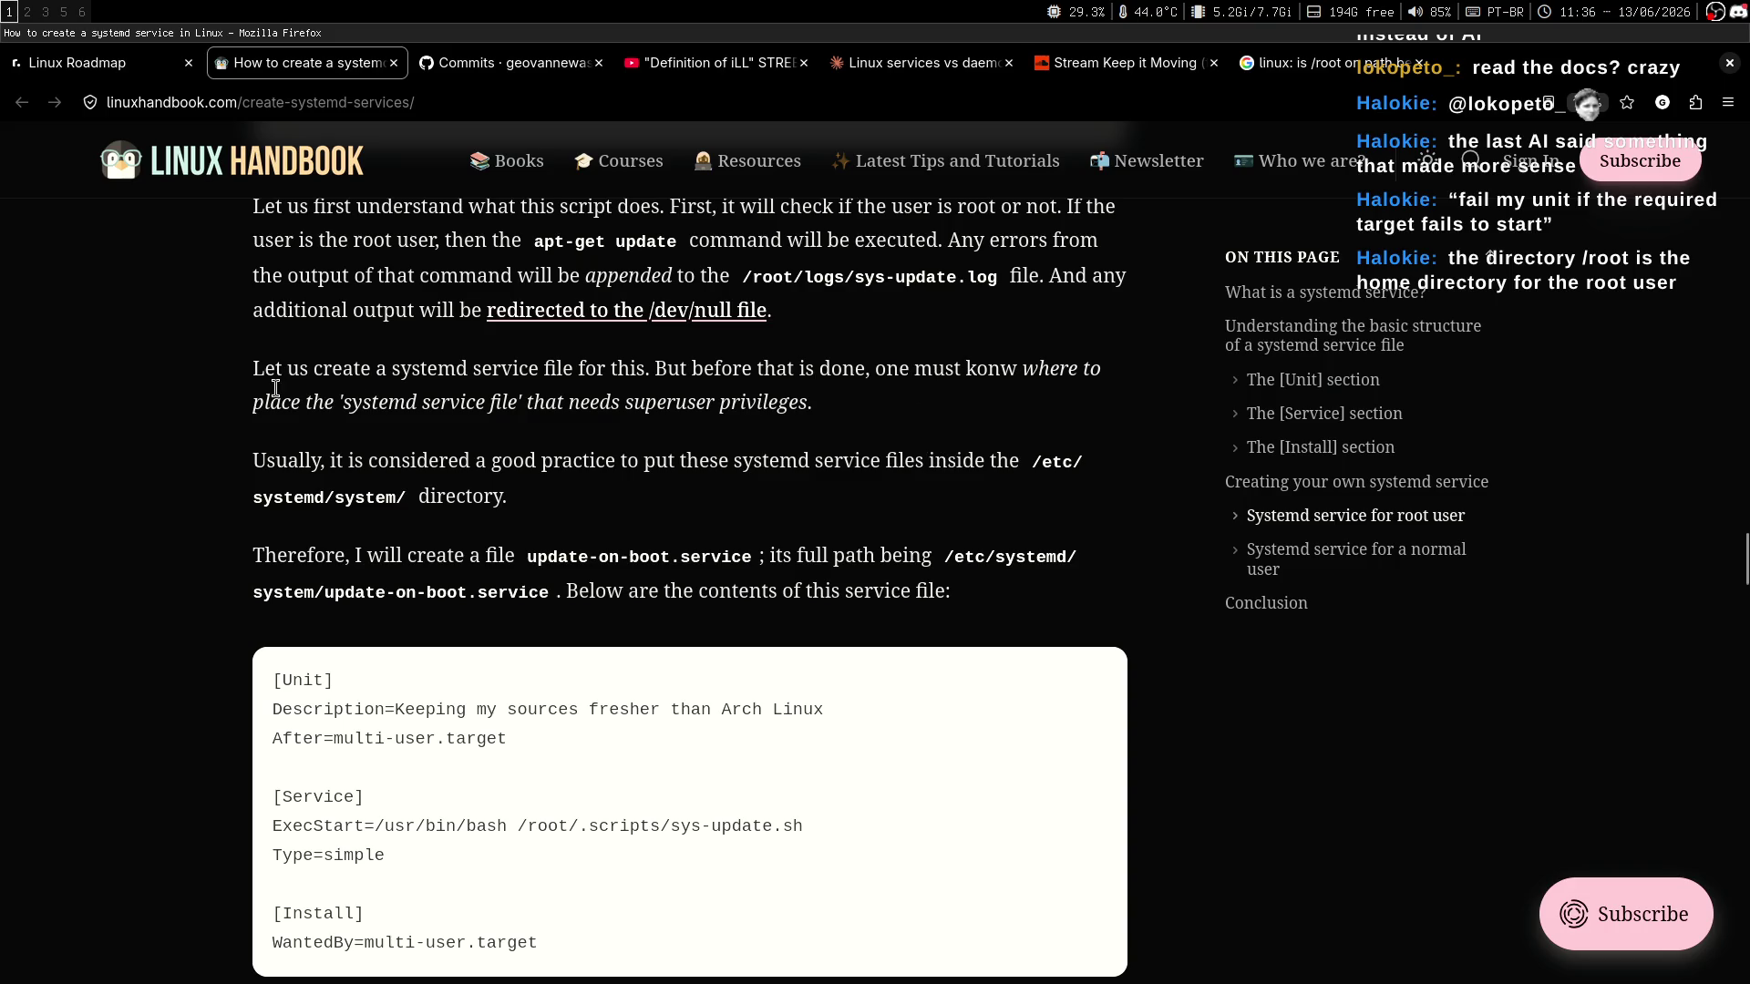
Highlight the file-placement and superuser-privileges phrases, then stop at update-on-boot.service.
left_click_drag(656, 370, 871, 371)
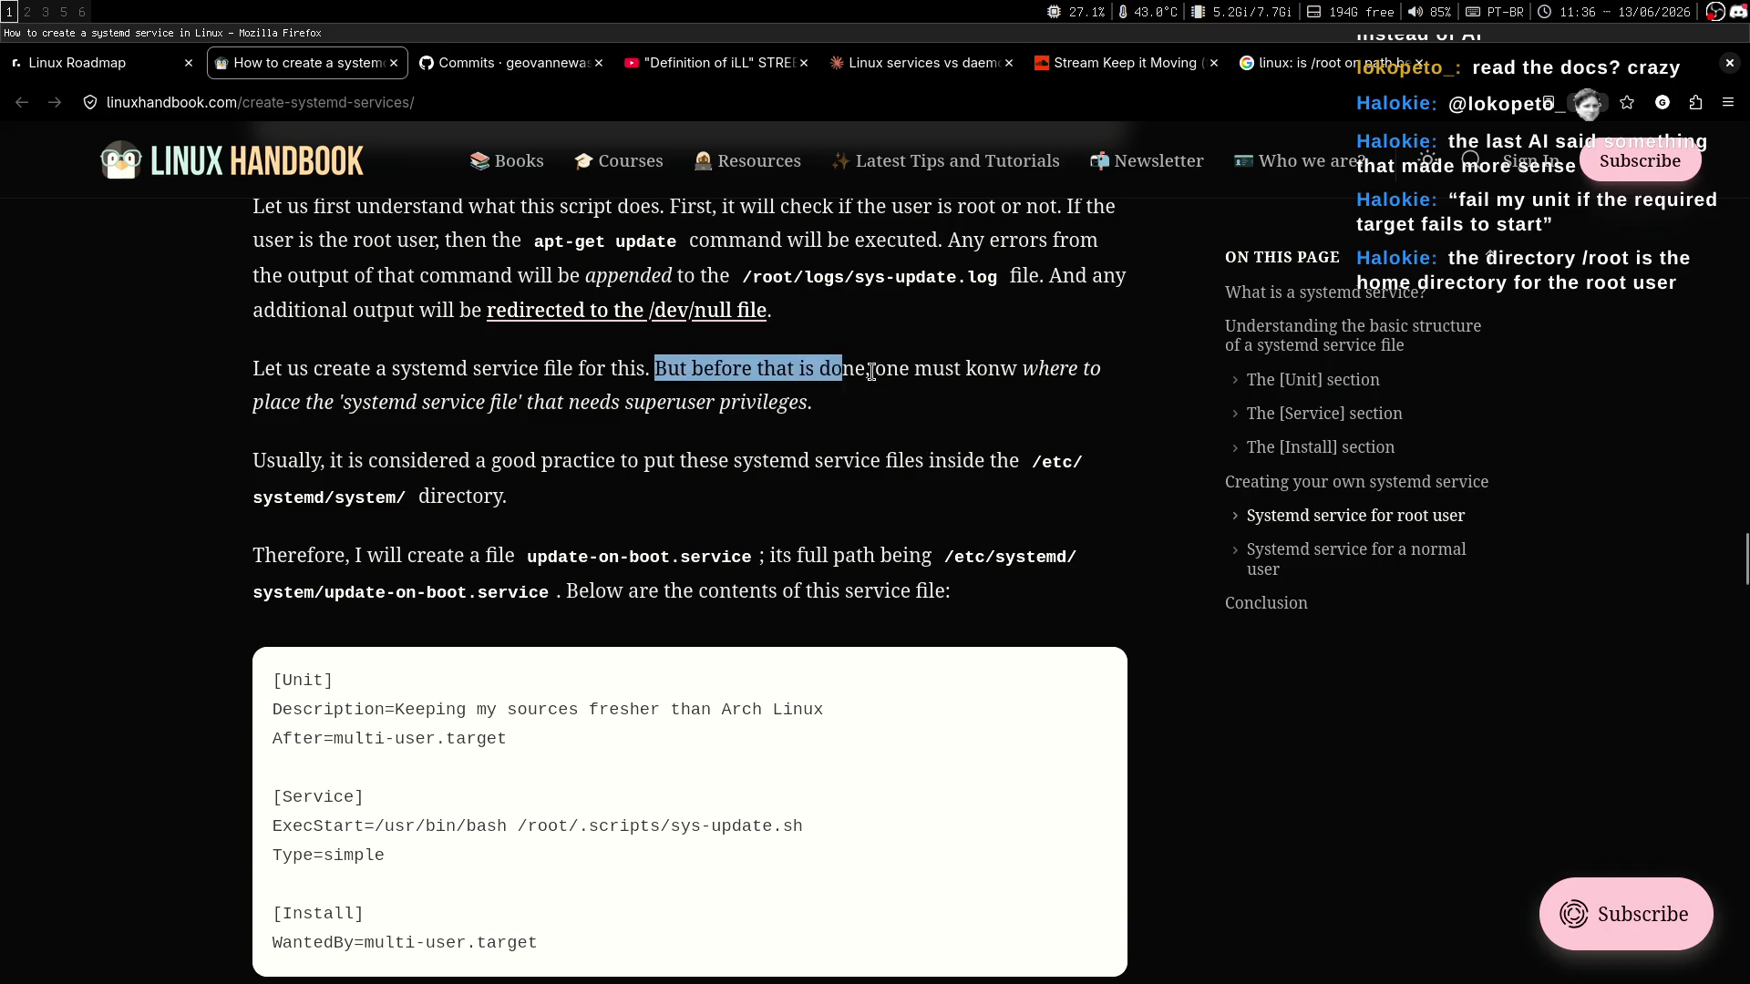
double_click(936, 368)
left_click(933, 434)
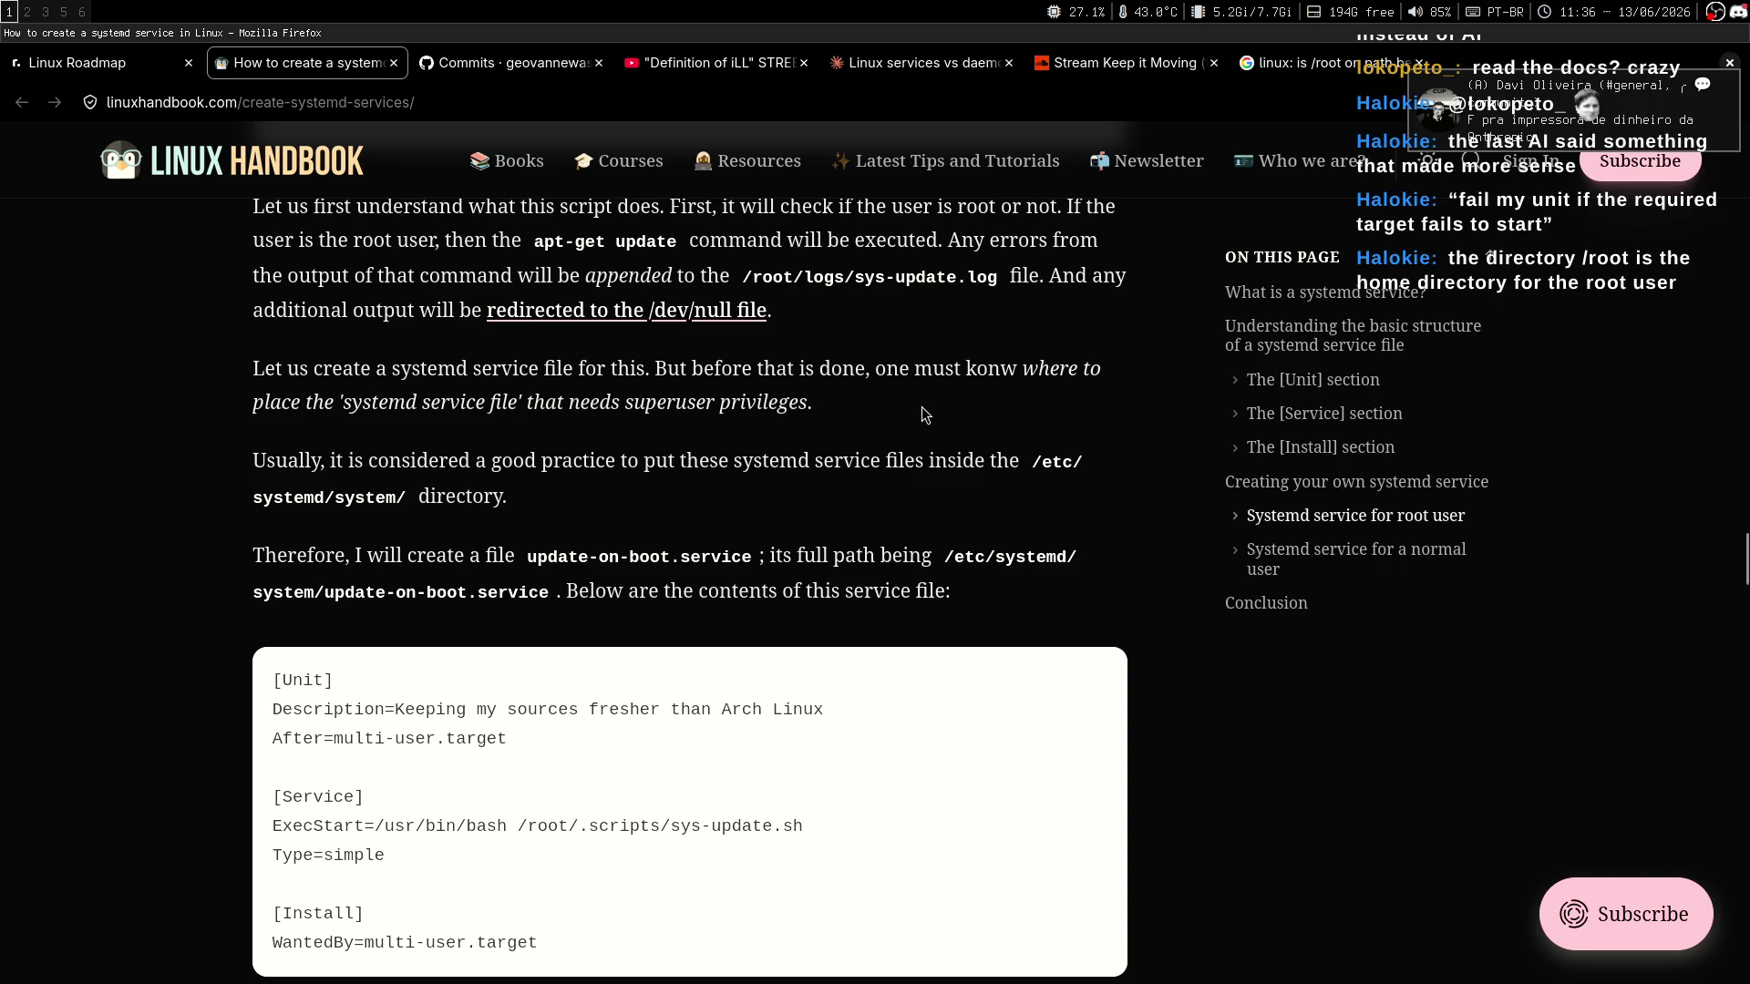
mouse_move(298, 394)
left_mouse_down()
mouse_move(273, 402)
mouse_move(756, 402)
left_mouse_up()
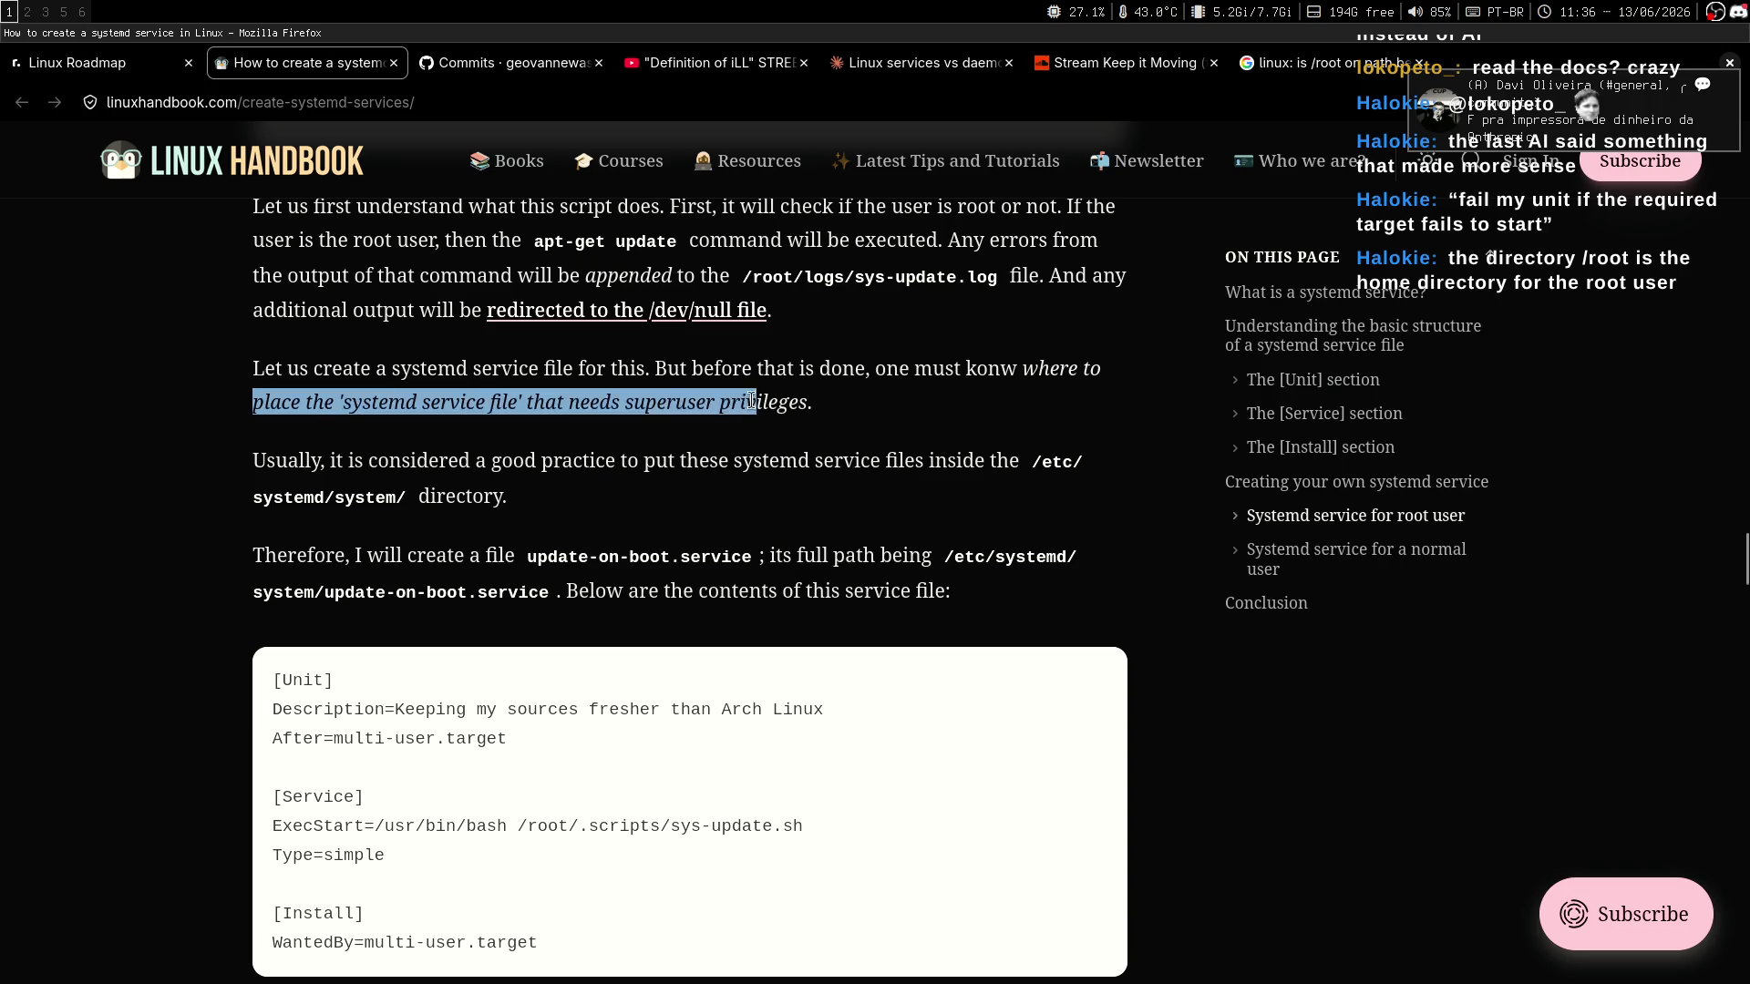
left_click(739, 451)
middle_click(981, 432)
middle_click(976, 497)
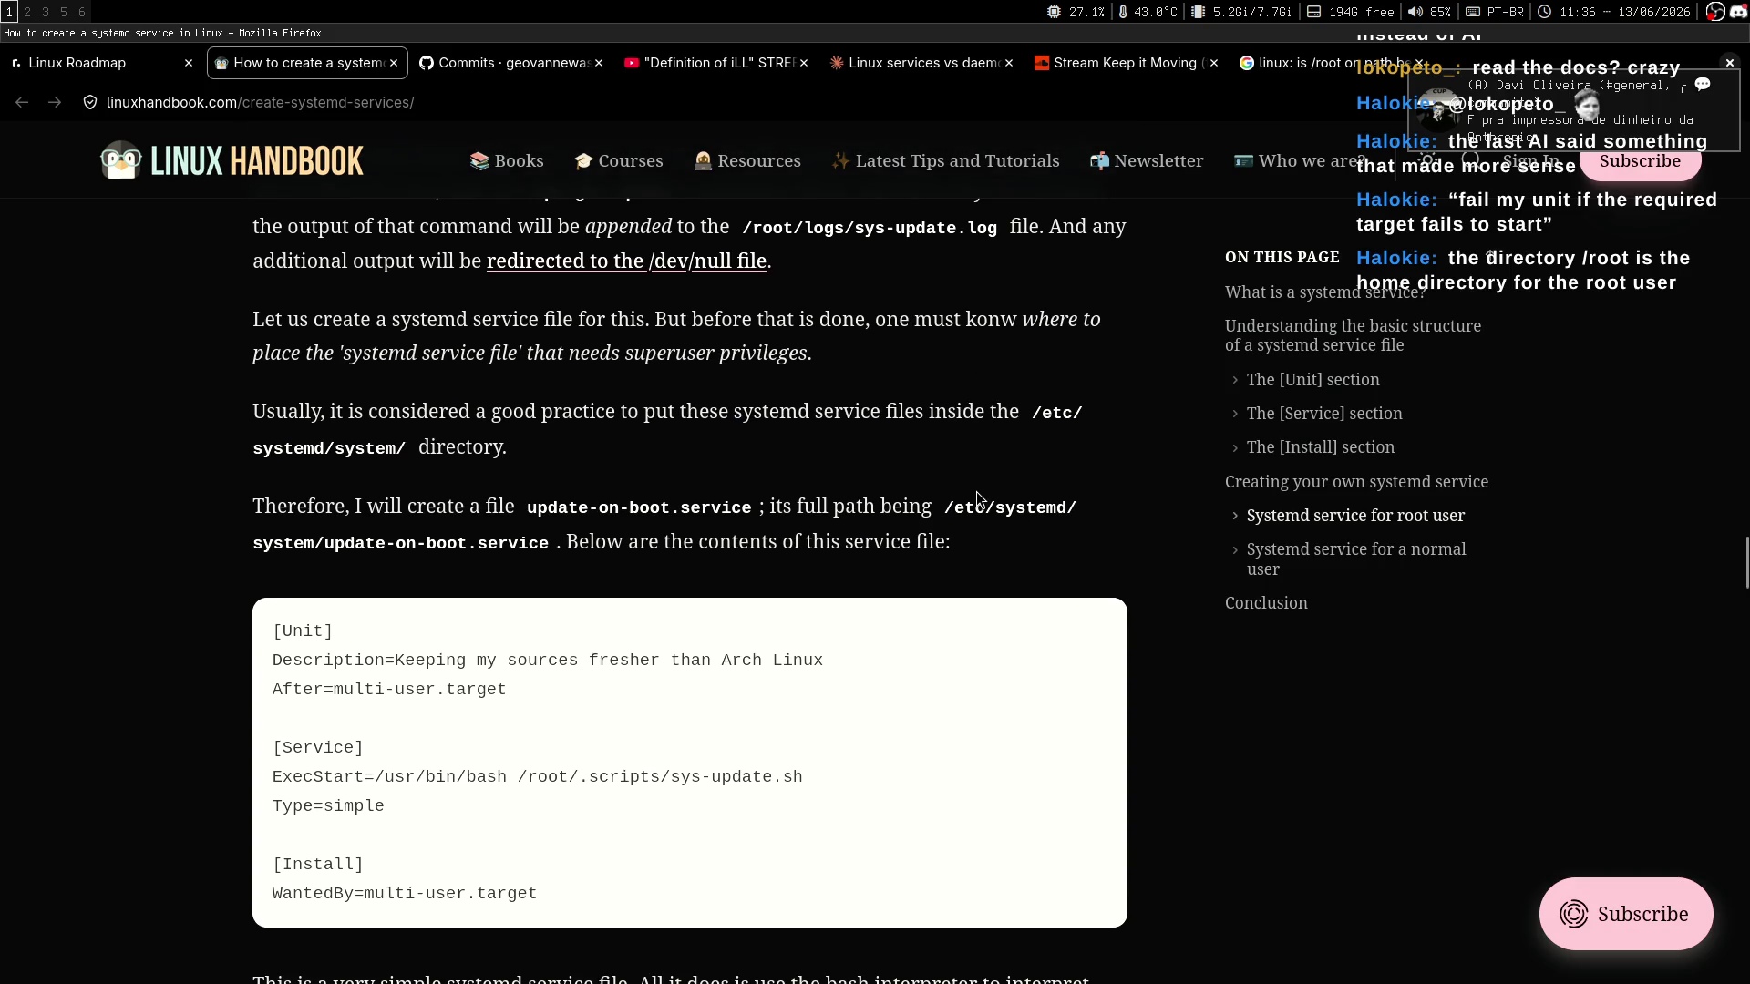
scroll(971, 456, "up", 1)
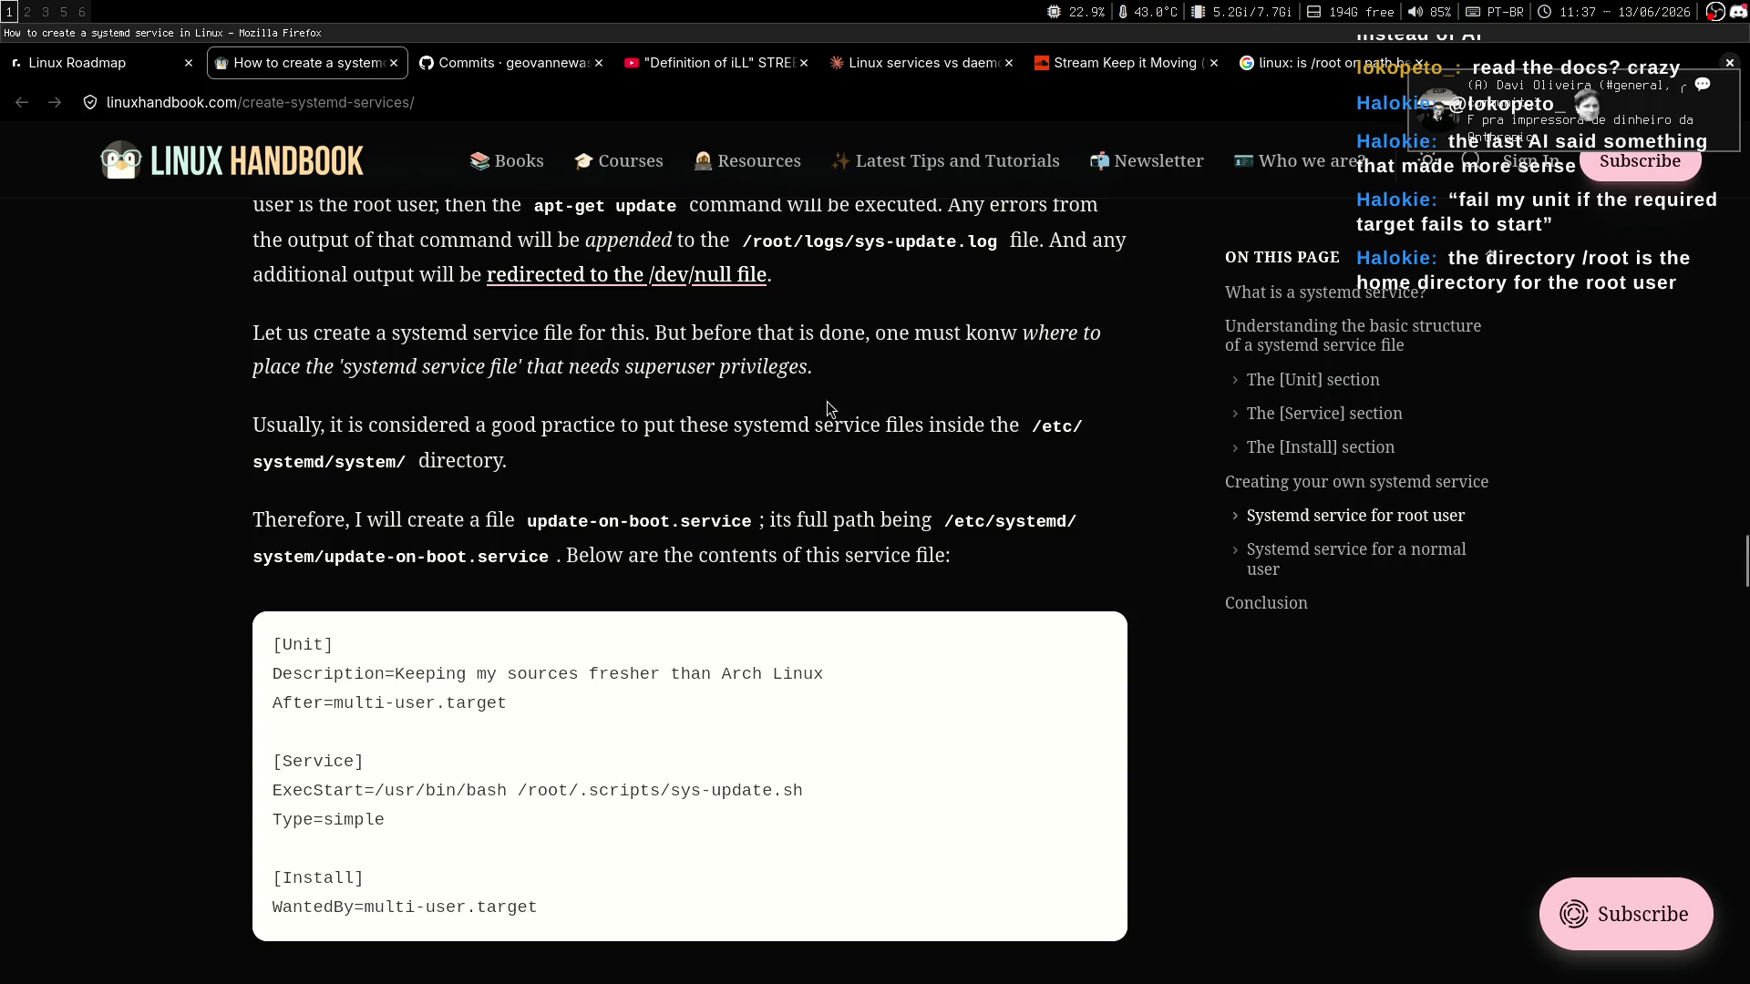
left_click_drag(809, 369, 312, 332)
middle_click(782, 437)
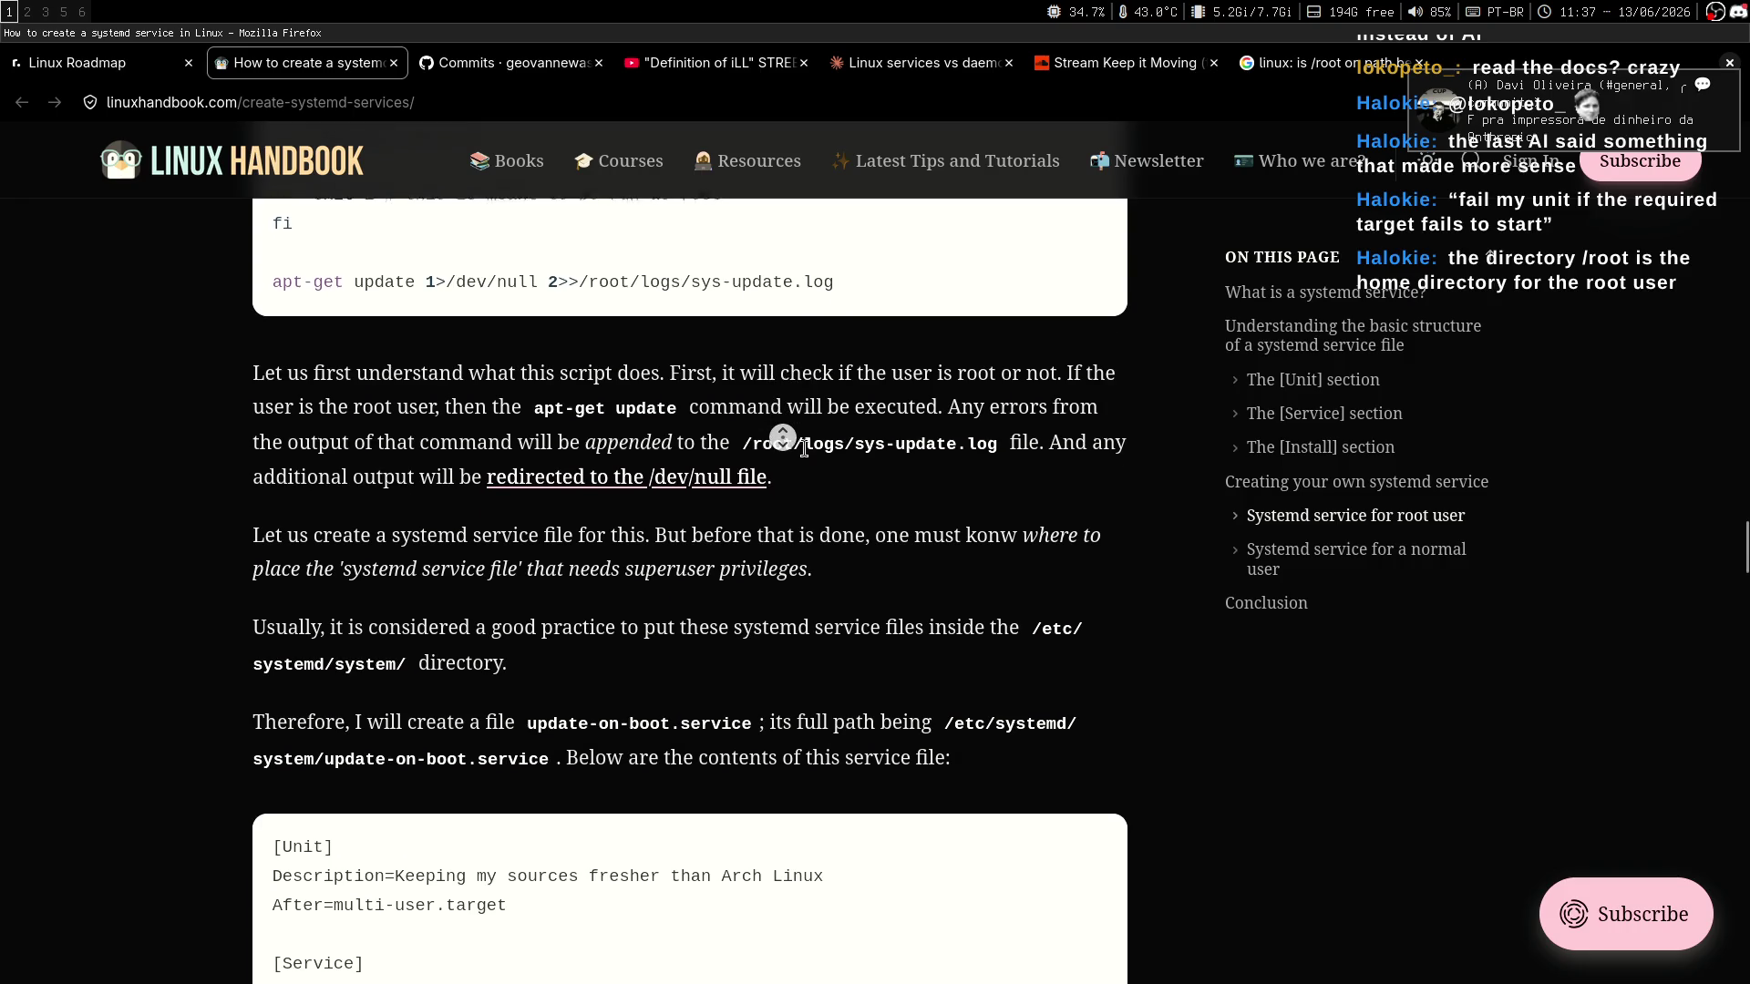
left_click(824, 463)
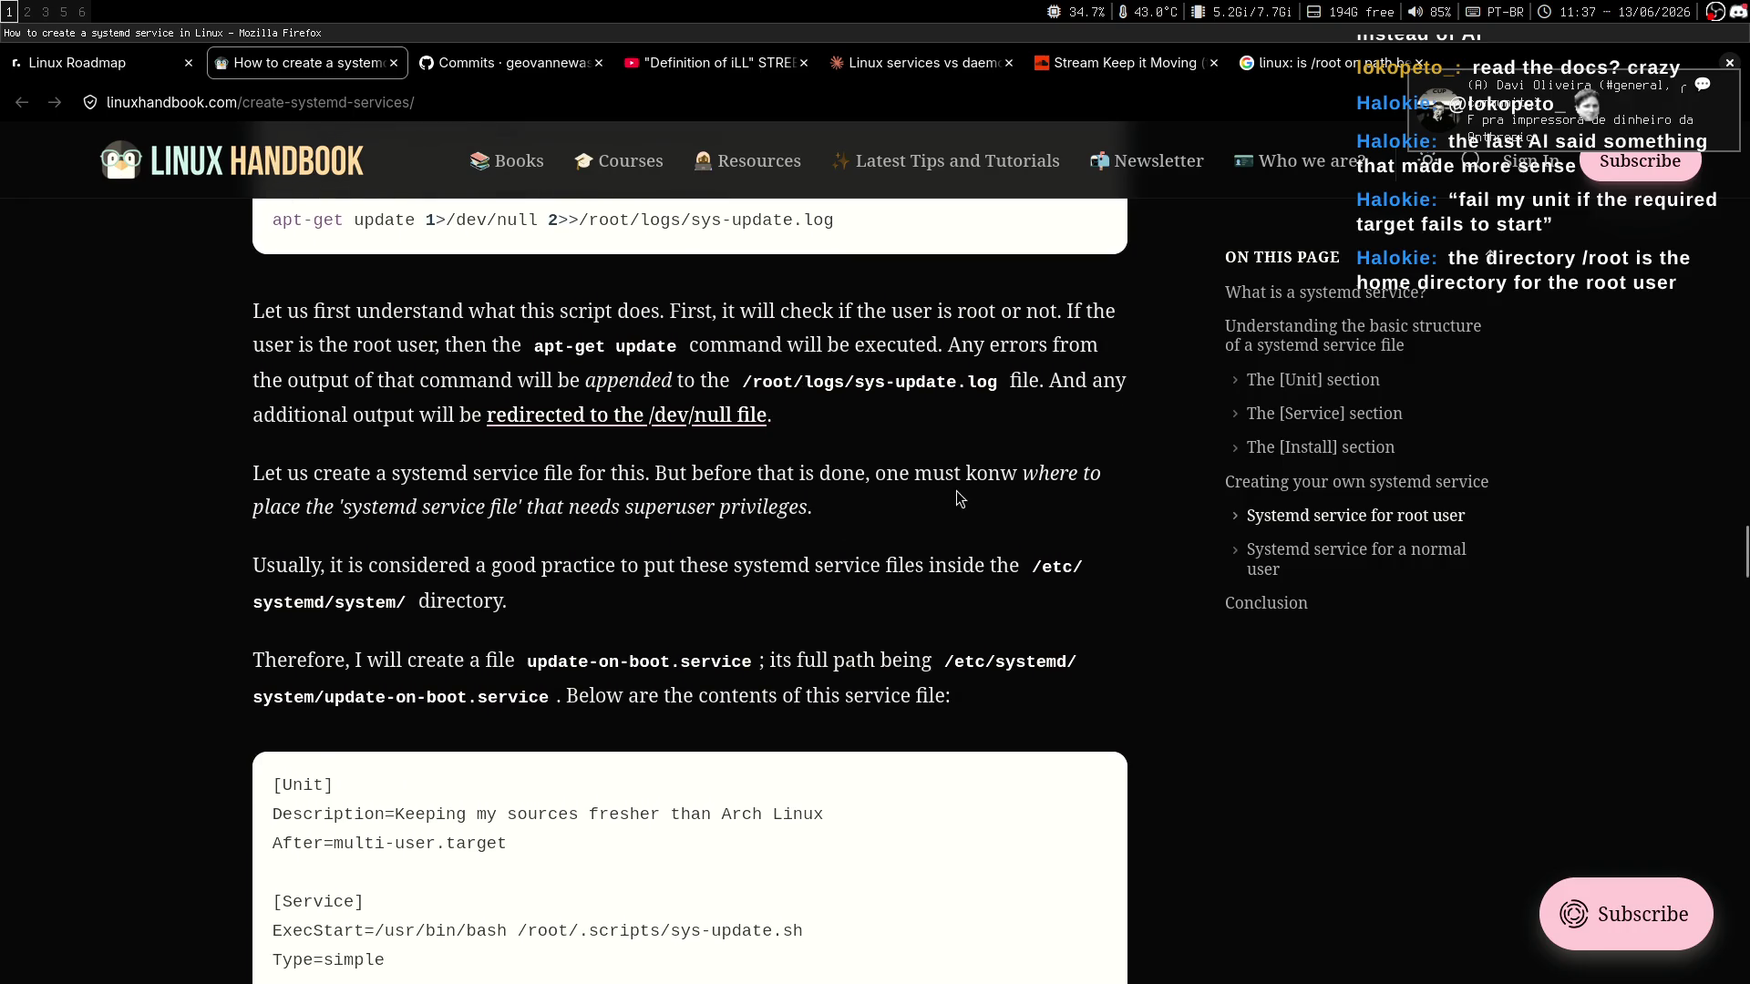
scroll(862, 483, "down", 3)
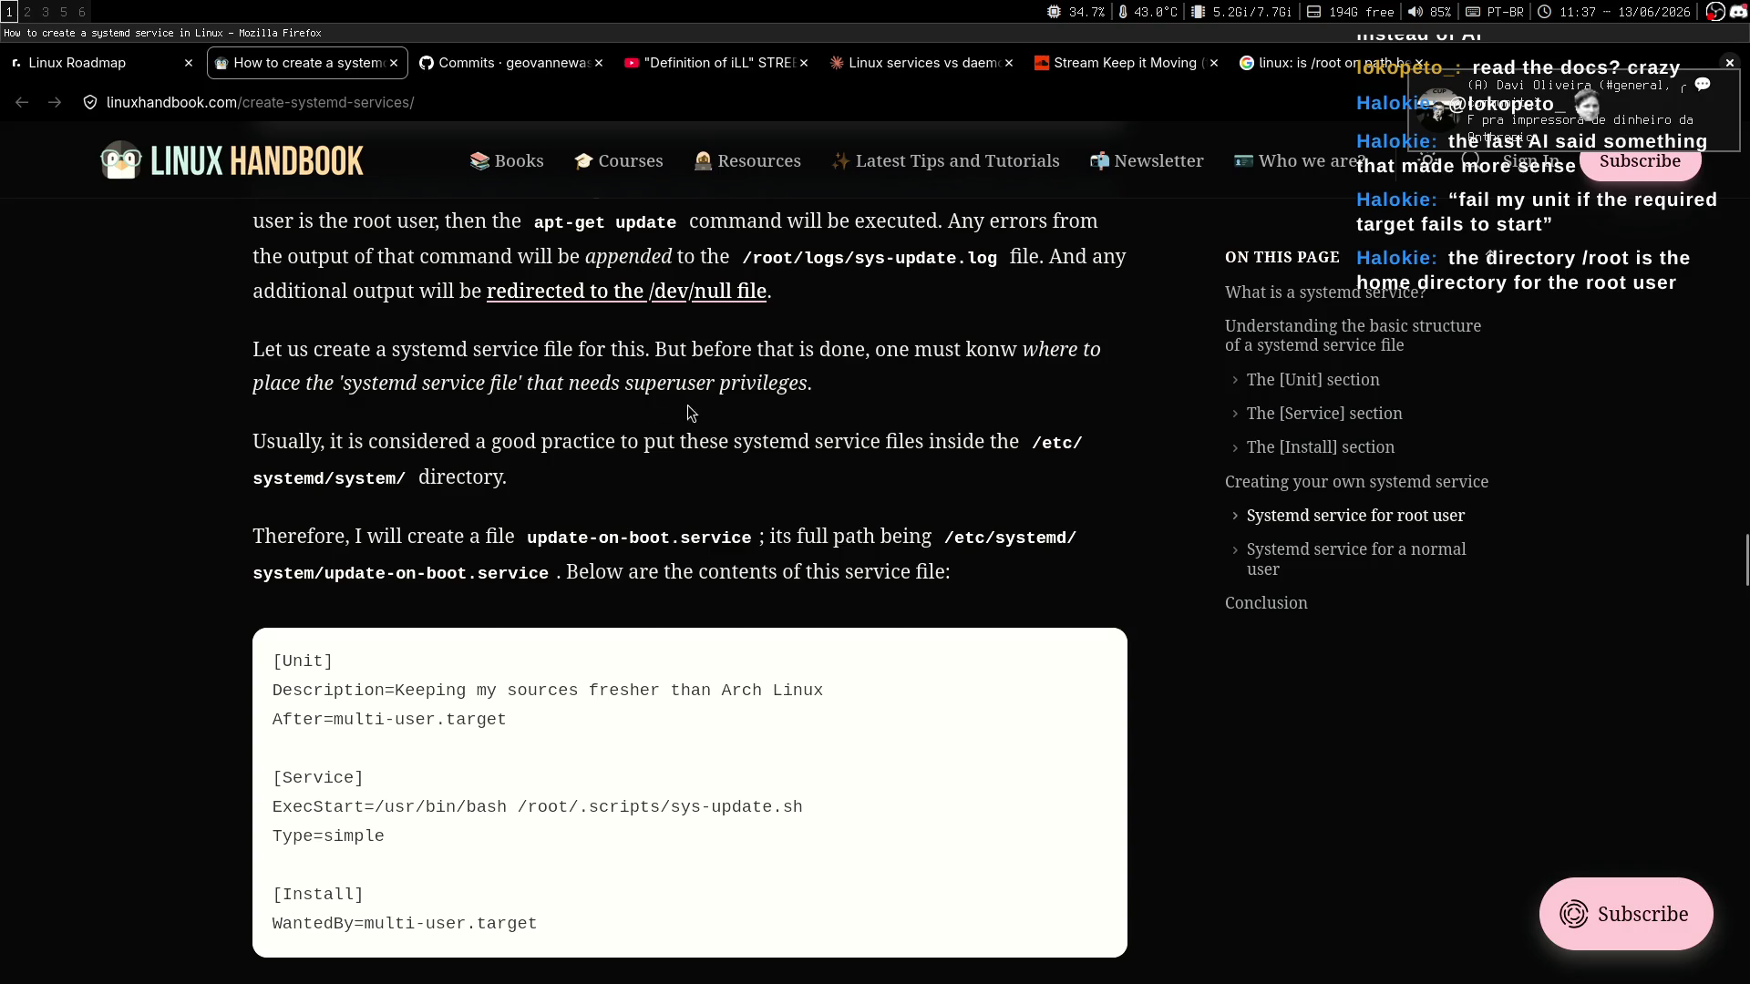
left_click_drag(802, 390, 528, 390)
left_click(522, 410)
mouse_move(576, 496)
left_mouse_down()
mouse_move(424, 477)
mouse_move(584, 445)
mouse_move(867, 444)
mouse_move(432, 447)
mouse_move(583, 444)
left_mouse_up()
middle_click(806, 453)
left_click(650, 446)
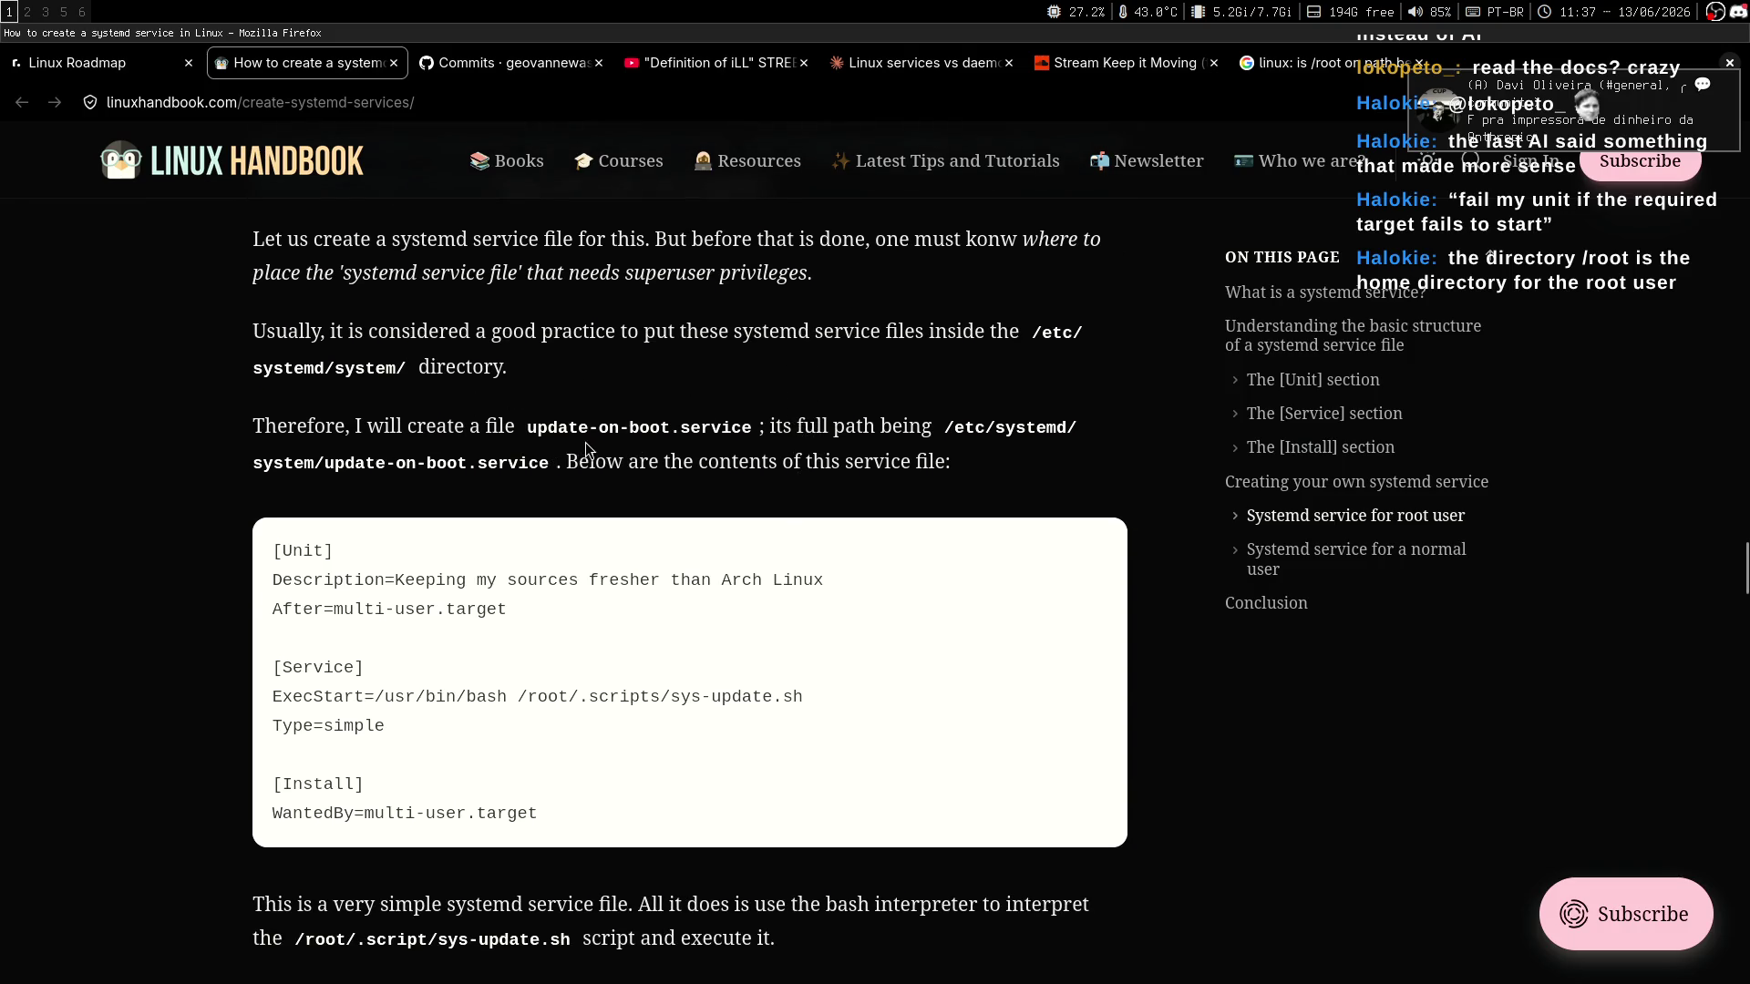
middle_click(797, 443)
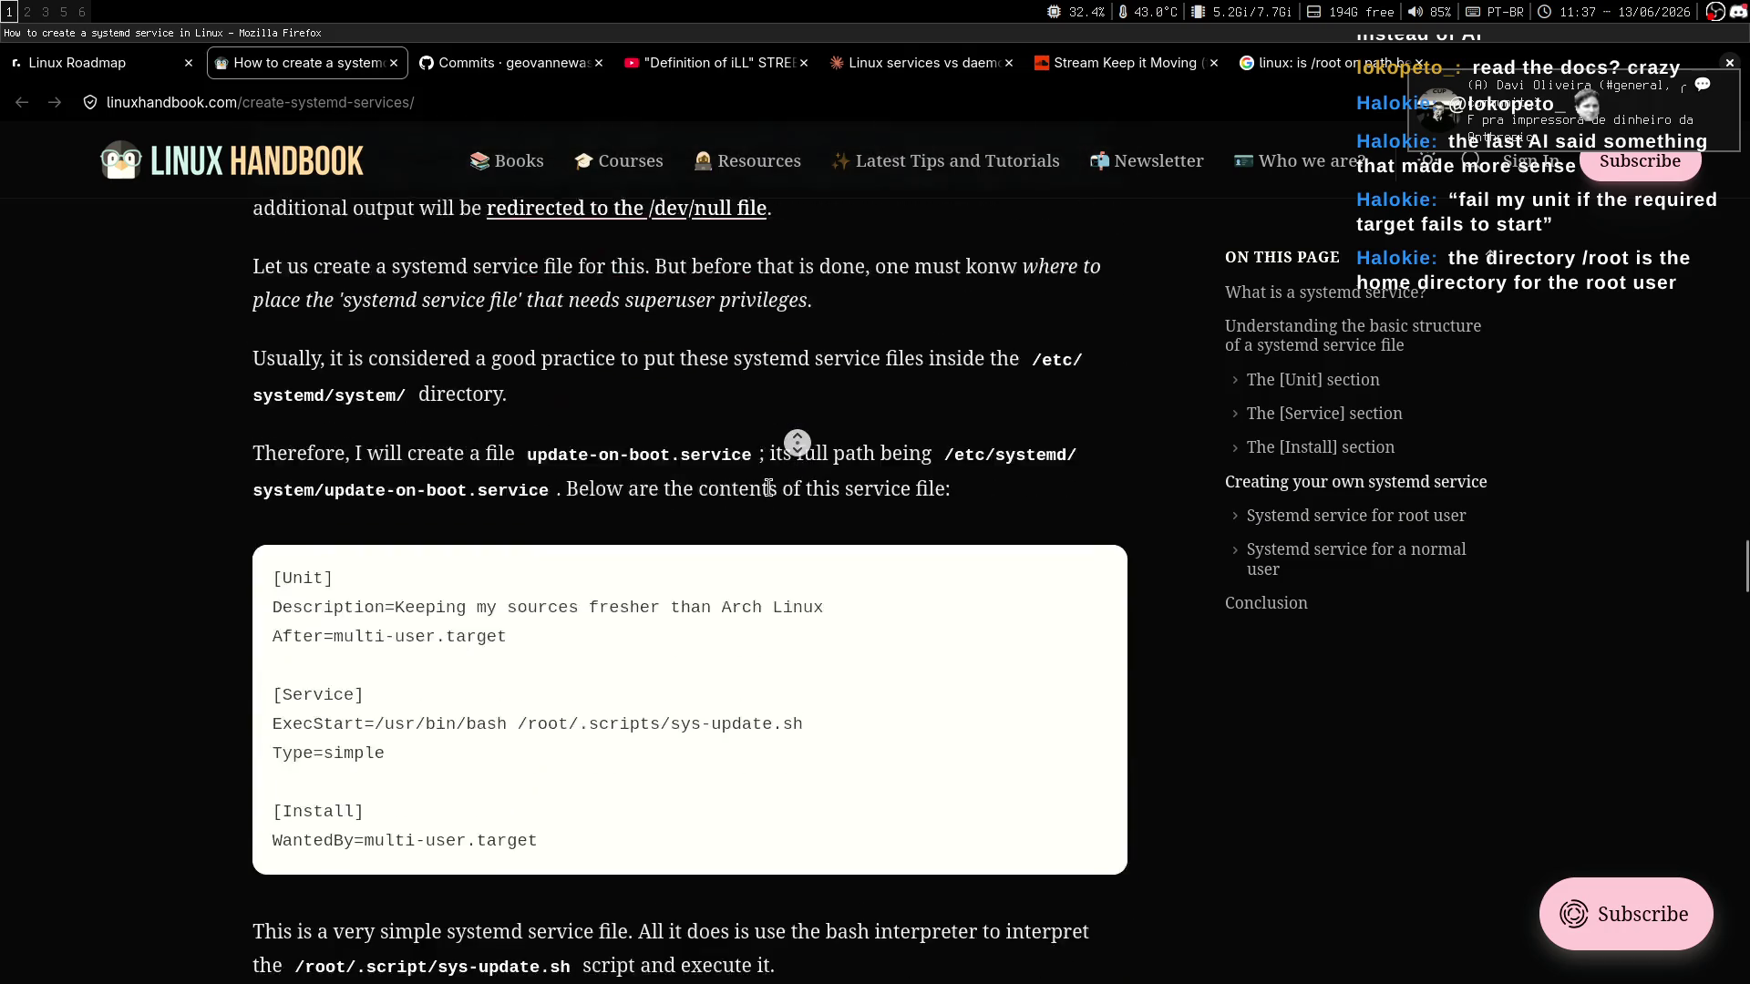
left_click(794, 430)
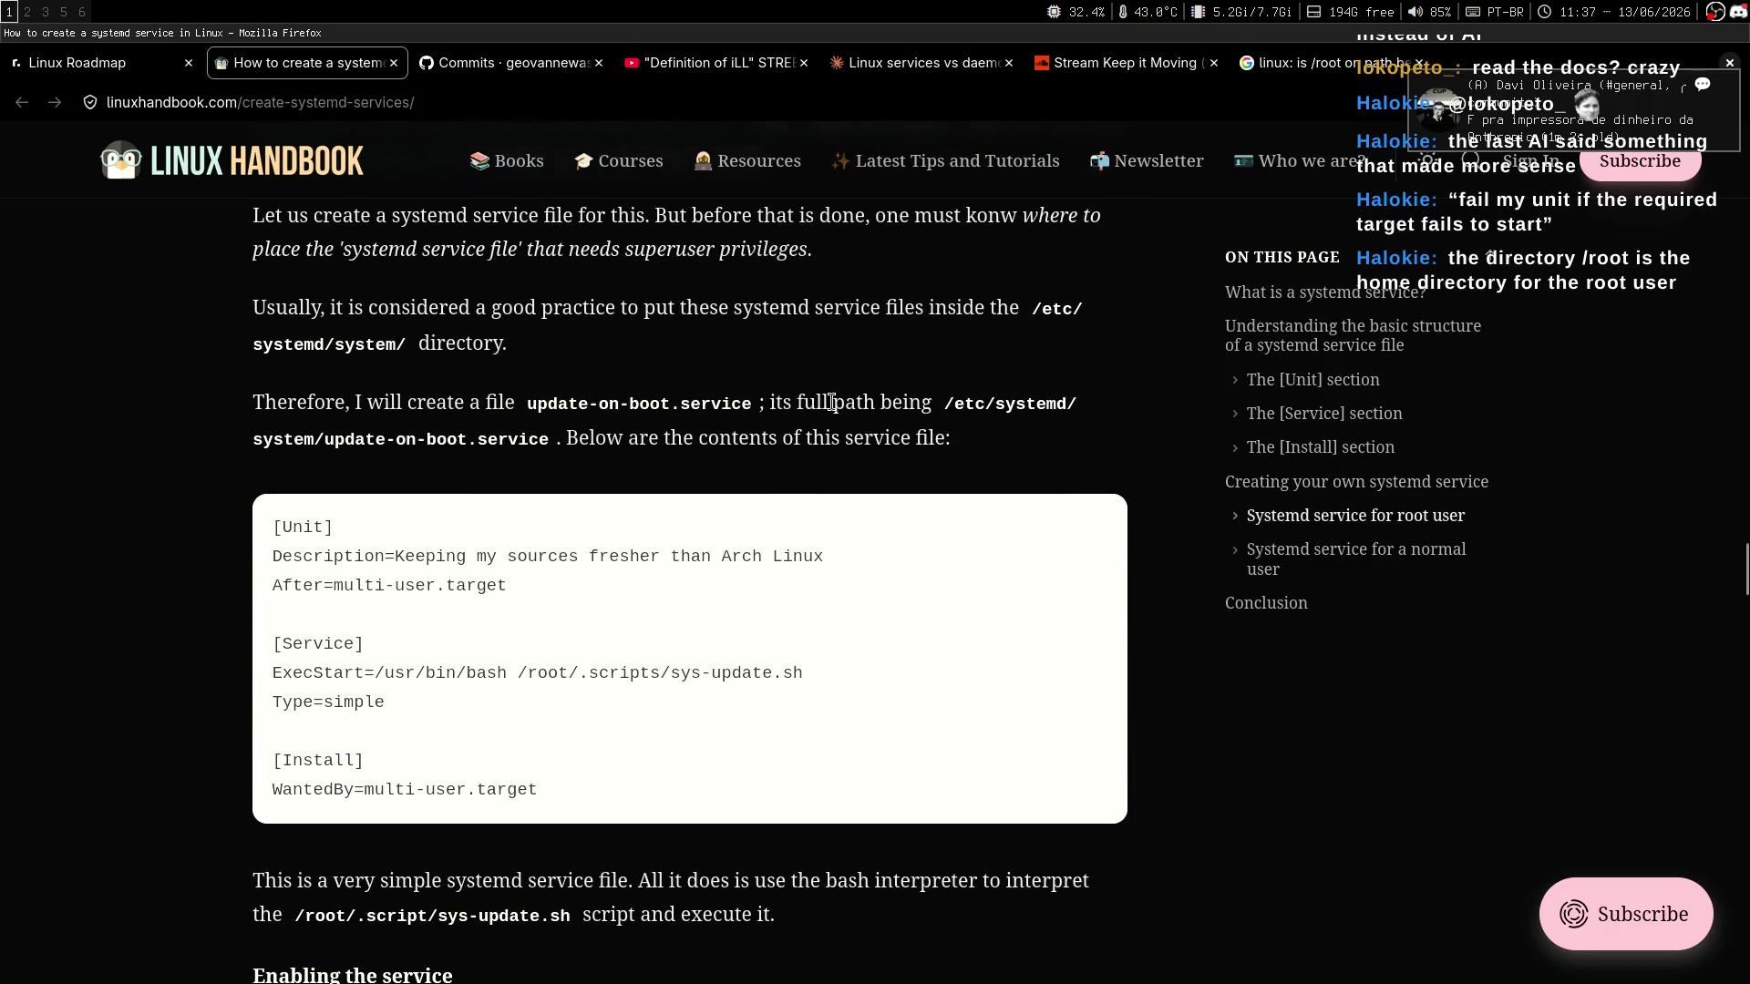
left_click_drag(770, 405, 938, 408)
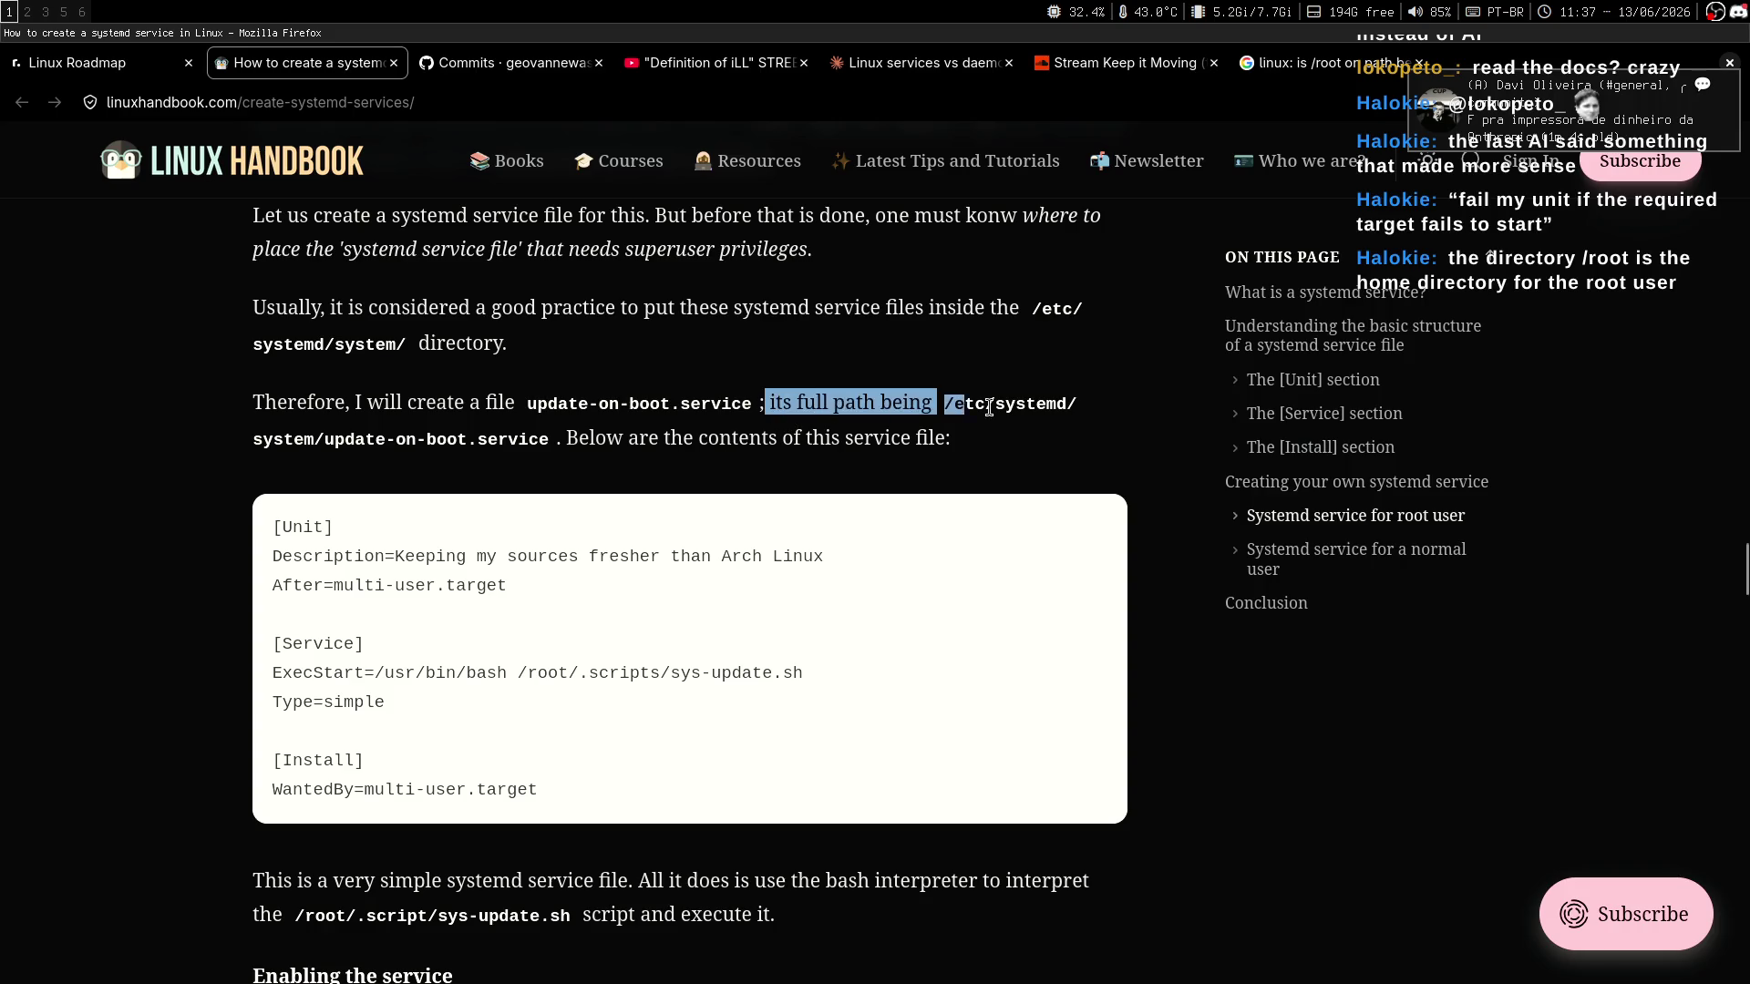
left_click(977, 463)
middle_click(1063, 427)
left_click(1039, 450)
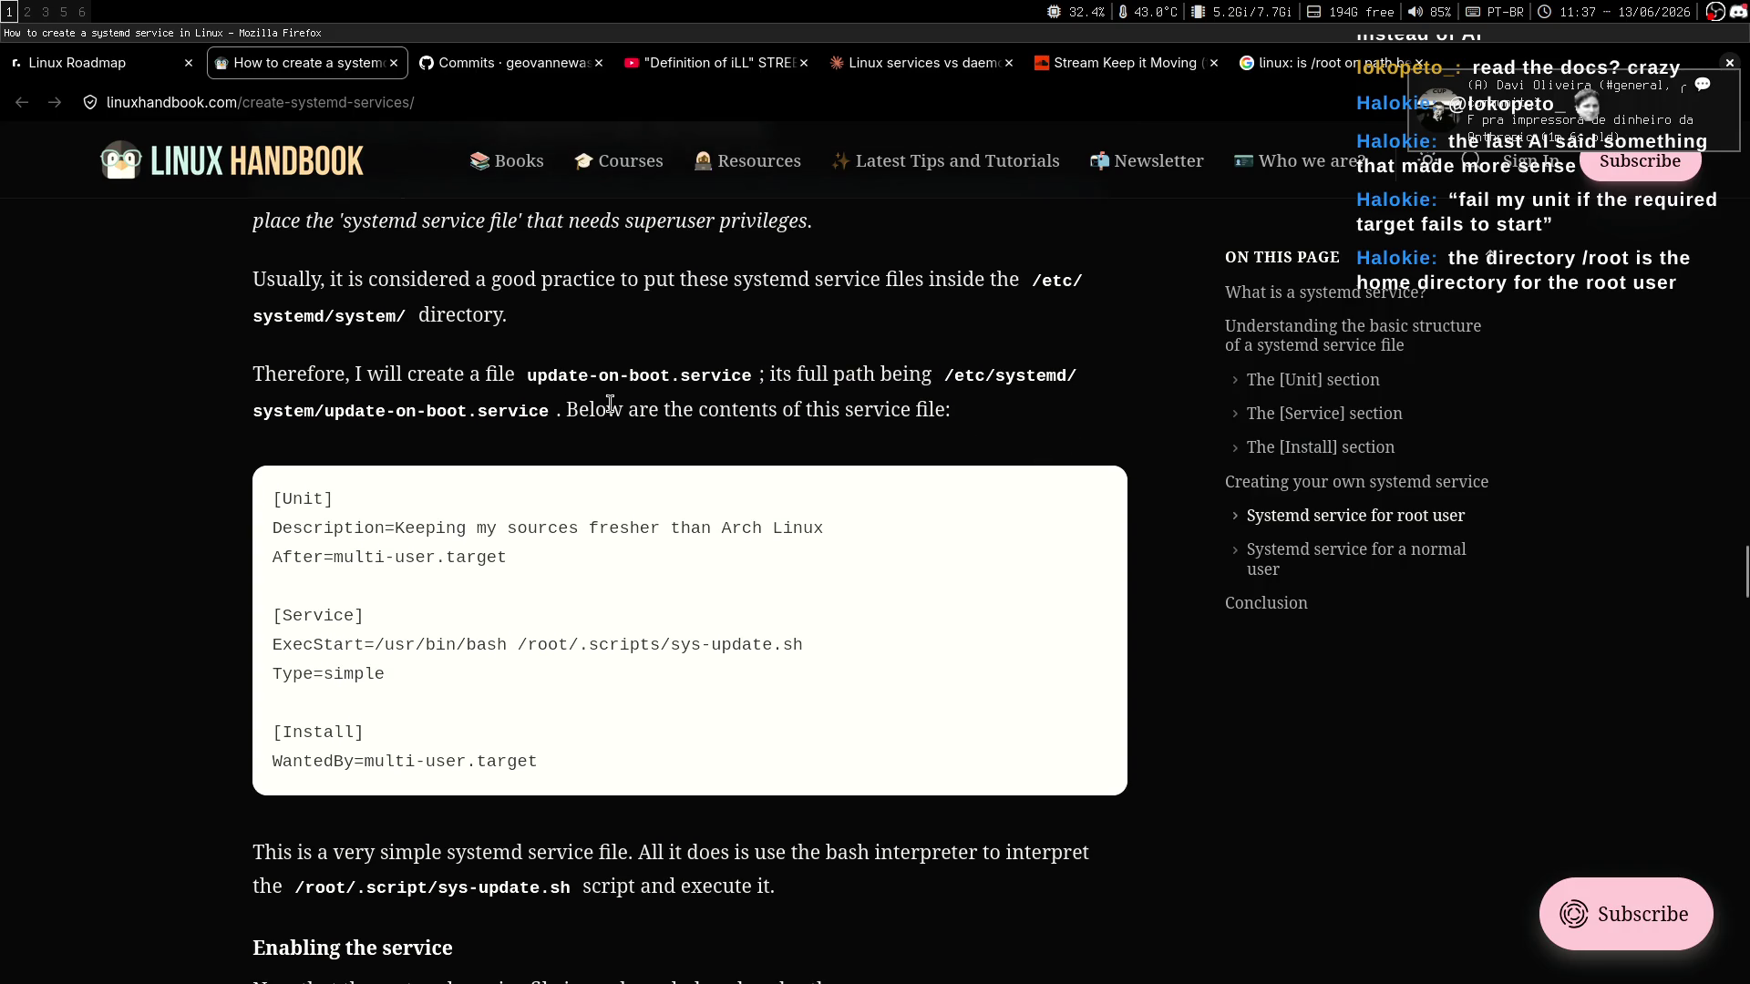
left_click_drag(256, 410, 527, 412)
left_click(572, 433)
scroll(1024, 458, "down", 1)
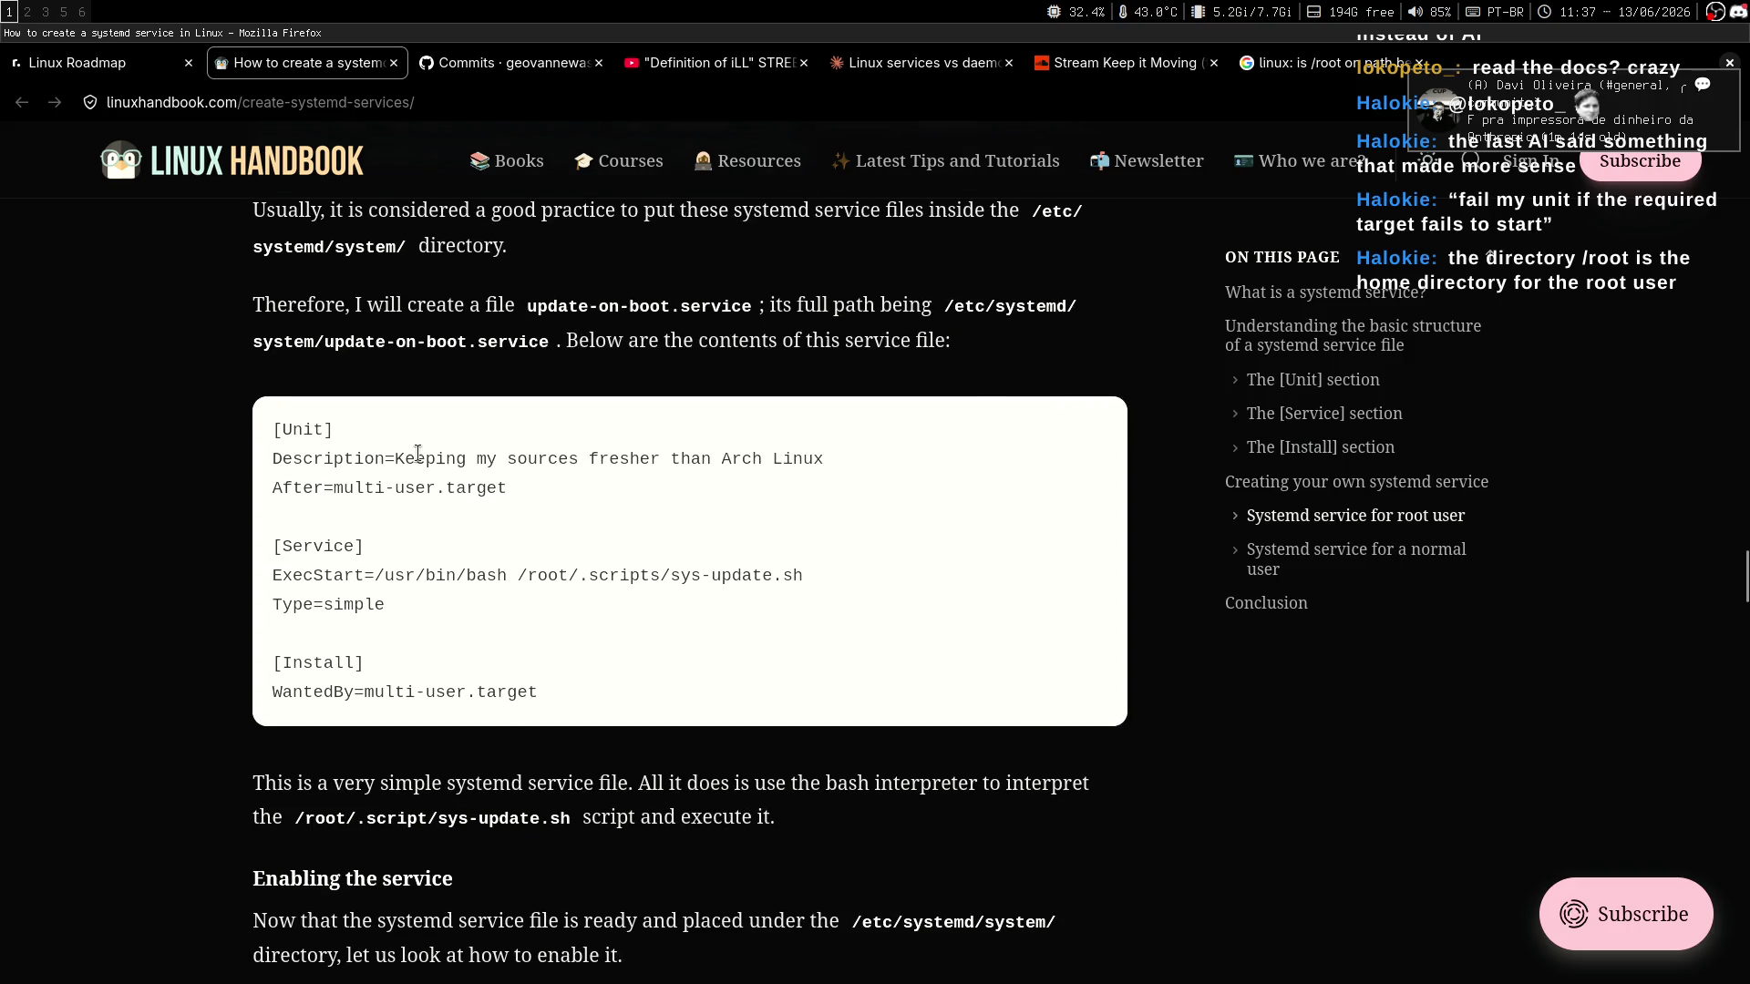
double_click(440, 462)
left_click_drag(440, 462, 815, 460)
left_click(387, 497)
double_click(355, 487)
left_click_drag(395, 487, 506, 488)
double_click(474, 487)
middle_click(176, 475)
left_click(167, 531)
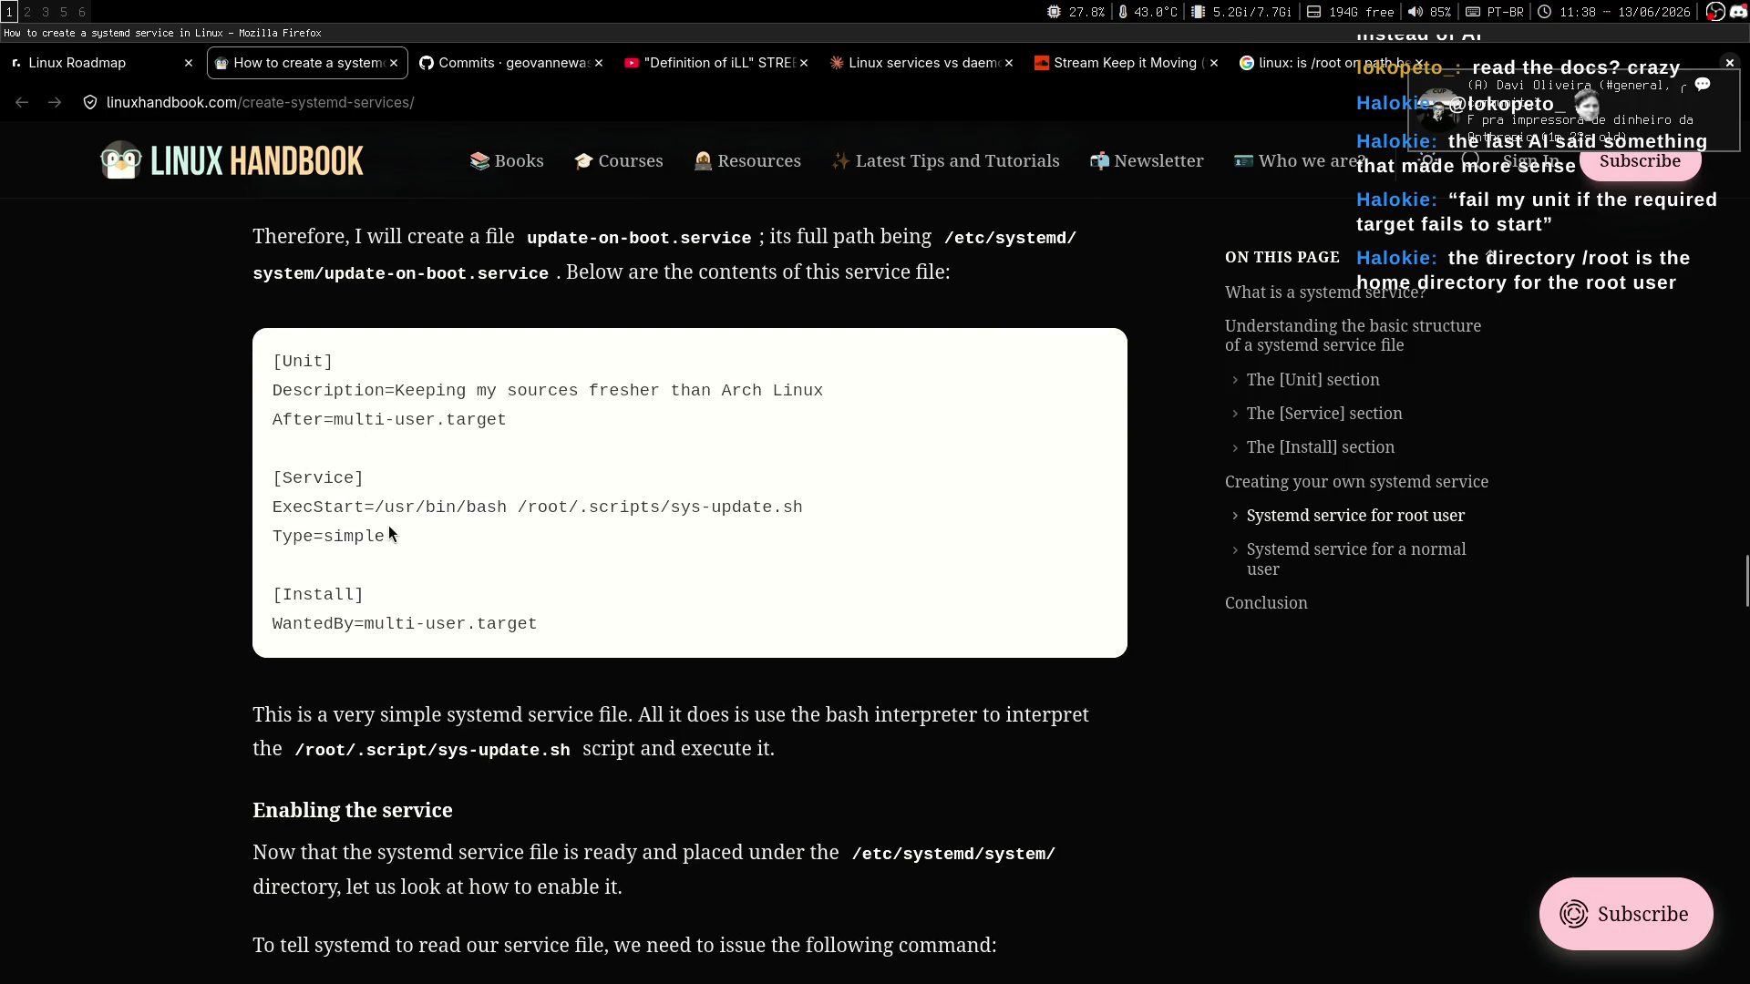
left_click_drag(375, 507, 733, 509)
left_click(698, 541)
scroll(725, 571, "down", 1)
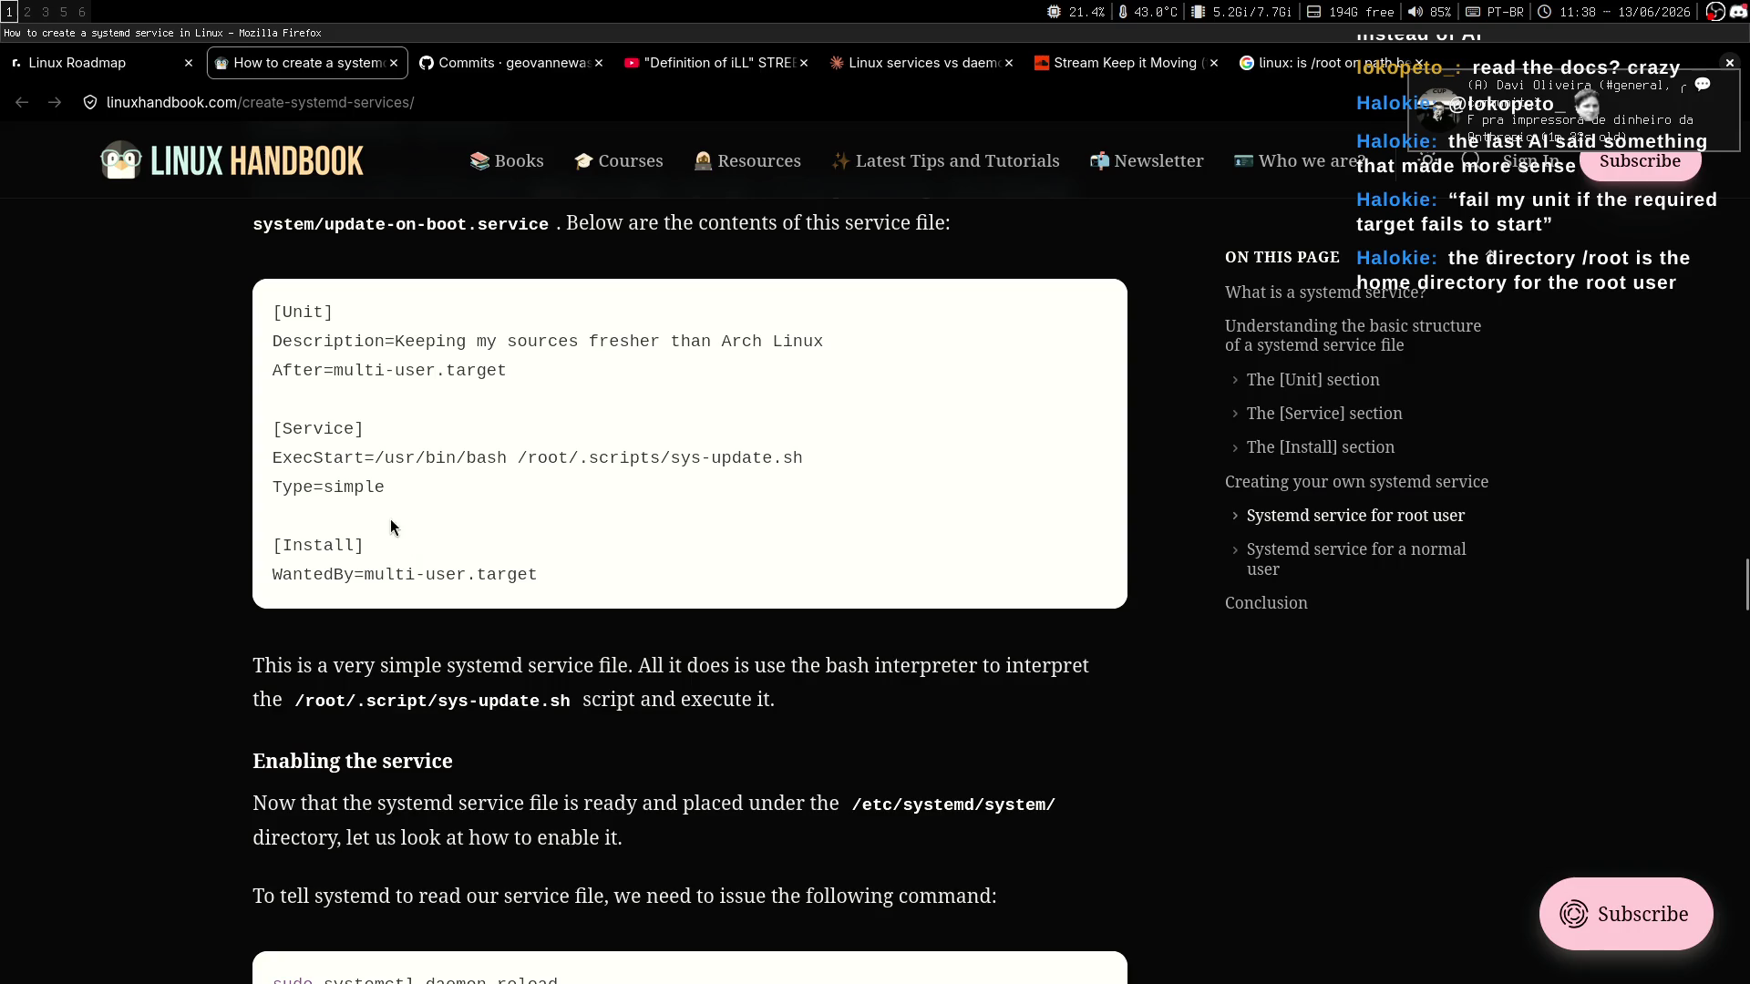
left_click_drag(323, 487, 445, 496)
left_click(446, 547)
left_click_drag(511, 573, 374, 574)
left_click(805, 511)
scroll(784, 579, "down", 2)
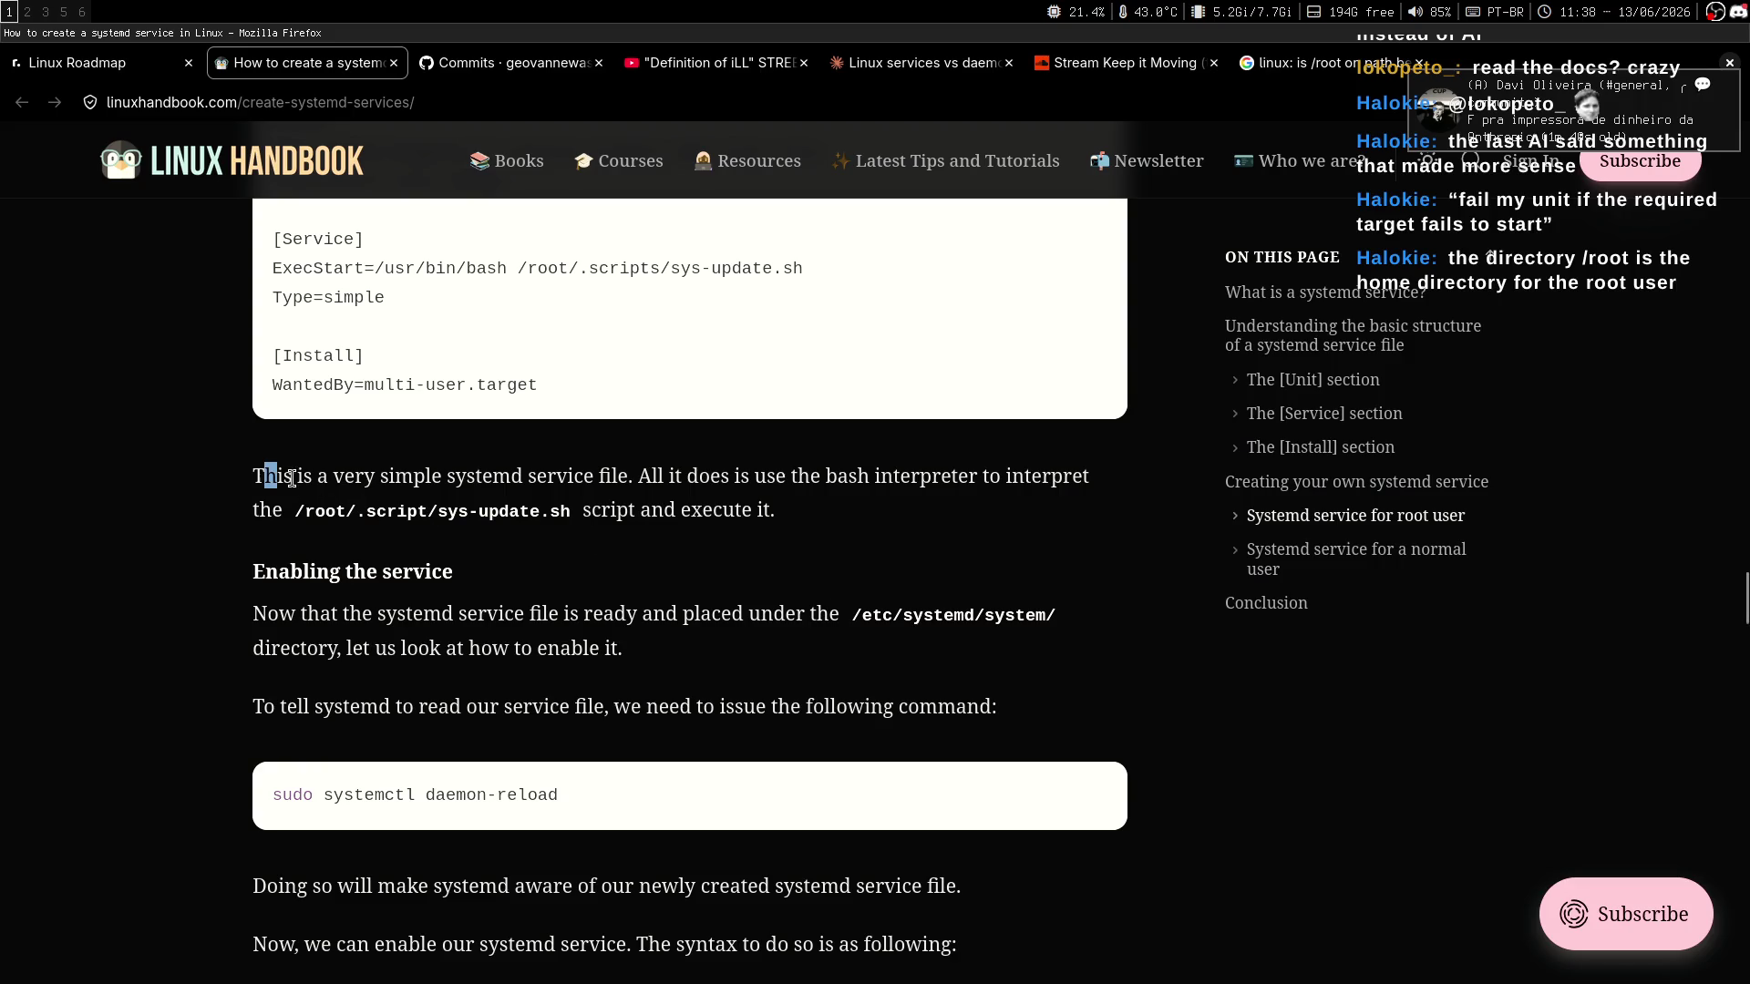
left_click_drag(263, 476, 644, 478)
left_click(632, 555)
left_click_drag(294, 511, 546, 507)
double_click(607, 510)
left_click(876, 558)
middle_click(876, 566)
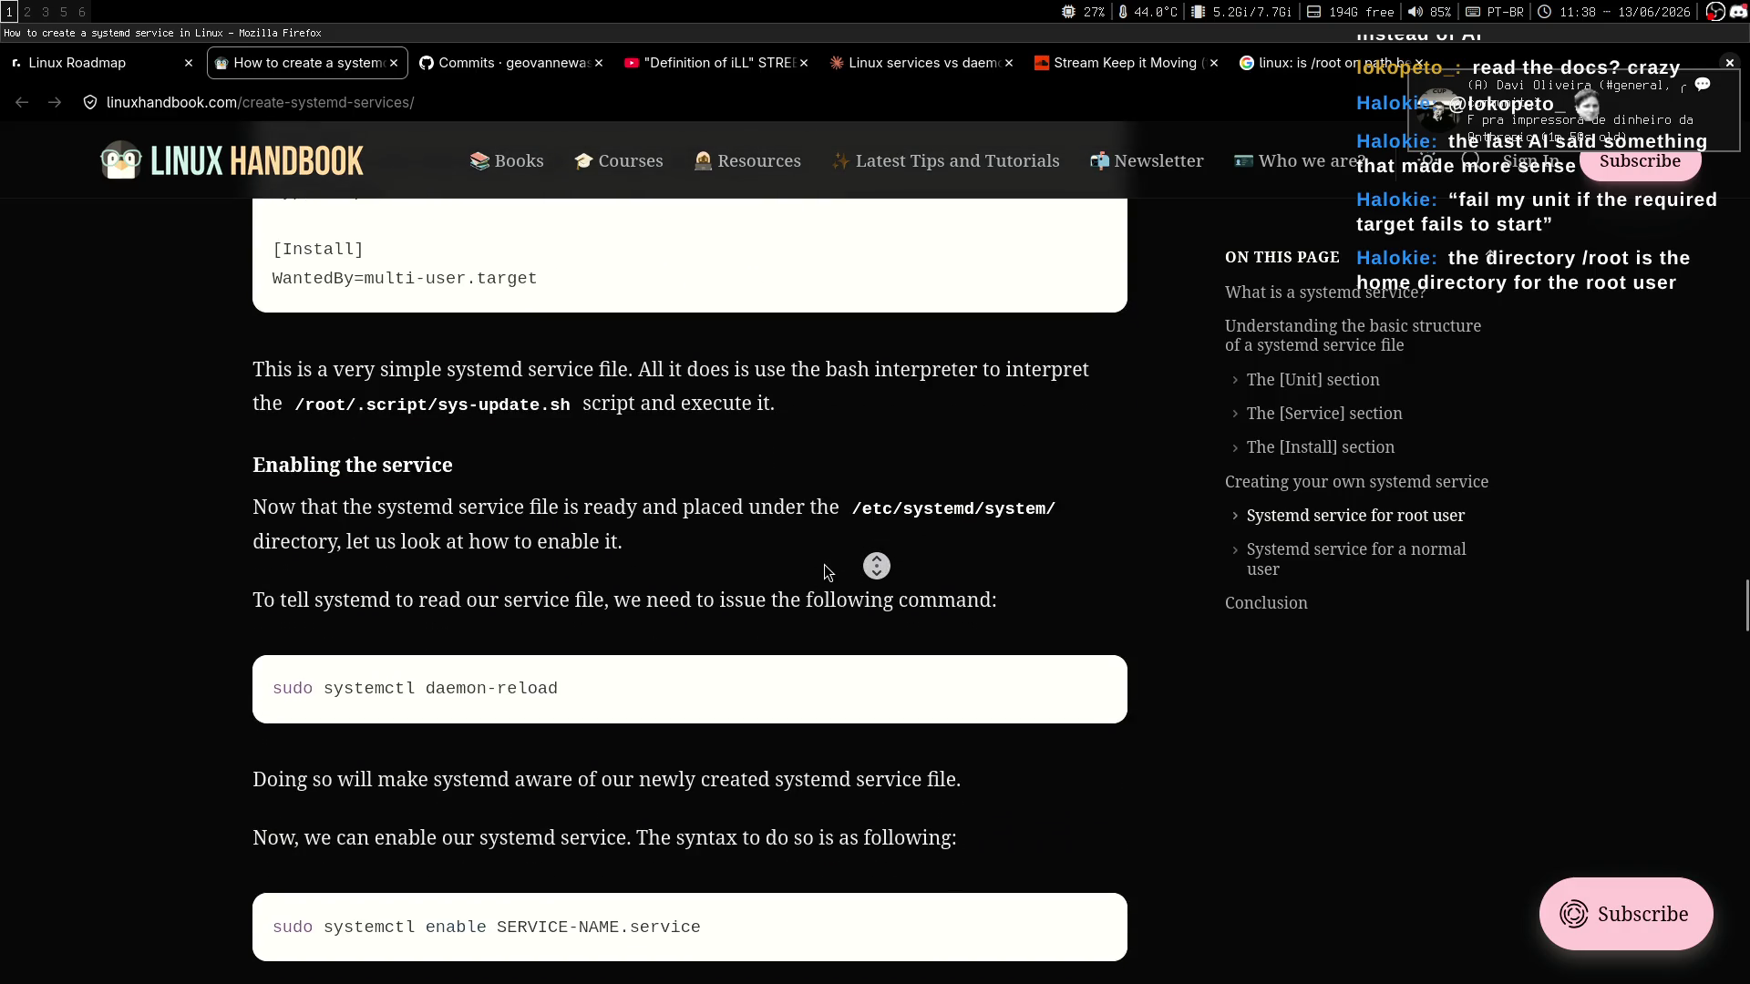
left_click(609, 521)
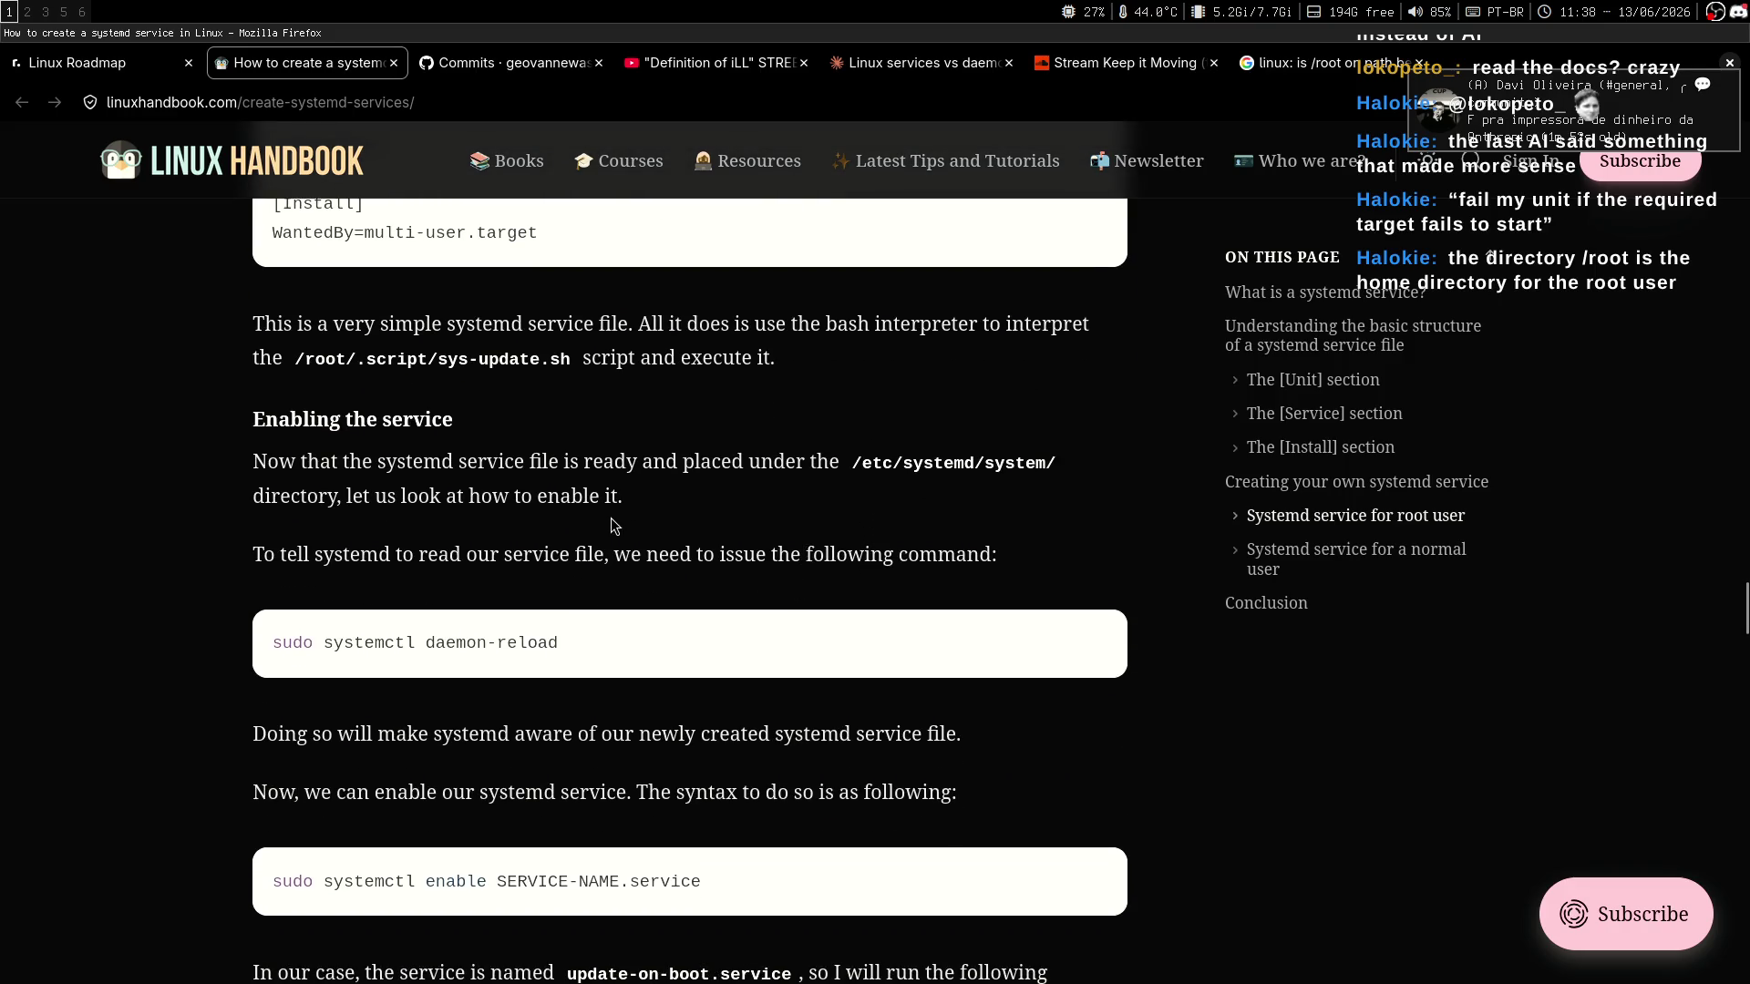
left_click_drag(271, 460, 807, 460)
left_click(749, 512)
scroll(784, 489, "down", 2)
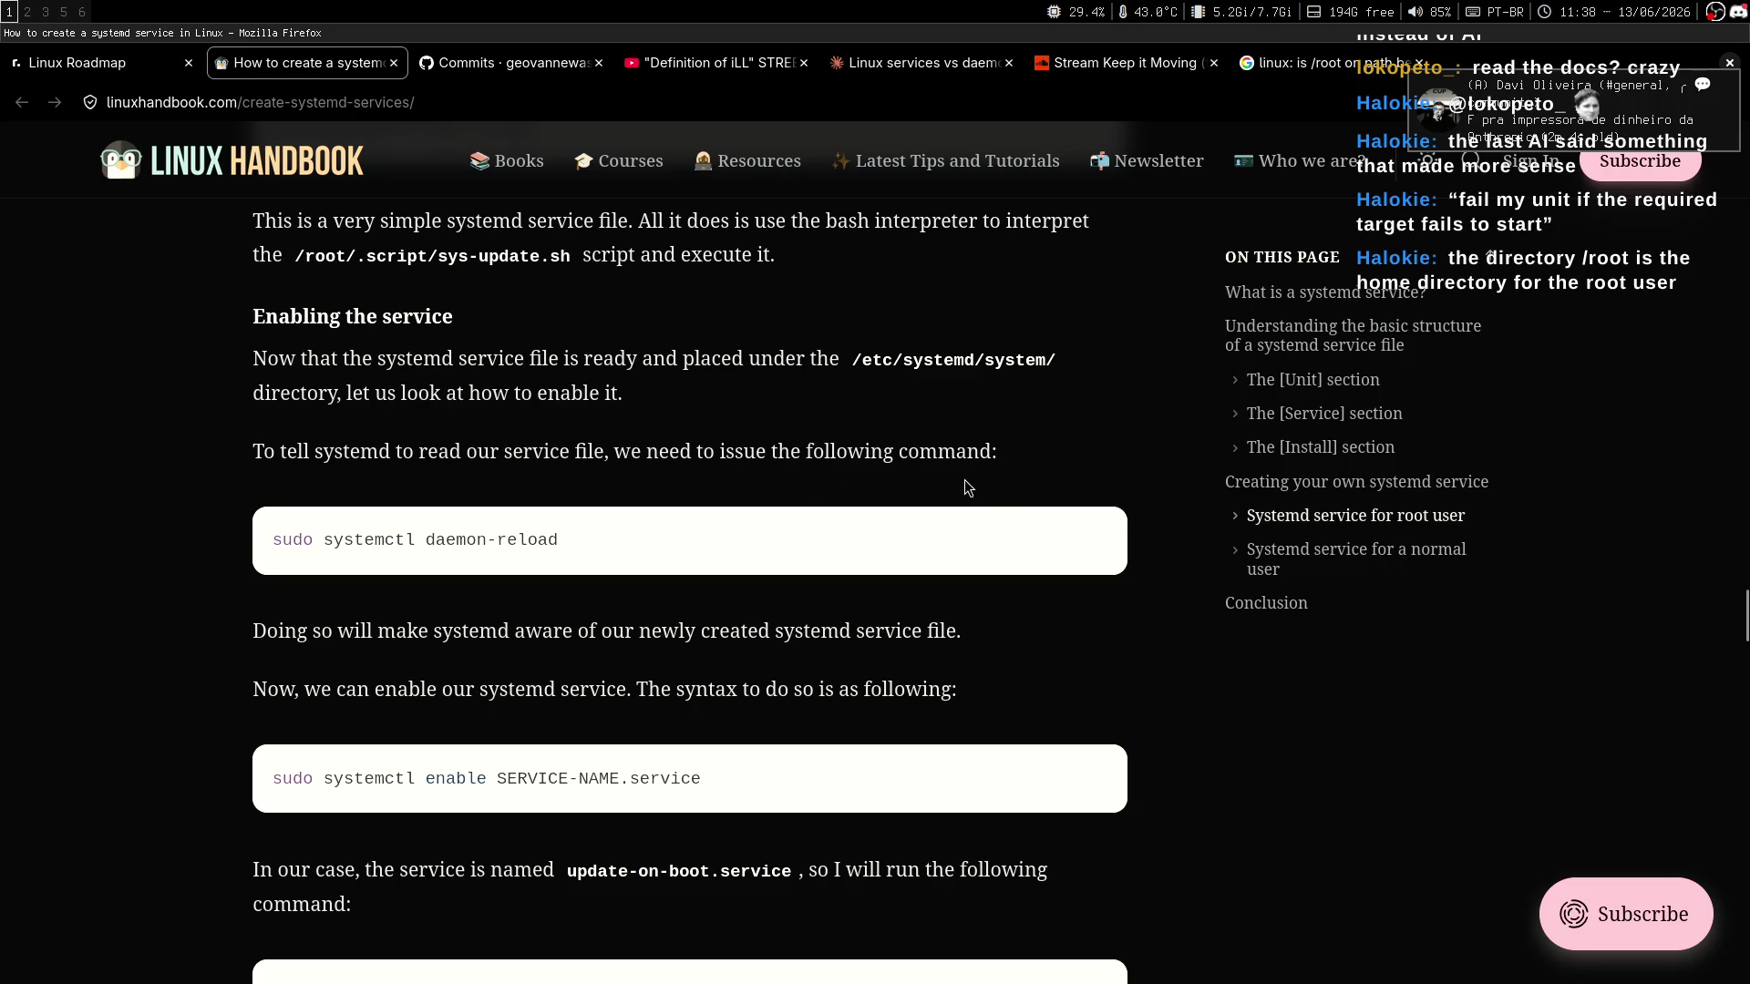
scroll(969, 467, "down", 2)
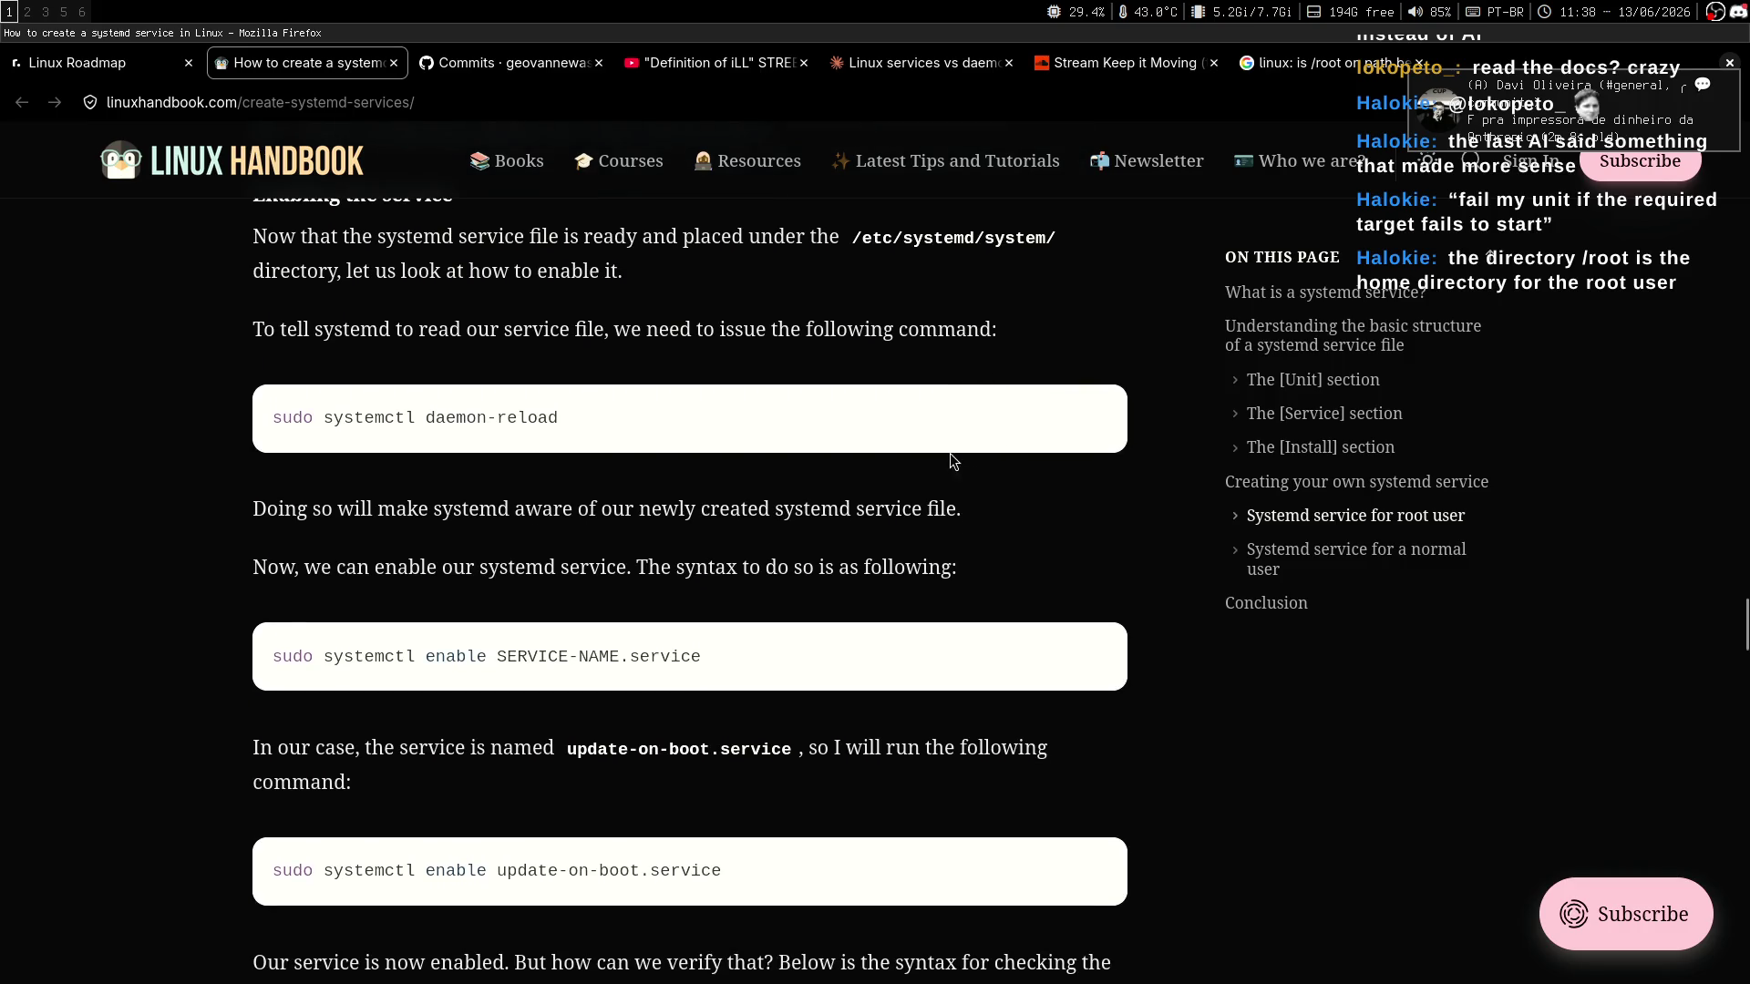
mouse_move(366, 509)
left_mouse_down()
mouse_move(561, 507)
mouse_move(780, 548)
left_mouse_up()
left_click(749, 561)
mouse_move(435, 436)
middle_click(912, 603)
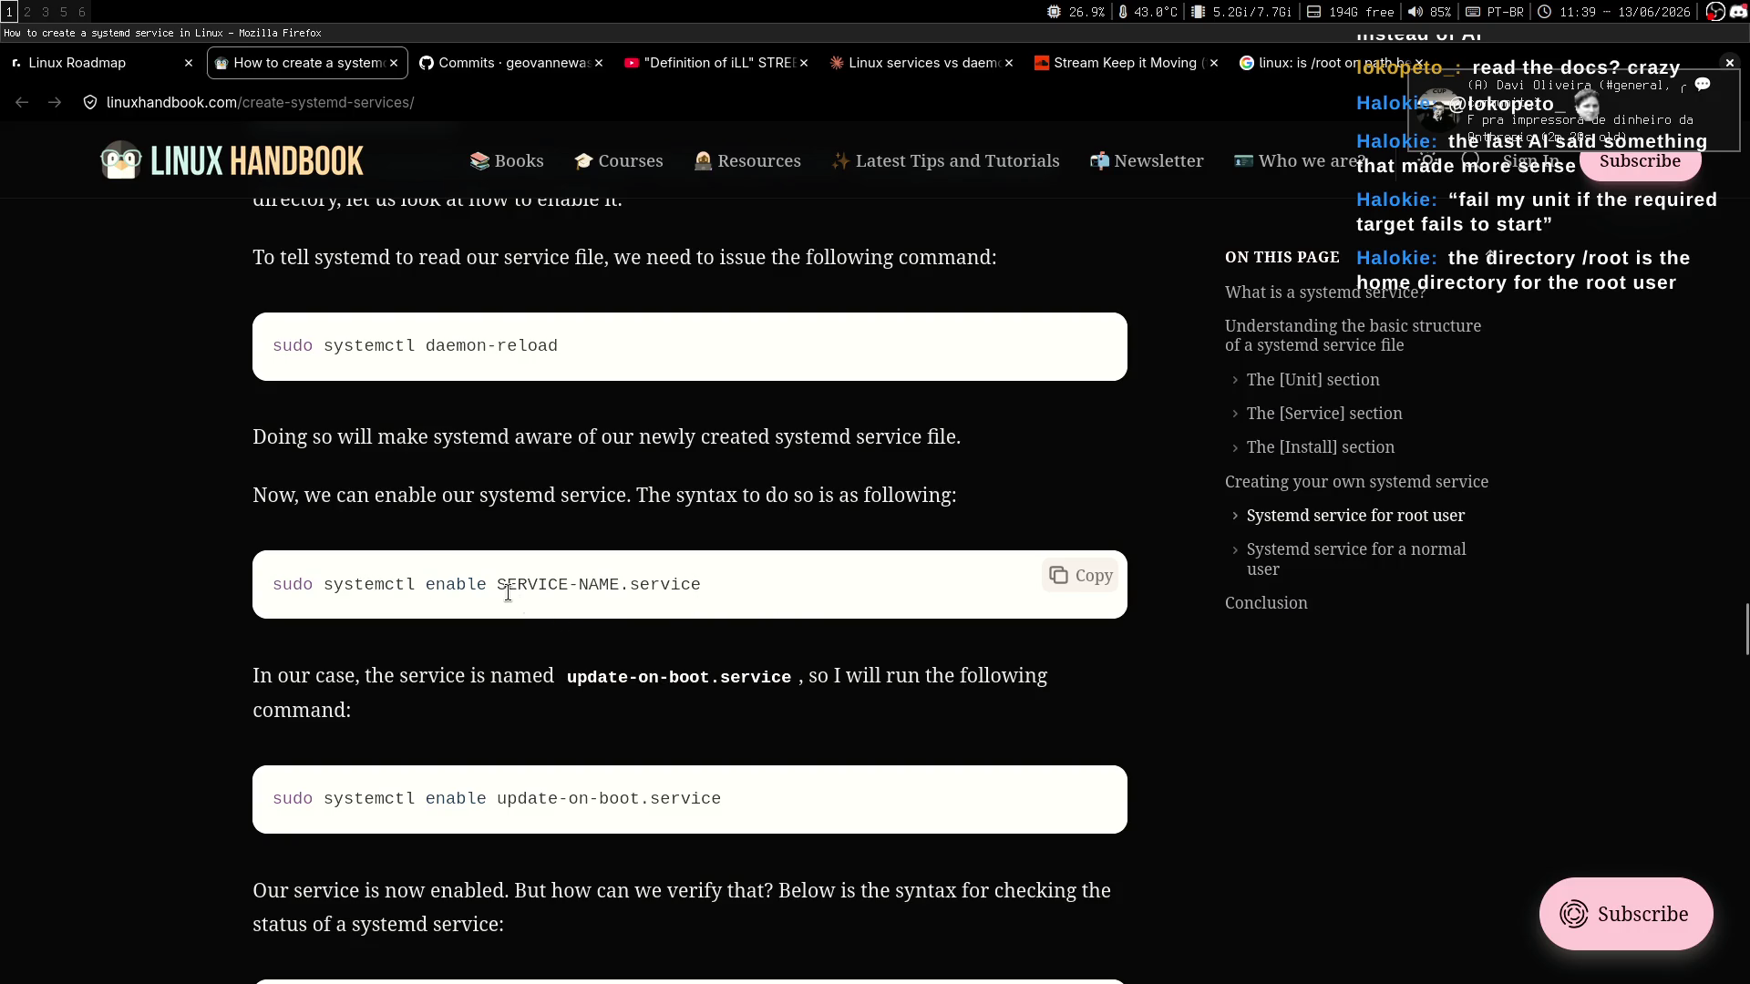
left_click_drag(498, 588, 620, 591)
left_click(607, 608)
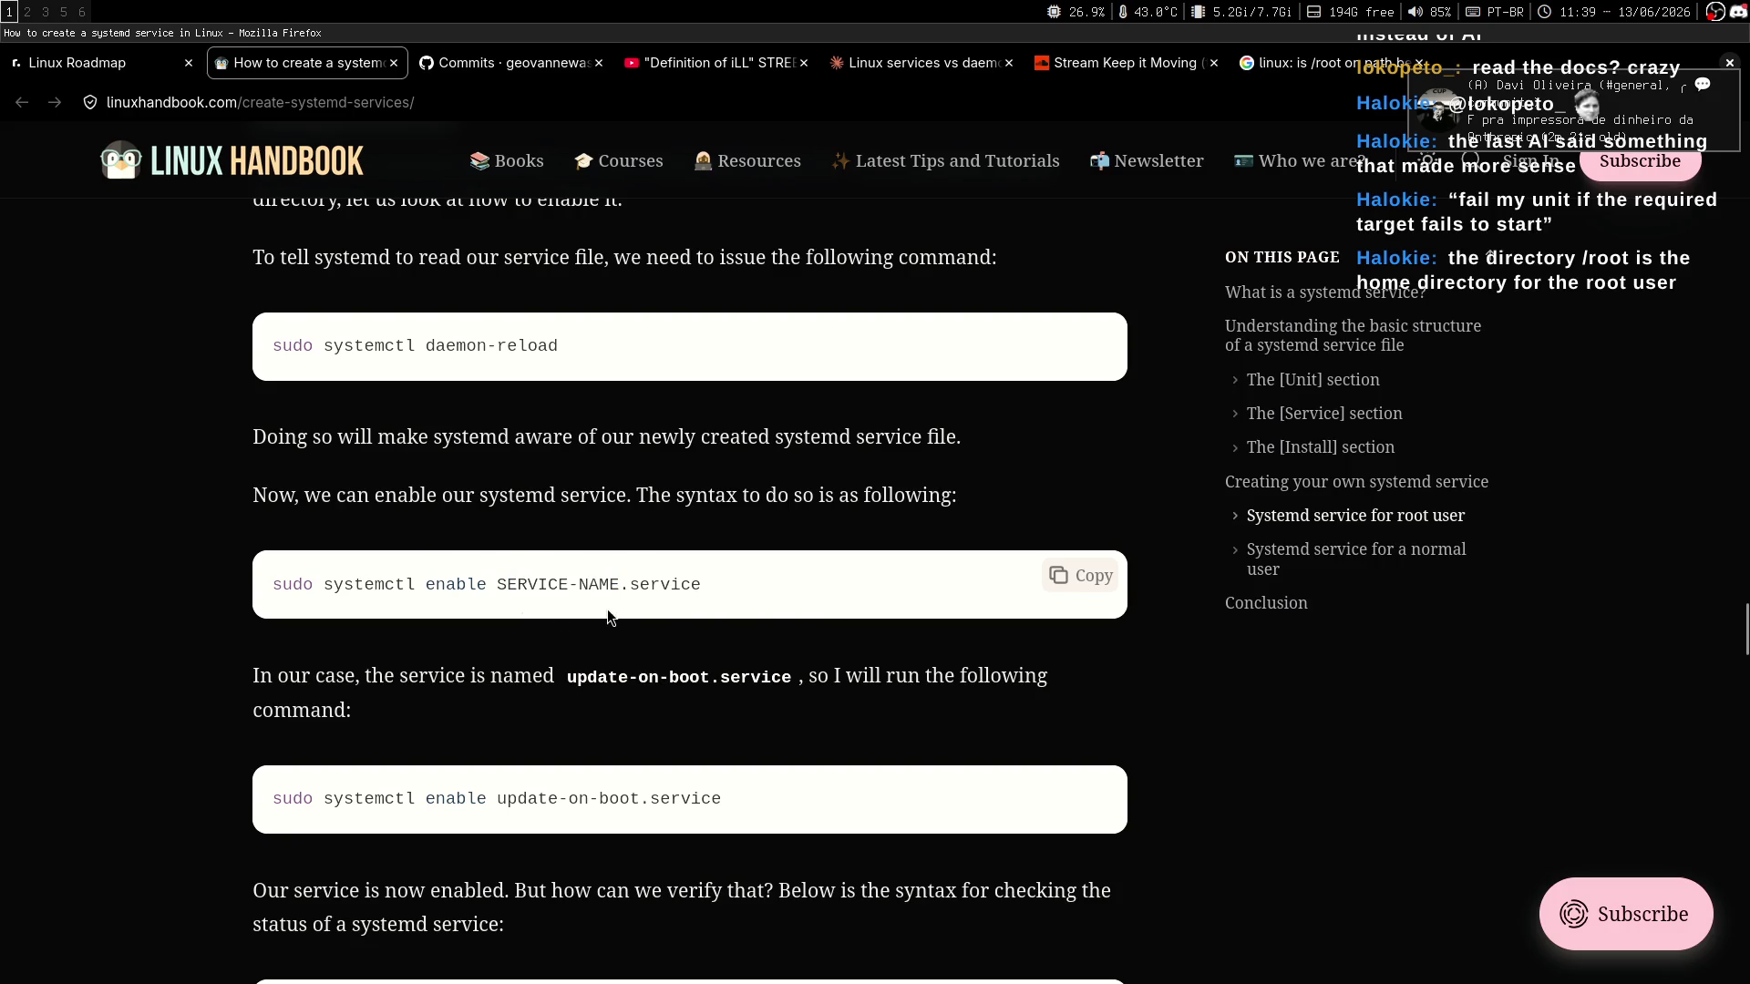
middle_click(753, 481)
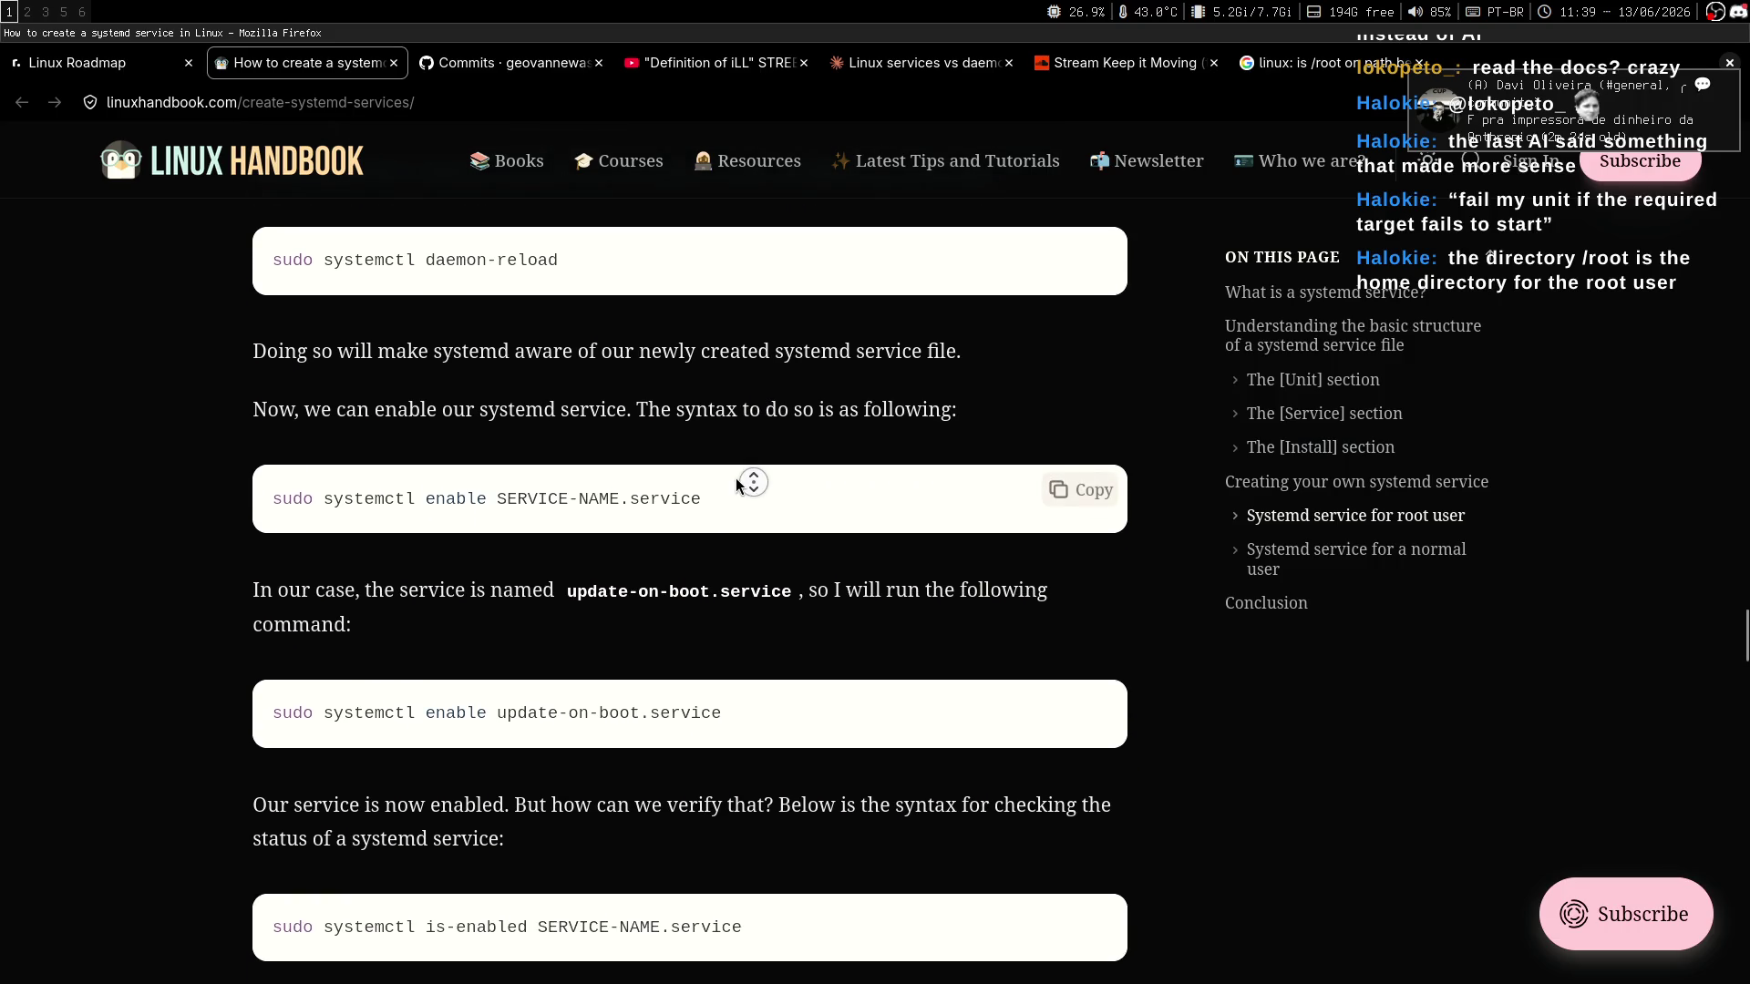
middle_click(729, 488)
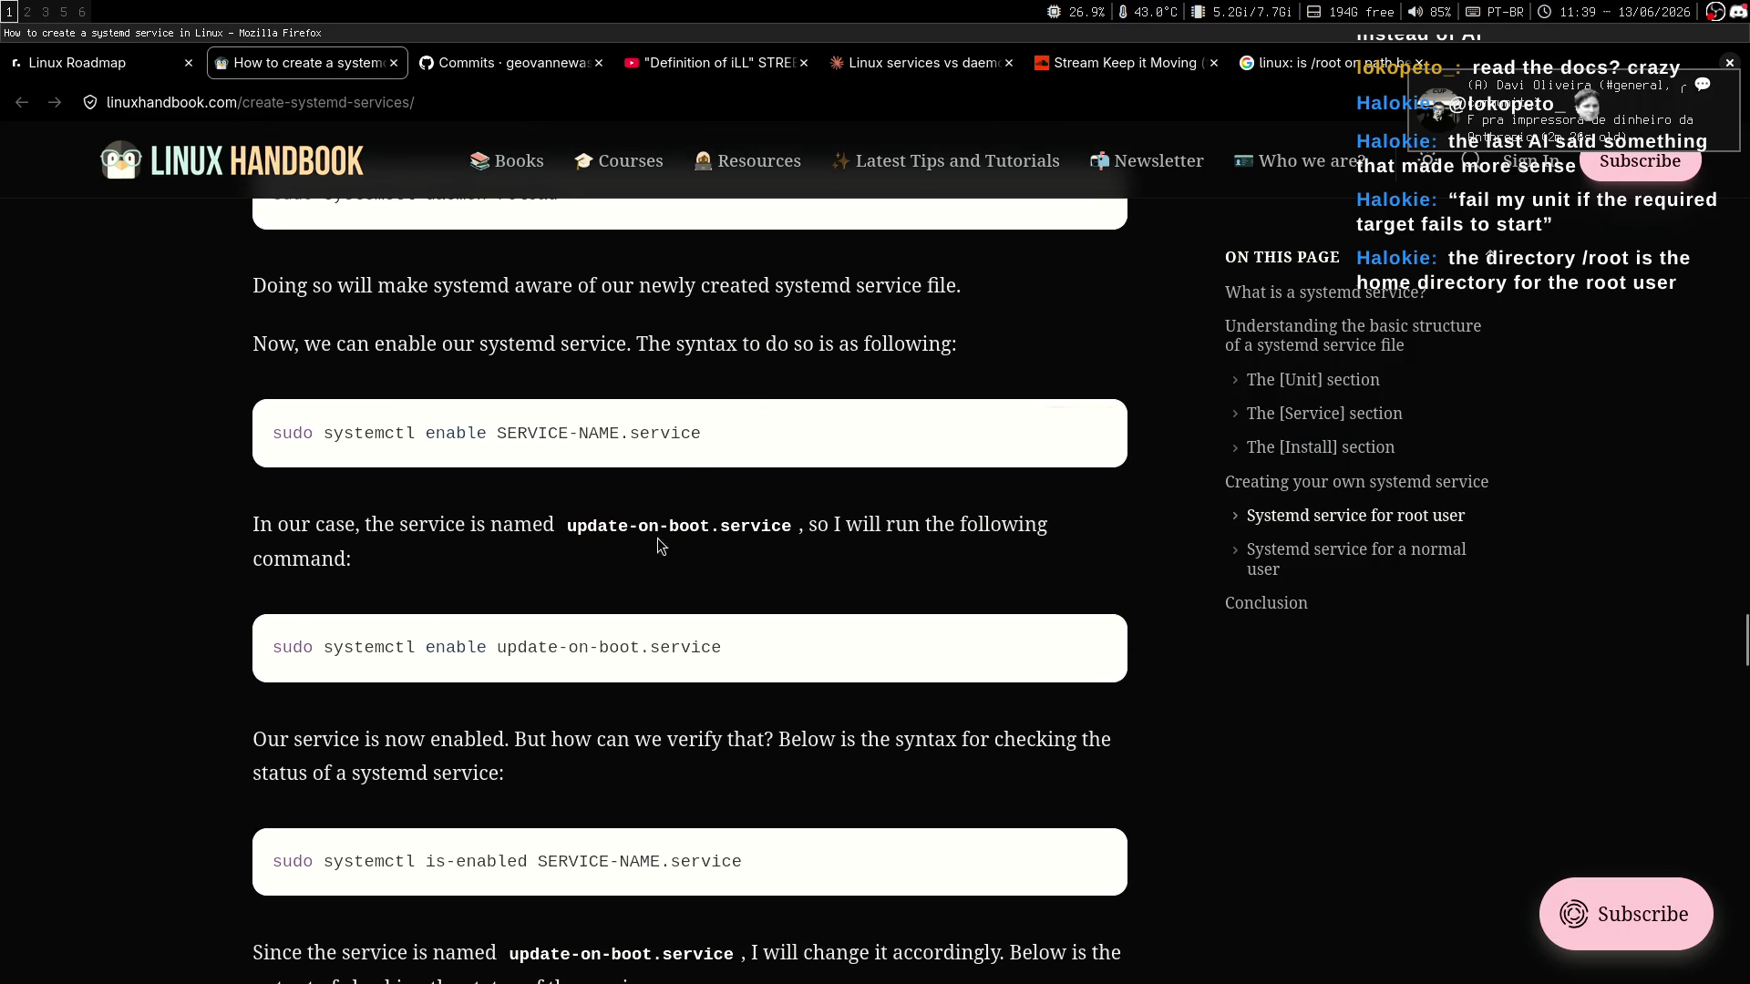
middle_click(837, 532)
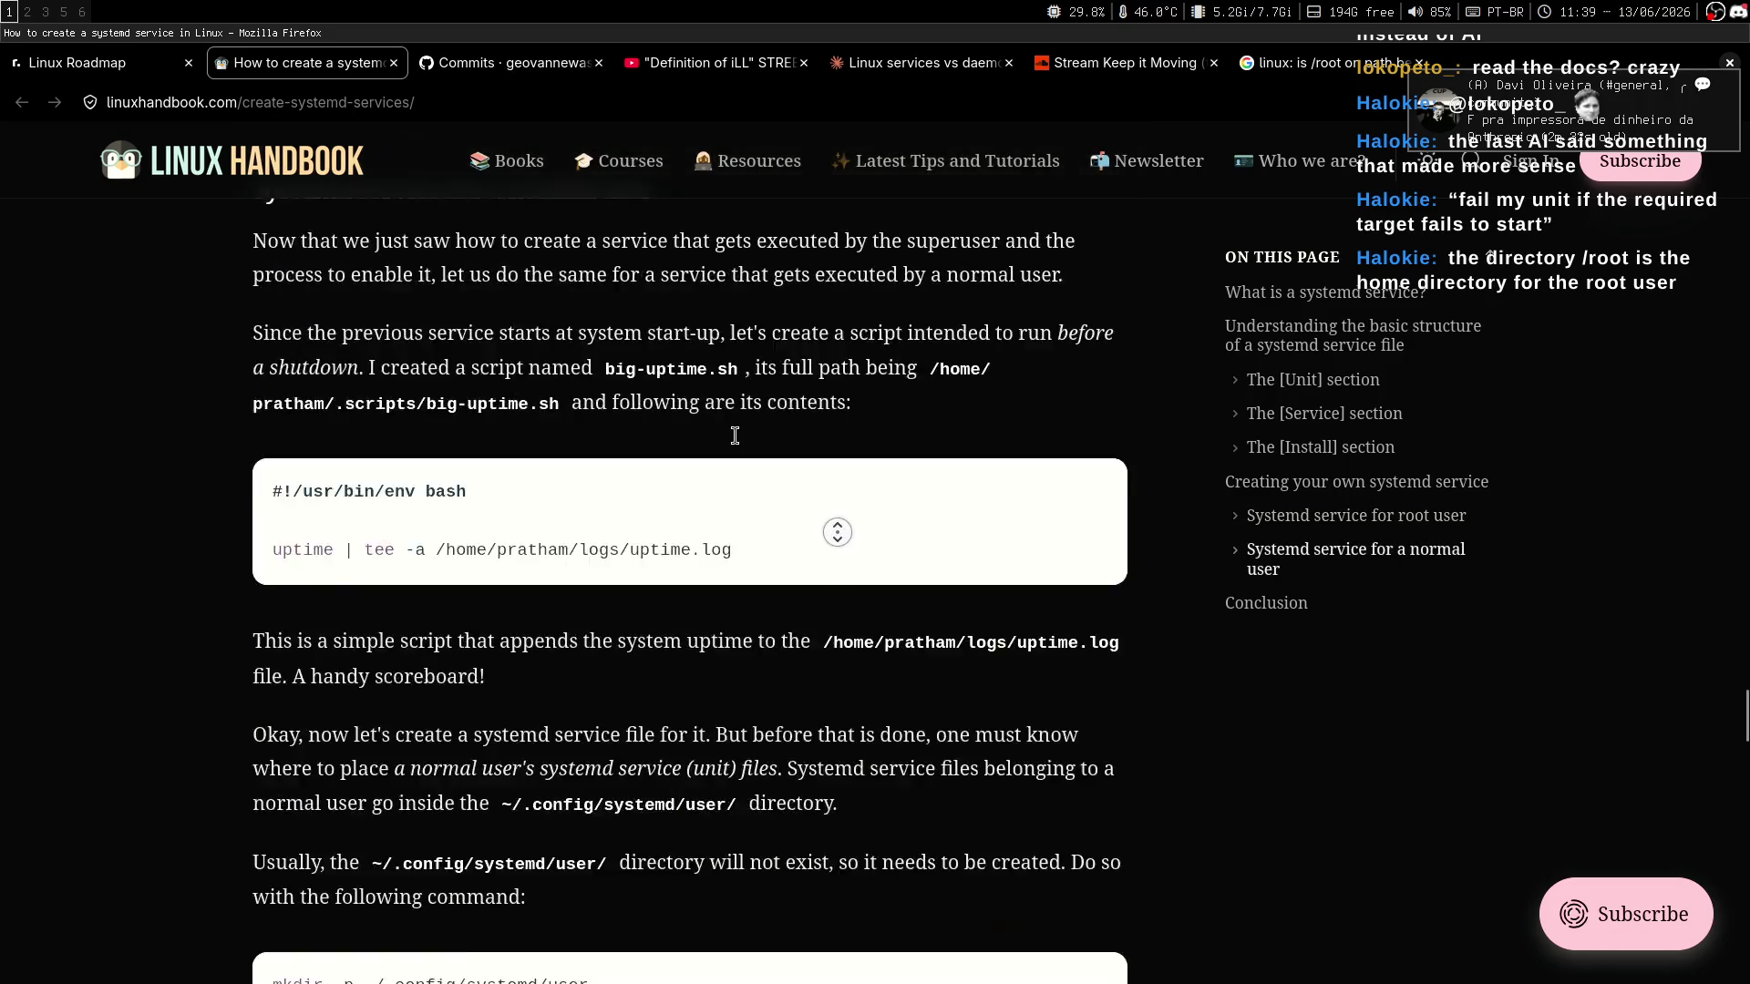
left_click(41, 6)
key("super+5")
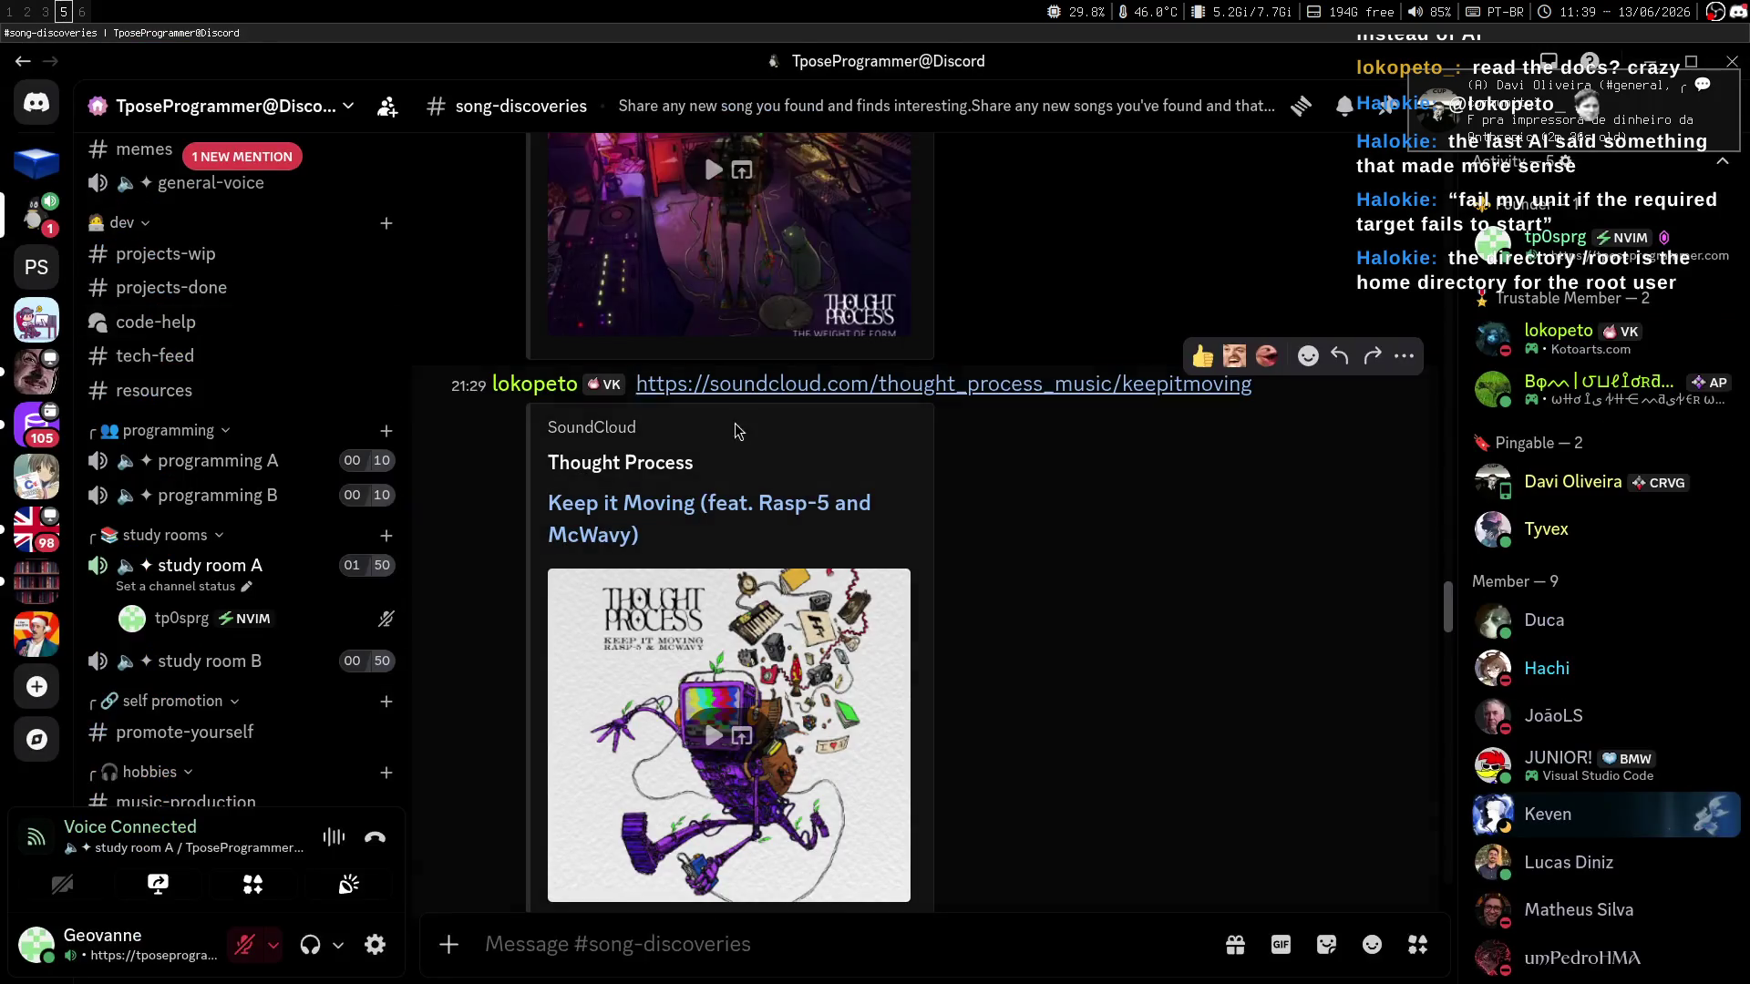
scroll(189, 178, "up", 2)
left_click(144, 183)
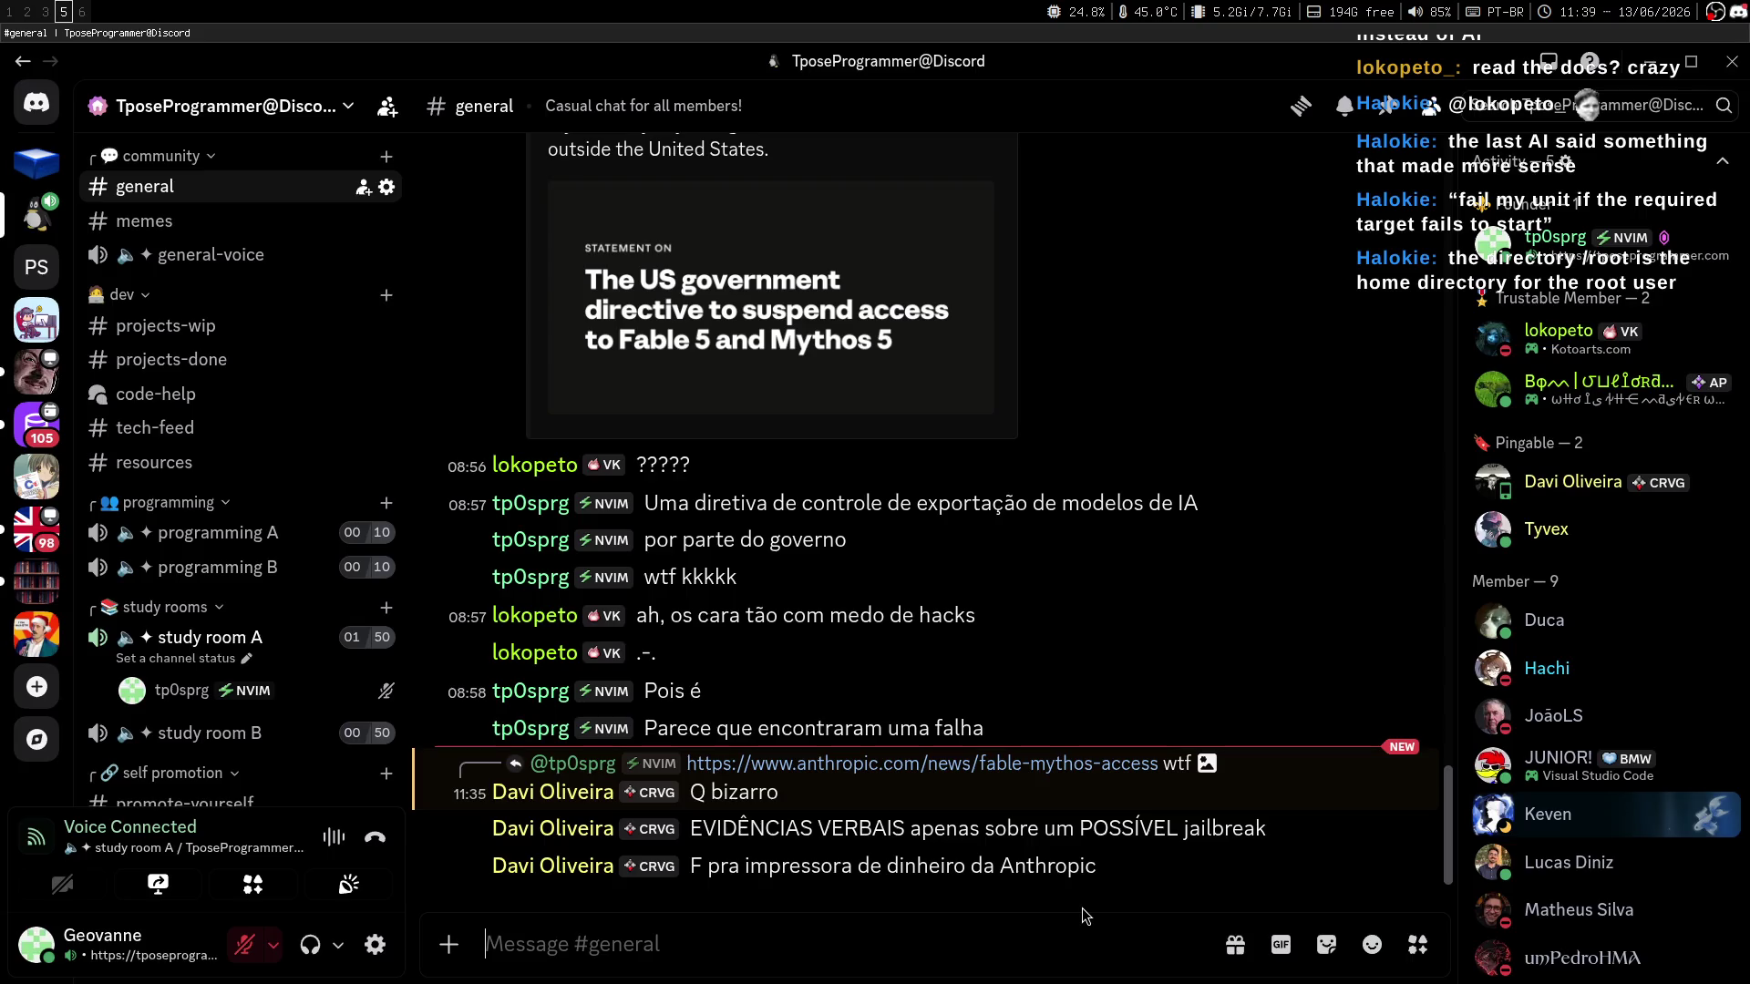
key("super+2")
key("super+3")
key("super+1")
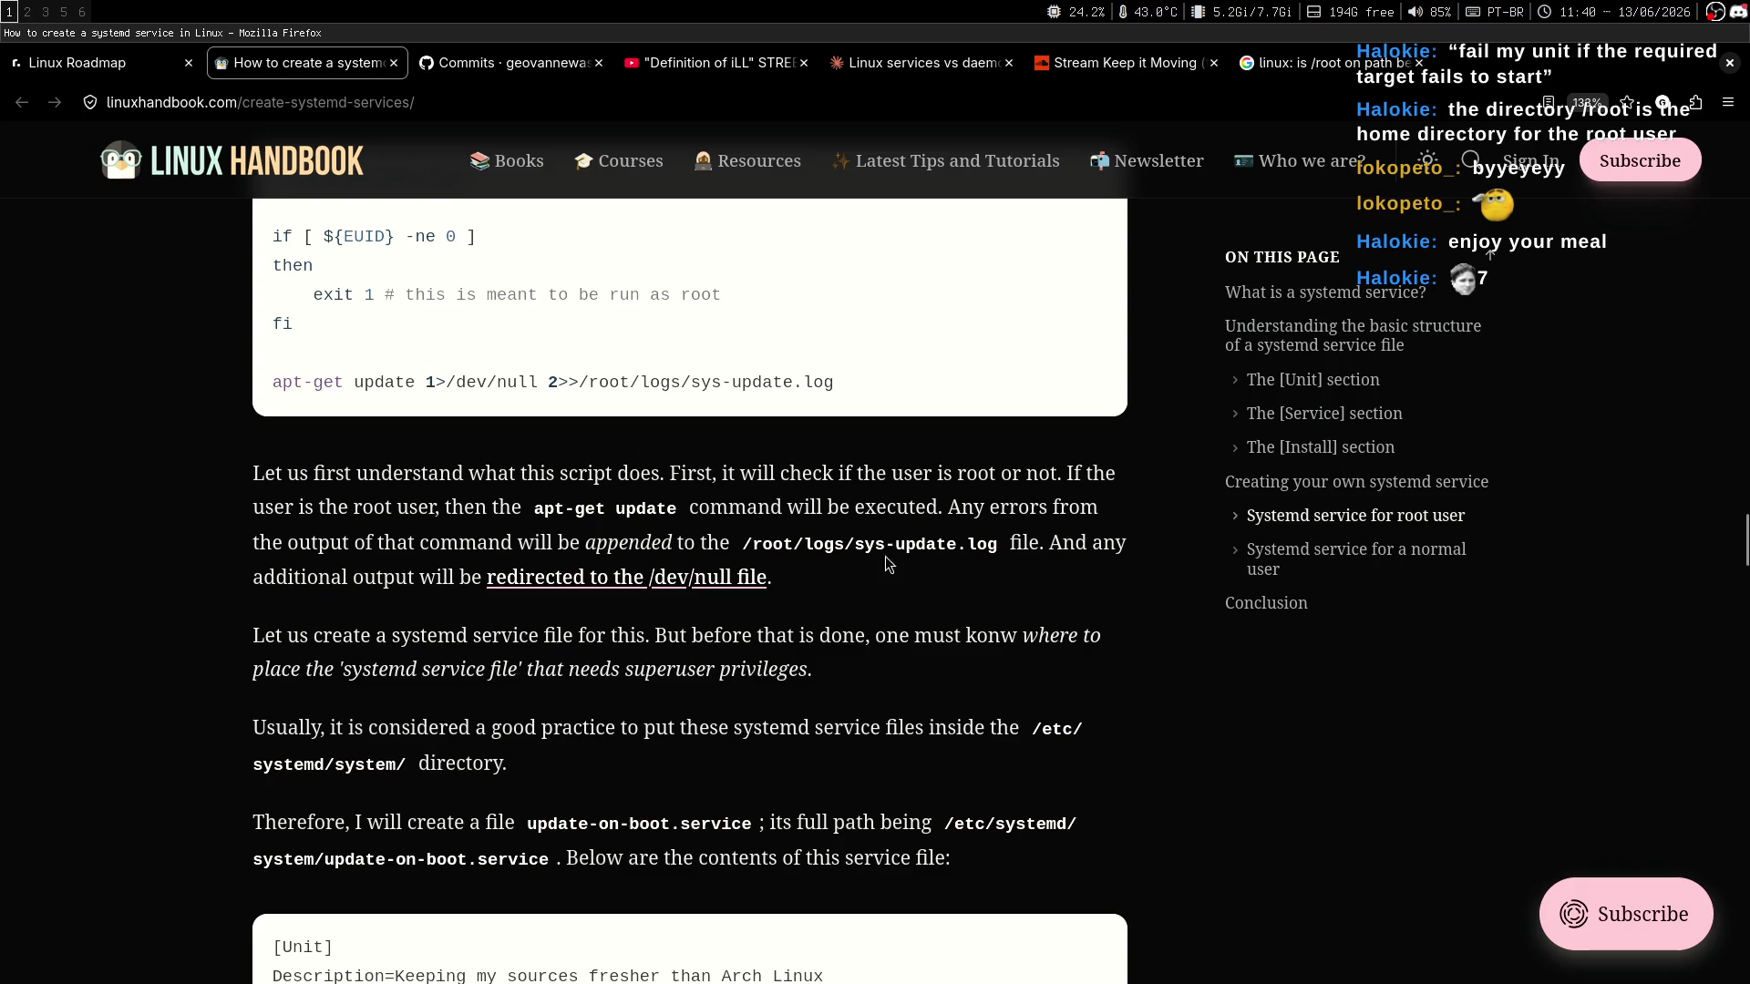
scroll(884, 558, "up", 4)
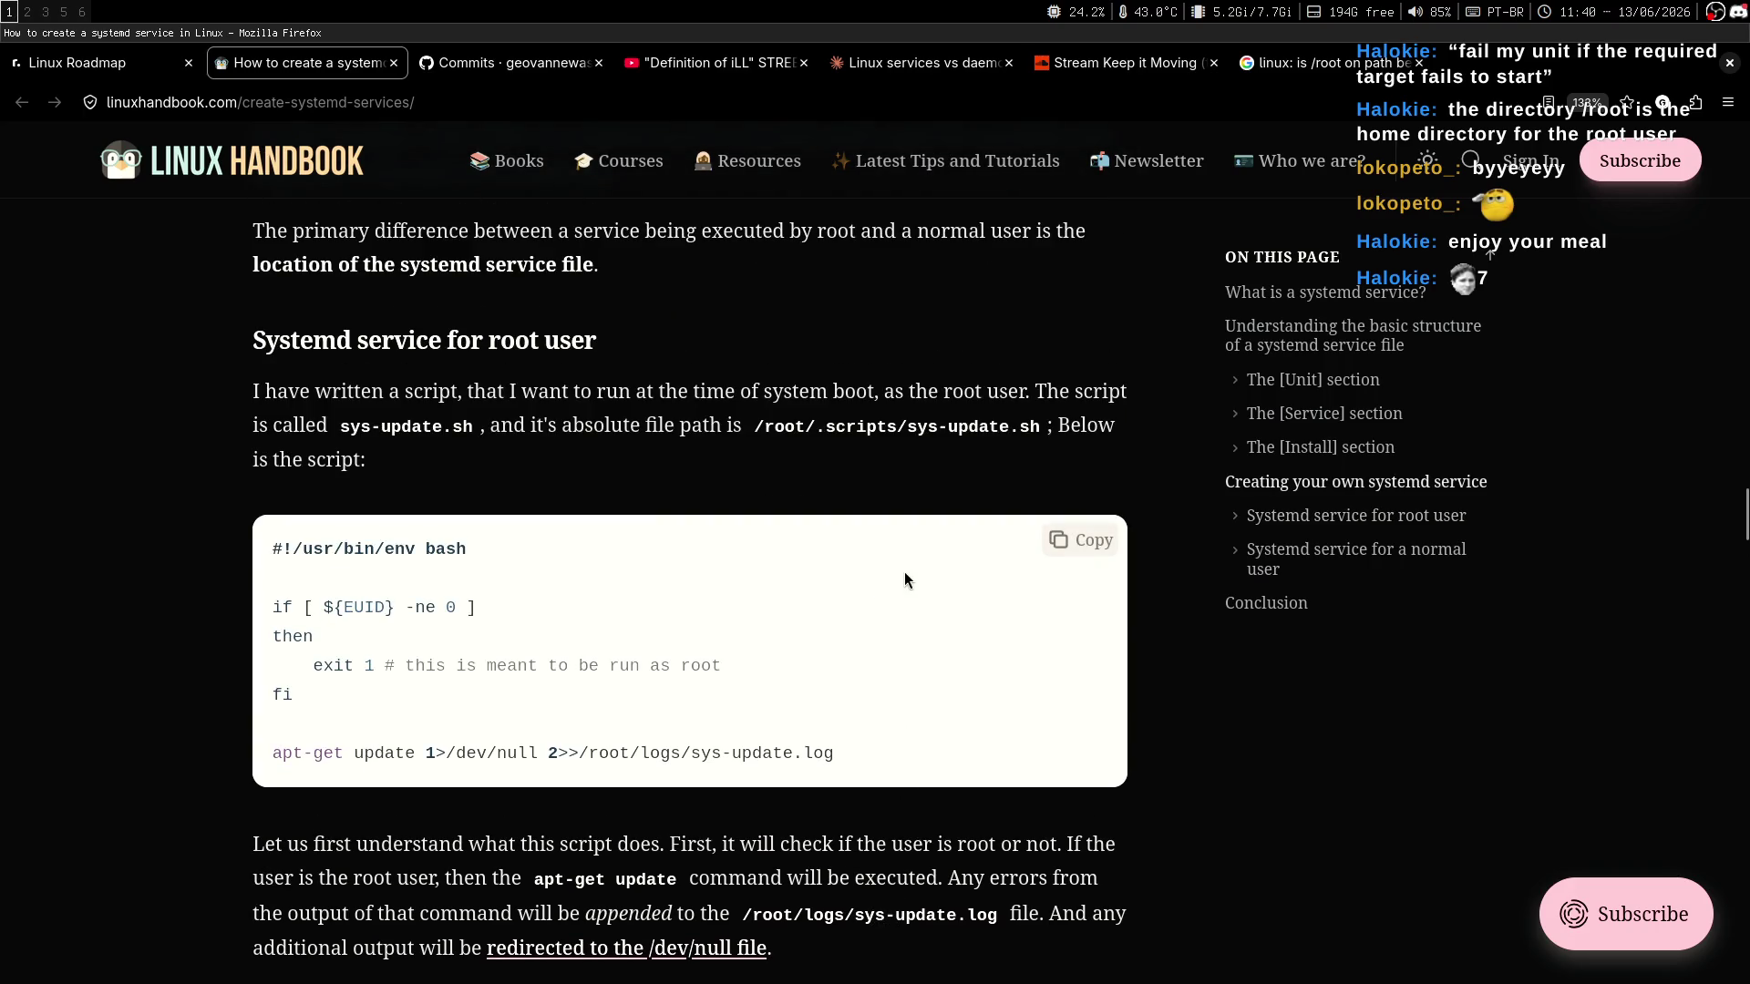
middle_click(976, 465)
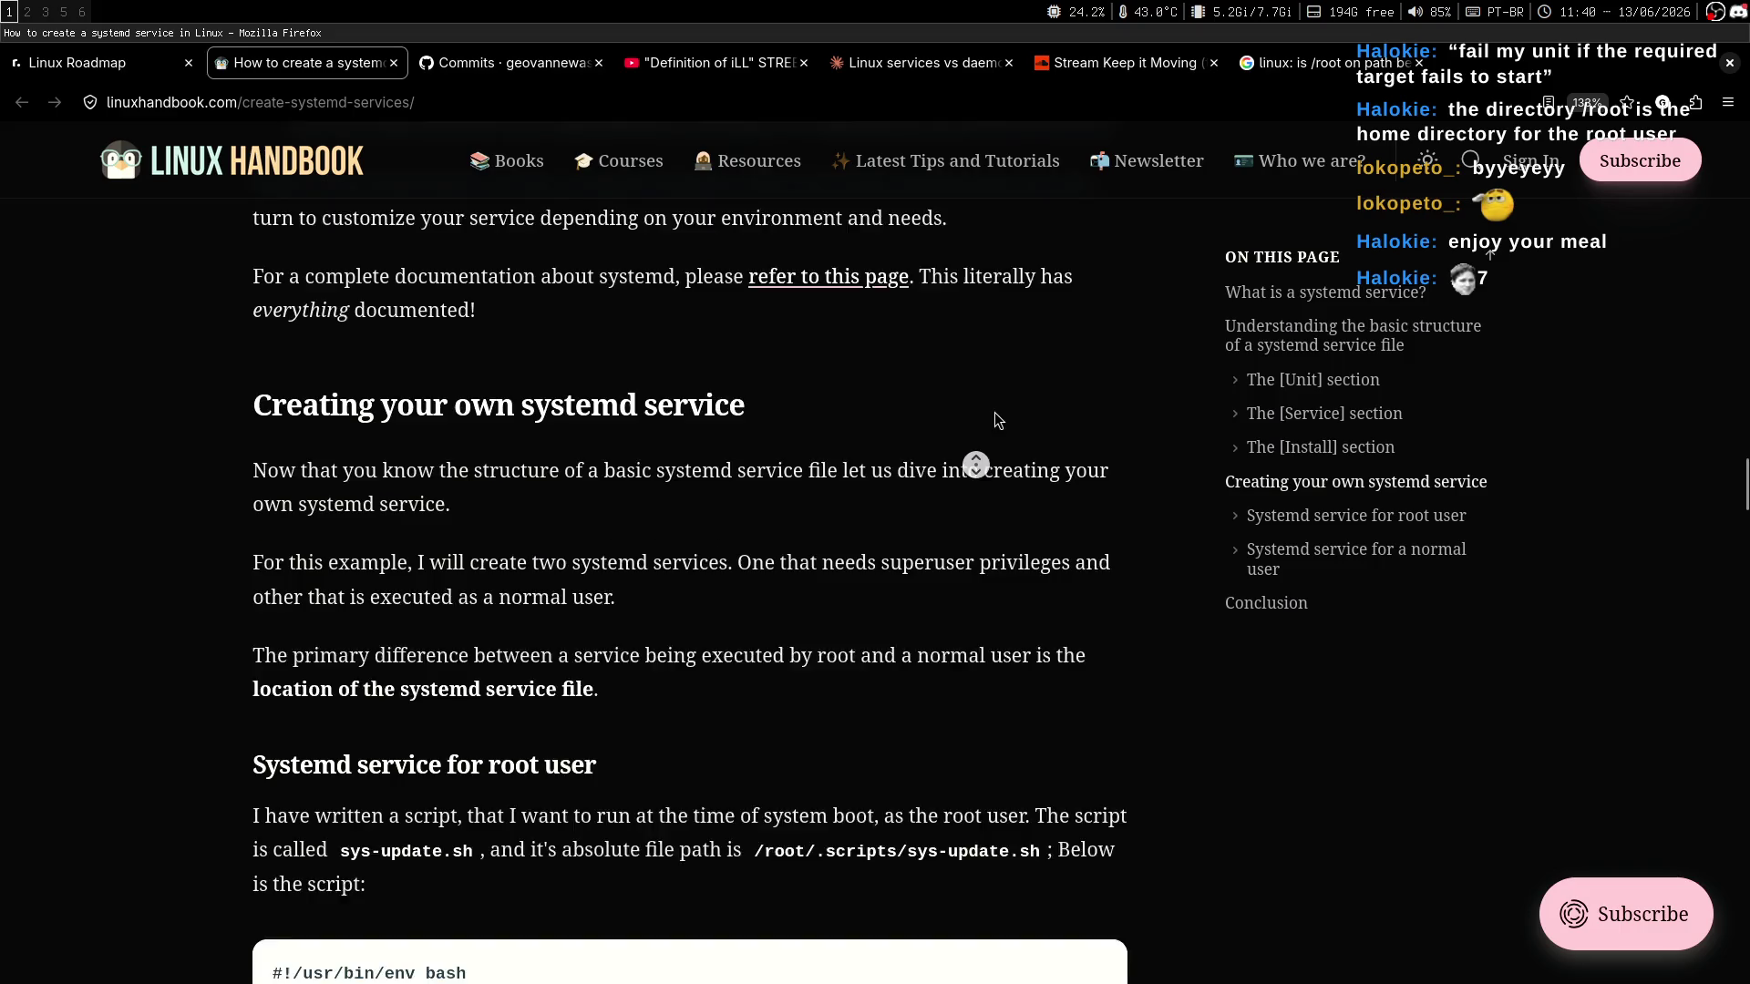
middle_click(953, 510)
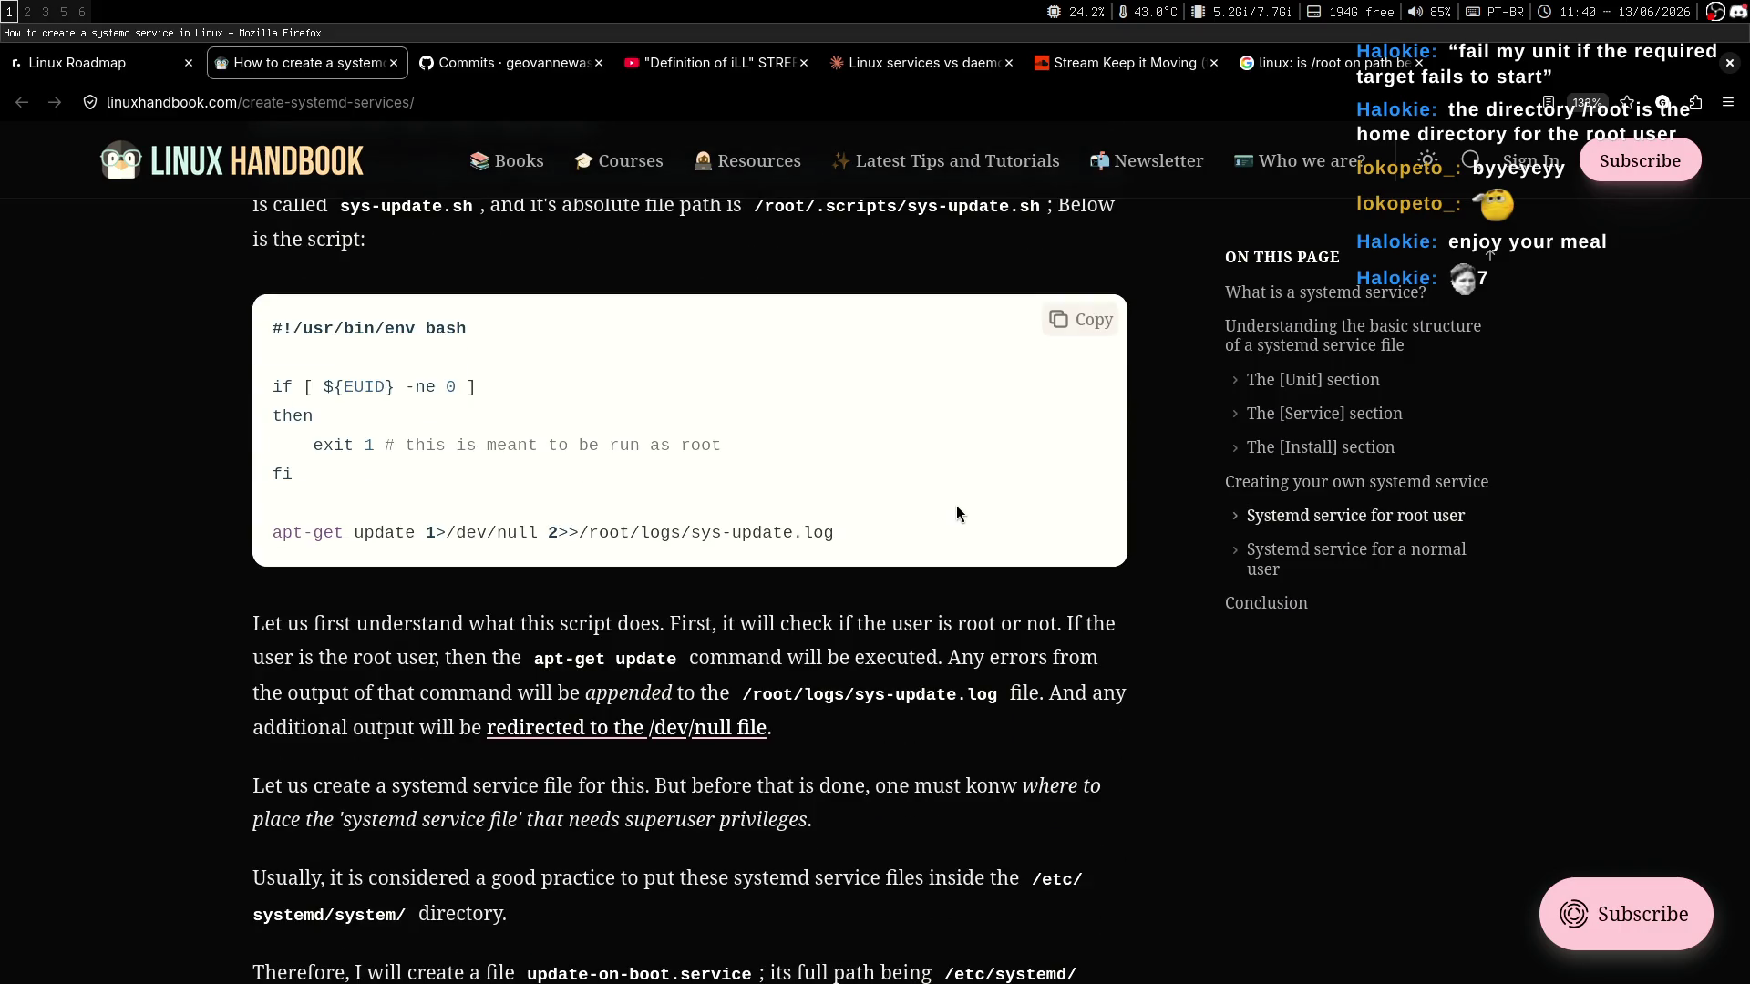
middle_click(947, 492)
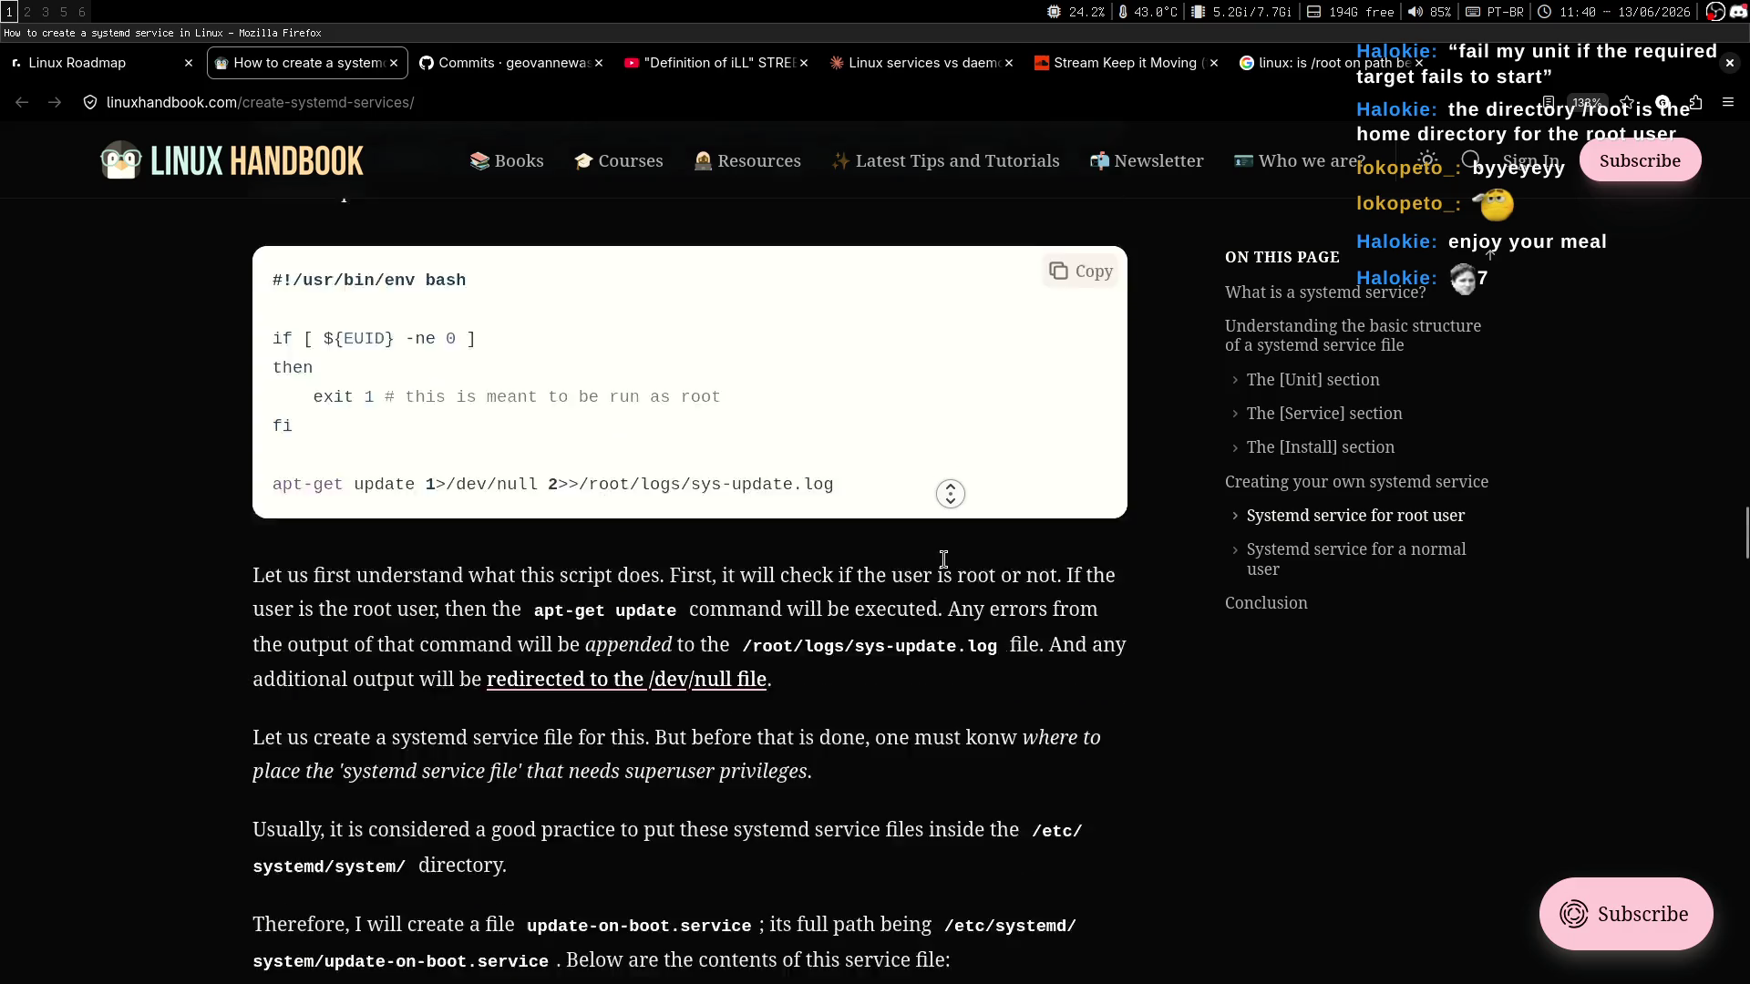
scroll(1000, 532, "down", 2)
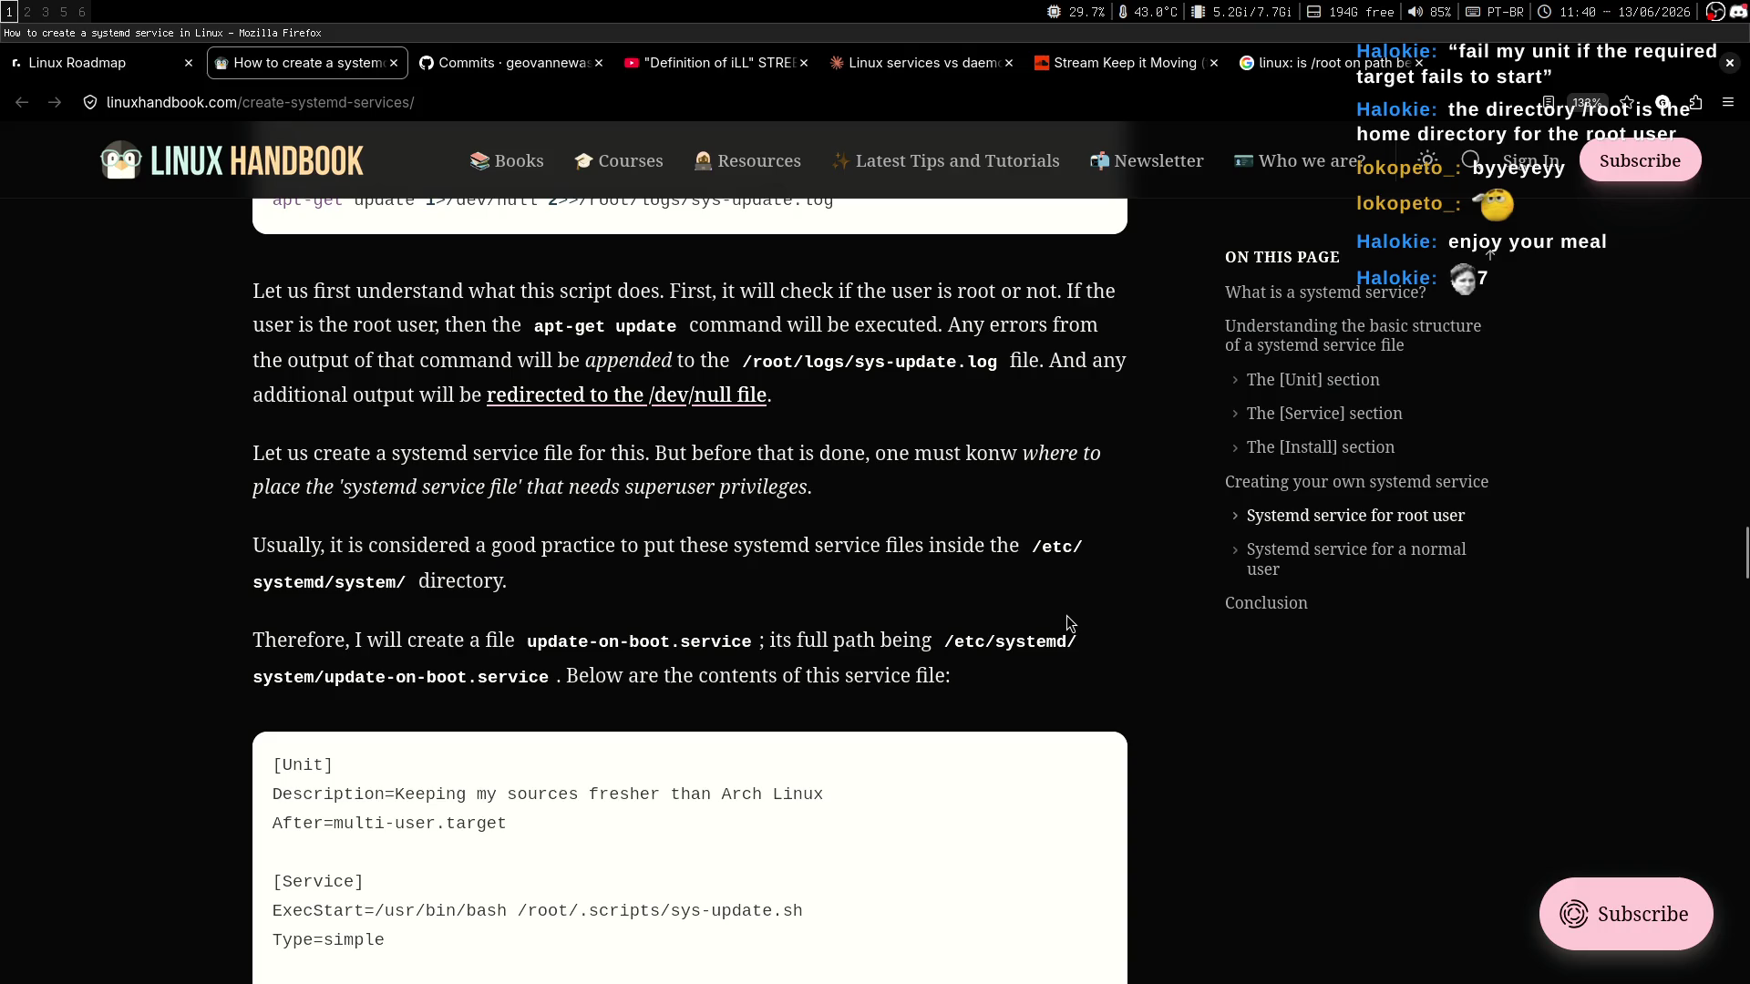
middle_click(1045, 501)
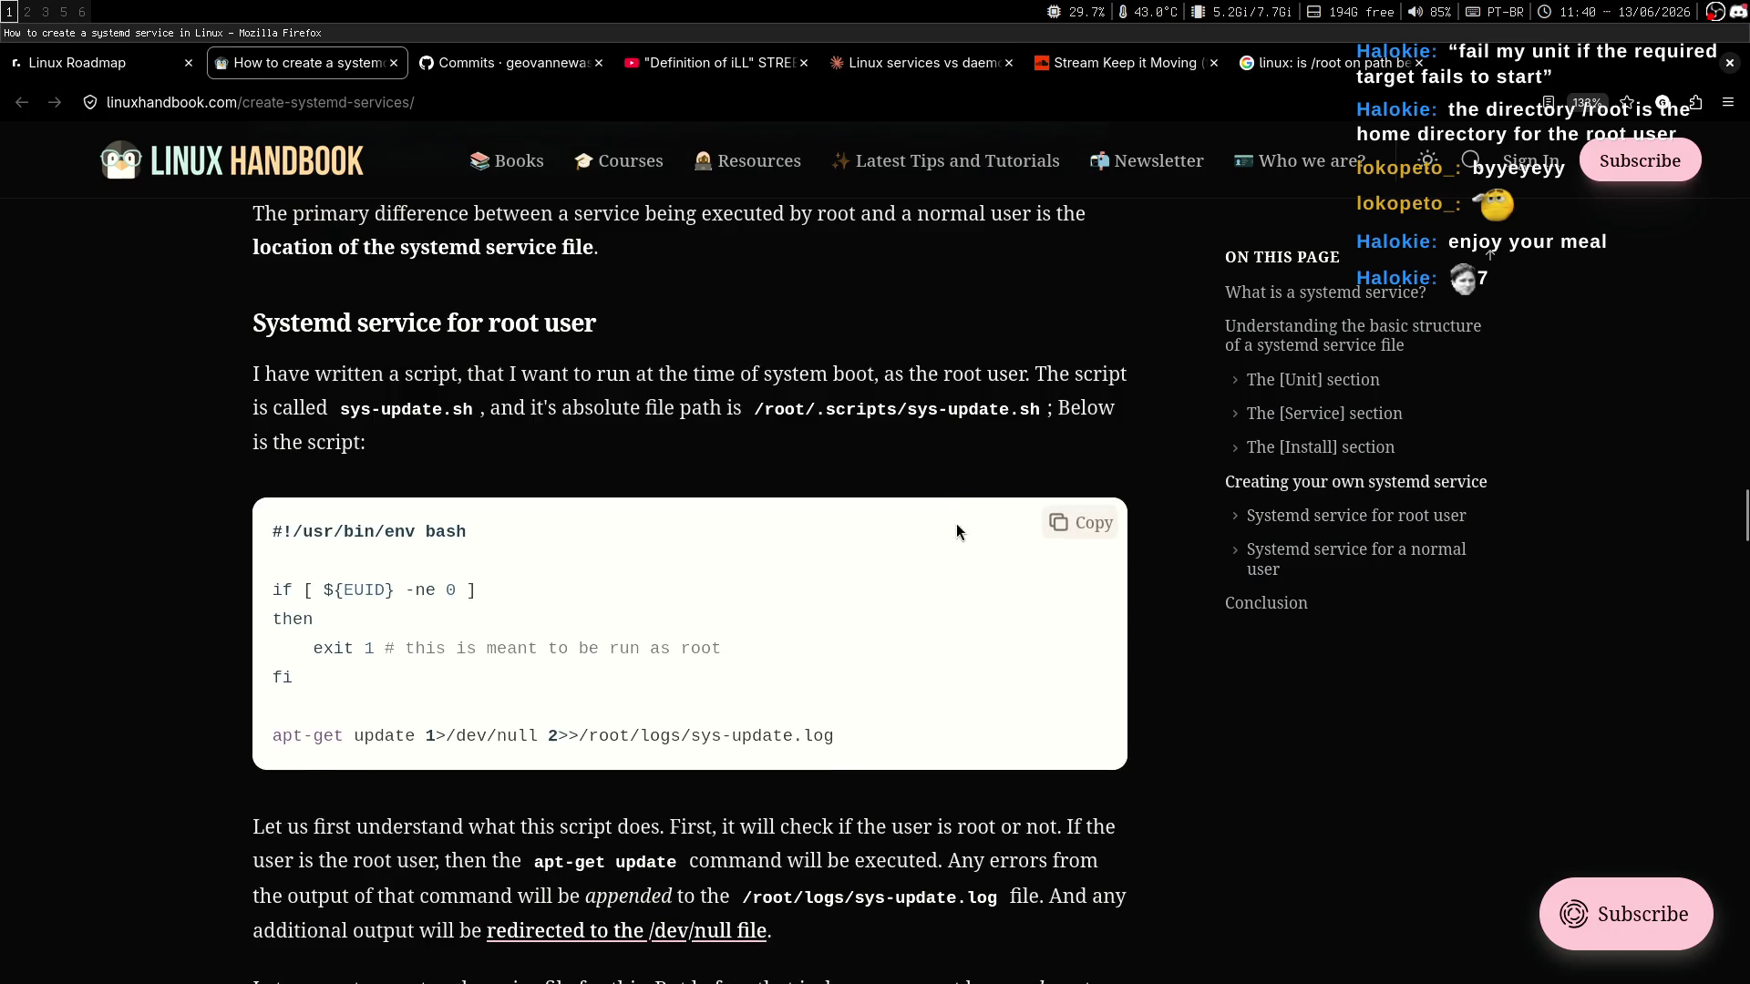
middle_click(1011, 574)
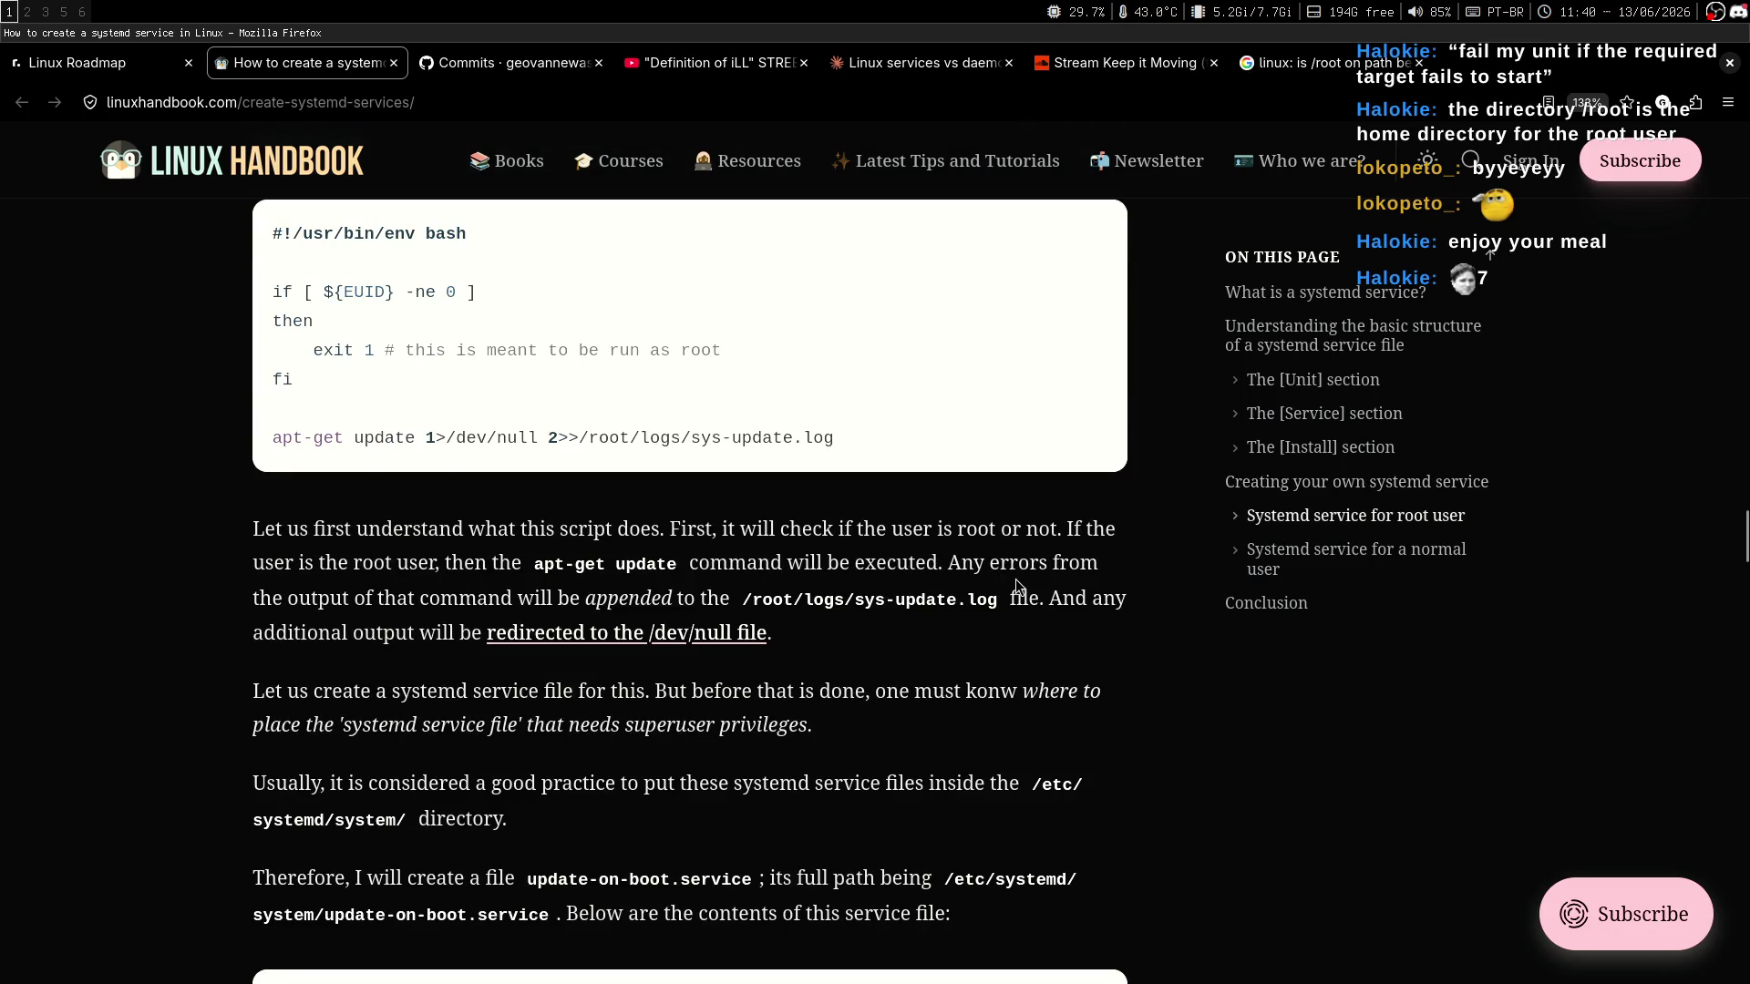